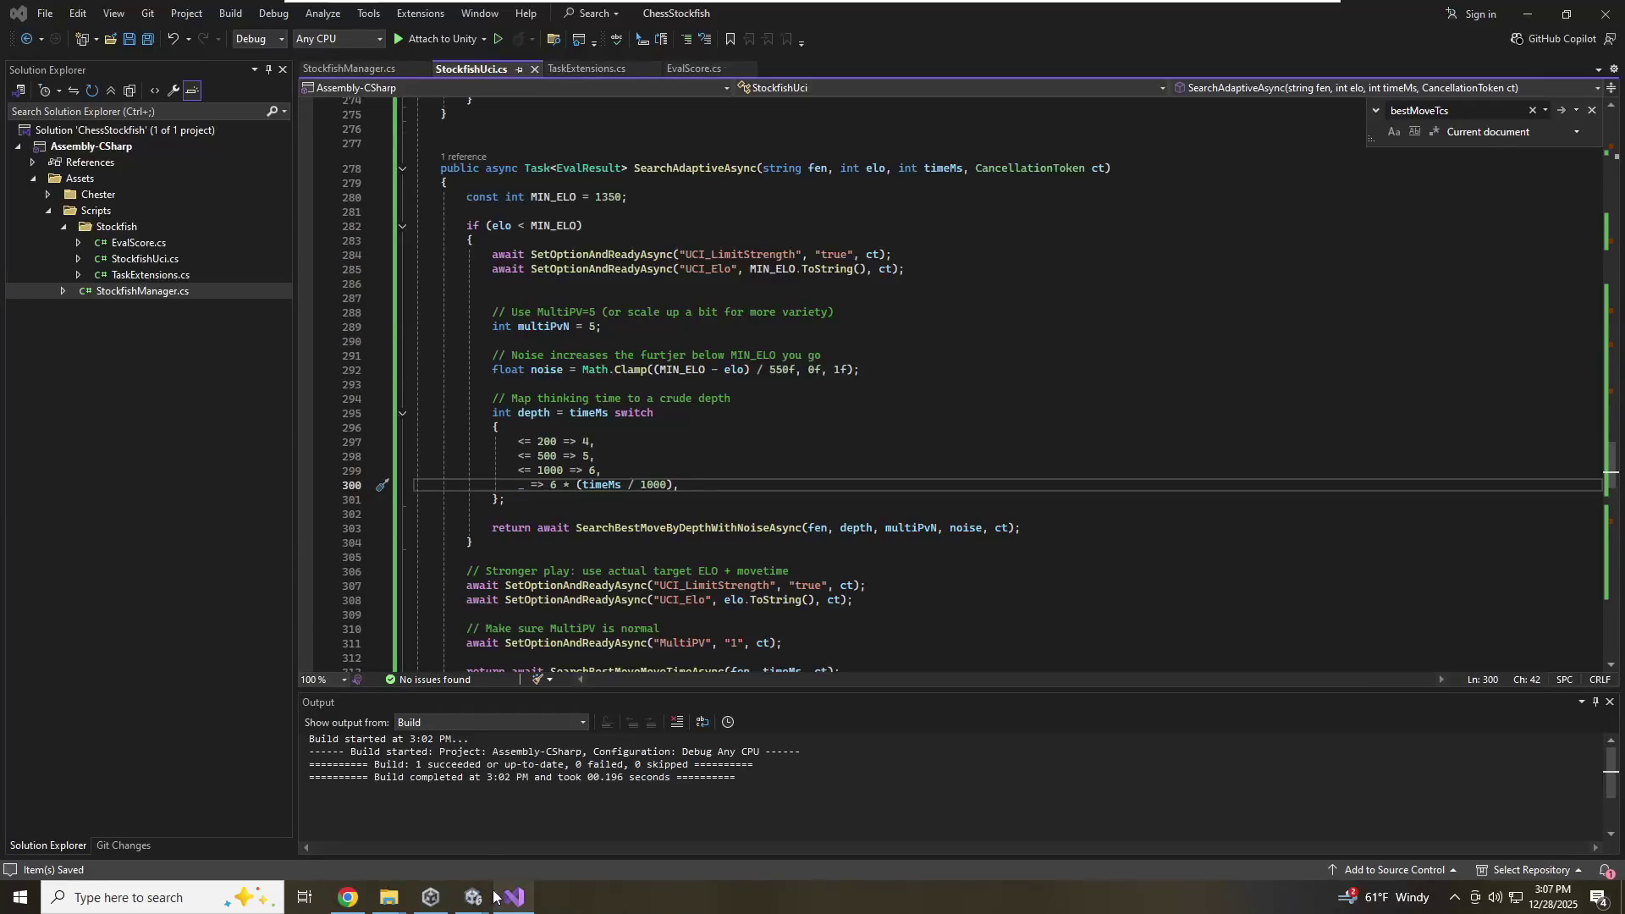
Restart play mode in Unity, get BestMove: e2e3 in the Console, then return to Visual Studio
{"action": "mouse_move", "coordinate": [472, 895]}
{"action": "left_click", "coordinate": [438, 858]}
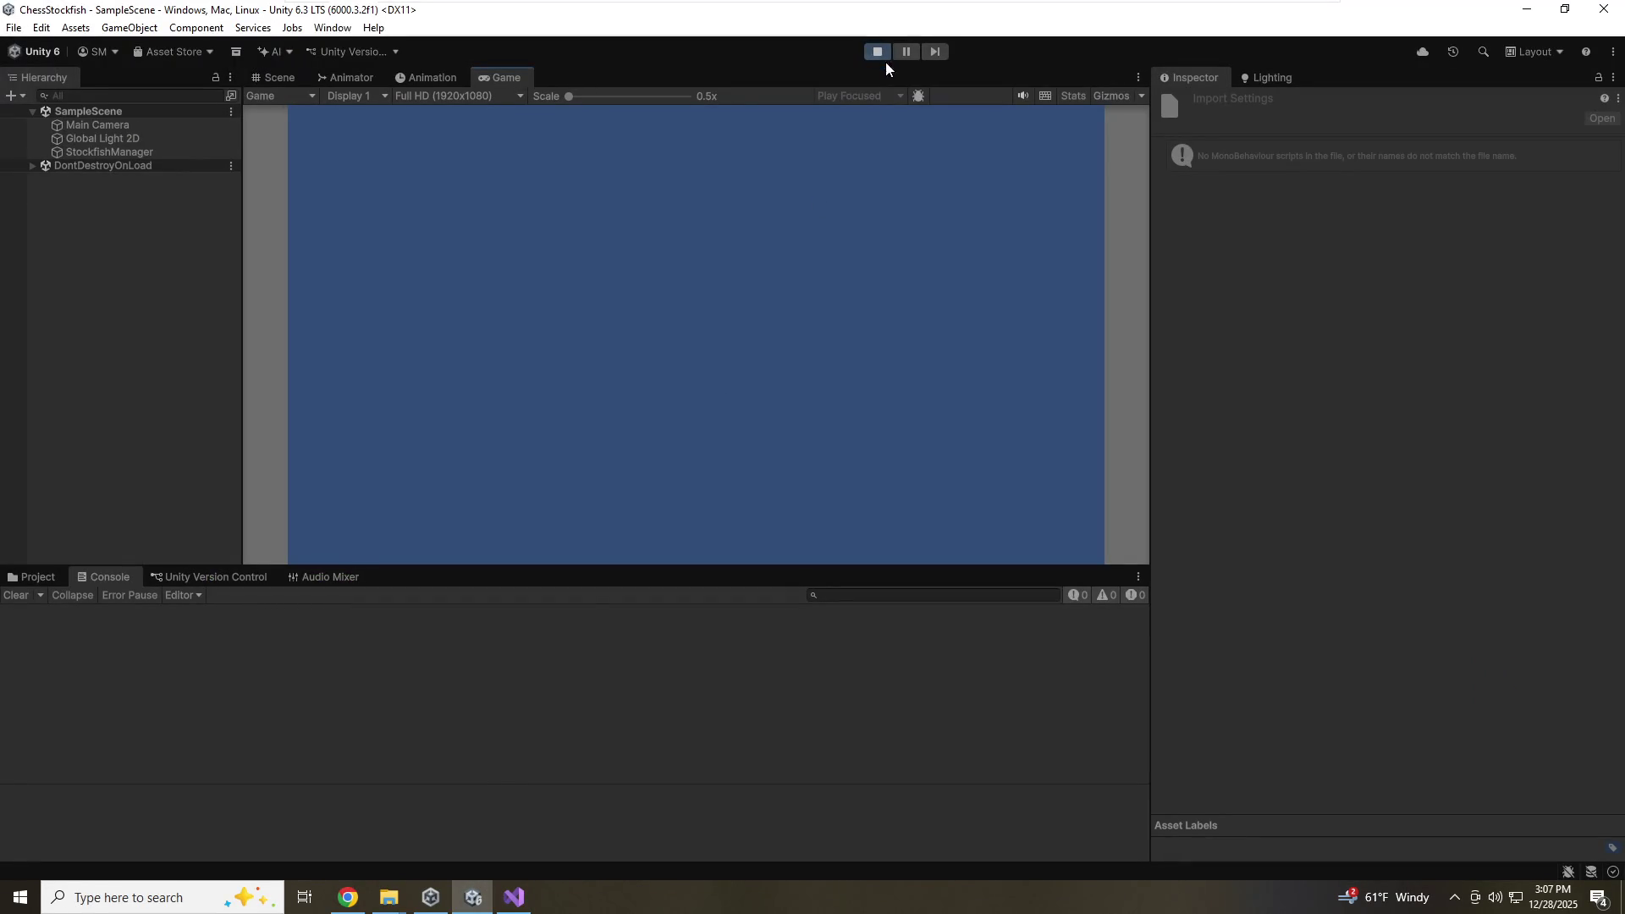
{"action": "left_click", "coordinate": [877, 53]}
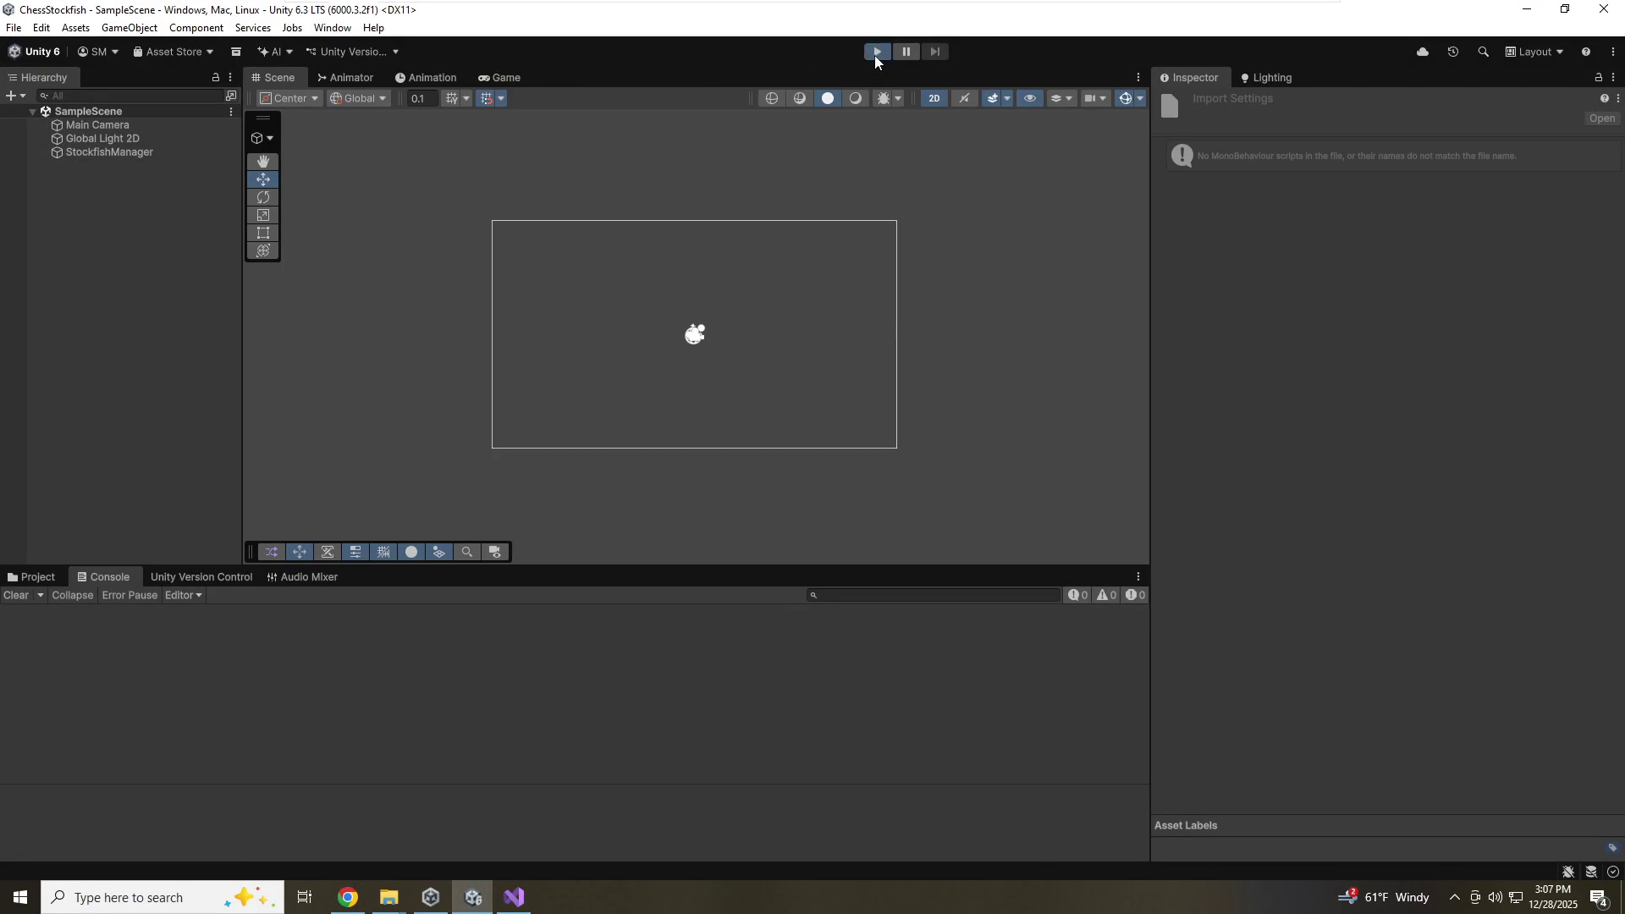
{"action": "left_click", "coordinate": [876, 52]}
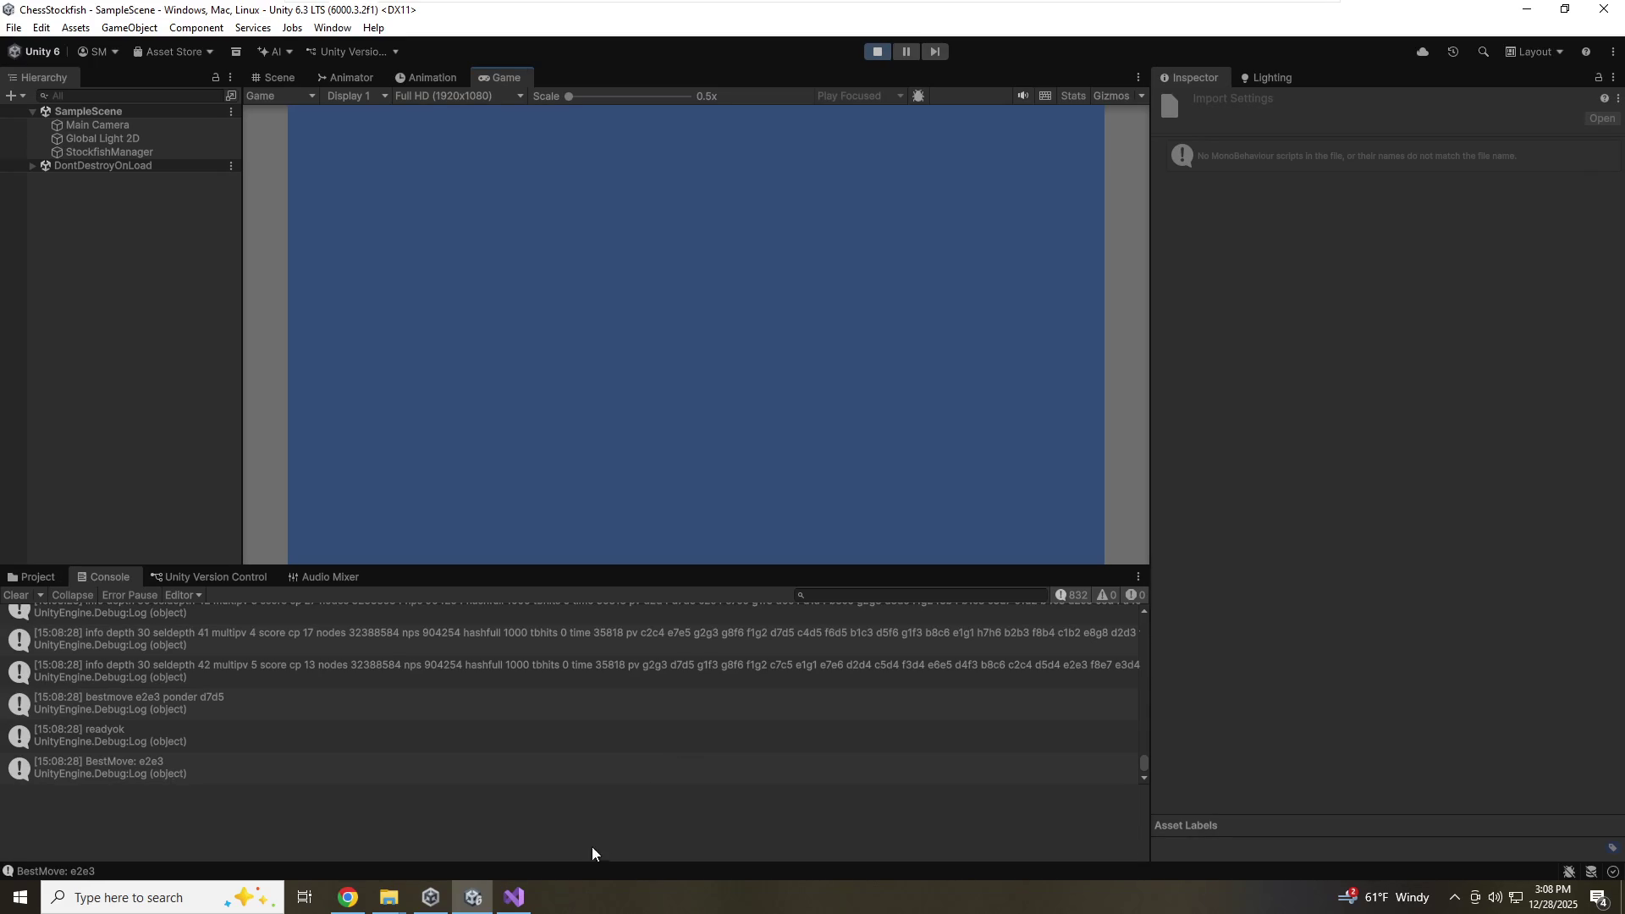
{"action": "left_click", "coordinate": [513, 897]}
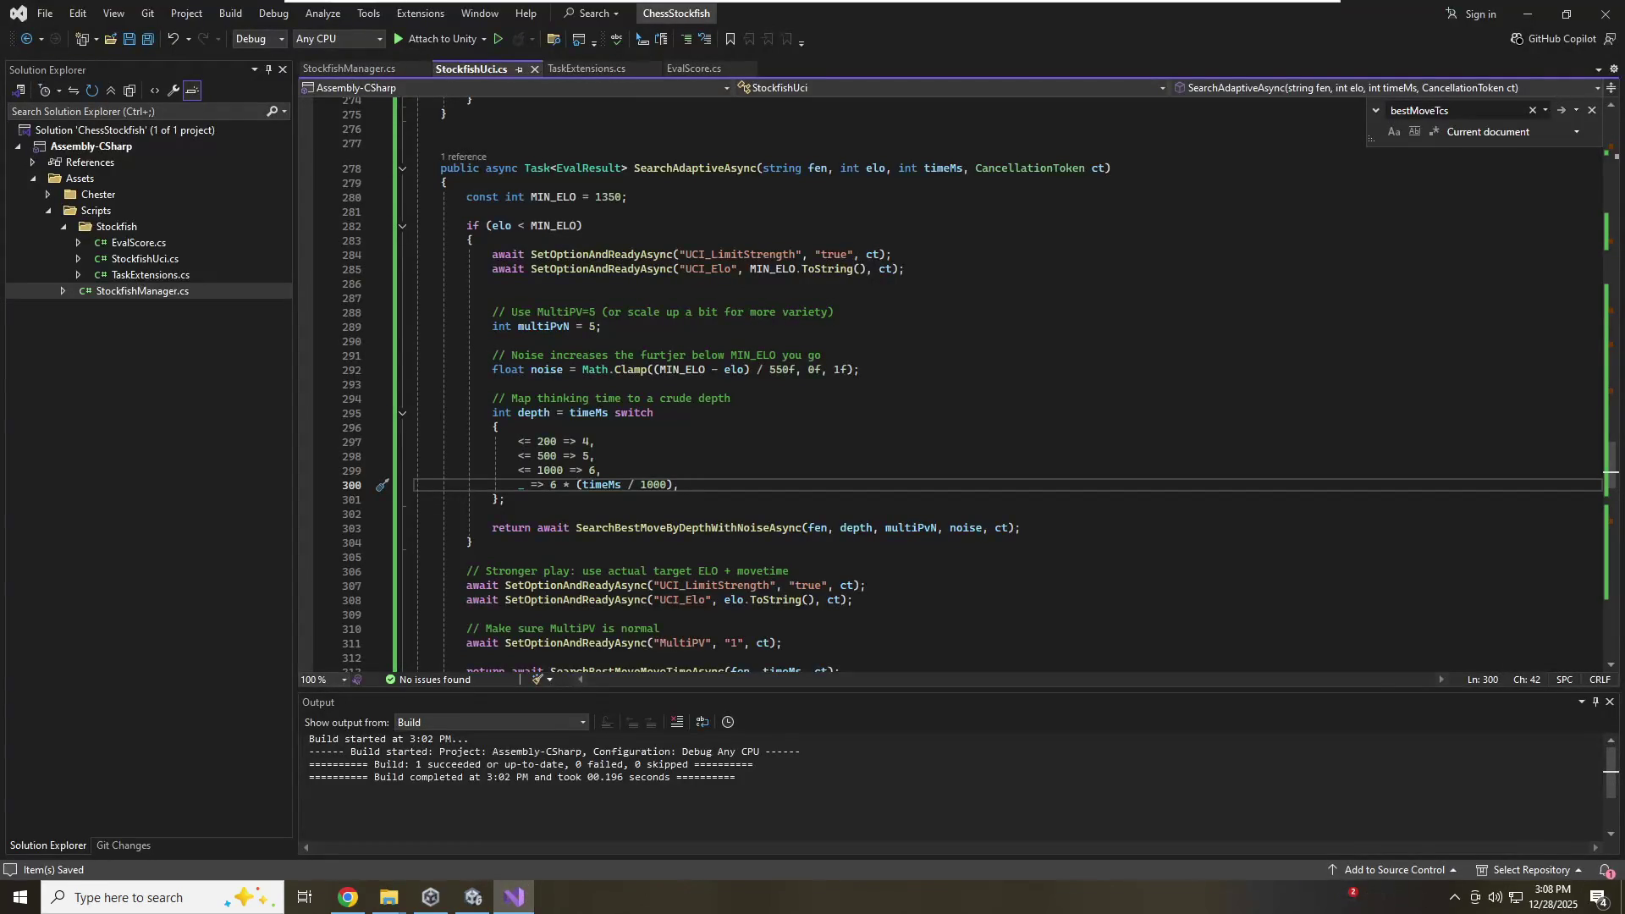
Change the '*' on line 300 to '+' and save the script
{"action": "left_click", "coordinate": [563, 471]}
{"action": "left_click", "coordinate": [563, 485]}
{"action": "key", "text": "Delete"}
{"action": "type", "text": "+"}
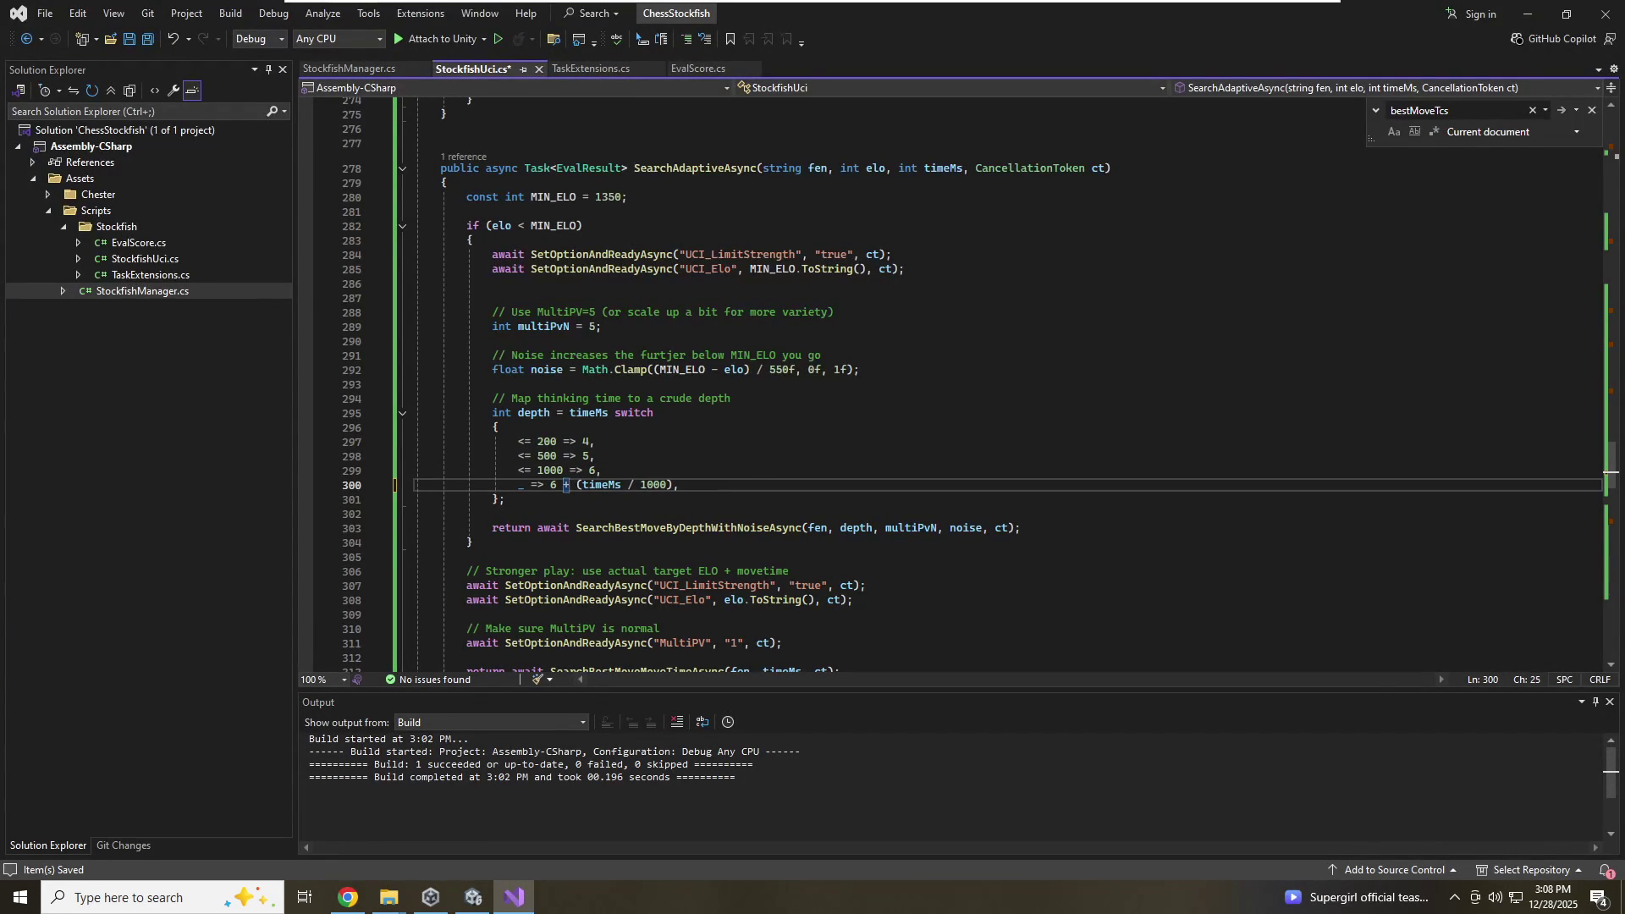
{"action": "key", "text": "ctrl+s"}
{"action": "key", "text": "Up"}
{"action": "key", "text": "Up"}
{"action": "key", "text": "Up"}
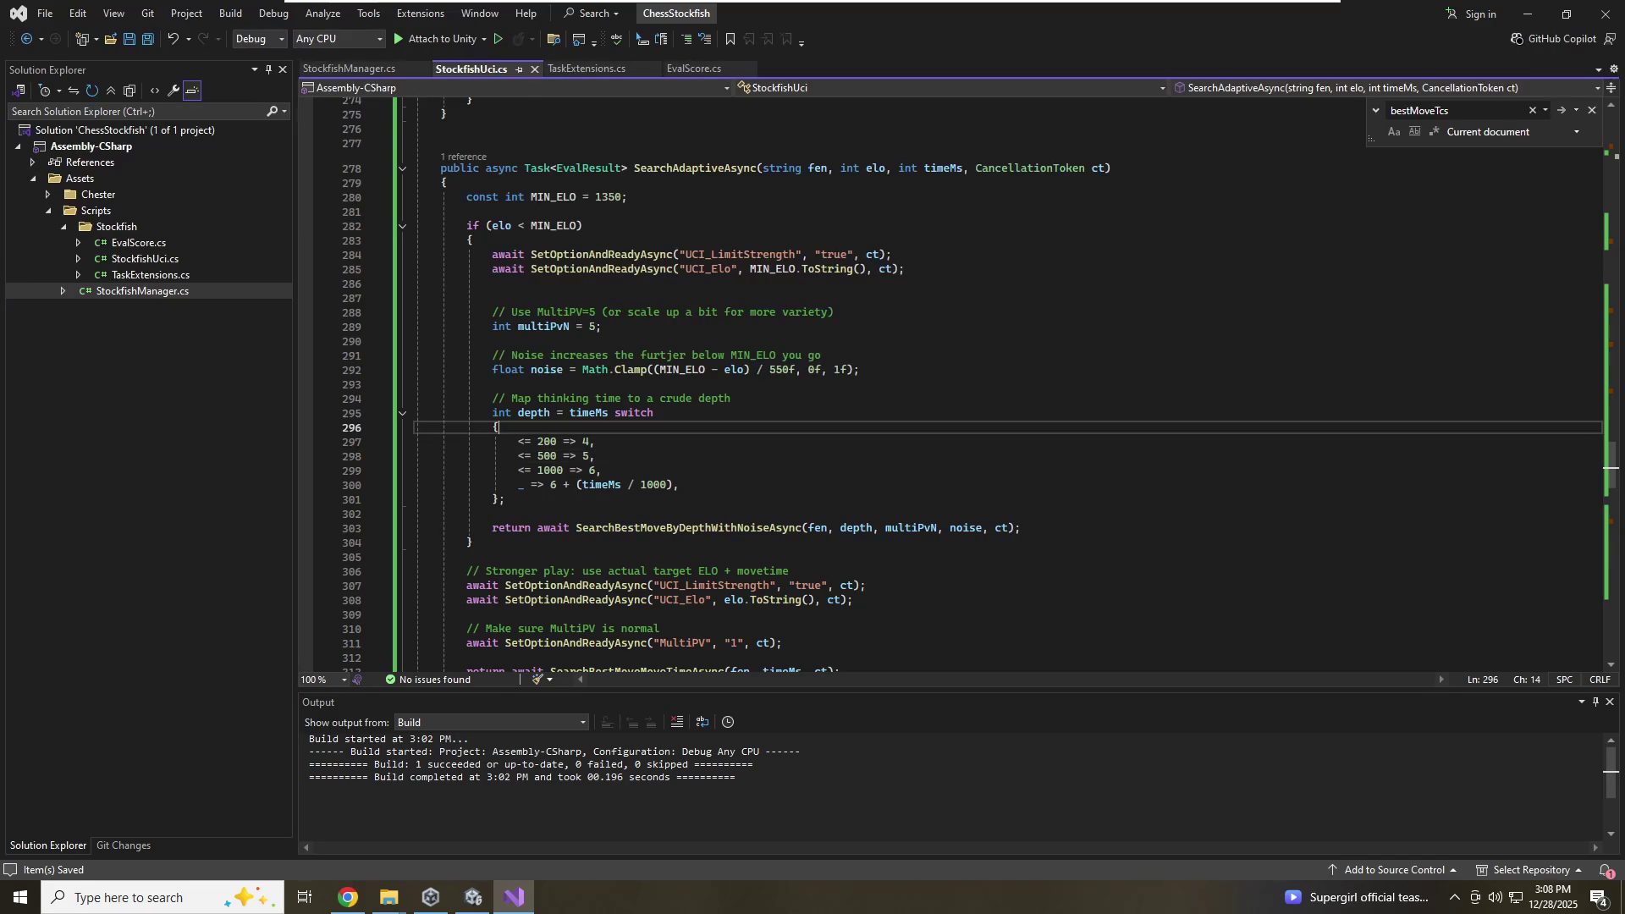
{"action": "left_click", "coordinate": [563, 485]}
{"action": "mouse_move", "coordinate": [1189, 7]}
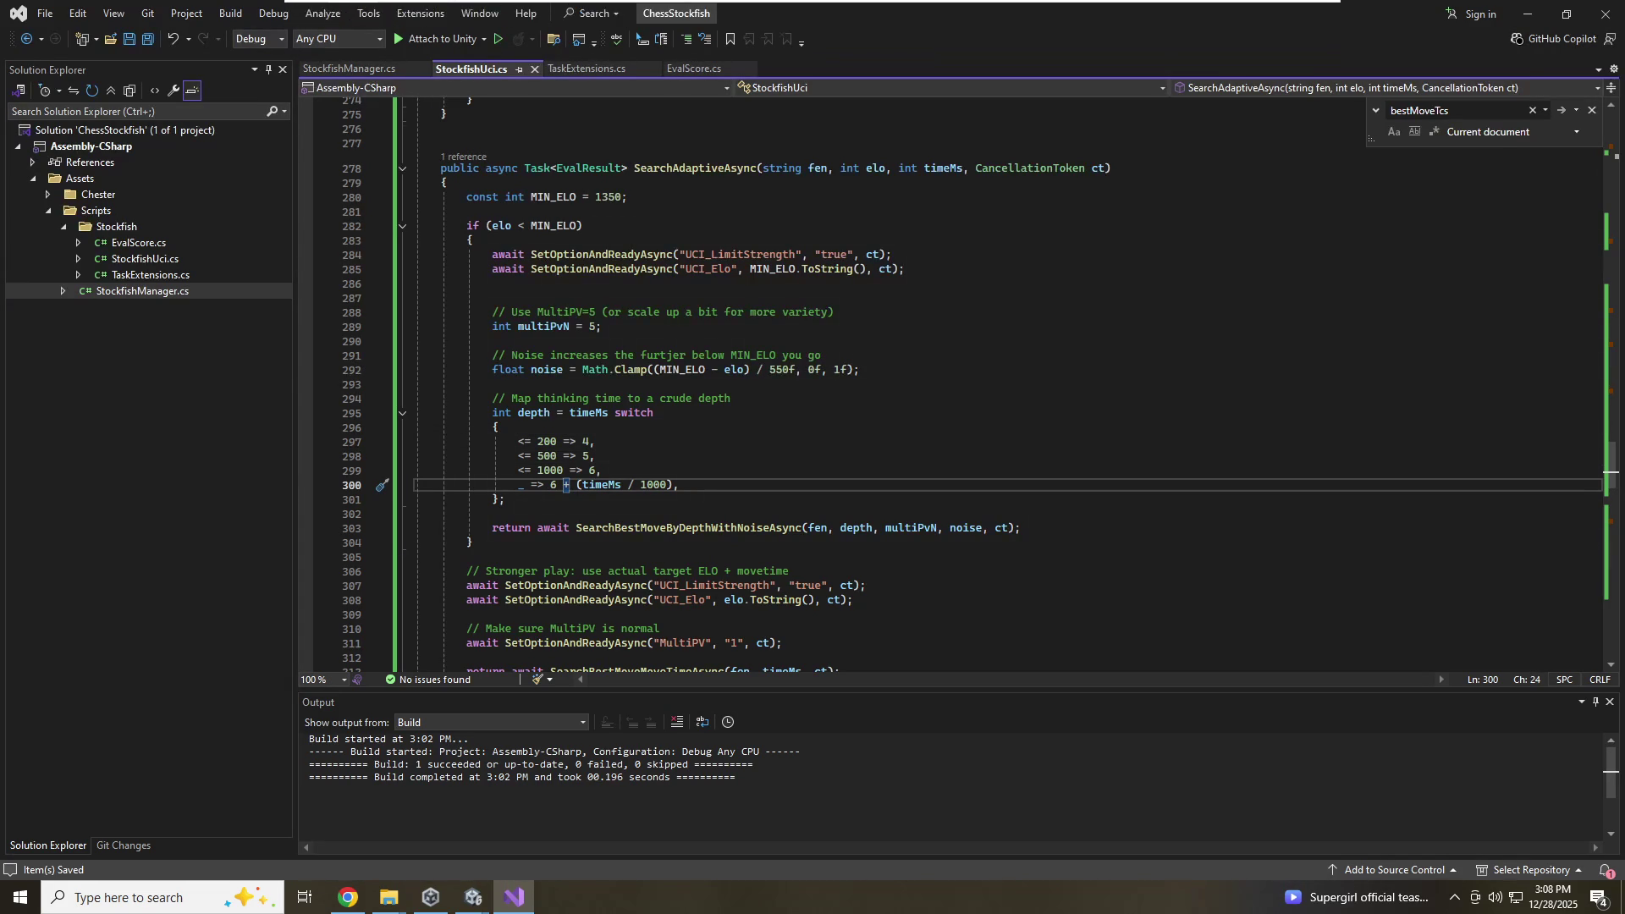
Wrap (timeMs / 1000) on line 300 in Math.Floor, which triggers error CS0121
{"action": "left_click", "coordinate": [492, 514]}
{"action": "left_click", "coordinate": [576, 485]}
{"action": "type", "text": "Math.Floor"}
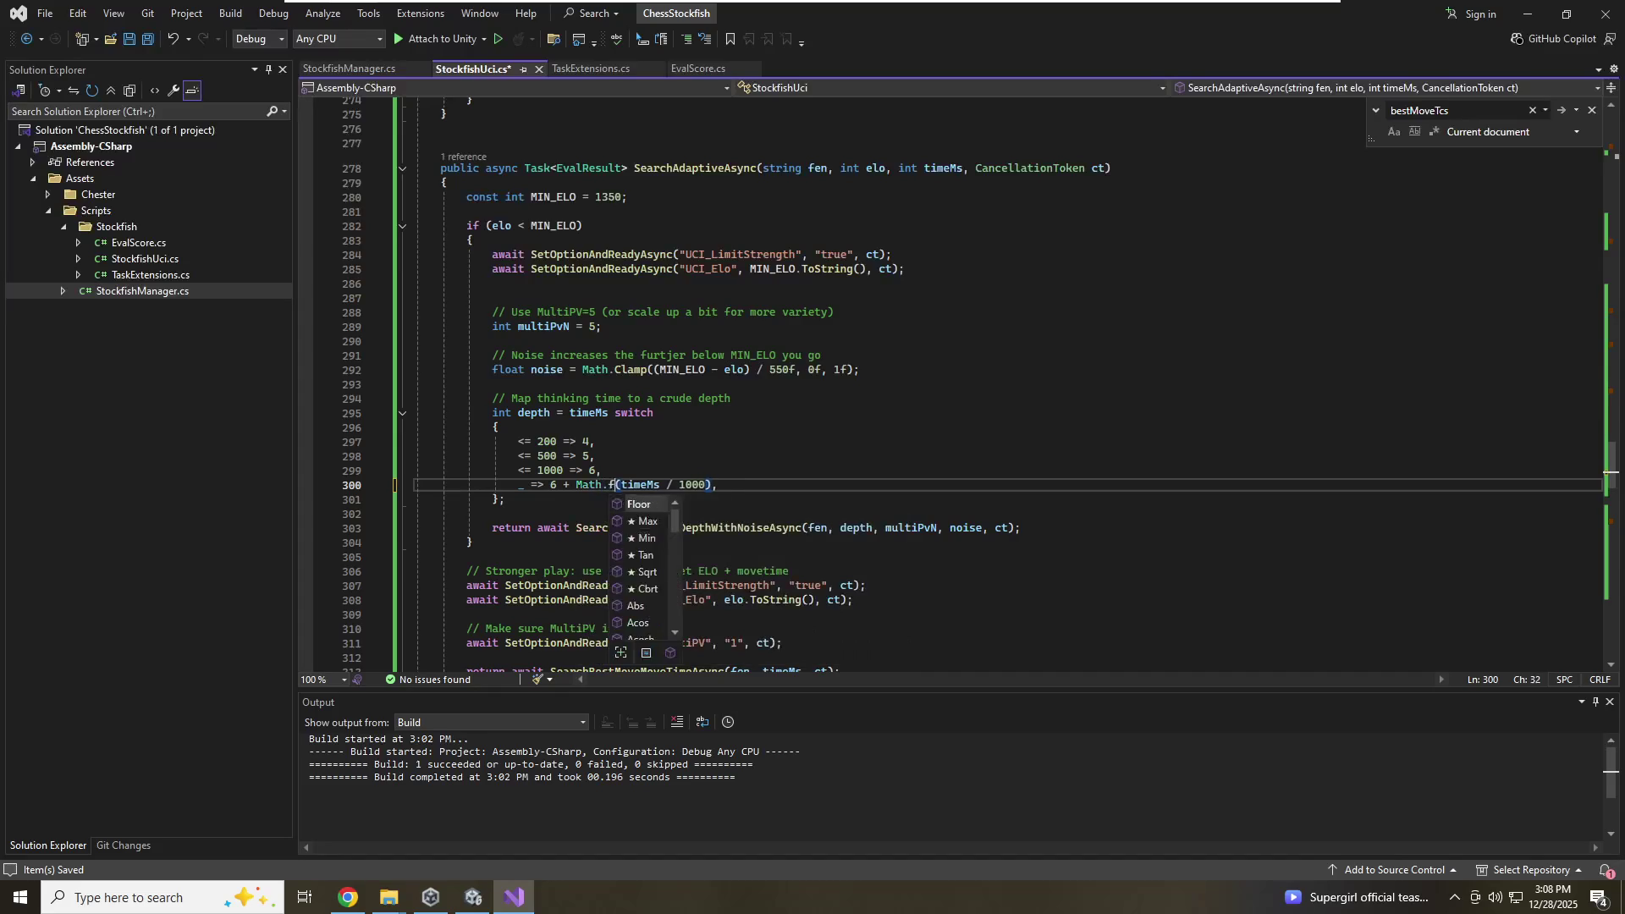
{"action": "type", "text": "("}
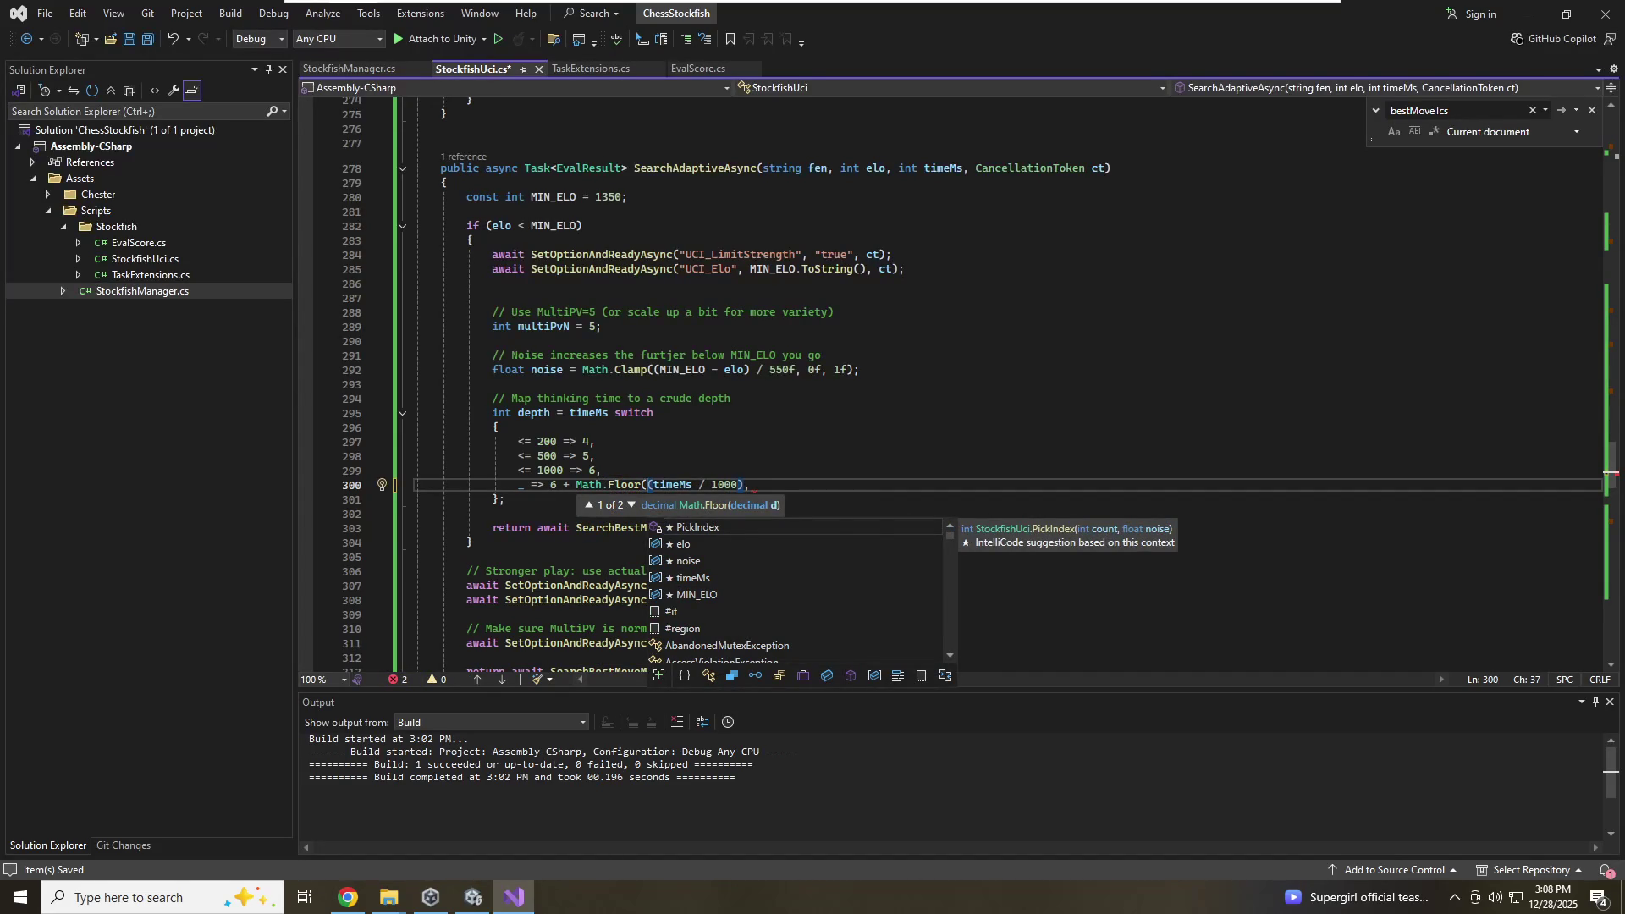
{"action": "key", "text": "BackSpace"}
{"action": "key", "text": "BackSpace"}
{"action": "key", "text": "BackSpace"}
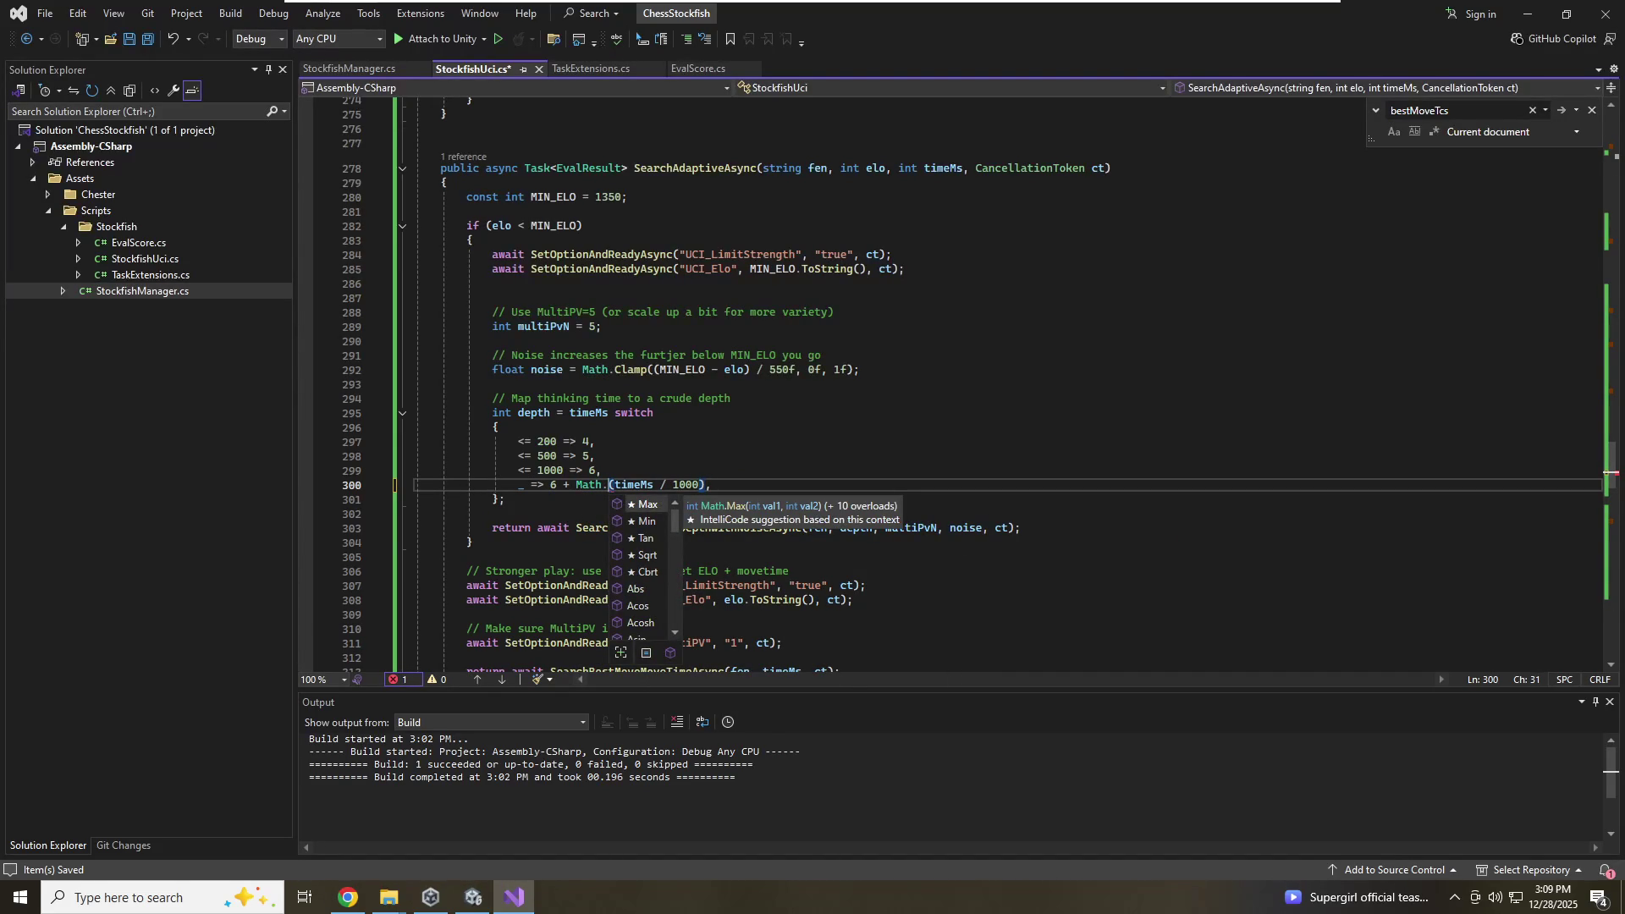
{"action": "type", "text": "ci"}
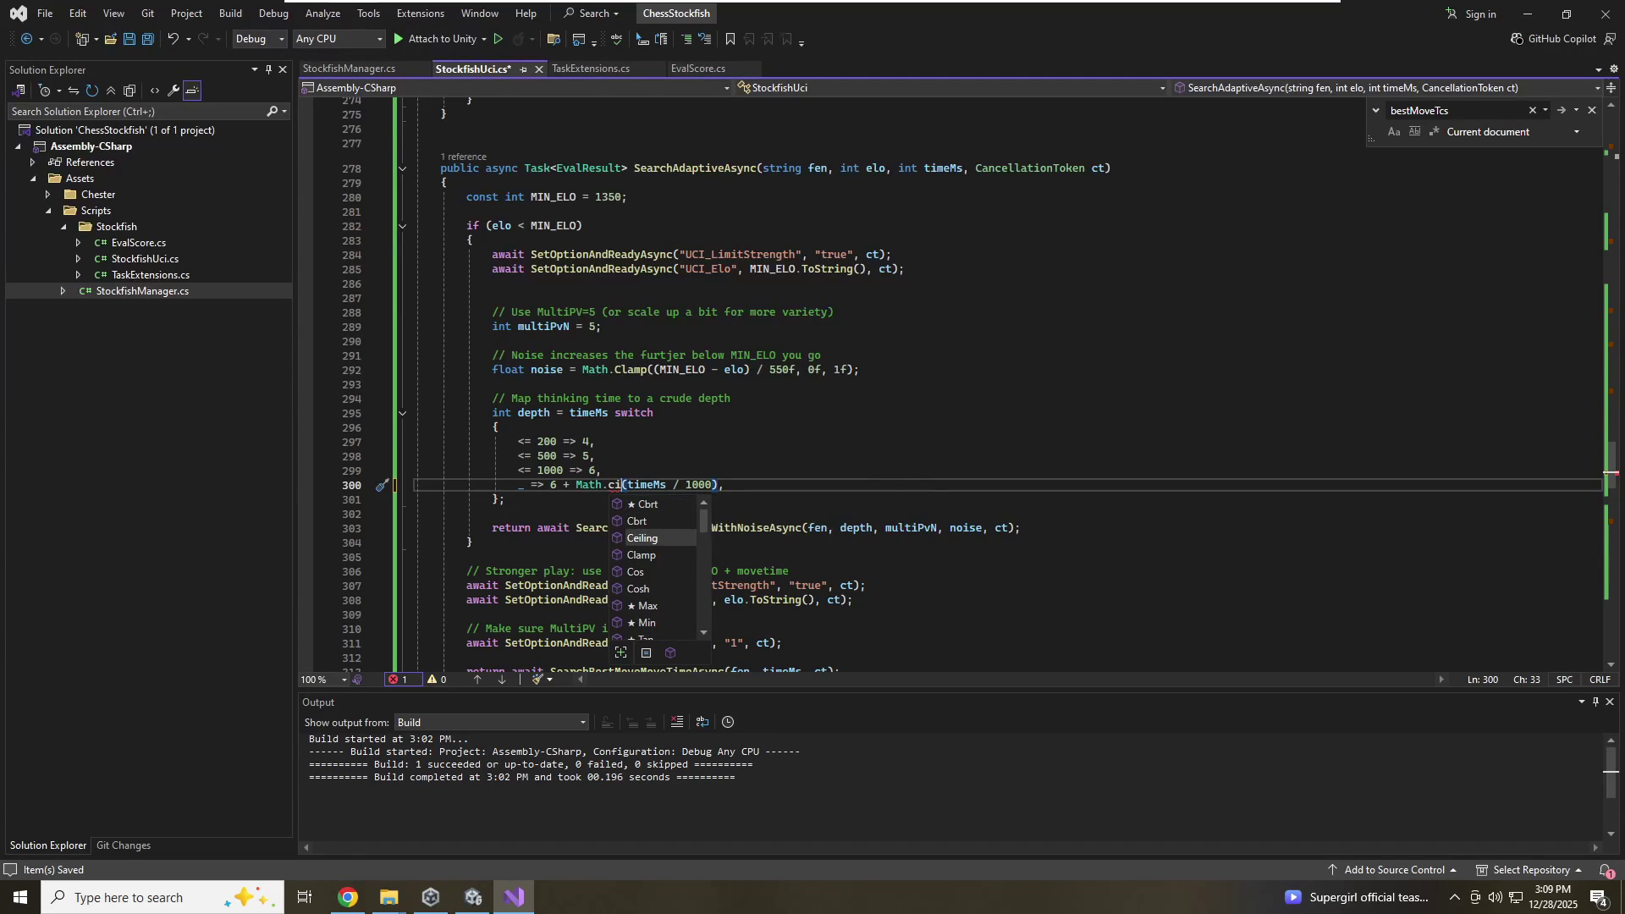
{"action": "key", "text": "BackSpace"}
{"action": "key", "text": "BackSpace"}
{"action": "type", "text": "f"}
{"action": "key", "text": "Tab"}
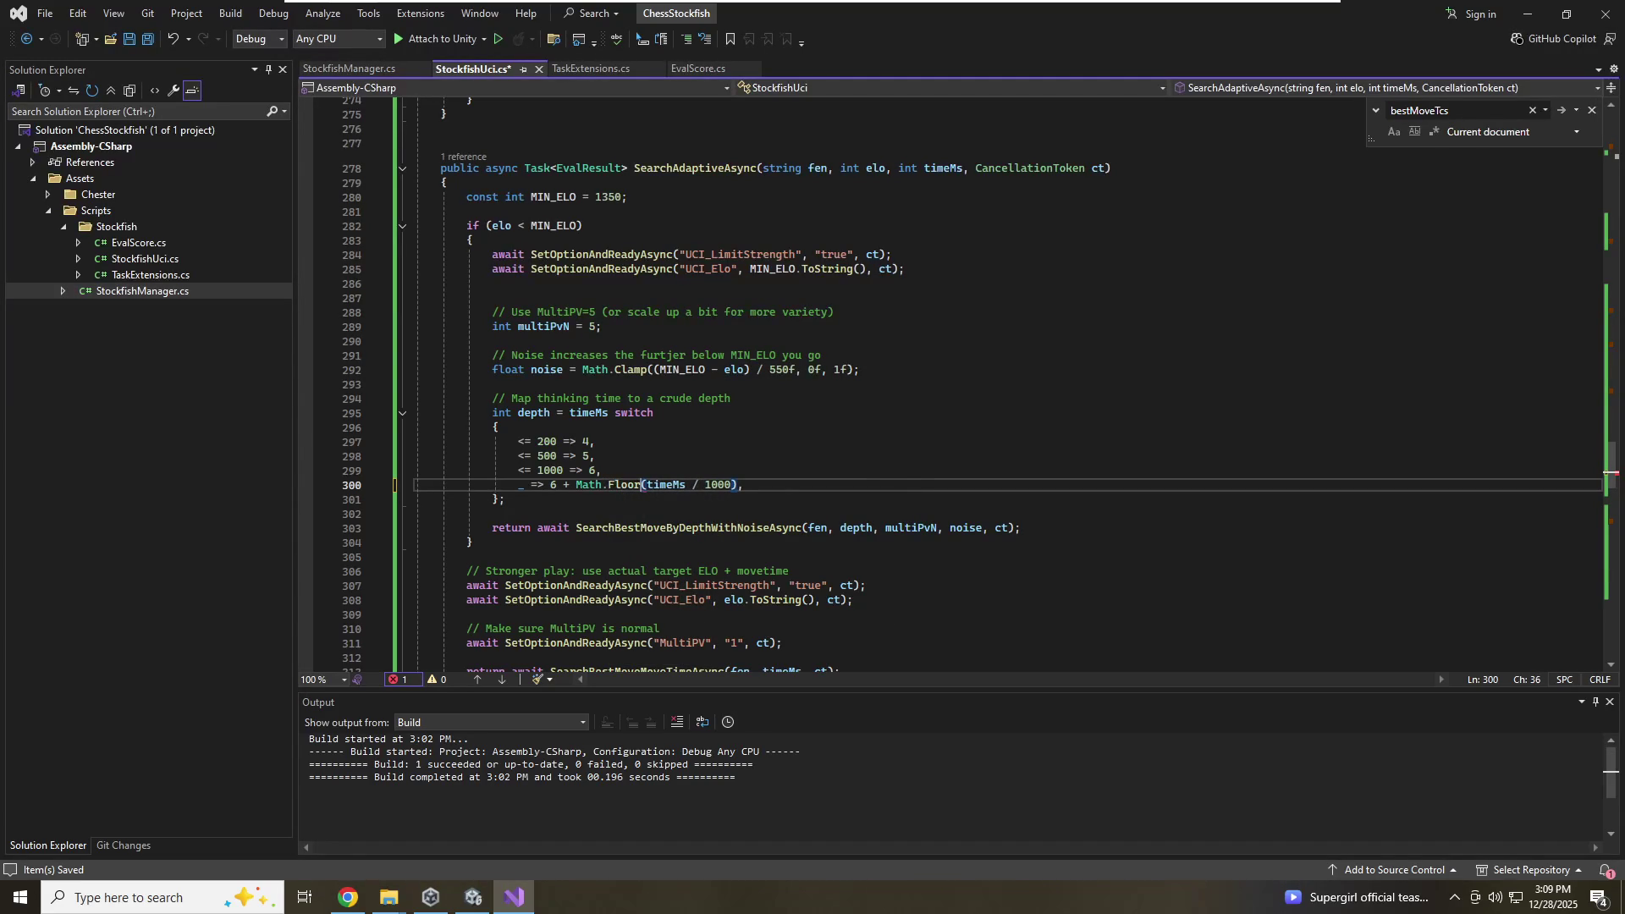
{"action": "left_click", "coordinate": [743, 485]}
{"action": "mouse_move", "coordinate": [624, 485]}
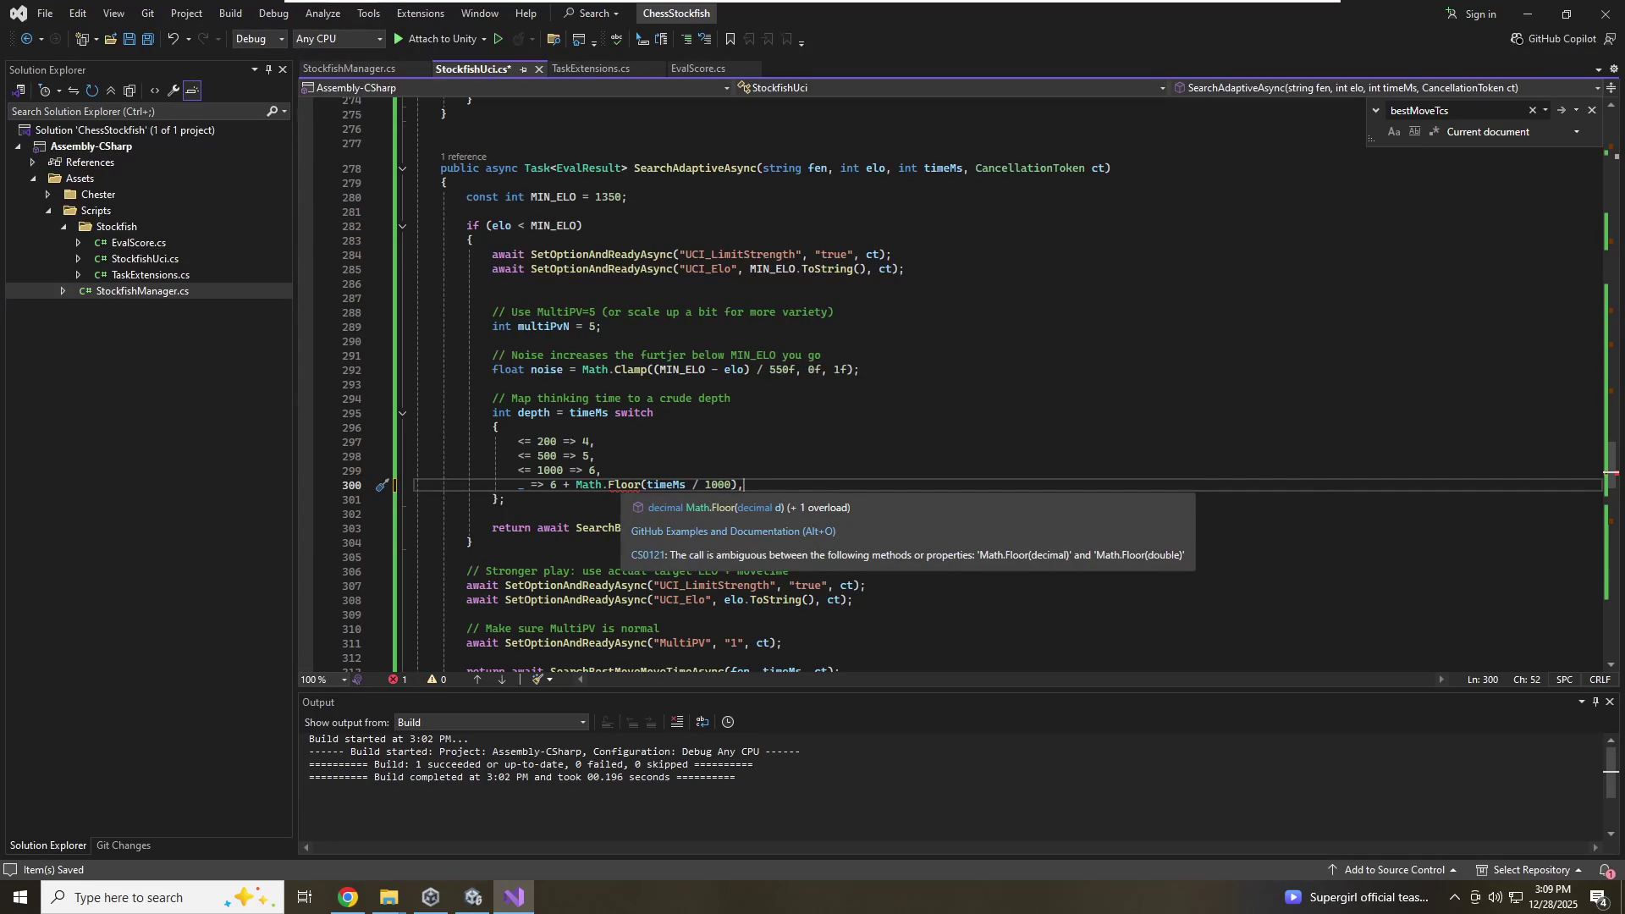
{"action": "key", "text": "ctrl+Left"}
{"action": "key", "text": "ctrl+Left"}
{"action": "key", "text": "ctrl+Left"}
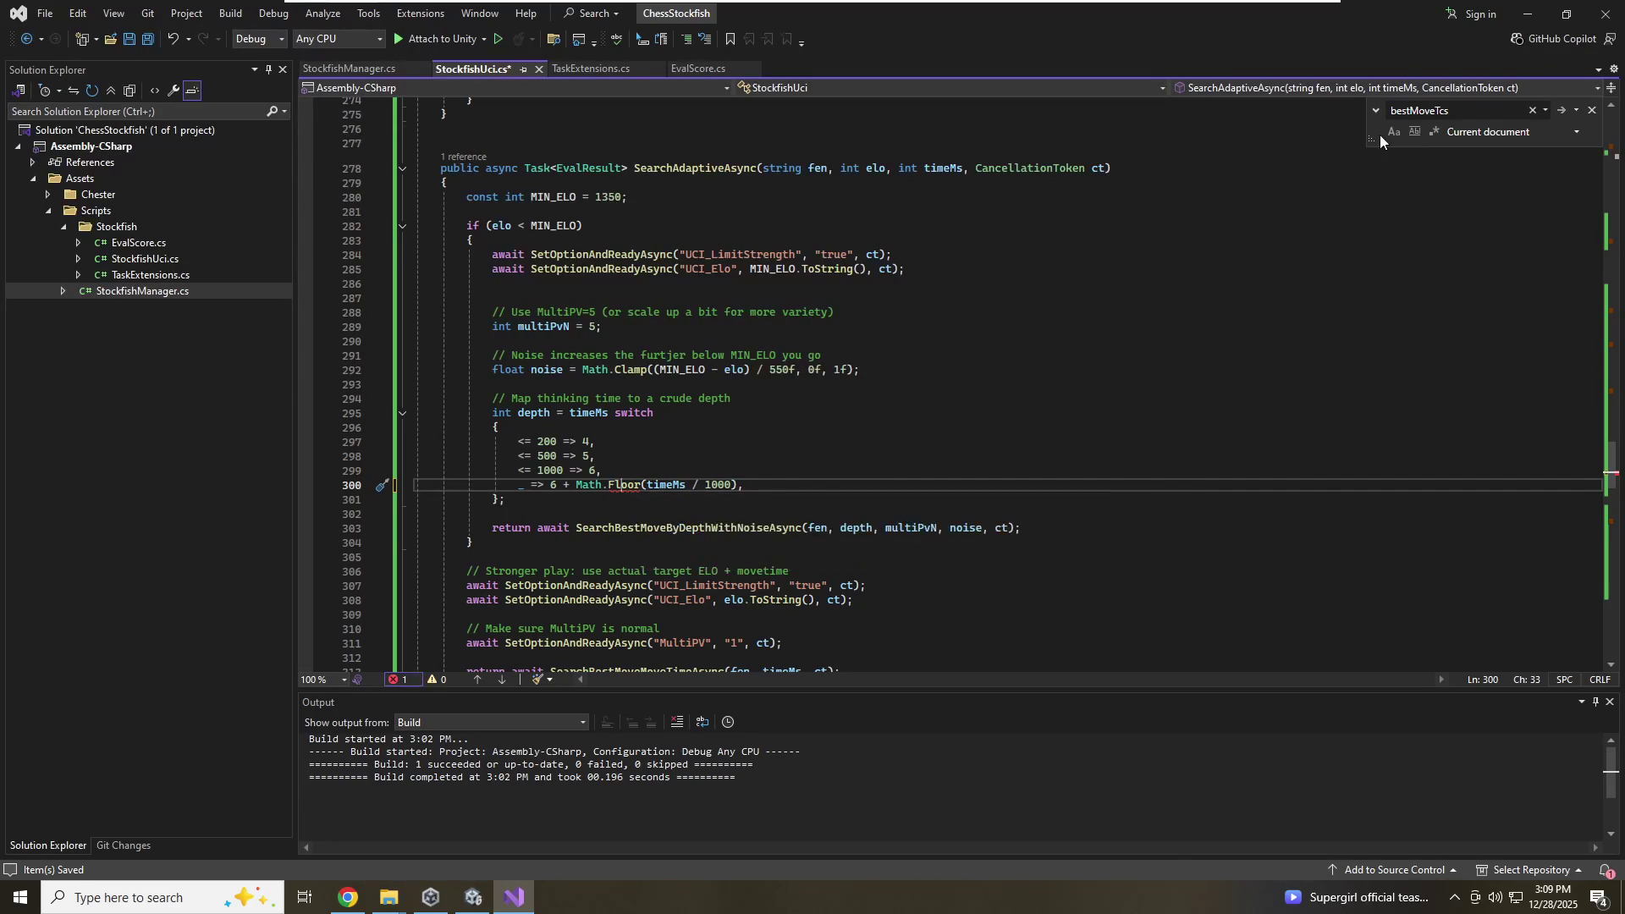
Change 1000 to 1000.0 on line 300 and add a (double) cast with enclosing parentheses
{"action": "key", "text": "ctrl+Right"}
{"action": "key", "text": "ctrl+Right"}
{"action": "type", "text": ".0"}
{"action": "key", "text": "ctrl+Left"}
{"action": "key", "text": "ctrl+Left"}
{"action": "key", "text": "ctrl+Left"}
{"action": "type", "text": "(dikyu"}
{"action": "key", "text": "BackSpace"}
{"action": "key", "text": "BackSpace"}
{"action": "key", "text": "BackSpace"}
{"action": "type", "text": "double)"}
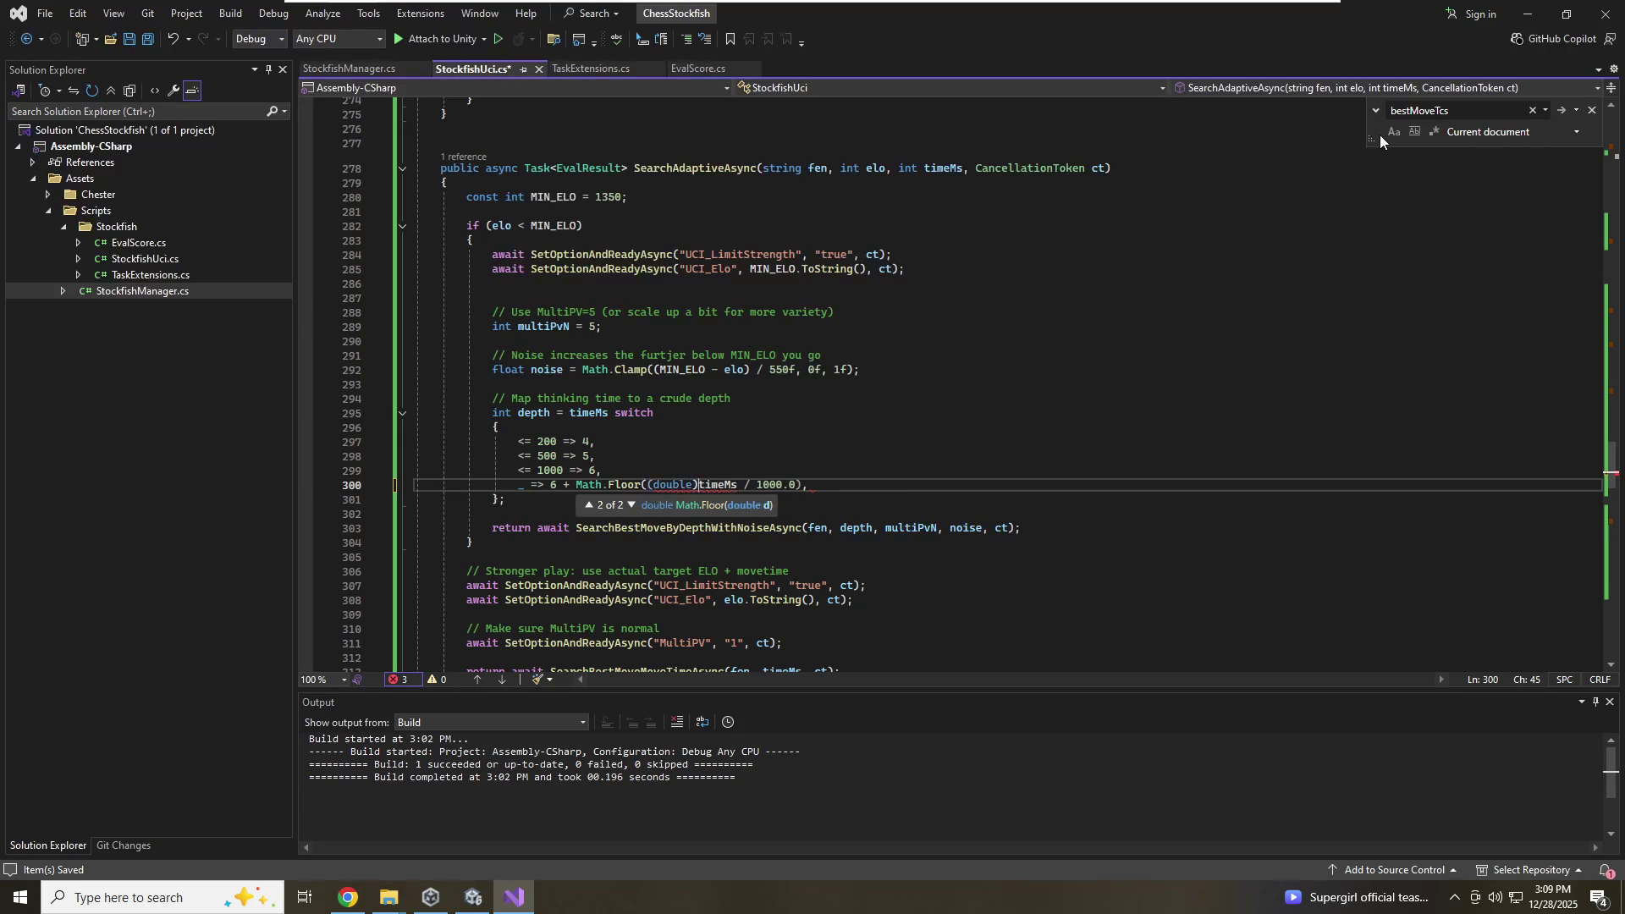
{"action": "type", "text": "("}
{"action": "key", "text": "End"}
{"action": "key", "text": "Left"}
{"action": "type", "text": ")"}
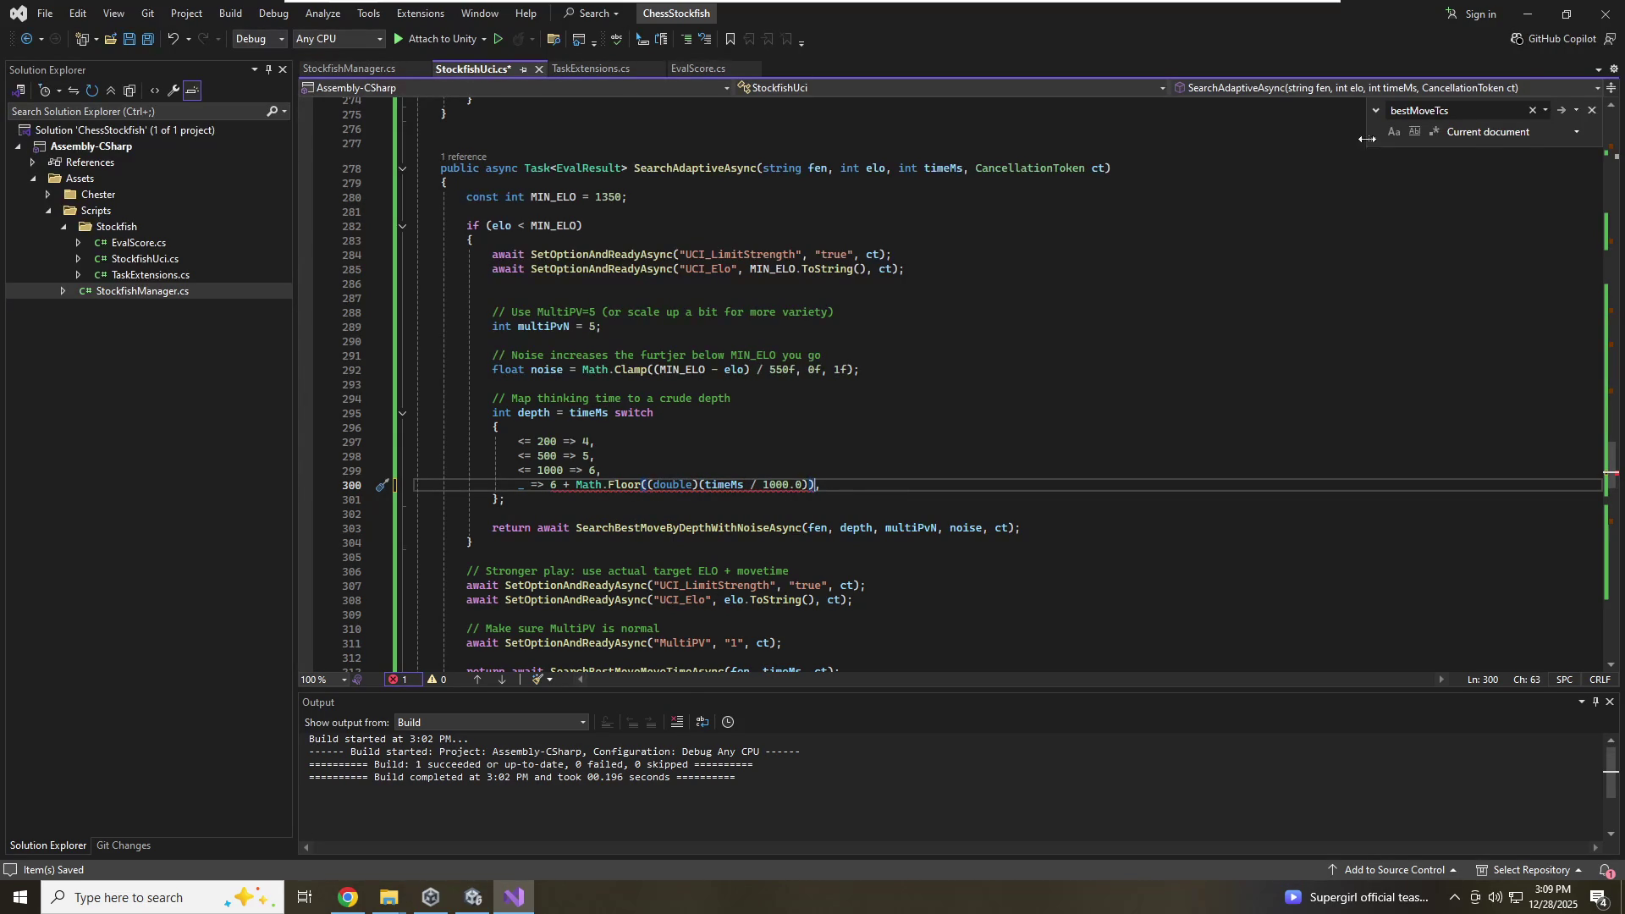
{"action": "key", "text": "Down"}
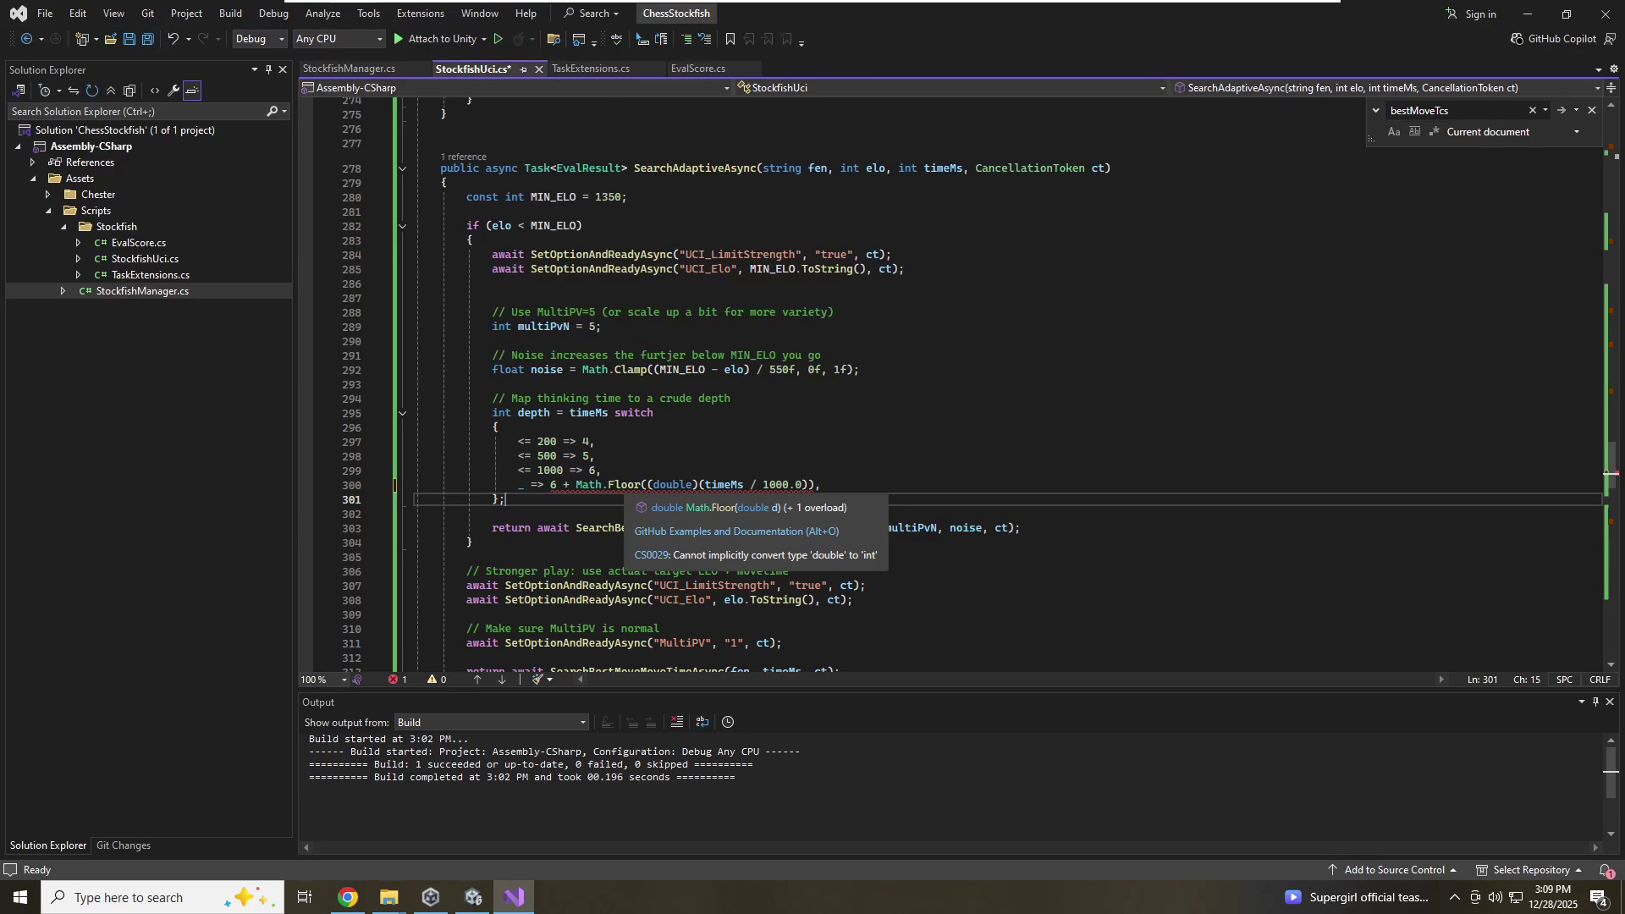
Replace Math.Floor with an (int) cast on line 300 and save
{"action": "left_click", "coordinate": [581, 485]}
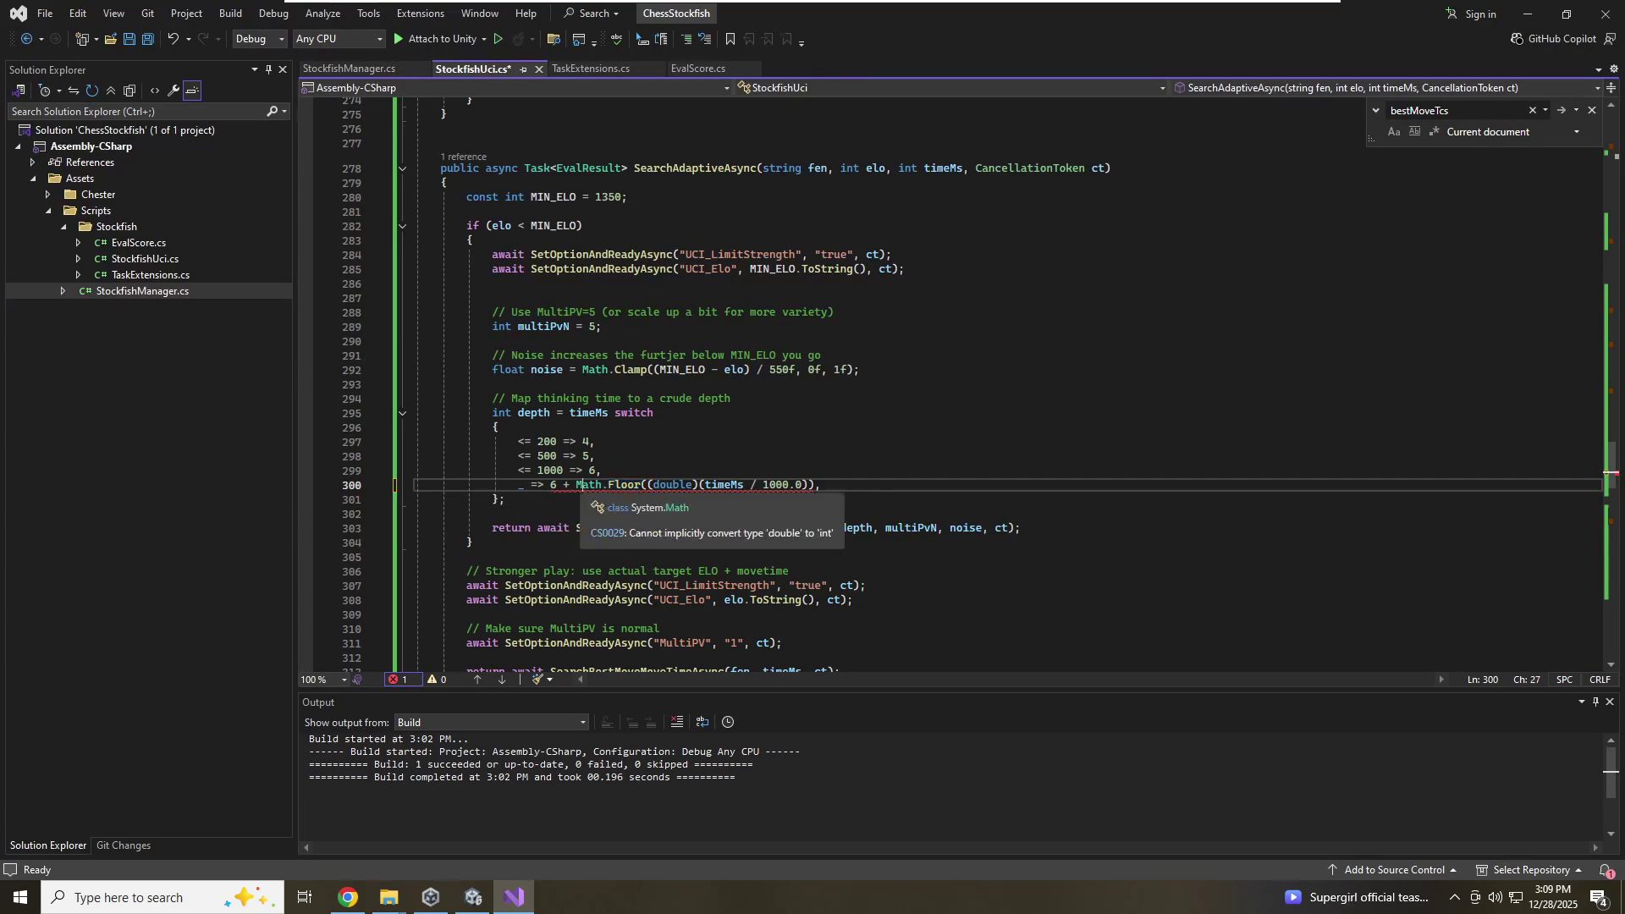
{"action": "left_click", "coordinate": [654, 413]}
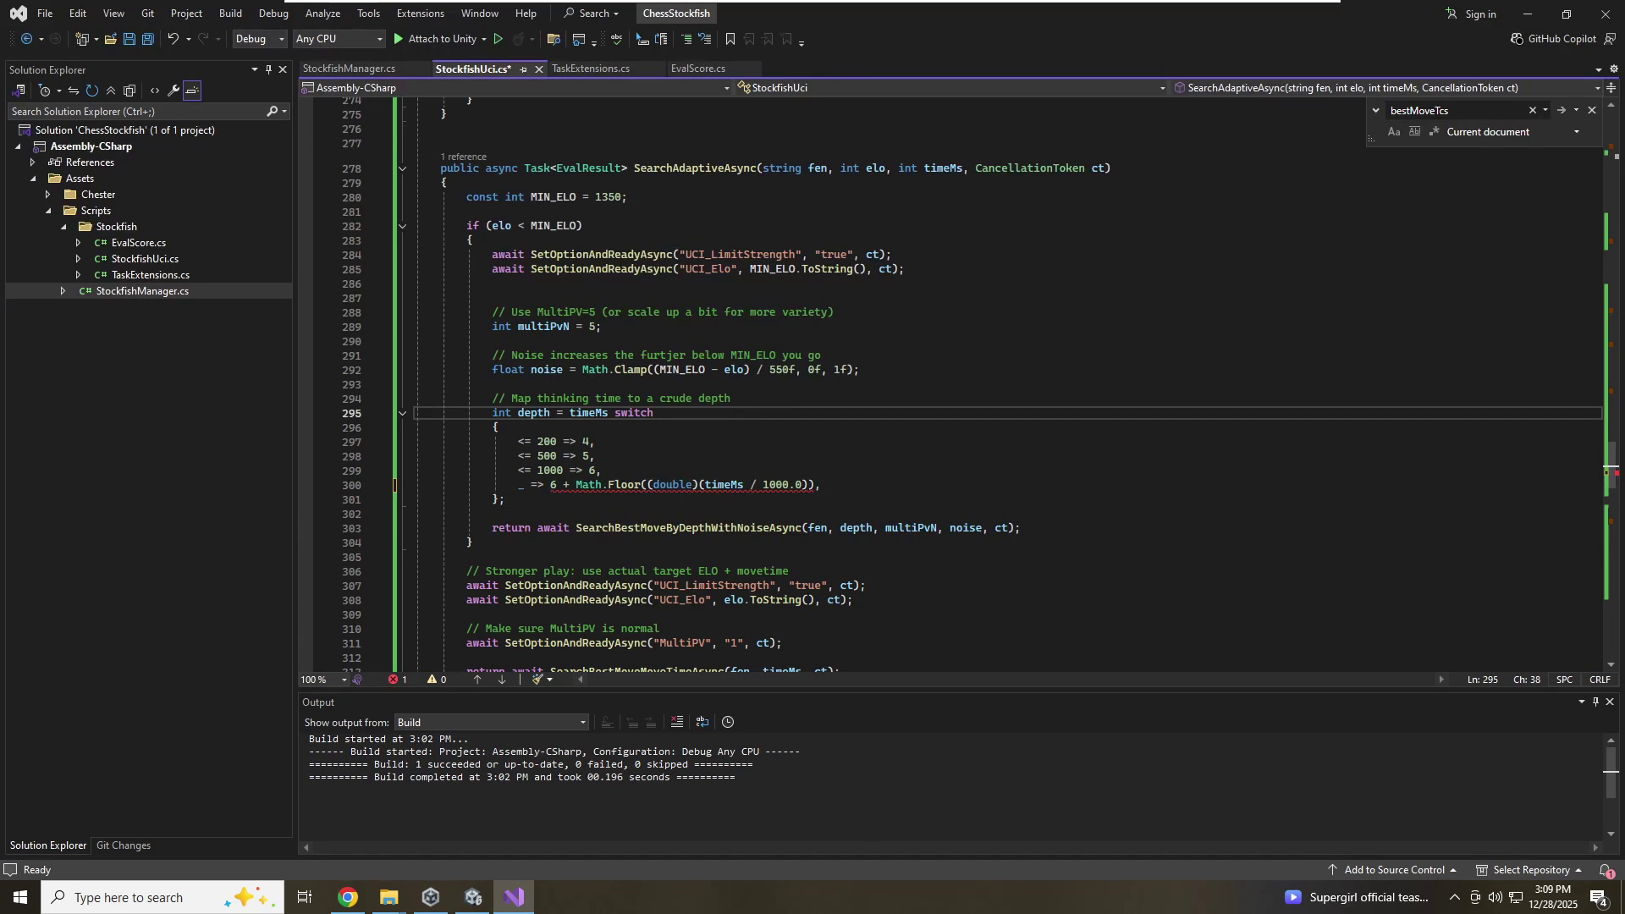
{"action": "double_click", "coordinate": [625, 485]}
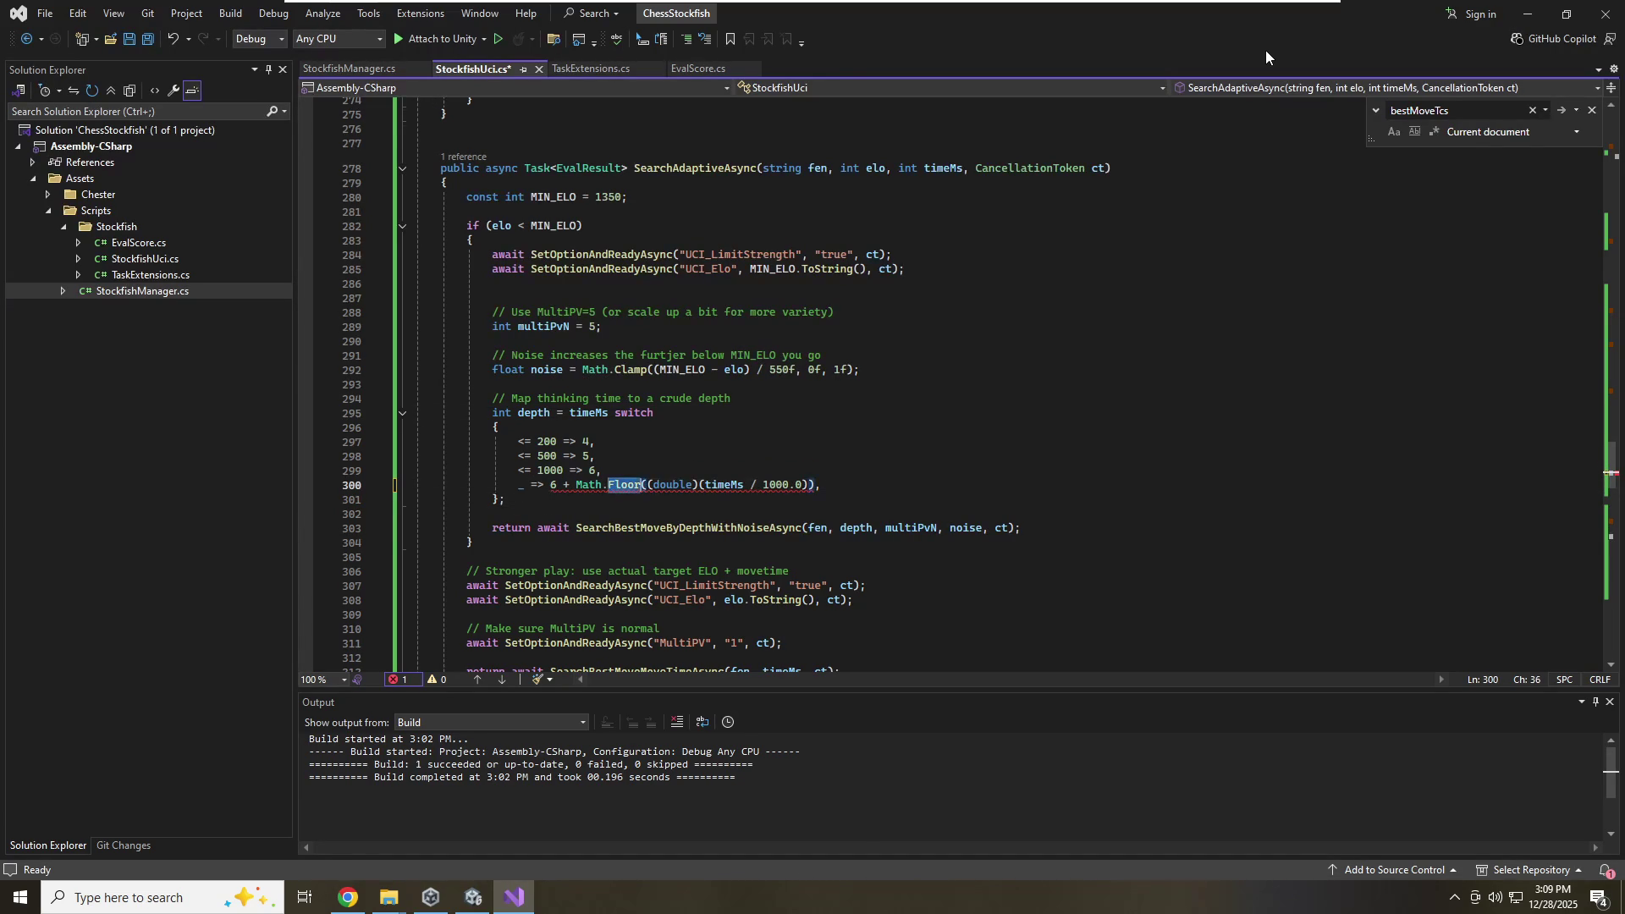
{"action": "key", "text": "shift+alt+equal"}
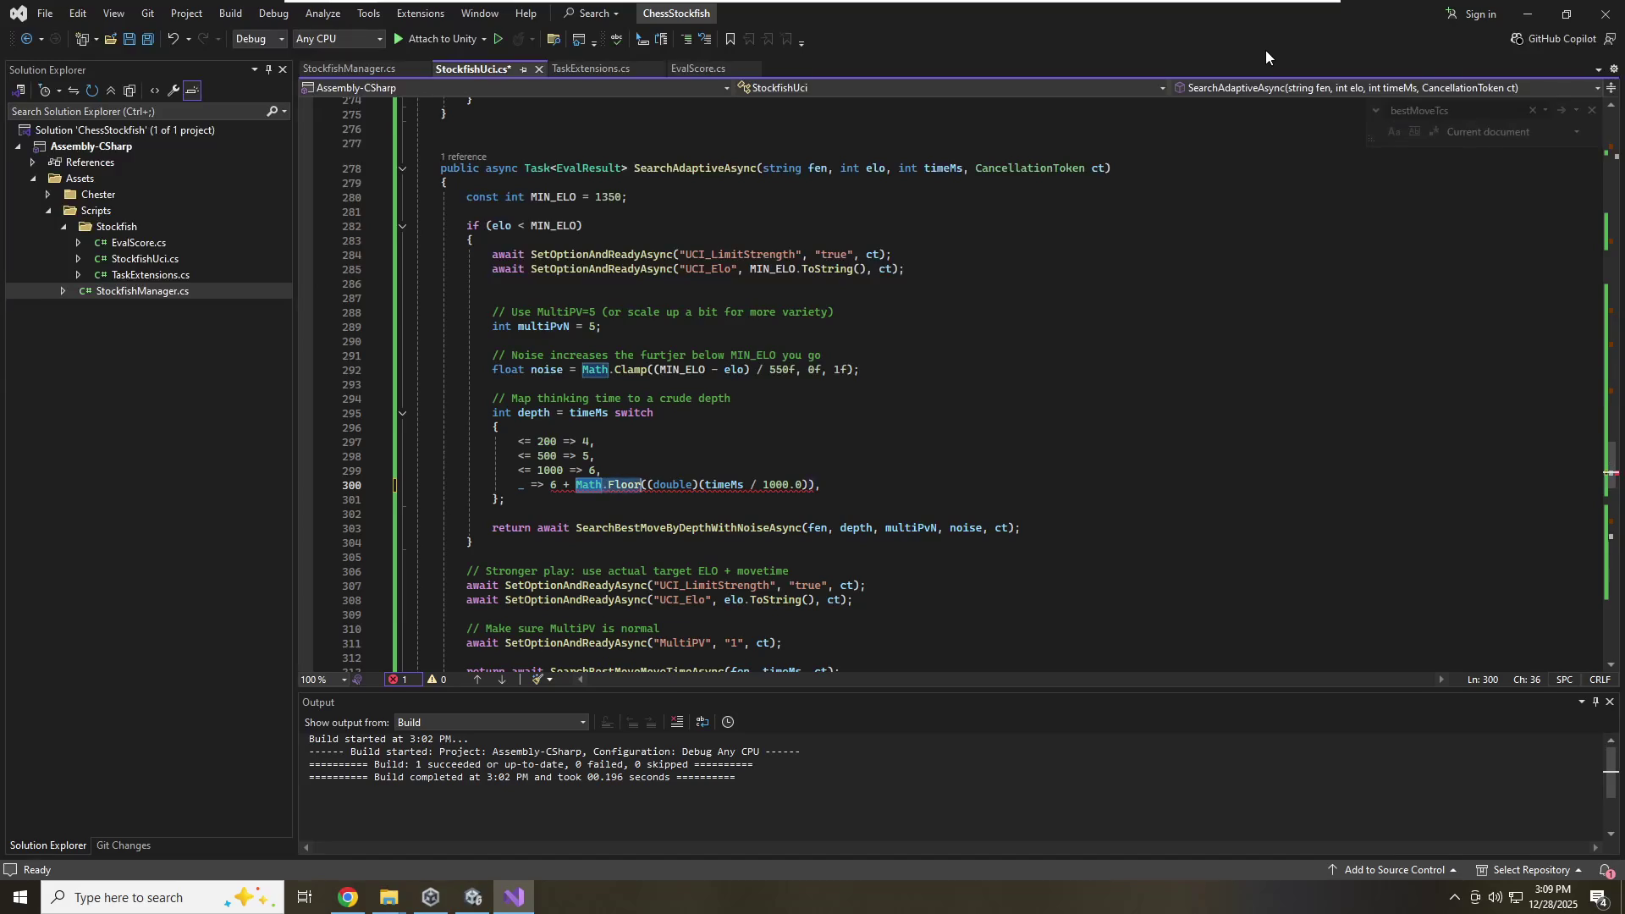
{"action": "key", "text": "Delete"}
{"action": "type", "text": "(int)"}
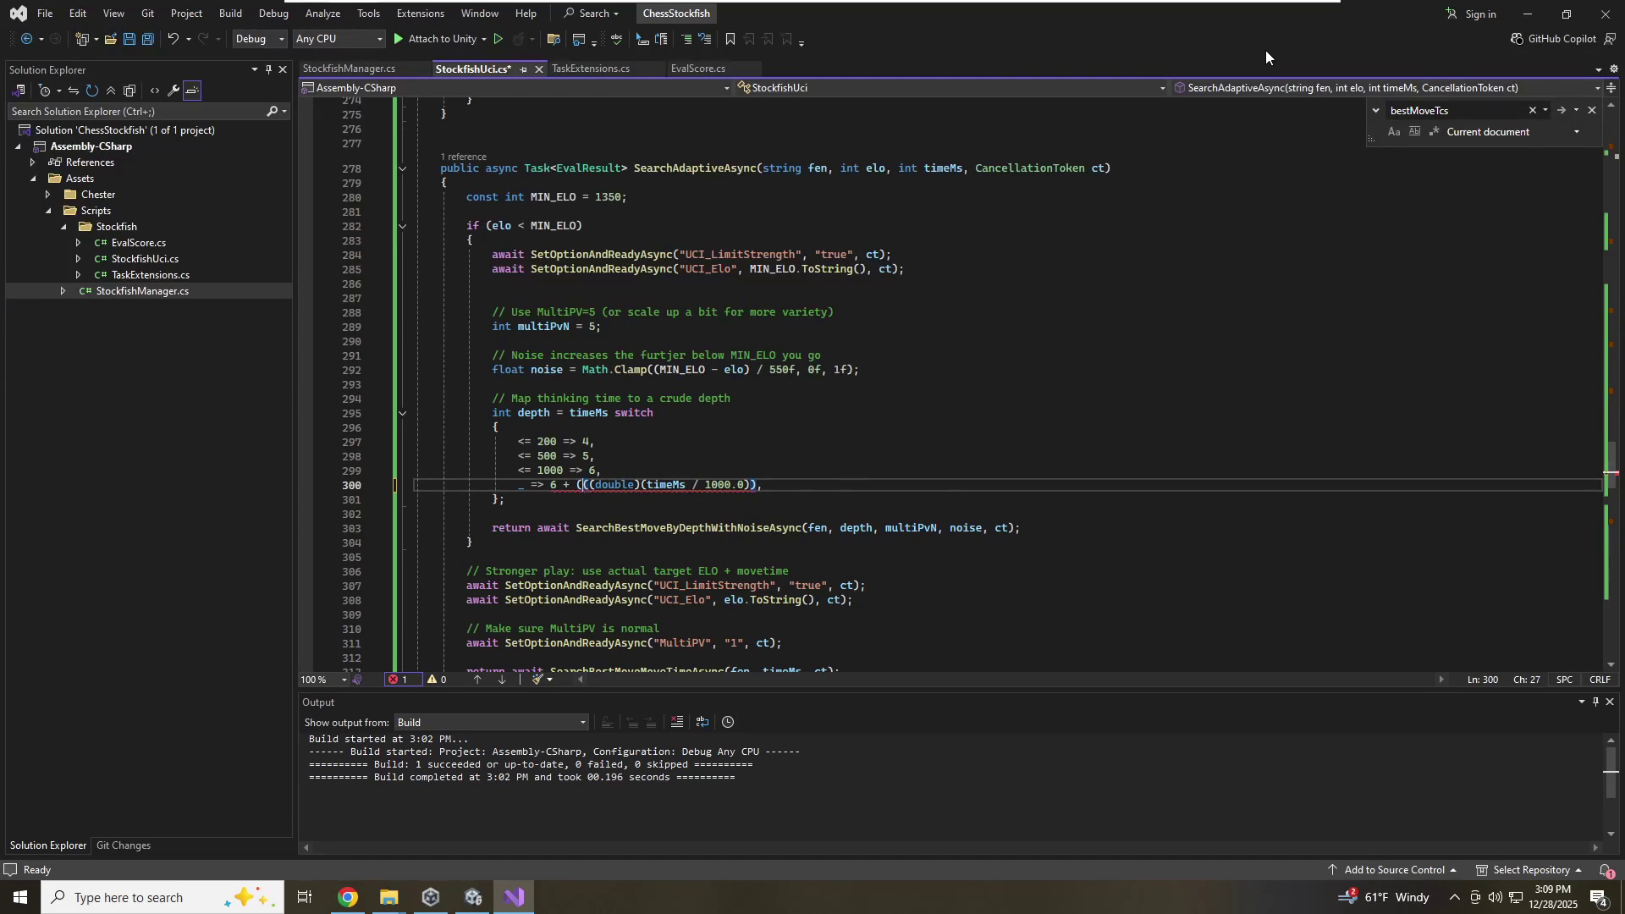
{"action": "key", "text": "Right"}
{"action": "key", "text": "Right"}
{"action": "key", "text": "End"}
{"action": "key", "text": "ctrl+s"}
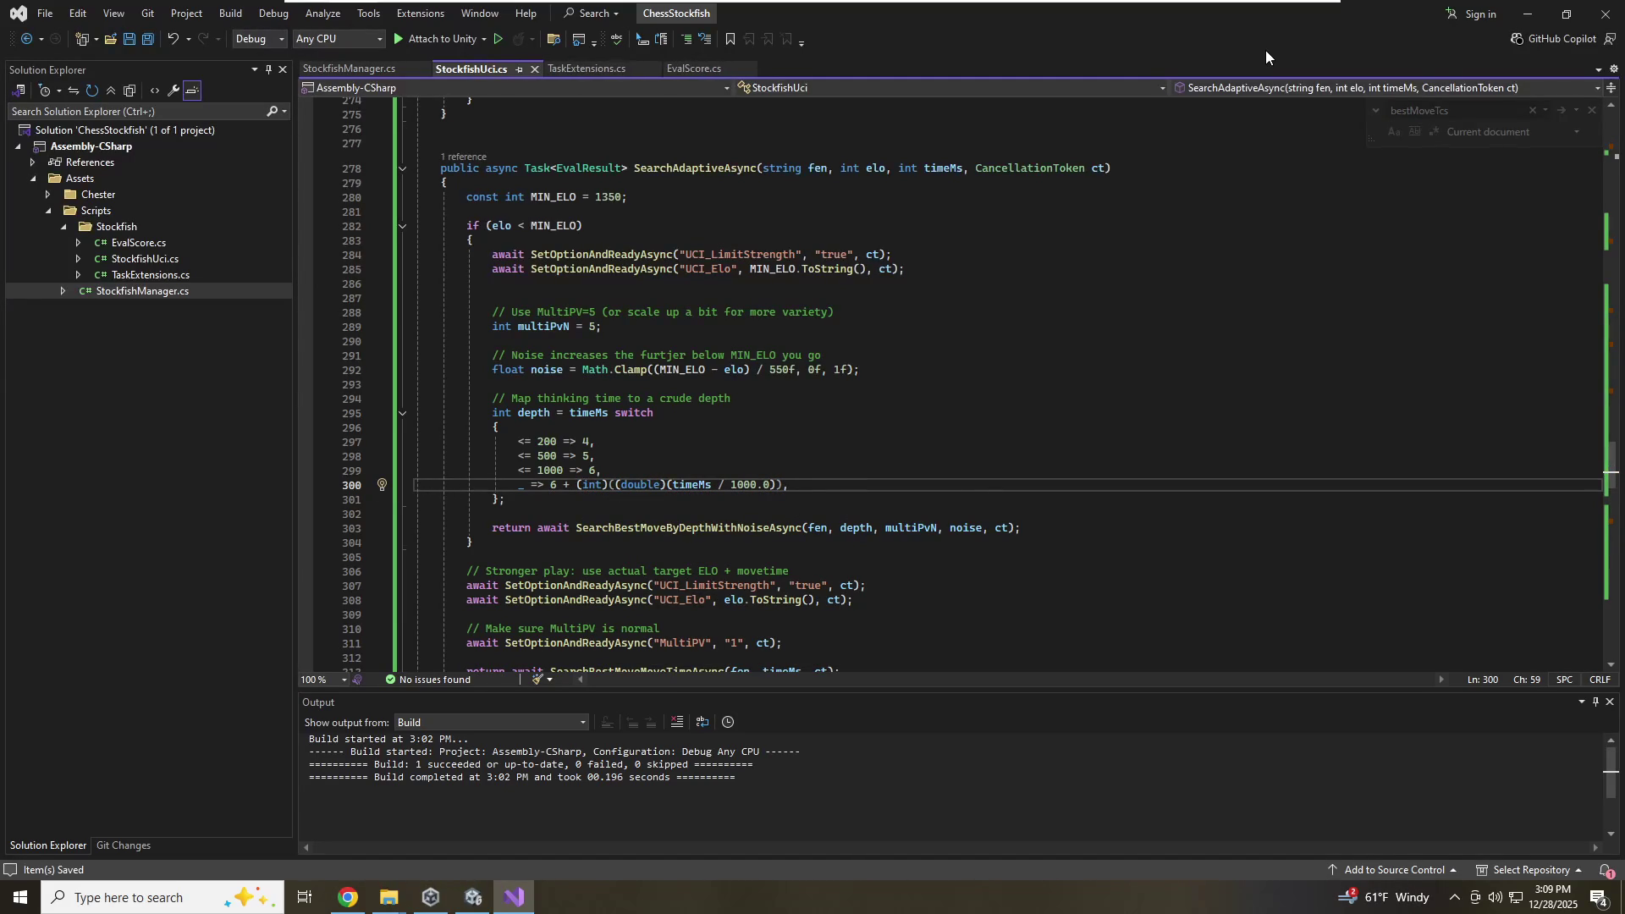
Review lines 295–301 of the switch and confirm that no issues are reported
{"action": "left_click", "coordinate": [505, 499]}
{"action": "left_click", "coordinate": [595, 441]}
{"action": "left_click", "coordinate": [789, 484]}
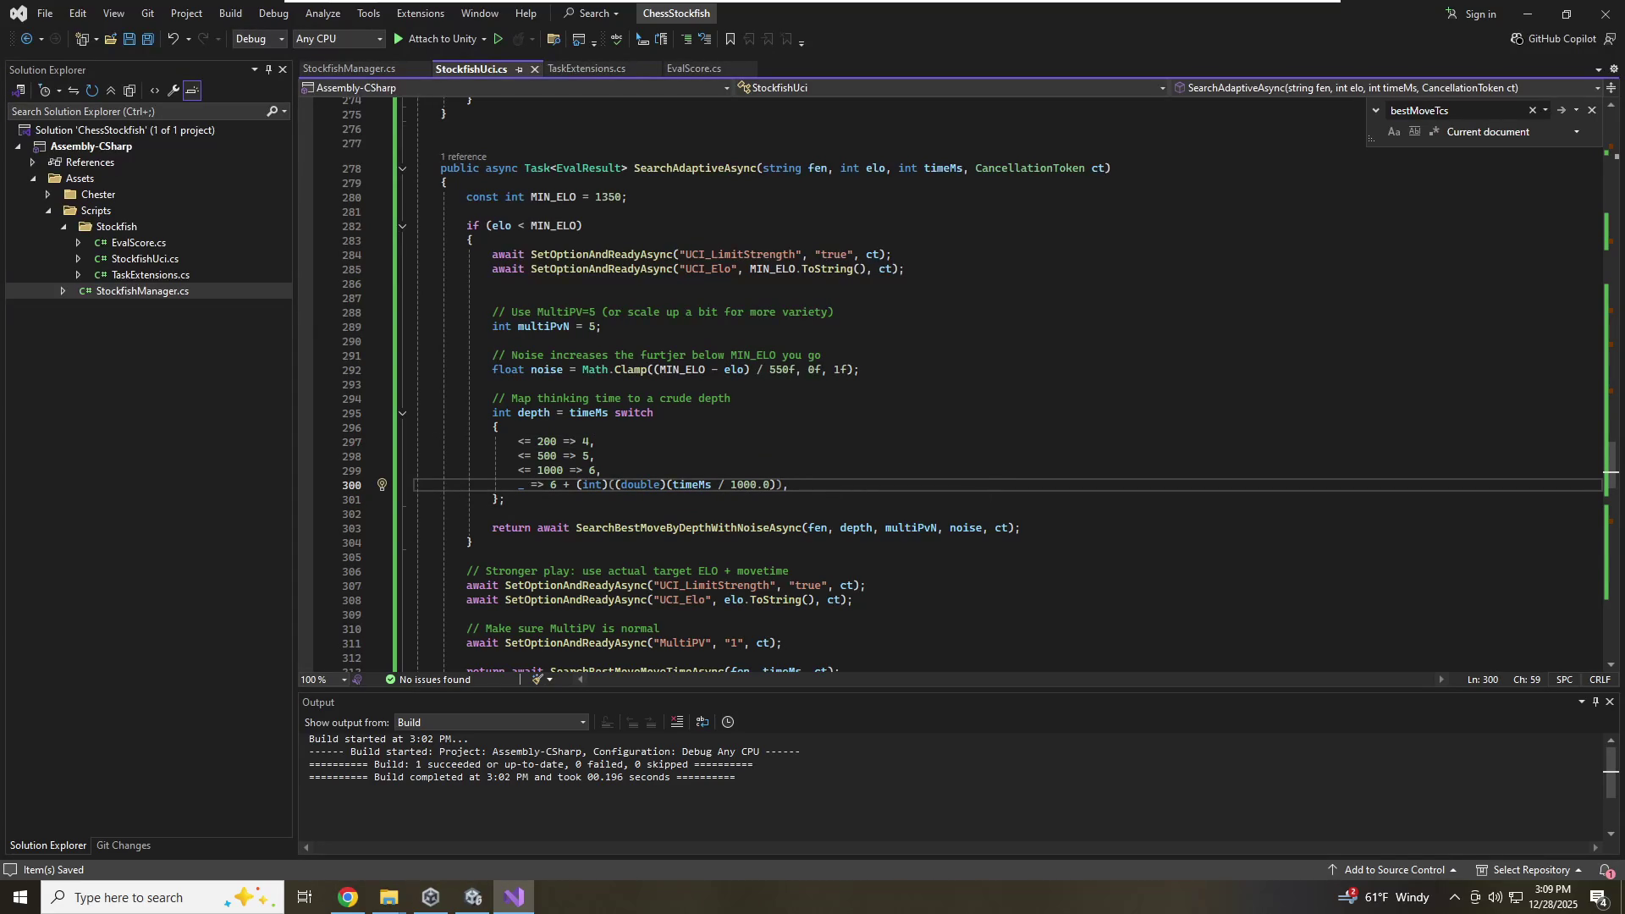
{"action": "left_click", "coordinate": [601, 470]}
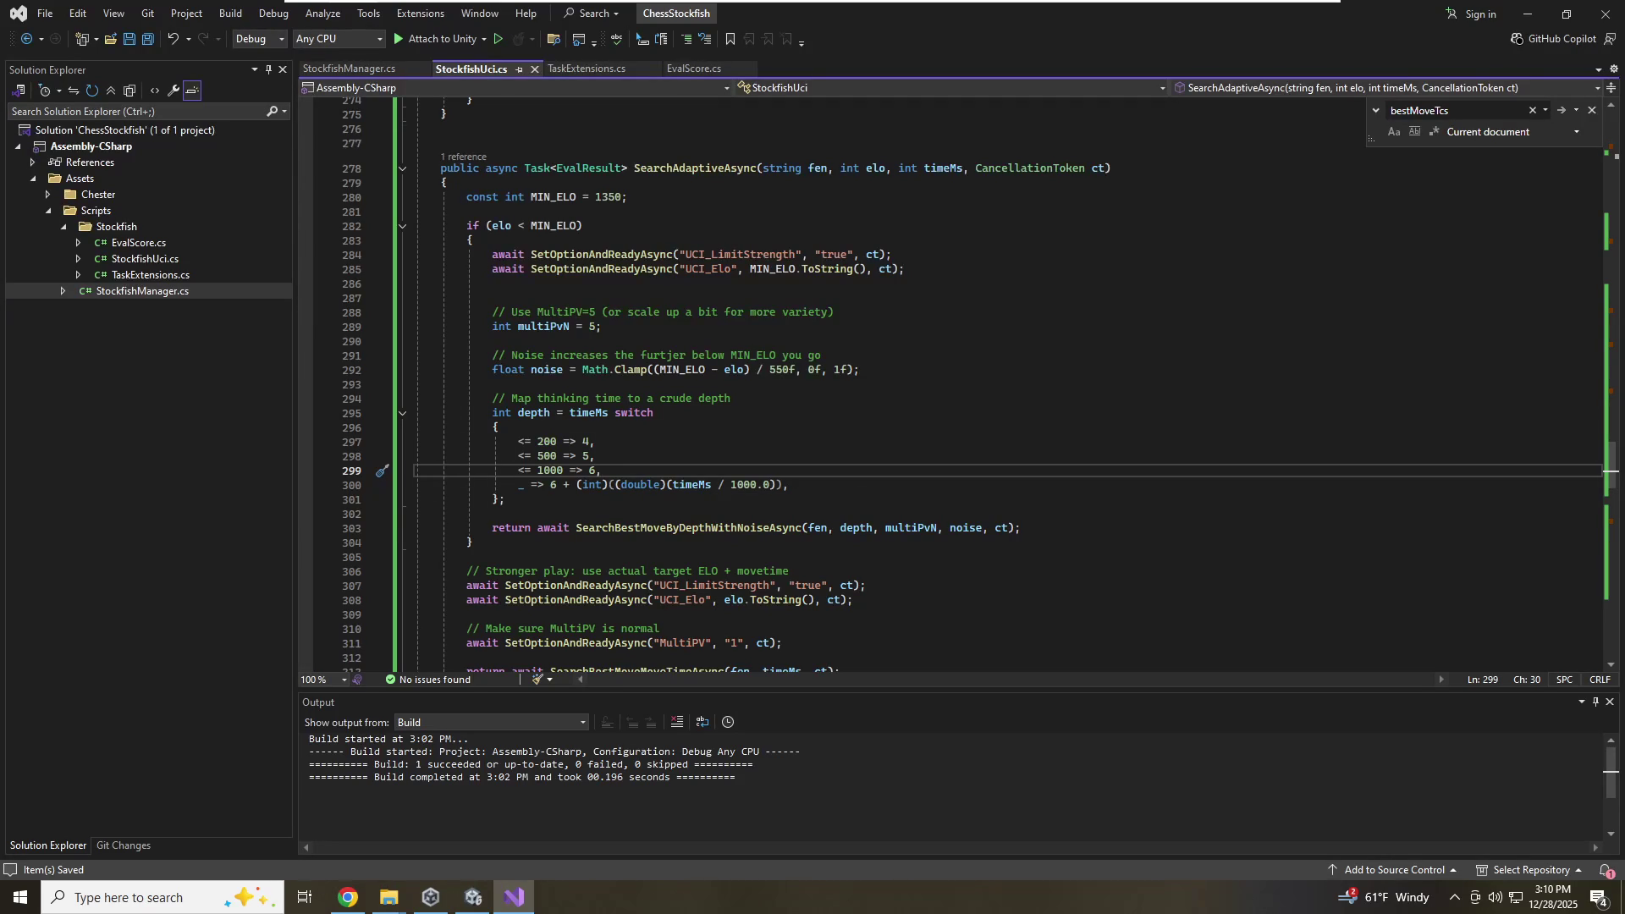
{"action": "left_click", "coordinate": [594, 442]}
{"action": "left_click", "coordinate": [1020, 528]}
{"action": "left_click", "coordinate": [654, 413]}
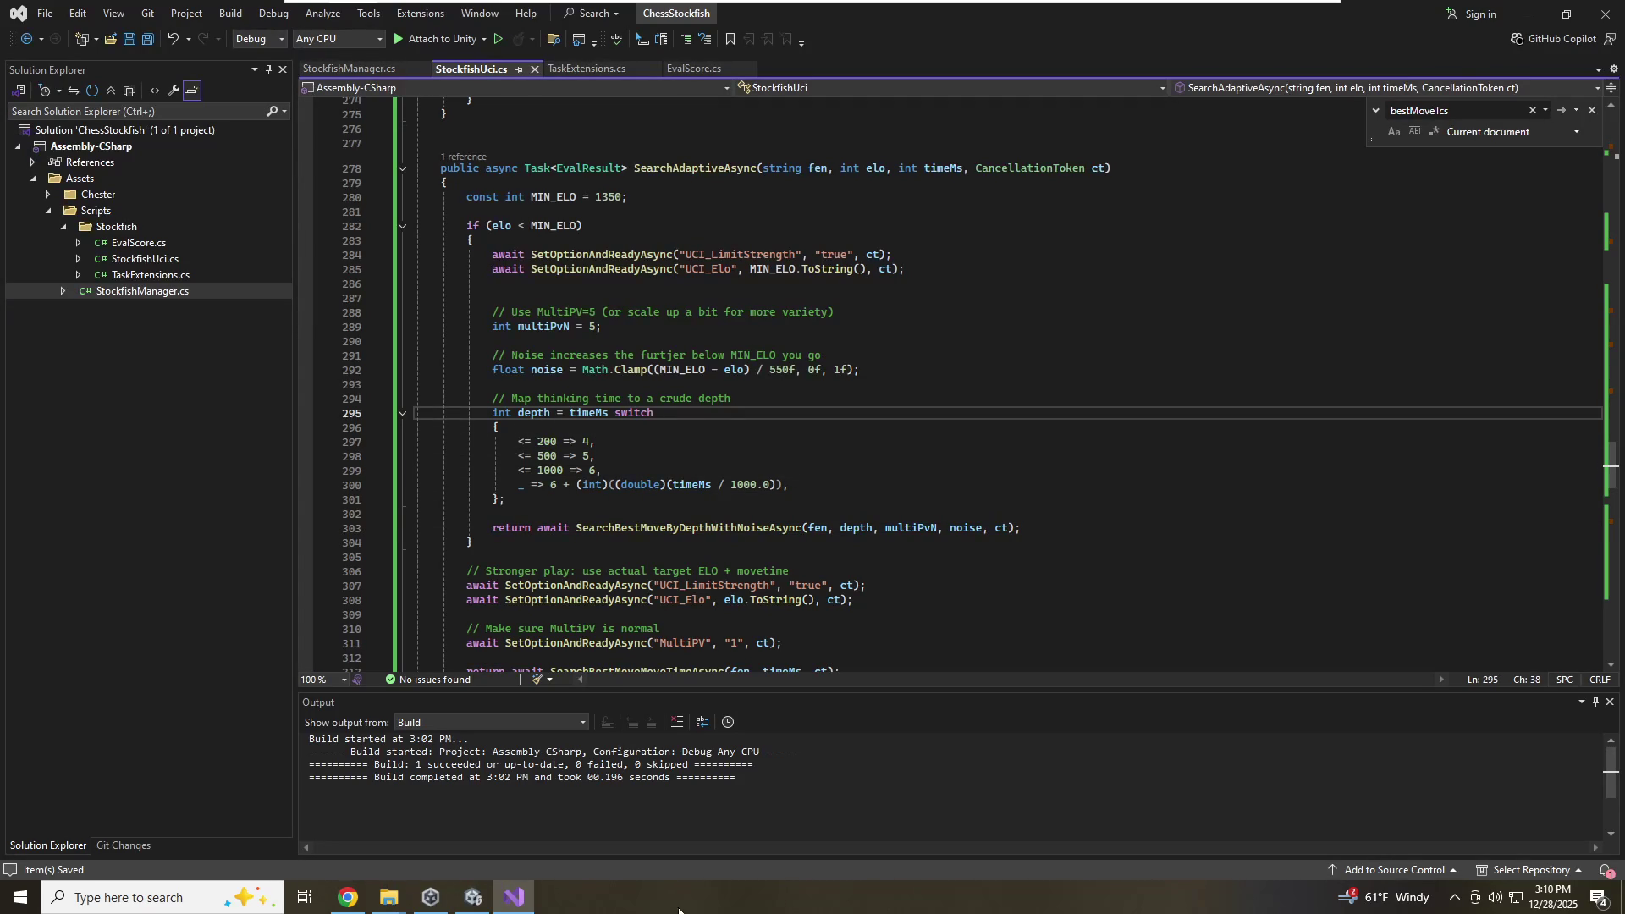
Rerun the Unity scene for BestMove: d2d4, exit play mode, and return to StockfishUci.cs
{"action": "left_click", "coordinate": [472, 897]}
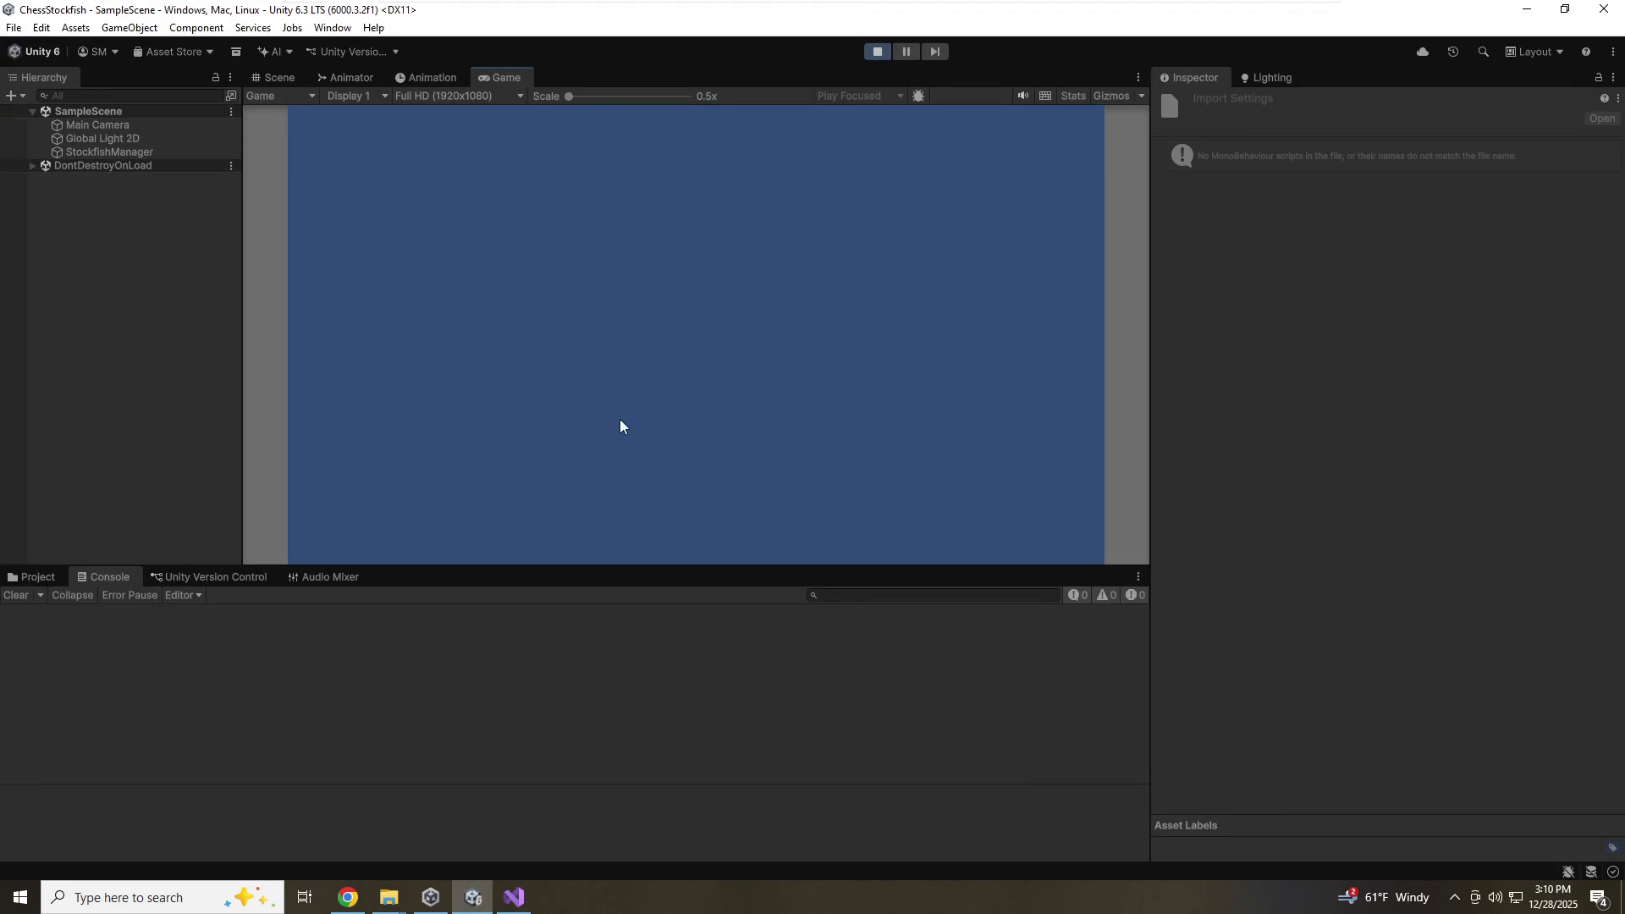
{"action": "left_click", "coordinate": [884, 52]}
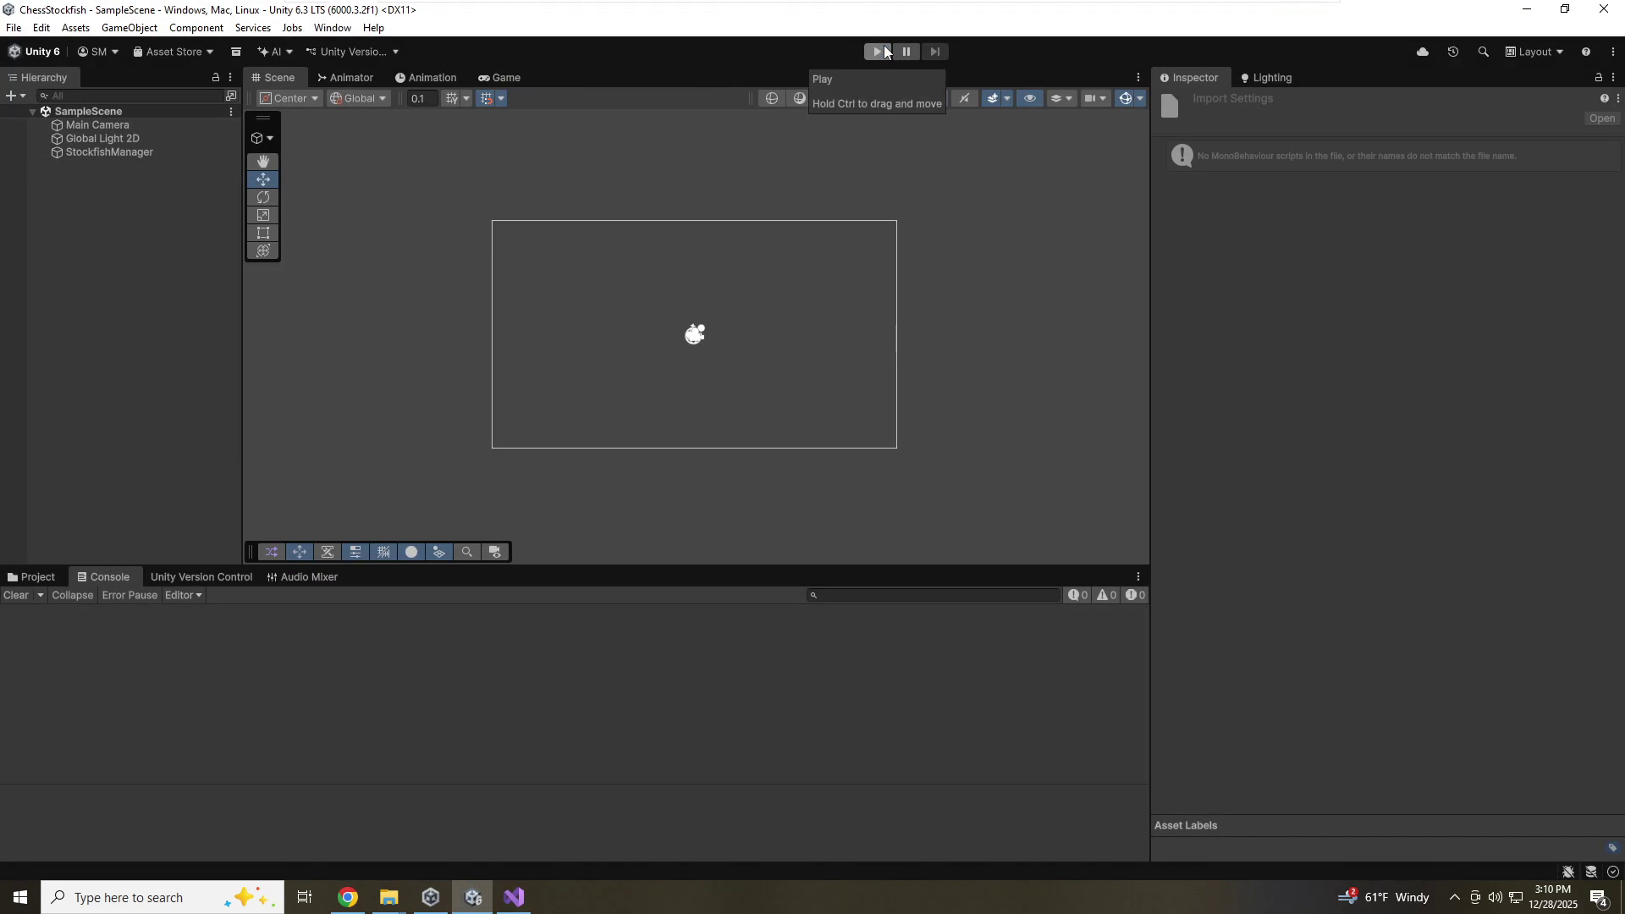
{"action": "left_click", "coordinate": [885, 51]}
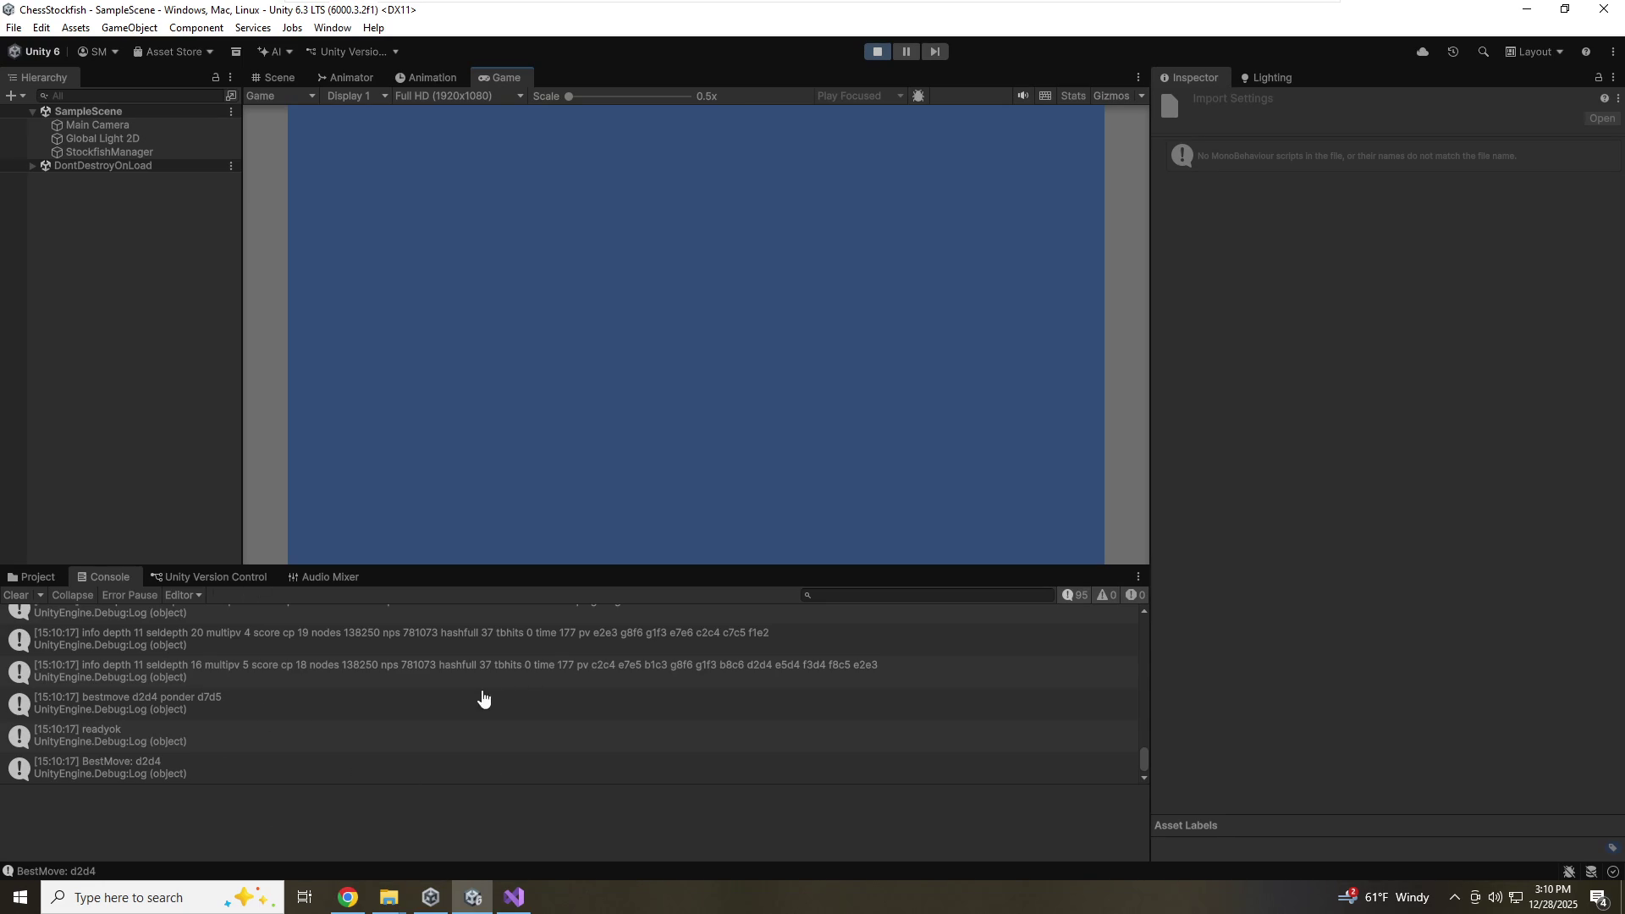
{"action": "left_click", "coordinate": [878, 52]}
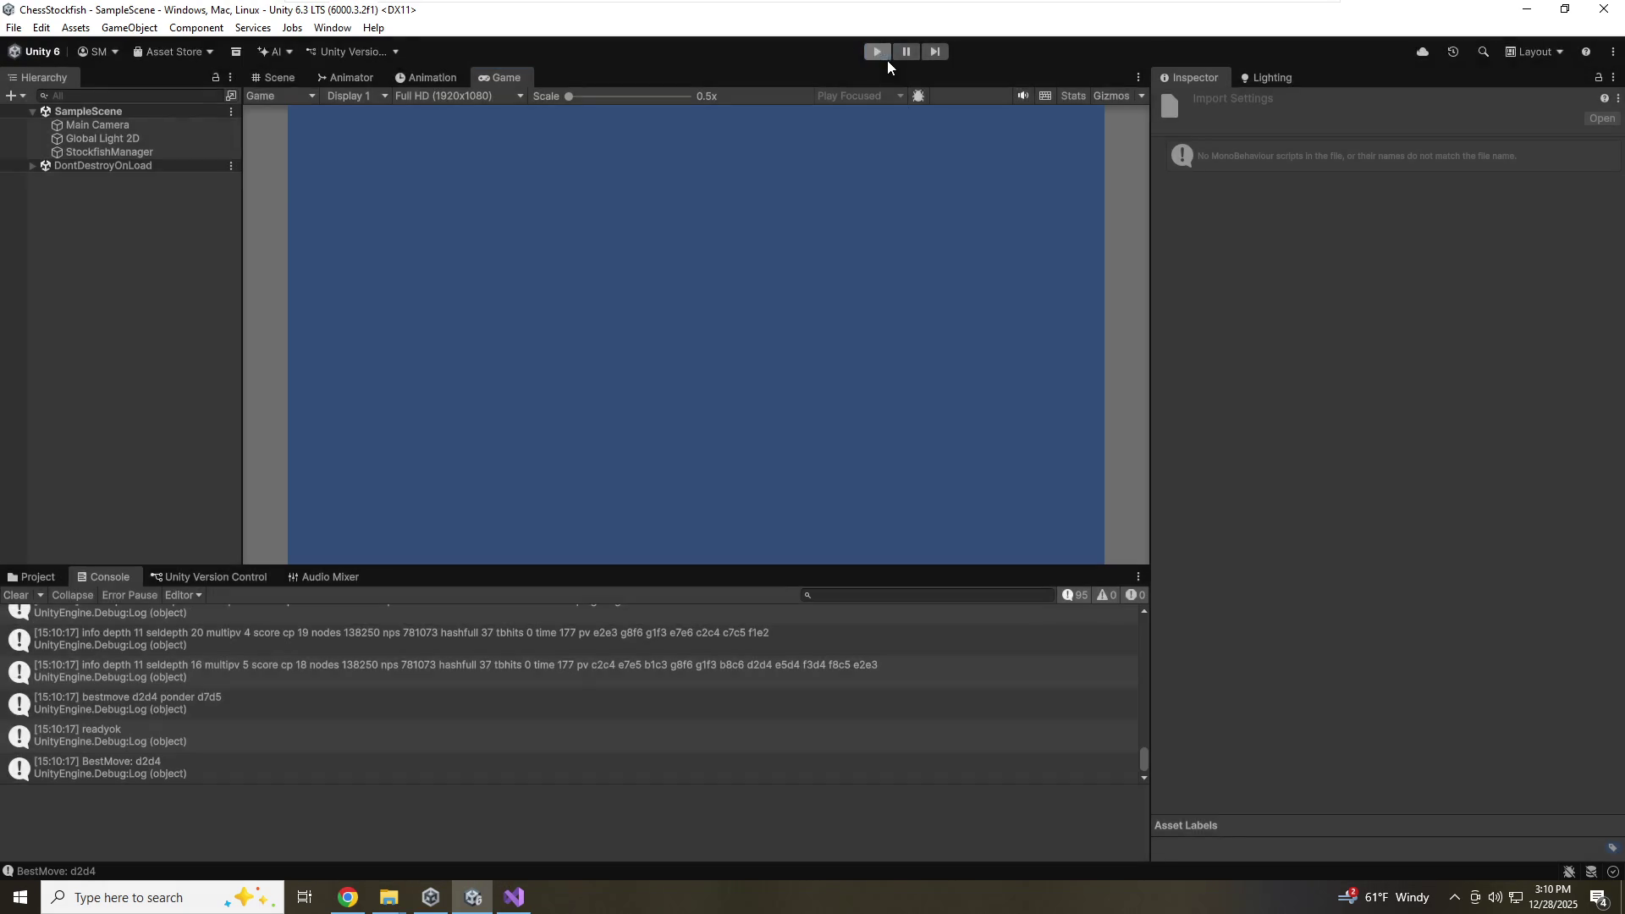
{"action": "key", "text": "alt+Tab"}
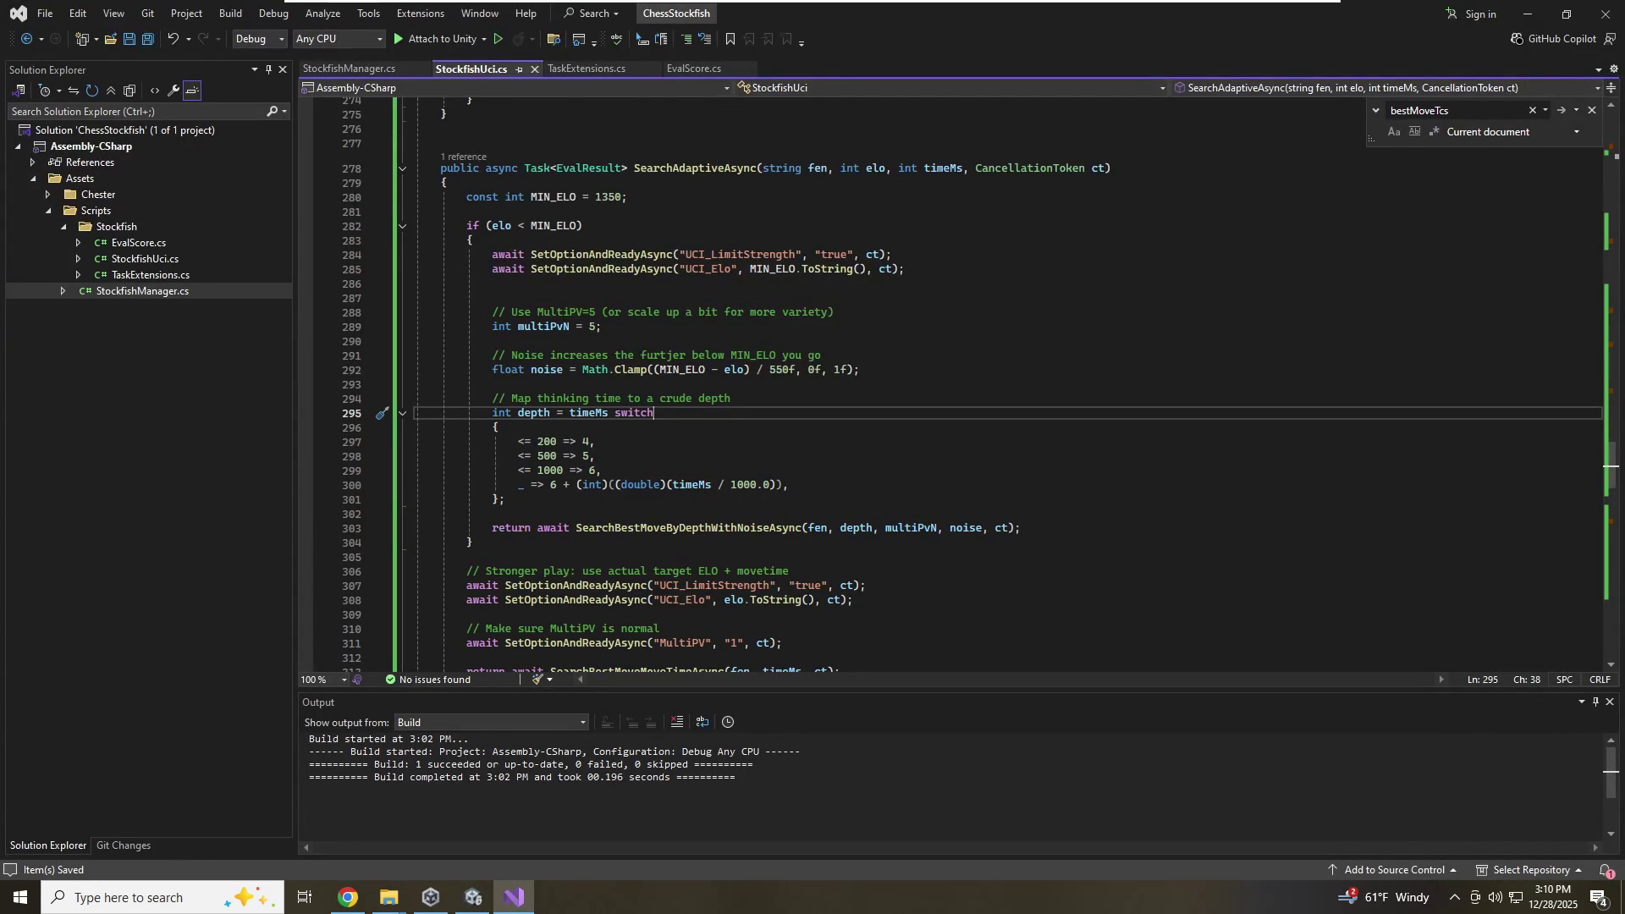
Insert Math.Floor after (int) on line 300 and save StockfishUci.cs
{"action": "left_click", "coordinate": [607, 485]}
{"action": "type", "text": "Math."}
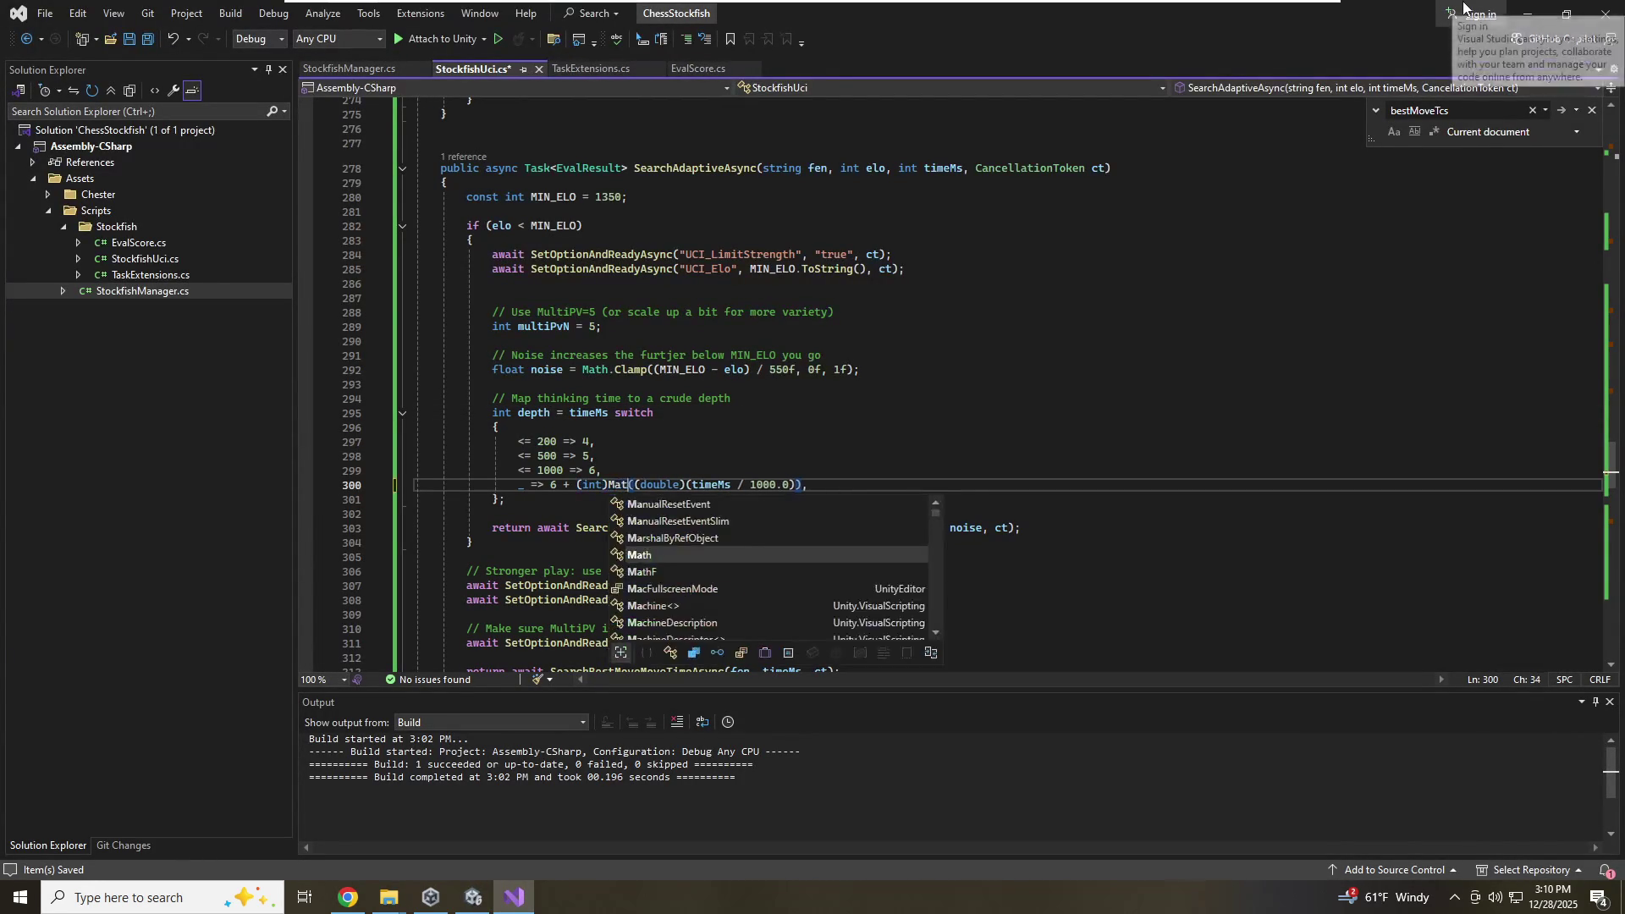
{"action": "type", "text": "Floor"}
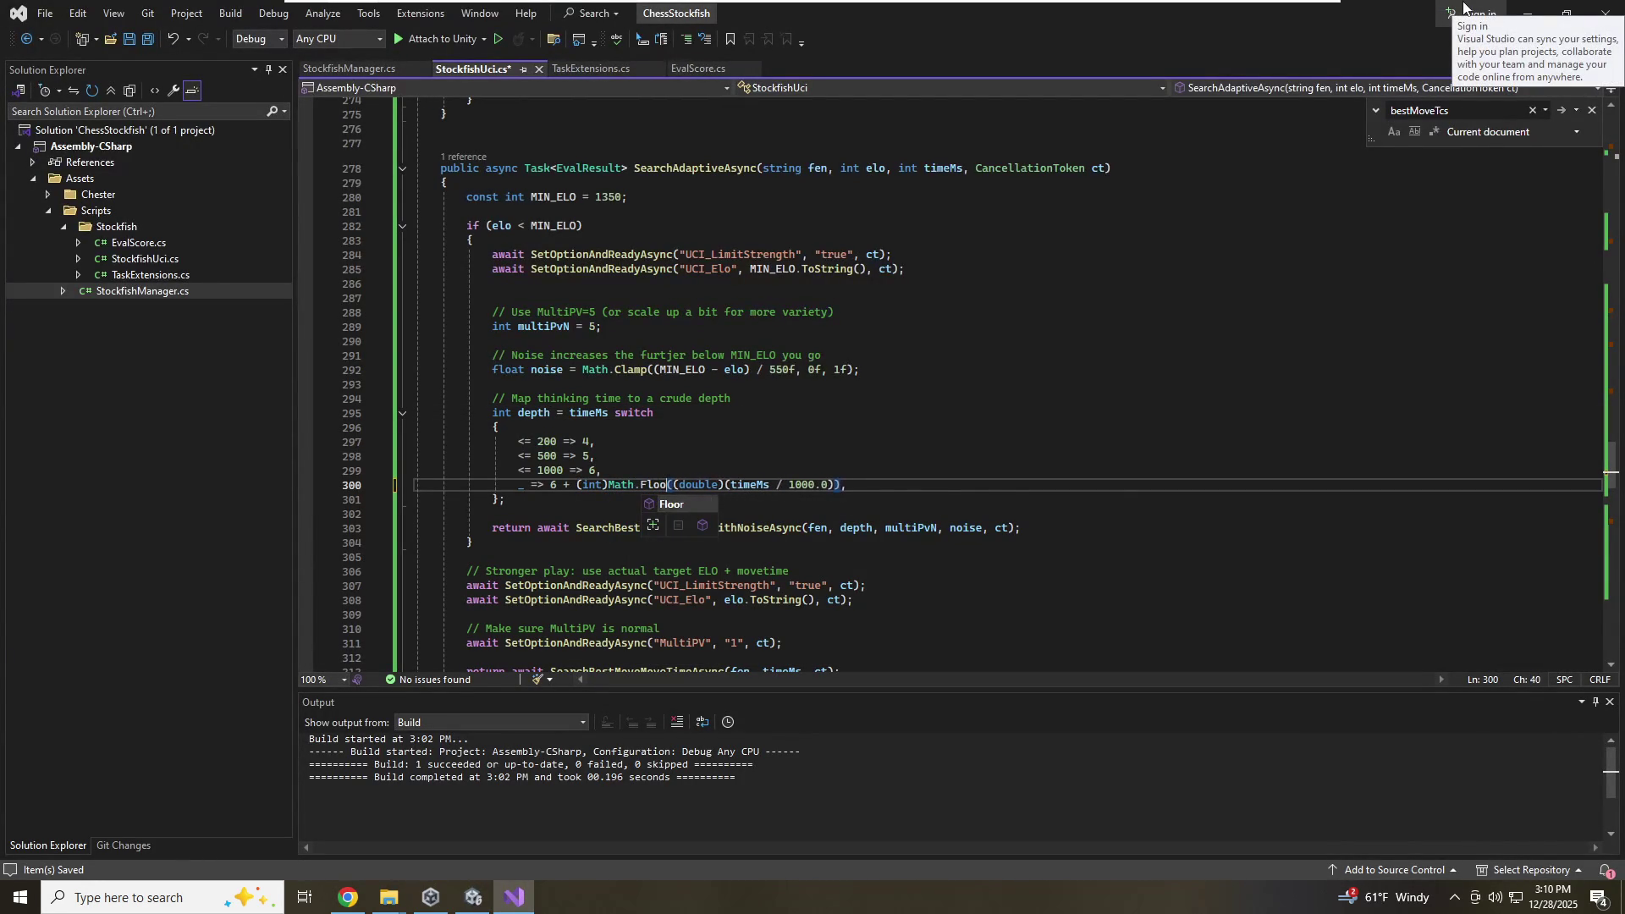
{"action": "key", "text": "Home"}
{"action": "key", "text": "Home"}
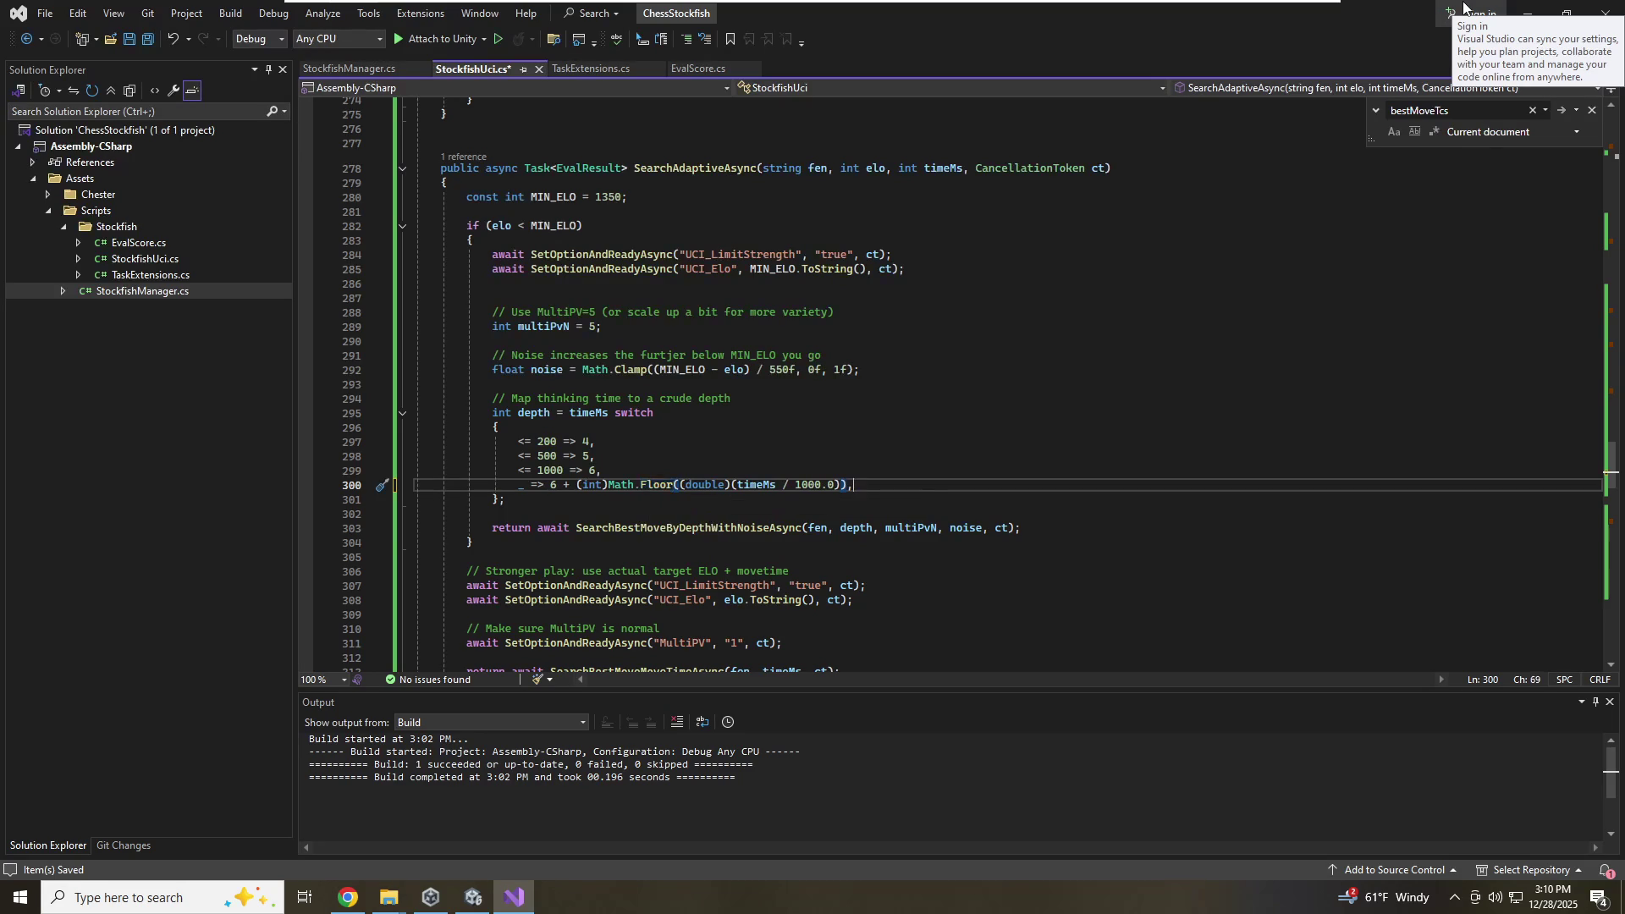
{"action": "key", "text": "ctrl+s"}
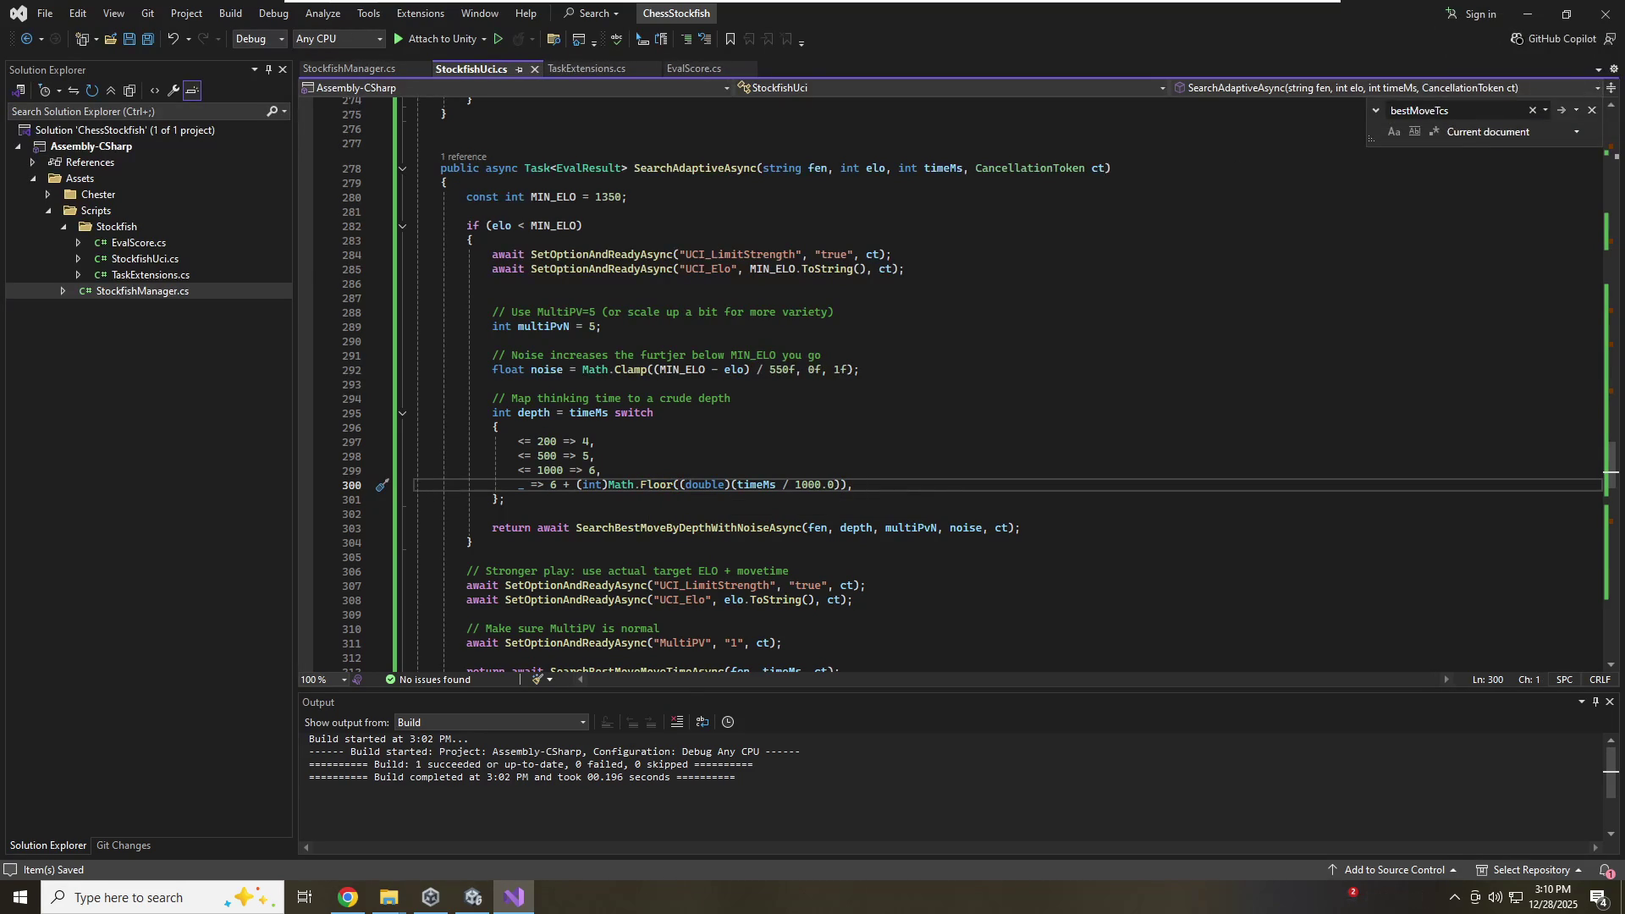
{"action": "mouse_move", "coordinate": [656, 485]}
{"action": "key", "text": "End"}
{"action": "key", "text": "Left"}
{"action": "key", "text": "Left"}
{"action": "key", "text": "Left"}
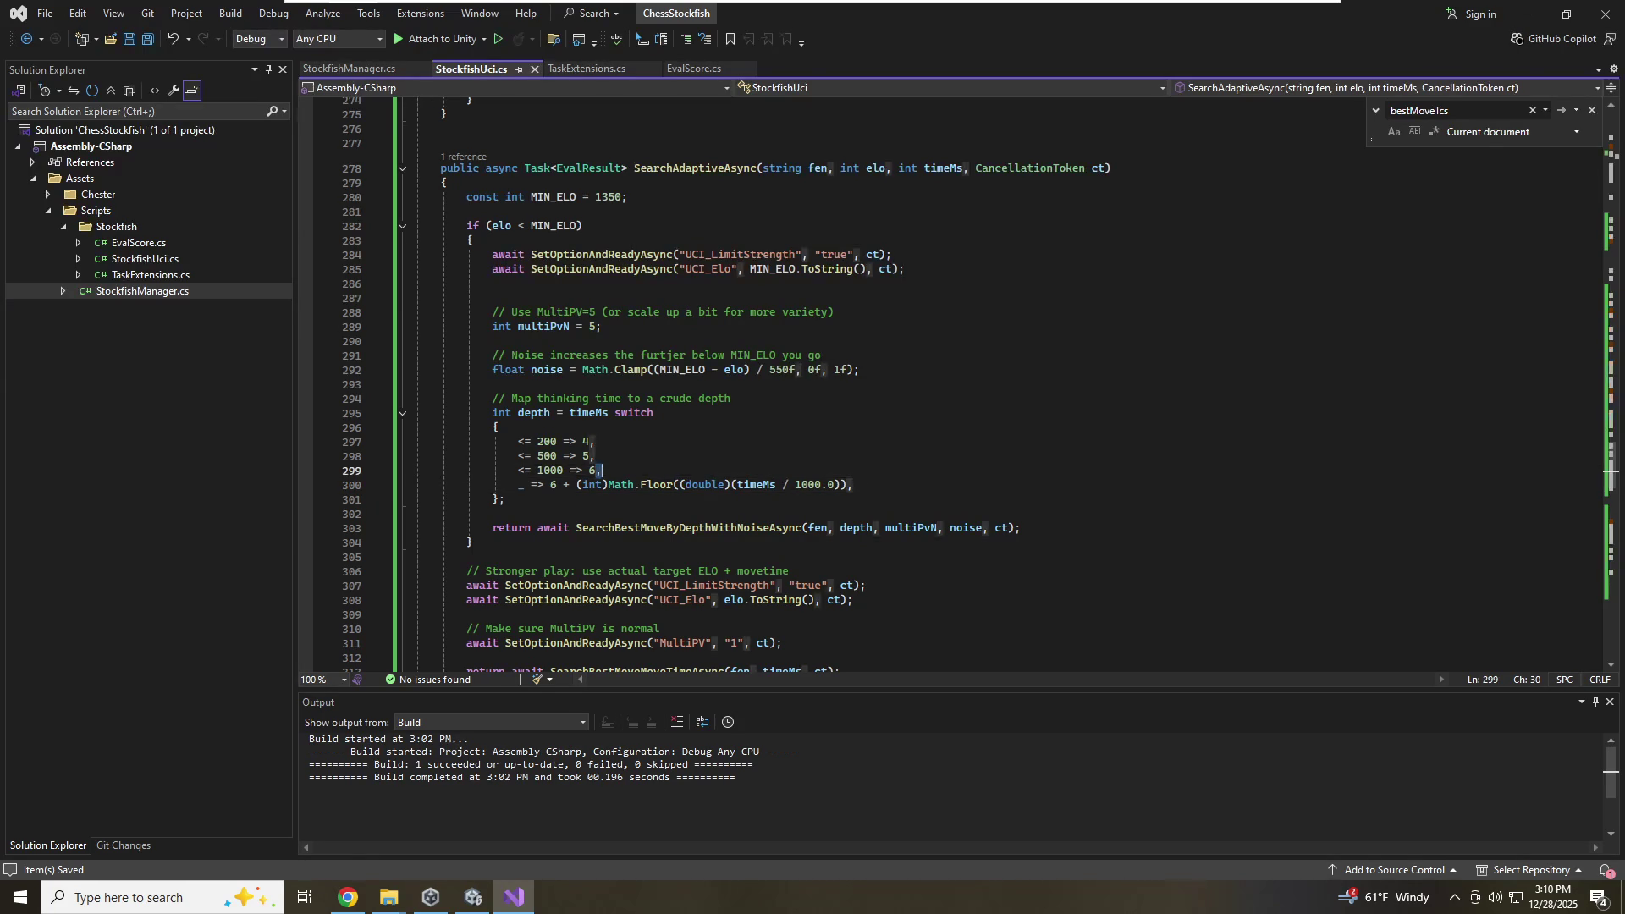
{"action": "left_click", "coordinate": [821, 484]}
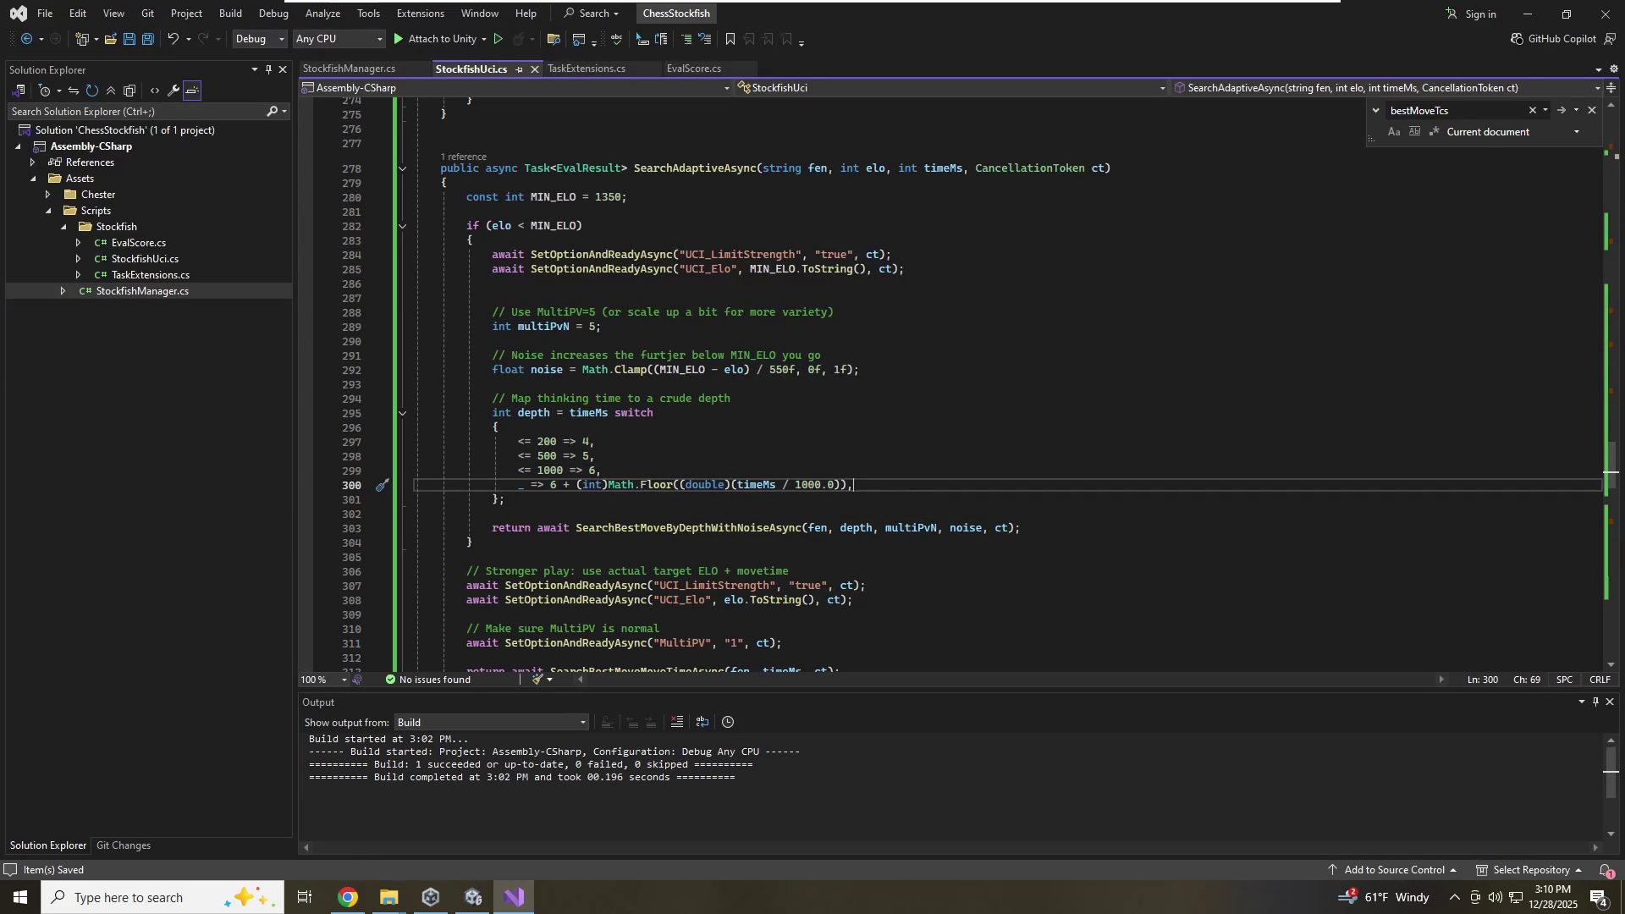
Play the Unity scene, scroll the Console to BestMove: e2e4, and return to Visual Studio
{"action": "left_click", "coordinate": [489, 907]}
{"action": "left_click", "coordinate": [876, 51]}
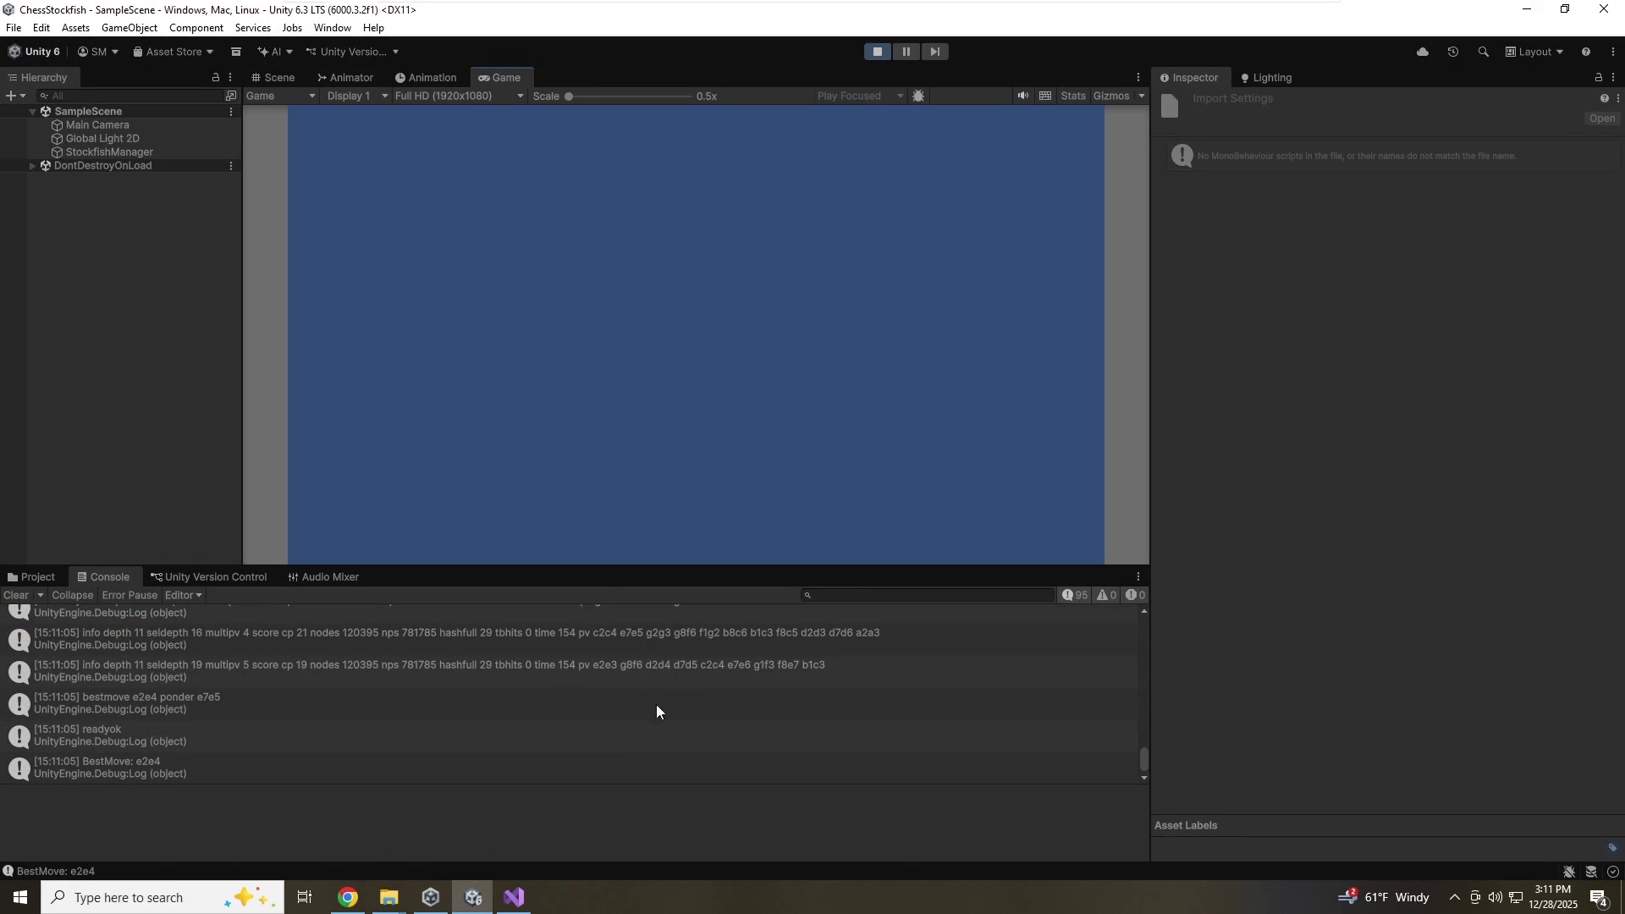
{"action": "scroll", "coordinate": [378, 699], "scroll_direction": "up", "scroll_amount": 10}
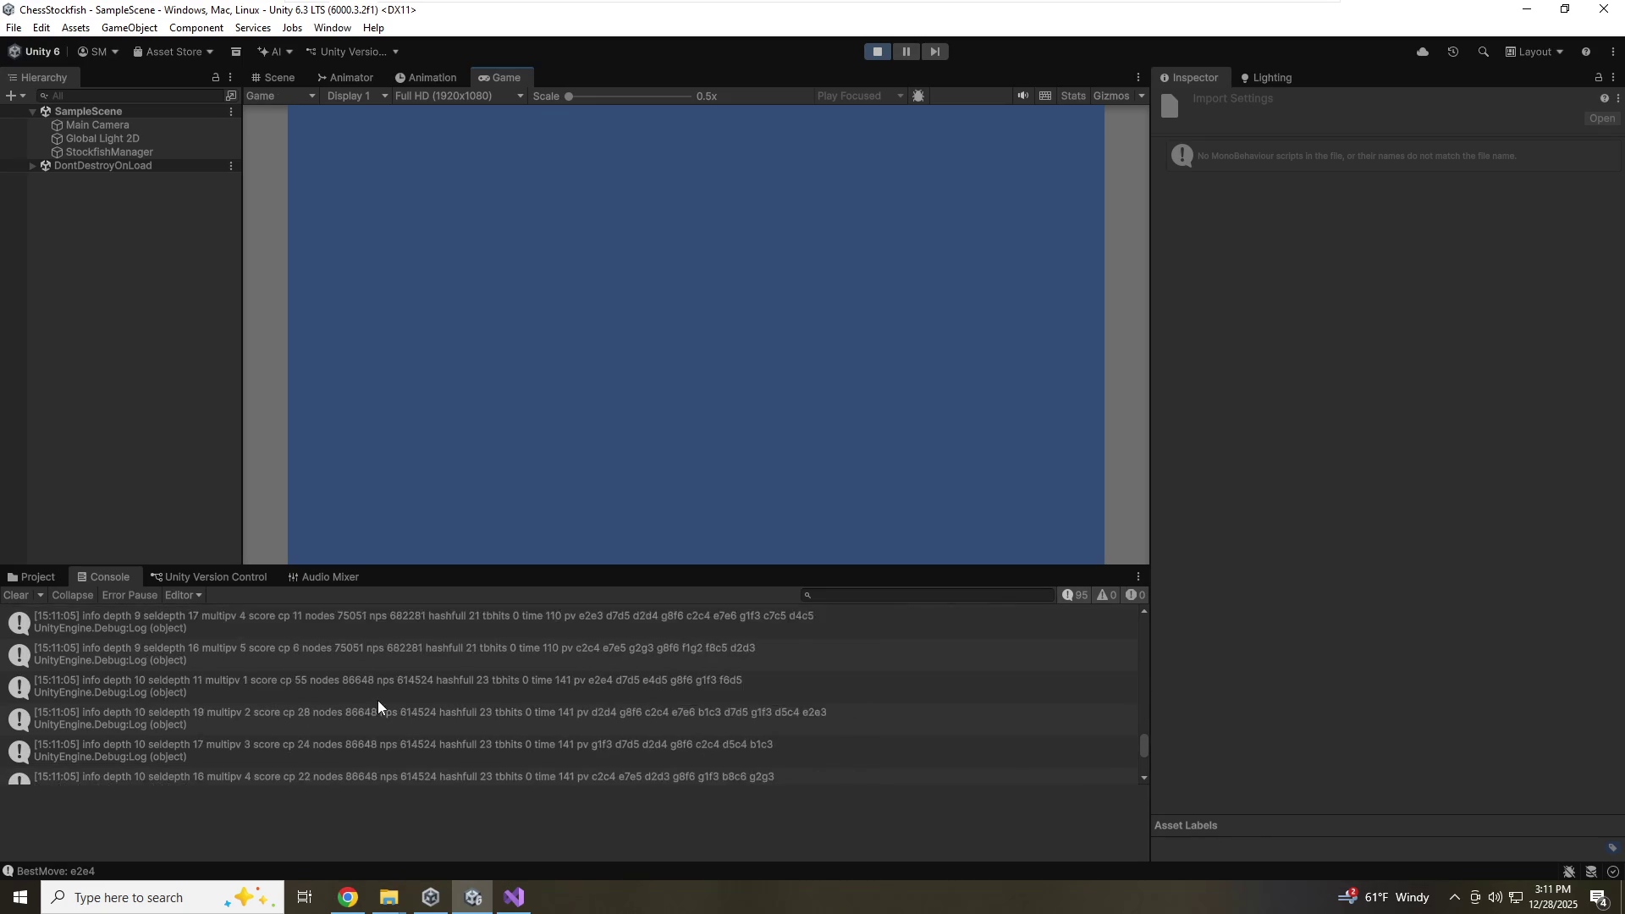
{"action": "scroll", "coordinate": [377, 699], "scroll_direction": "down", "scroll_amount": 5}
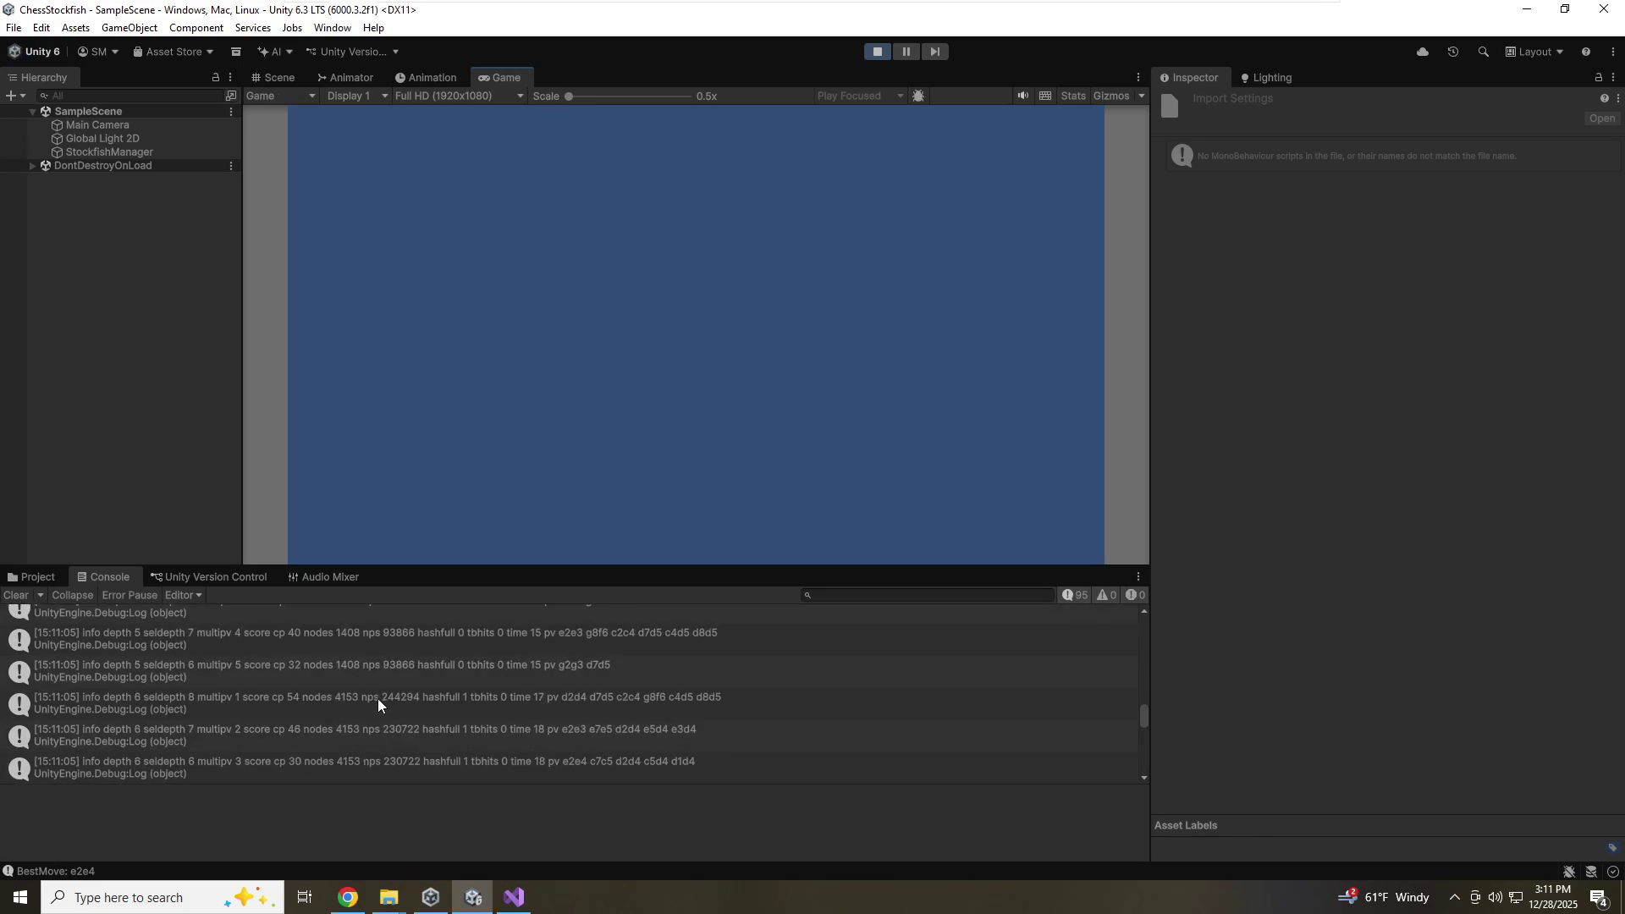
{"action": "scroll", "coordinate": [372, 677], "scroll_direction": "down", "scroll_amount": 10}
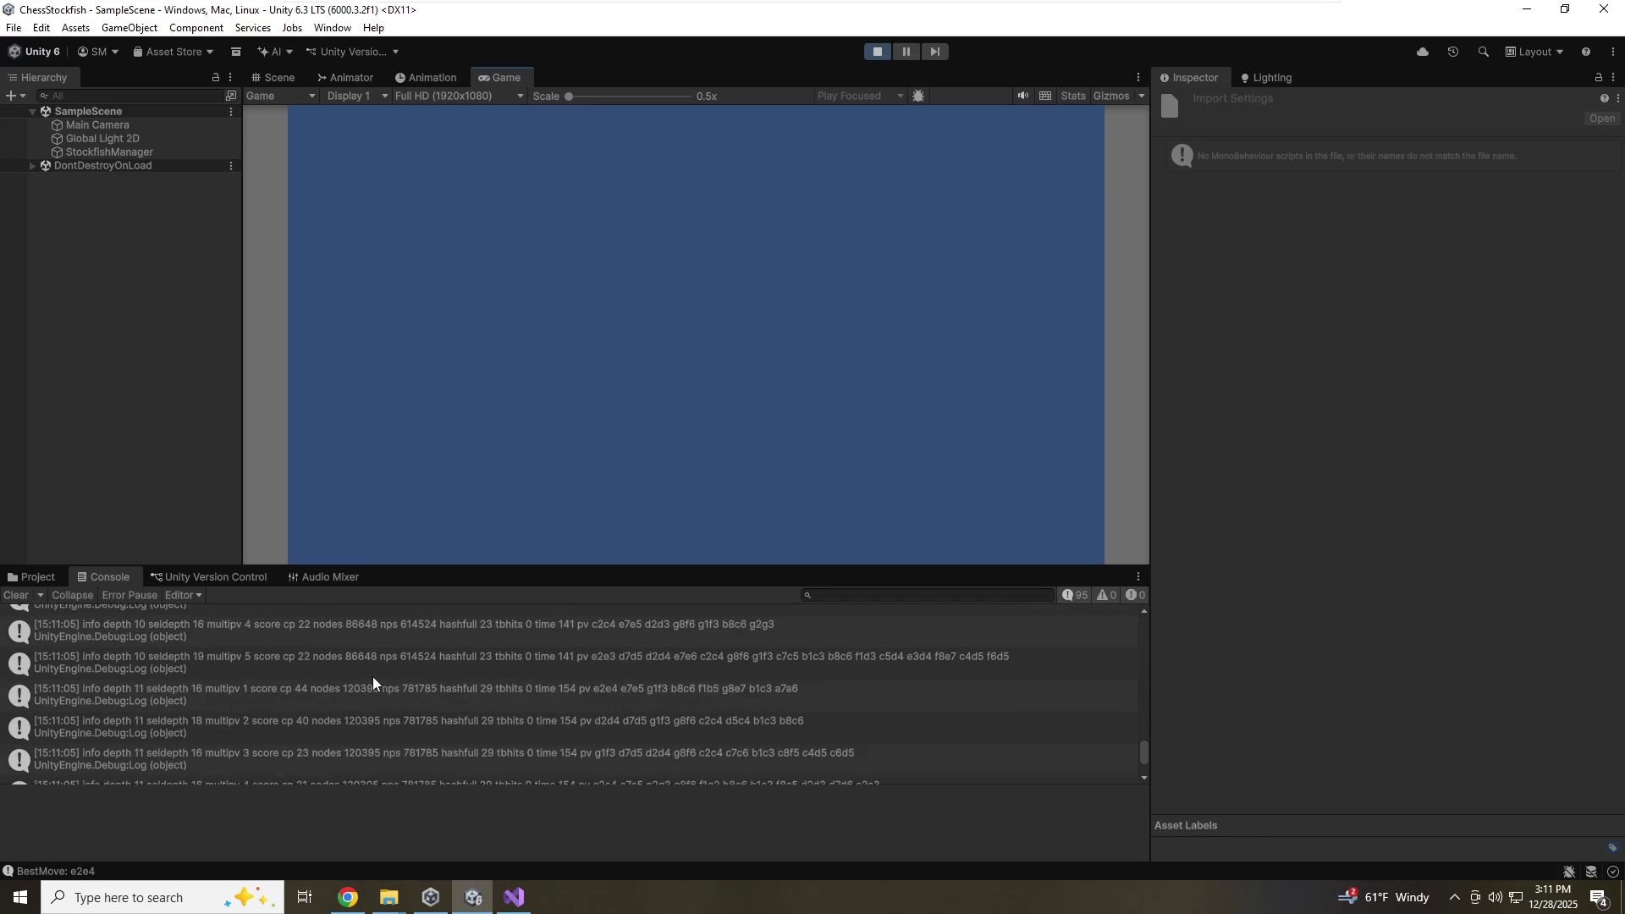
{"action": "left_click", "coordinate": [513, 896]}
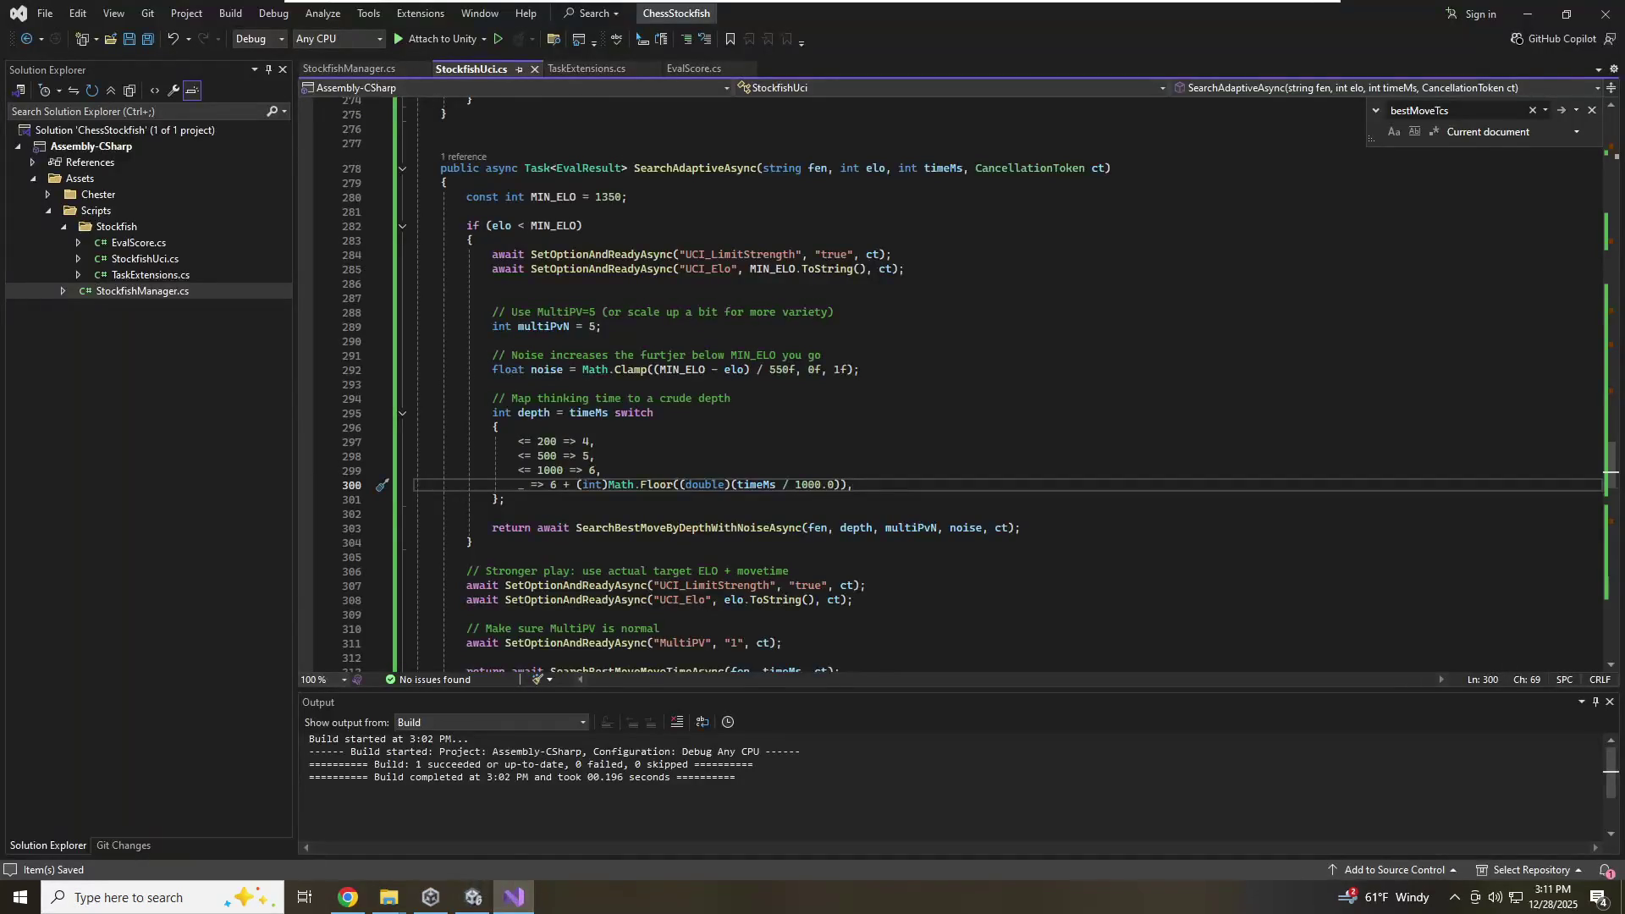
Go to the SearchBestMoveByDepthWithNoiseAsync definition and inspect where depth is used
{"action": "key", "text": "Up"}
{"action": "key", "text": "Up"}
{"action": "key", "text": "Up"}
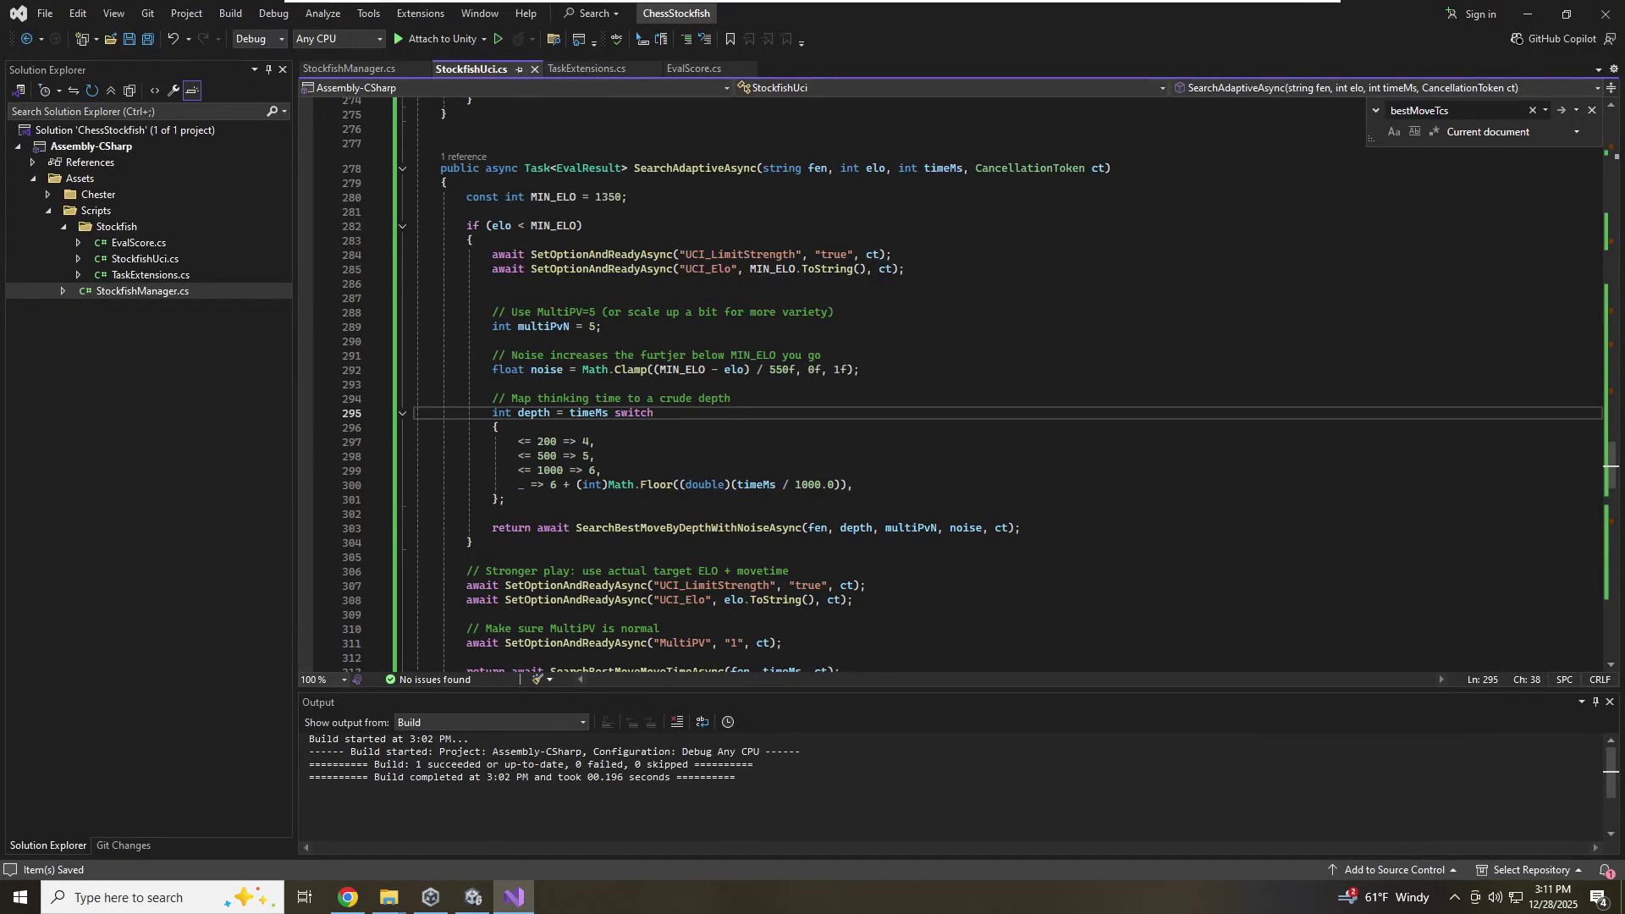
{"action": "right_click", "coordinate": [703, 528]}
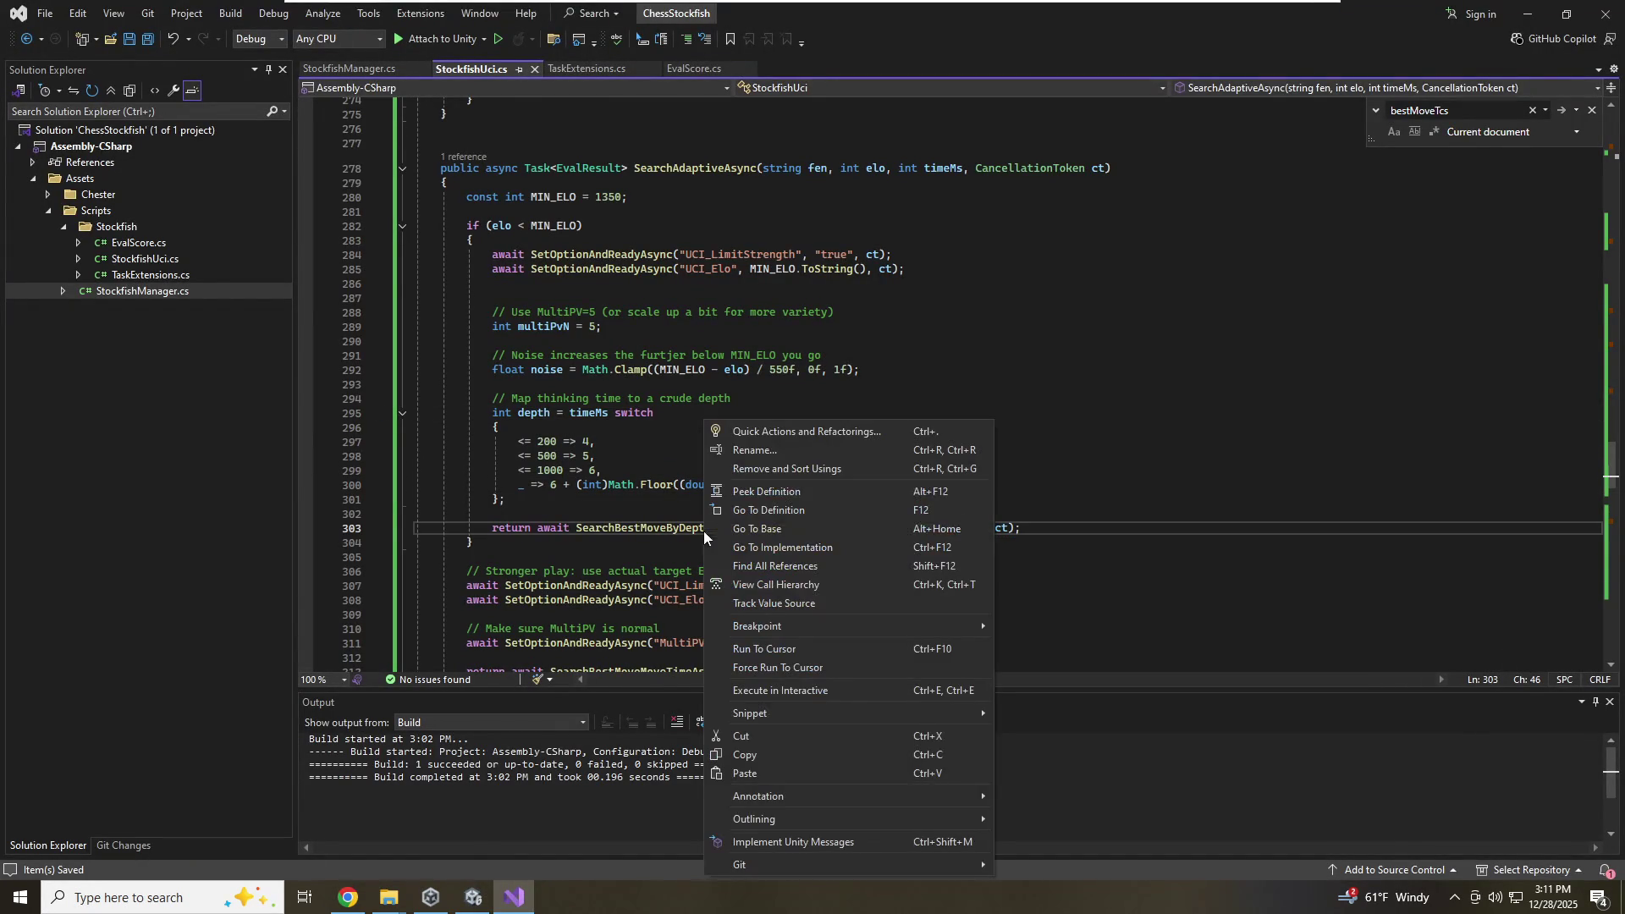
{"action": "left_click", "coordinate": [784, 509]}
{"action": "scroll", "coordinate": [784, 517], "scroll_direction": "down", "scroll_amount": 6}
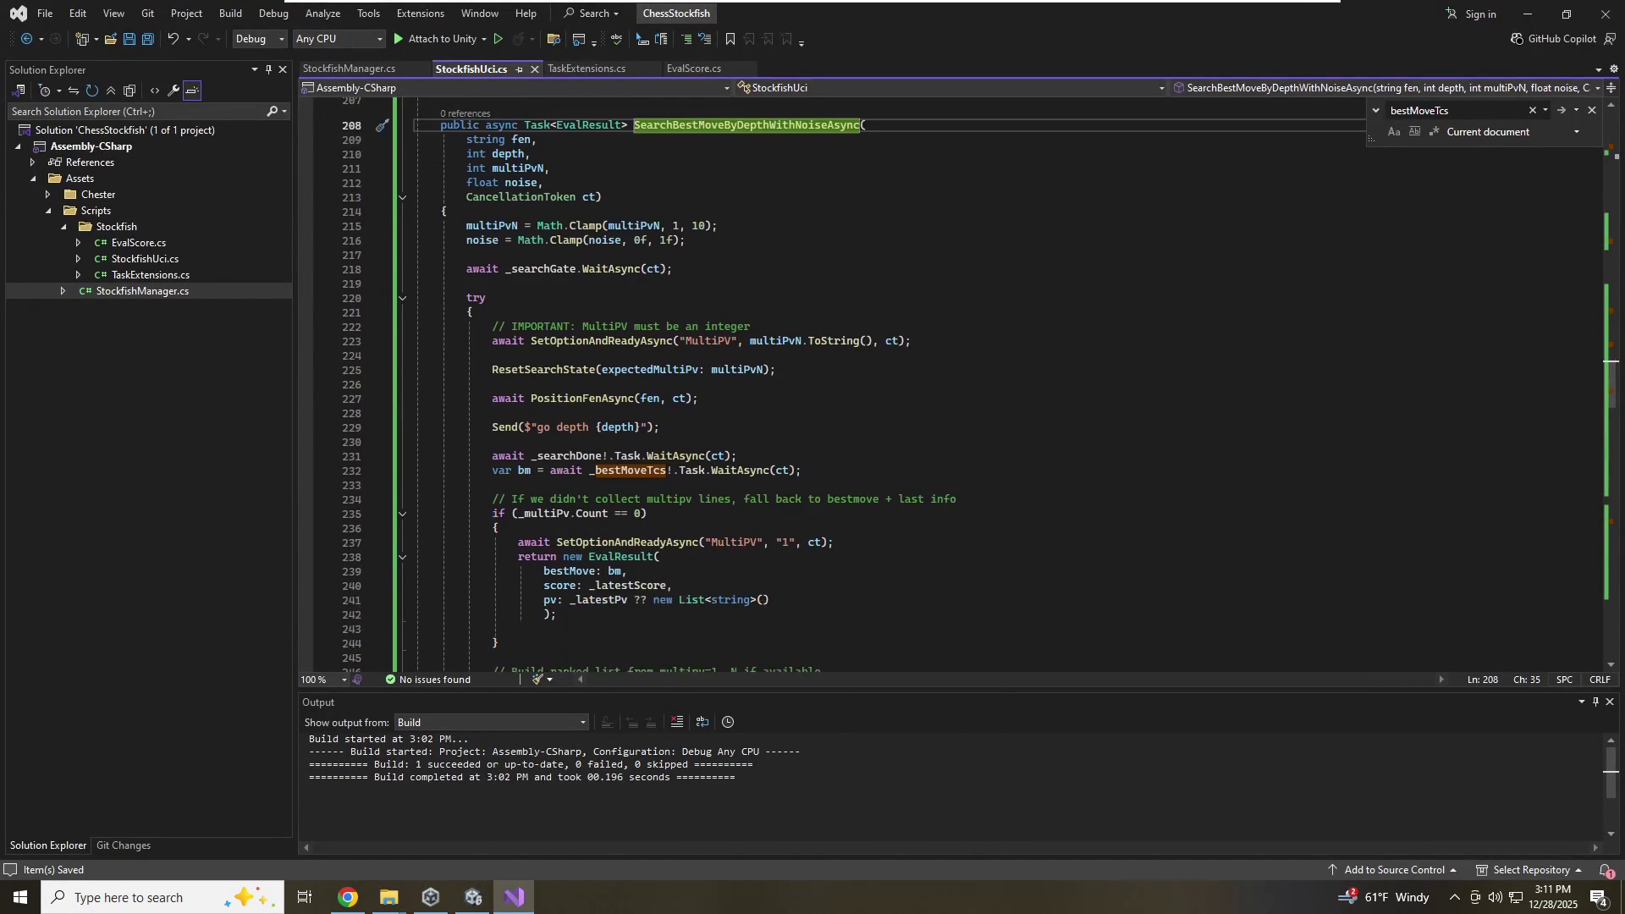
{"action": "left_click", "coordinate": [491, 413]}
{"action": "double_click", "coordinate": [572, 427]}
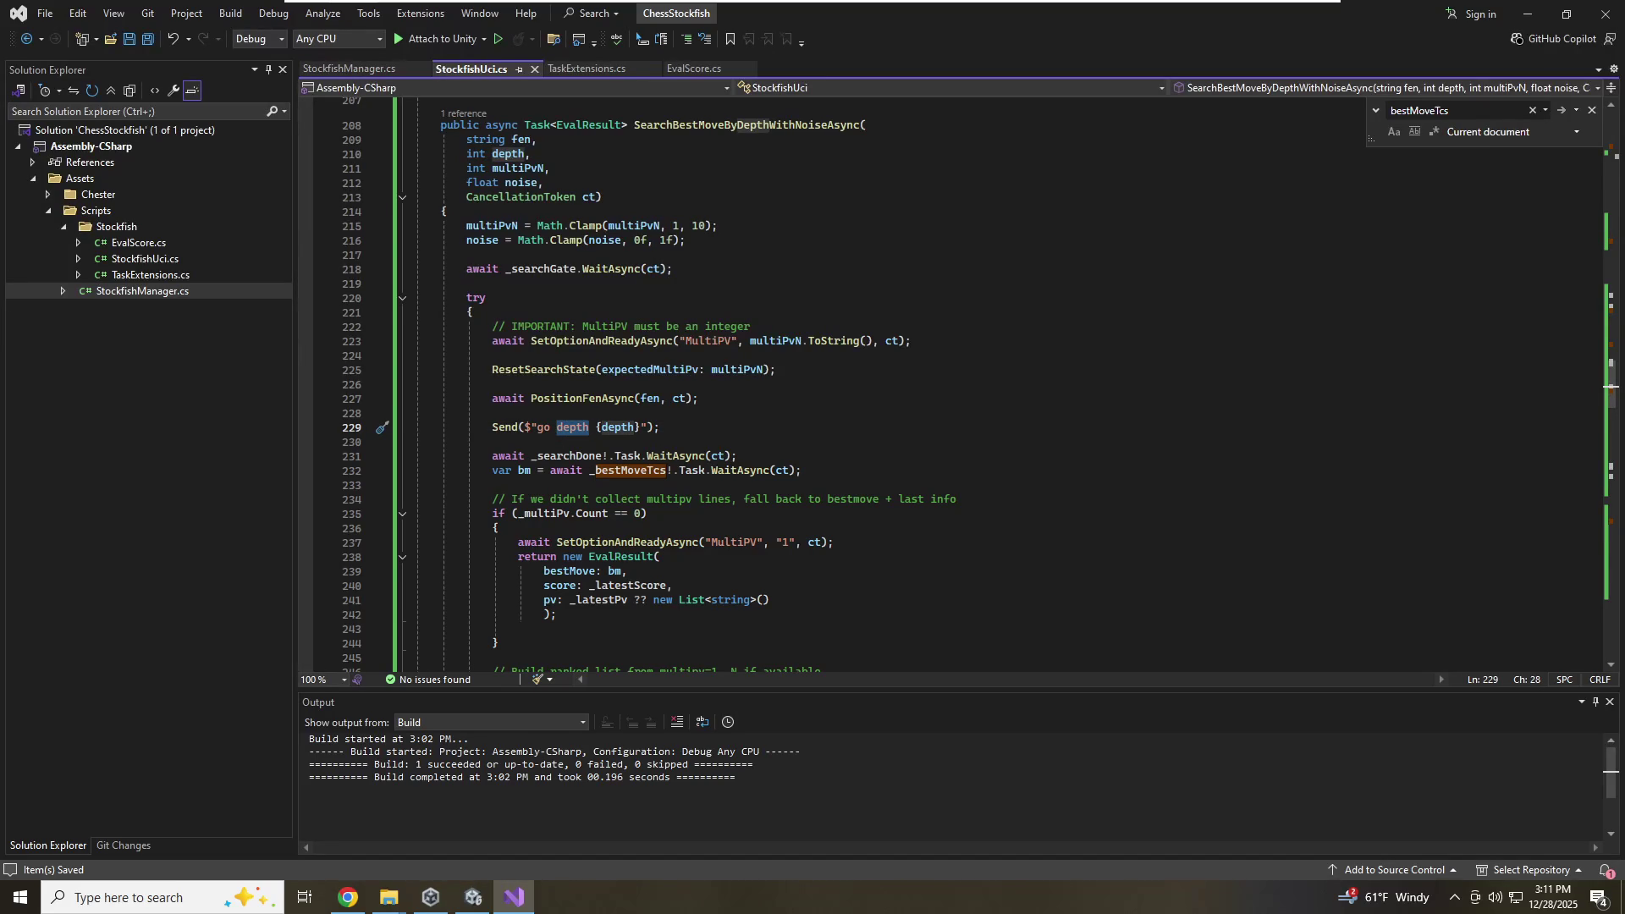
{"action": "scroll", "coordinate": [643, 381], "scroll_direction": "down", "scroll_amount": 4}
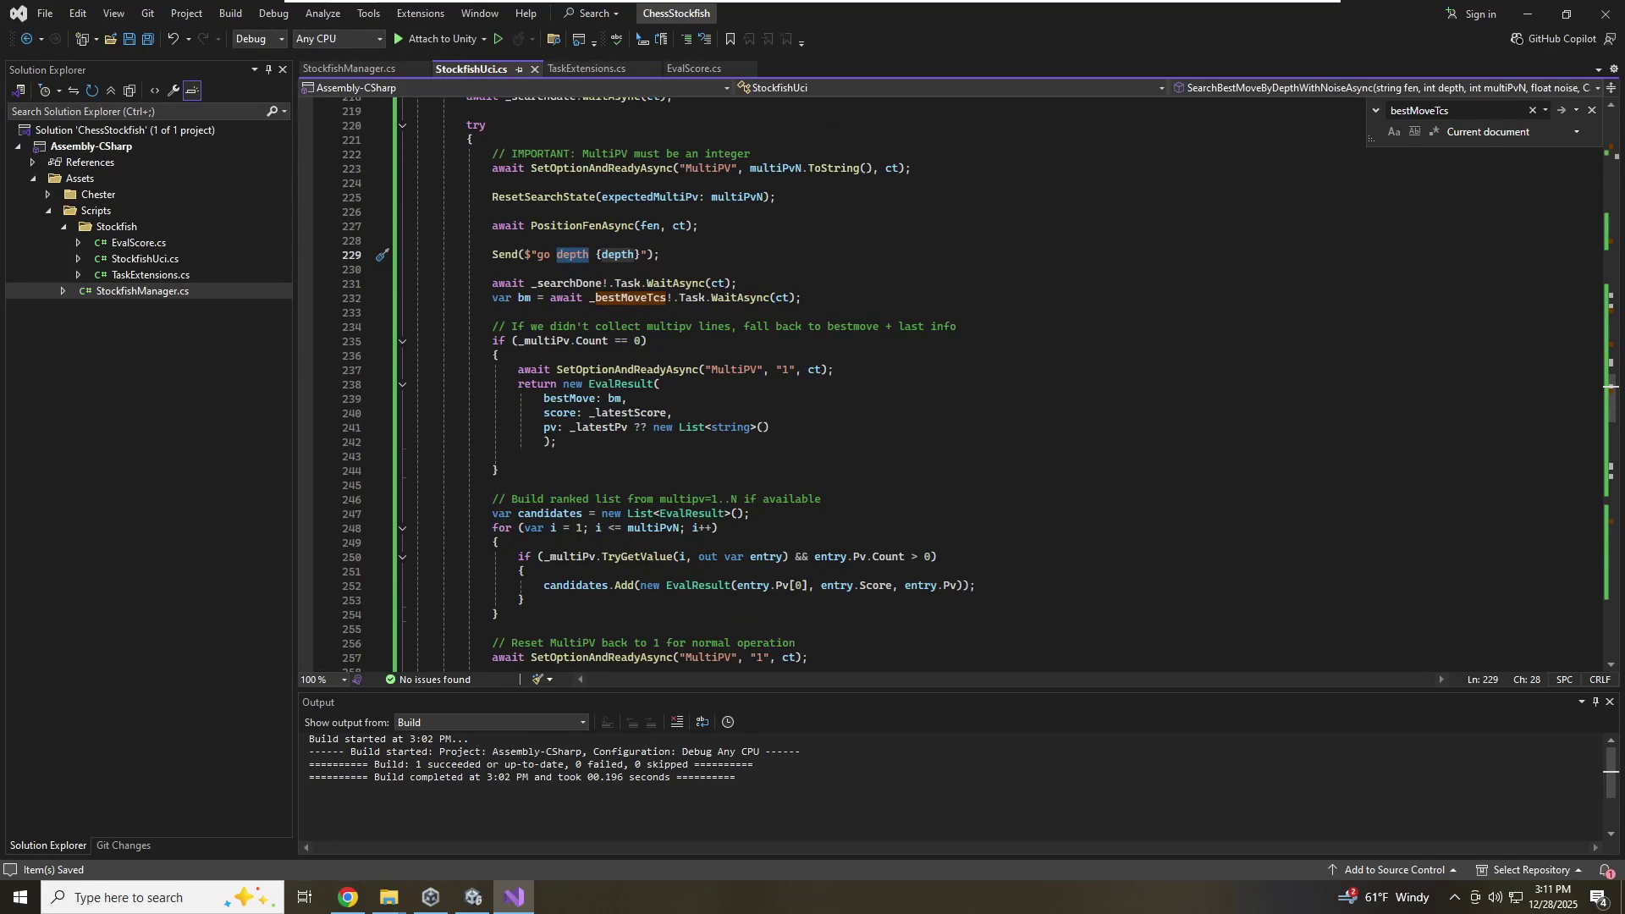
{"action": "scroll", "coordinate": [956, 380], "scroll_direction": "up", "scroll_amount": 7}
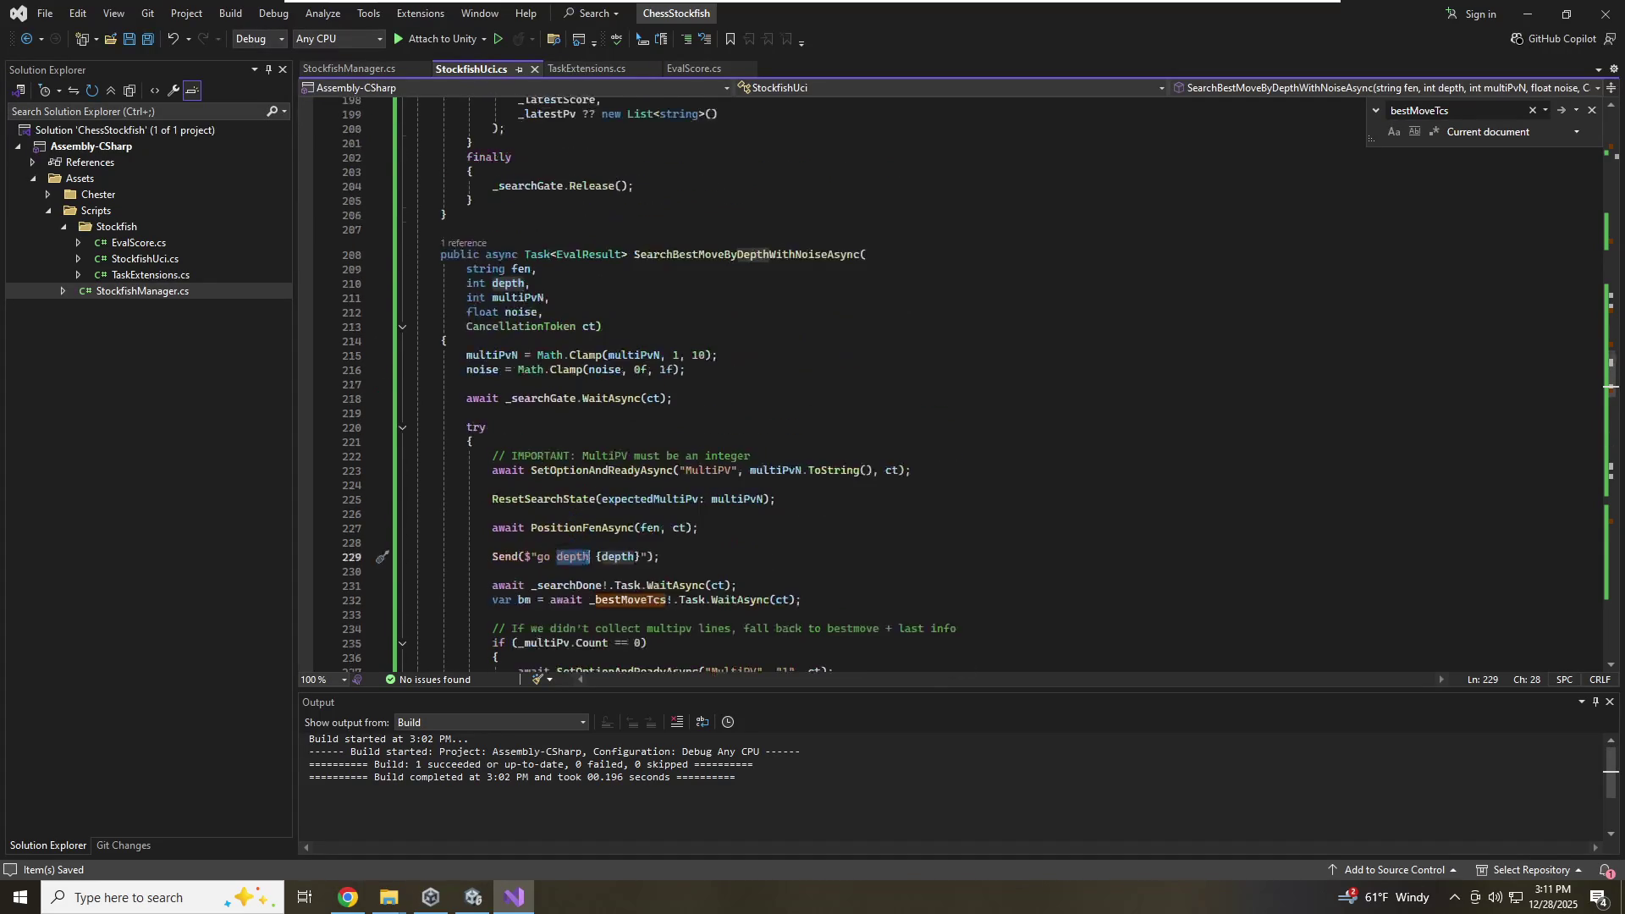
{"action": "scroll", "coordinate": [650, 384], "scroll_direction": "up", "scroll_amount": 1}
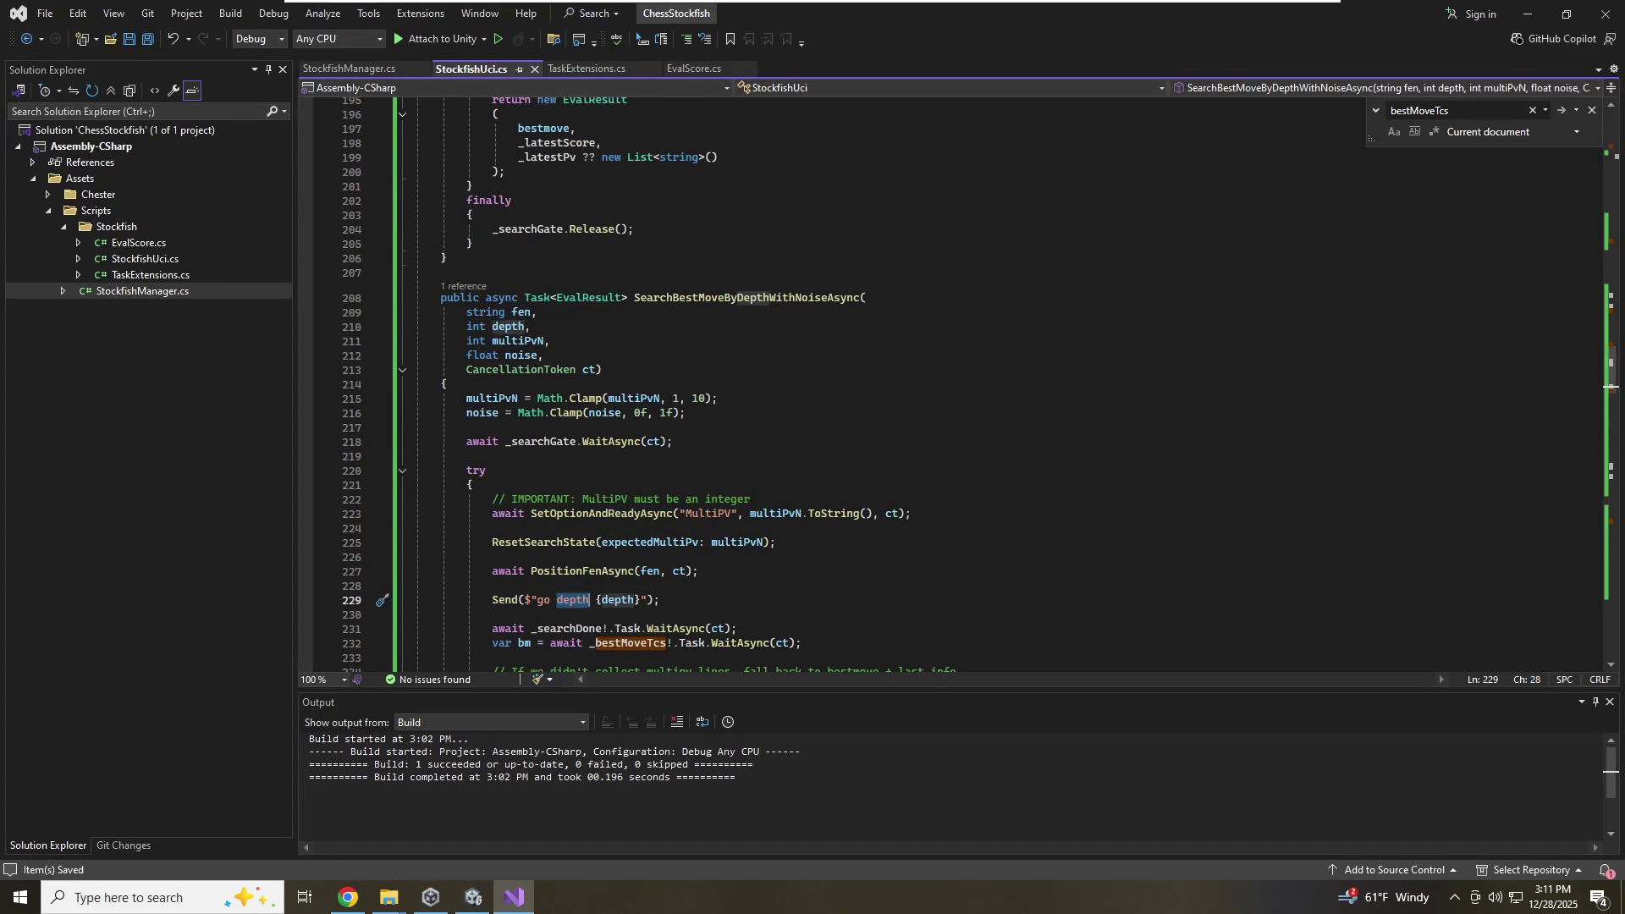
Select the method on lines 208–276 and paste a duplicate copy of it
{"action": "left_click", "coordinate": [865, 298]}
{"action": "key", "text": "Home"}
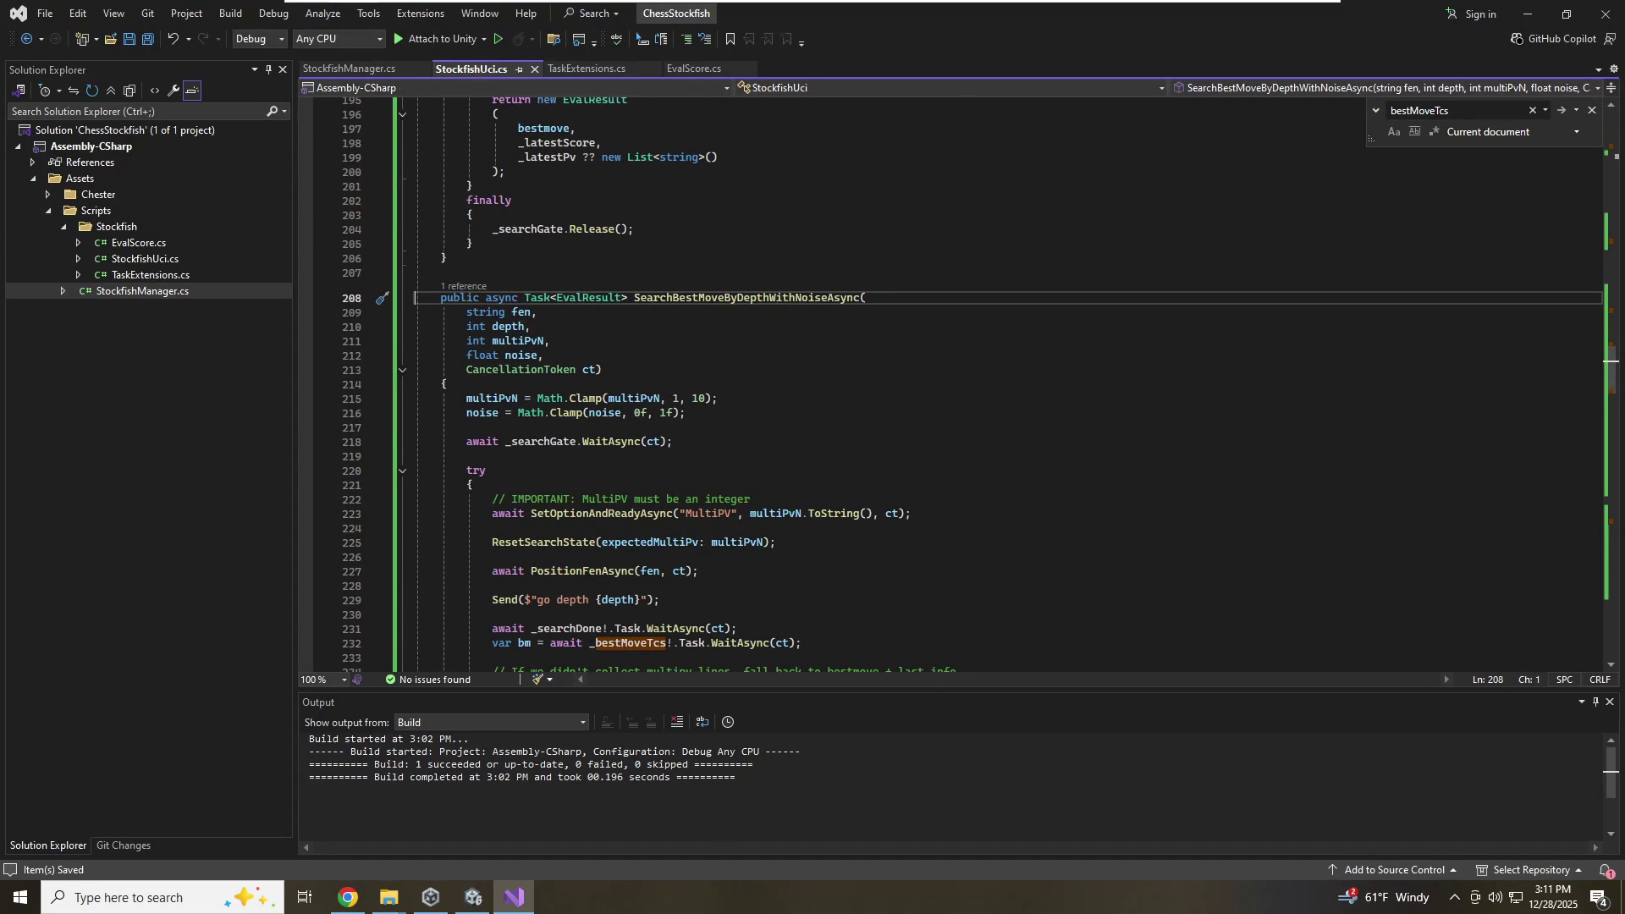
{"action": "key", "text": "shift+Down"}
{"action": "key", "text": "shift+Down"}
{"action": "key", "text": "shift+Down"}
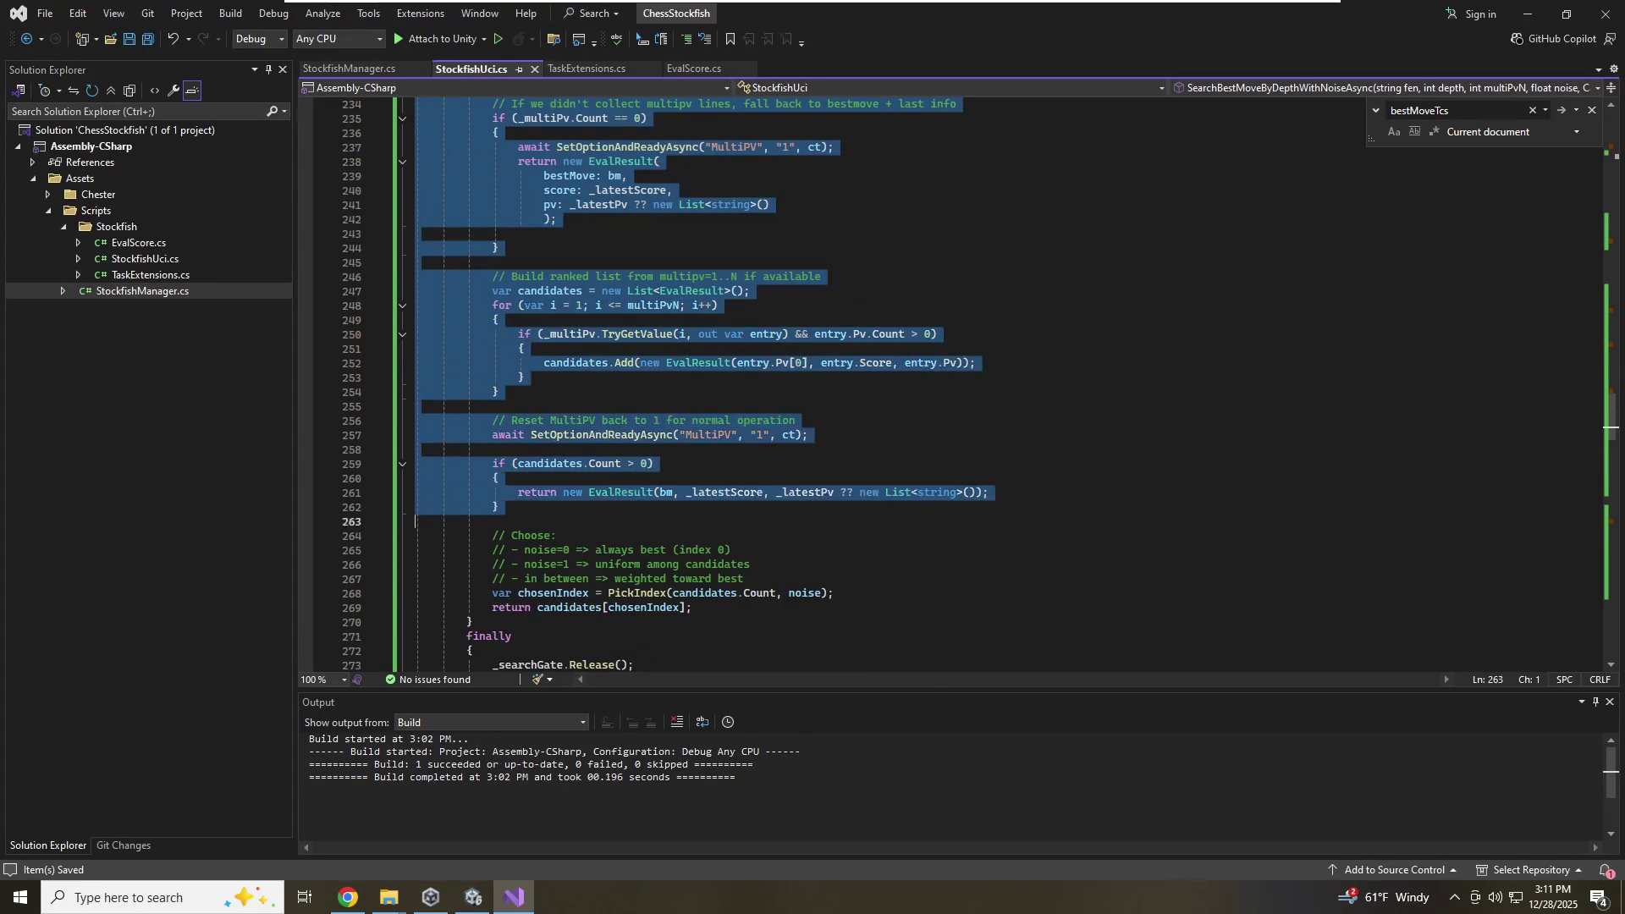
{"action": "key", "text": "shift+Down"}
{"action": "key", "text": "shift+Down"}
{"action": "key", "text": "shift+Down"}
{"action": "key", "text": "shift+Up"}
{"action": "key", "text": "shift+Up"}
{"action": "key", "text": "shift+Up"}
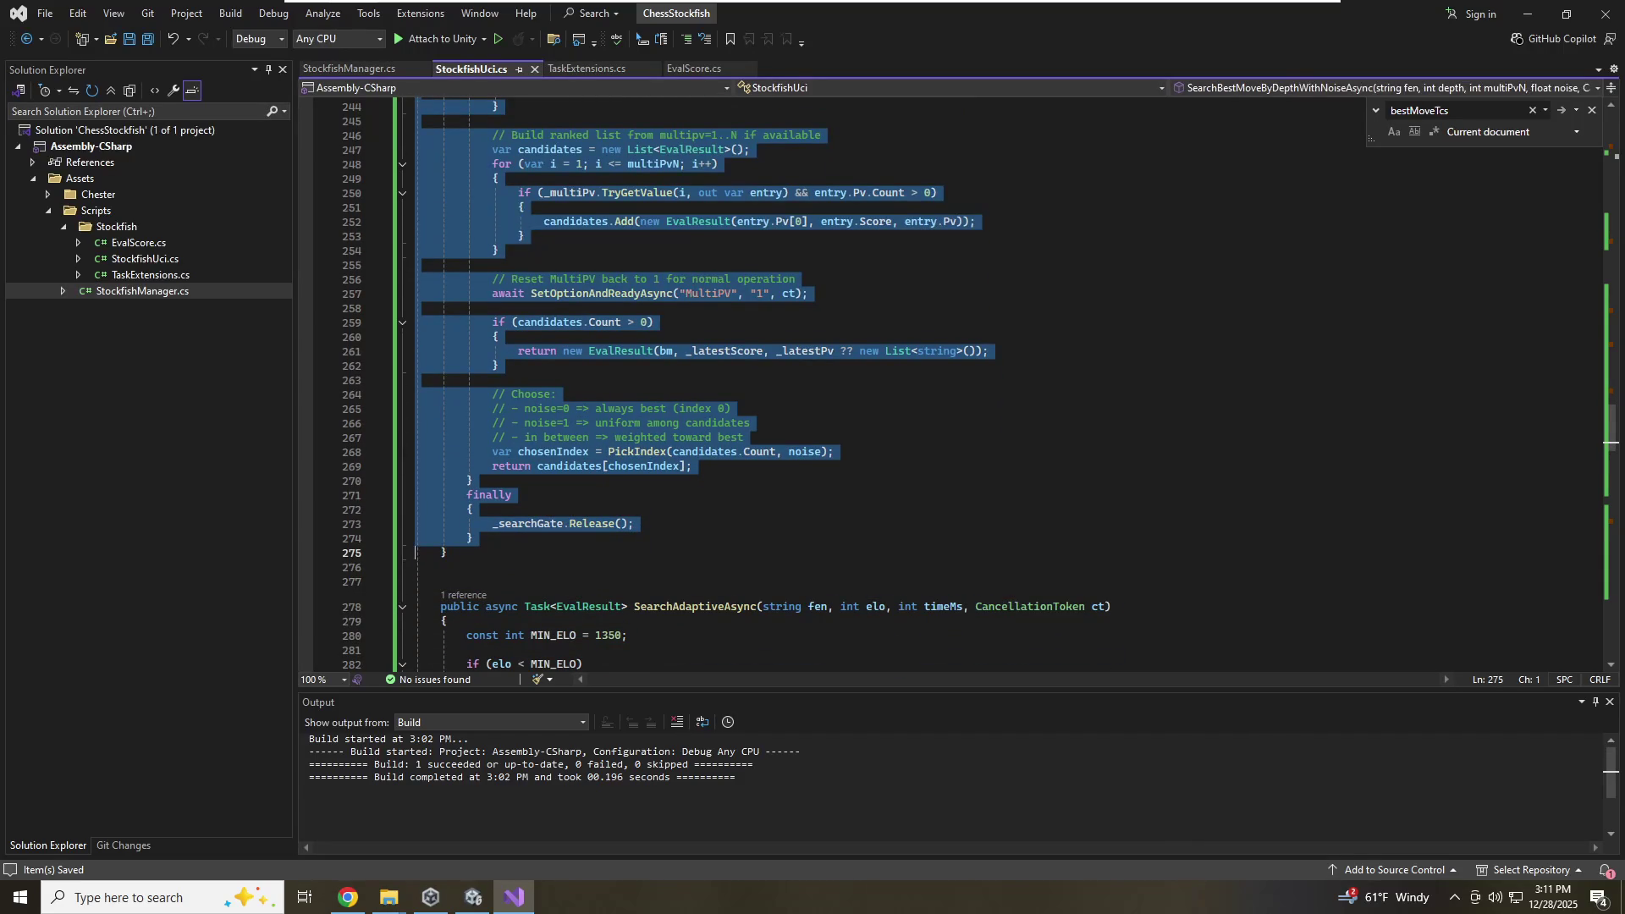
{"action": "key", "text": "shift+Down"}
{"action": "scroll", "coordinate": [761, 381], "scroll_direction": "up", "scroll_amount": 5}
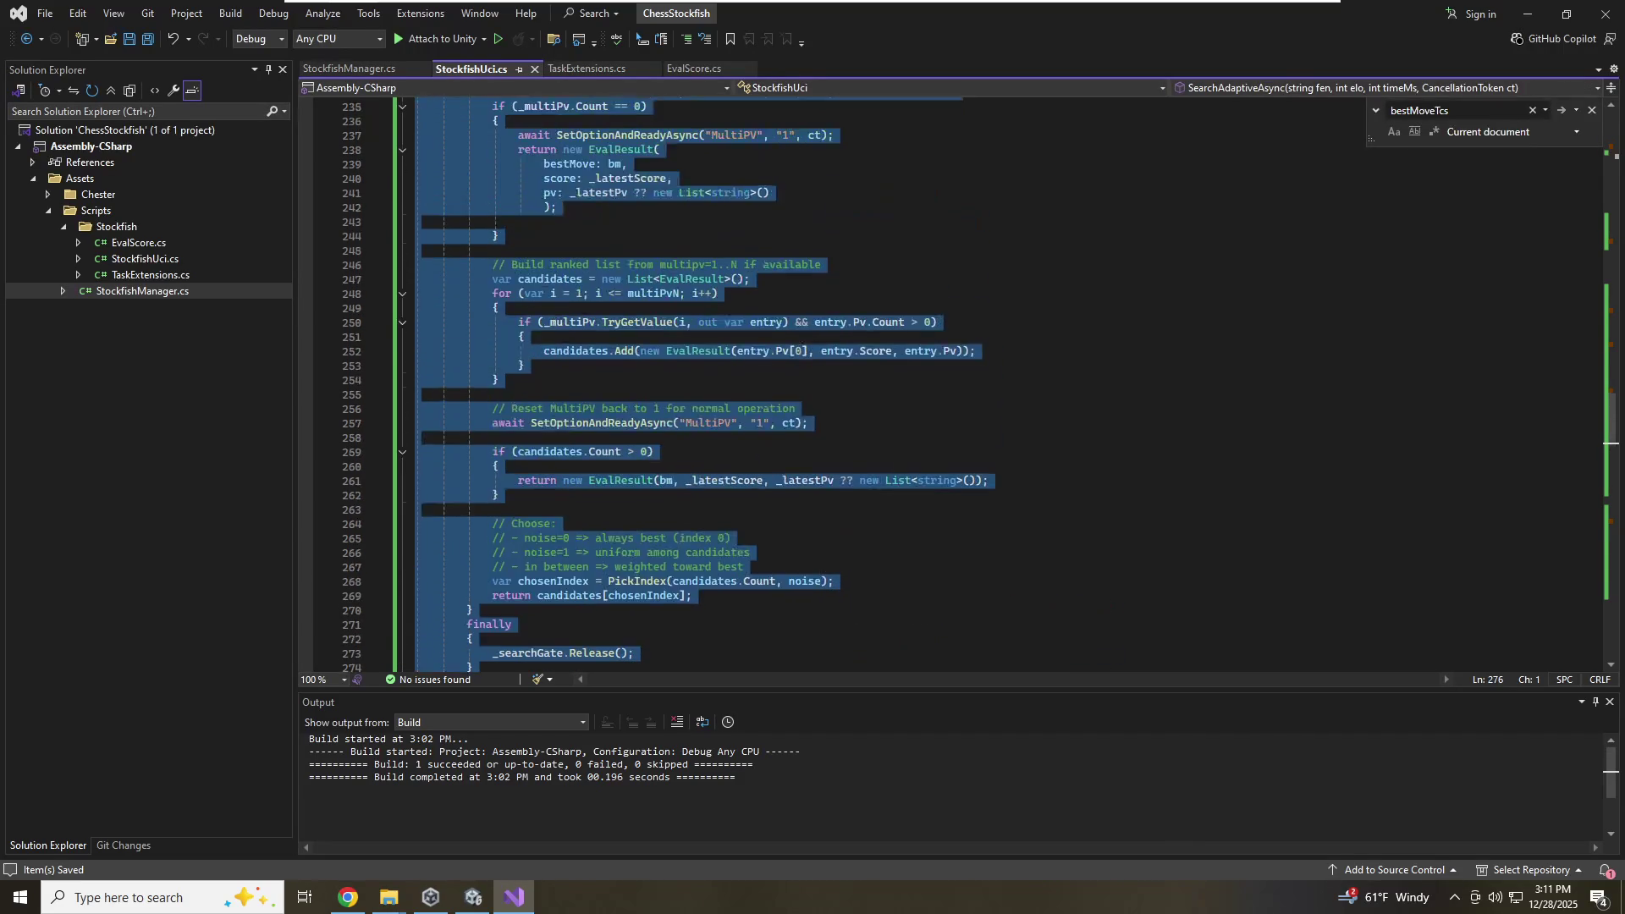
{"action": "scroll", "coordinate": [762, 381], "scroll_direction": "up", "scroll_amount": 10}
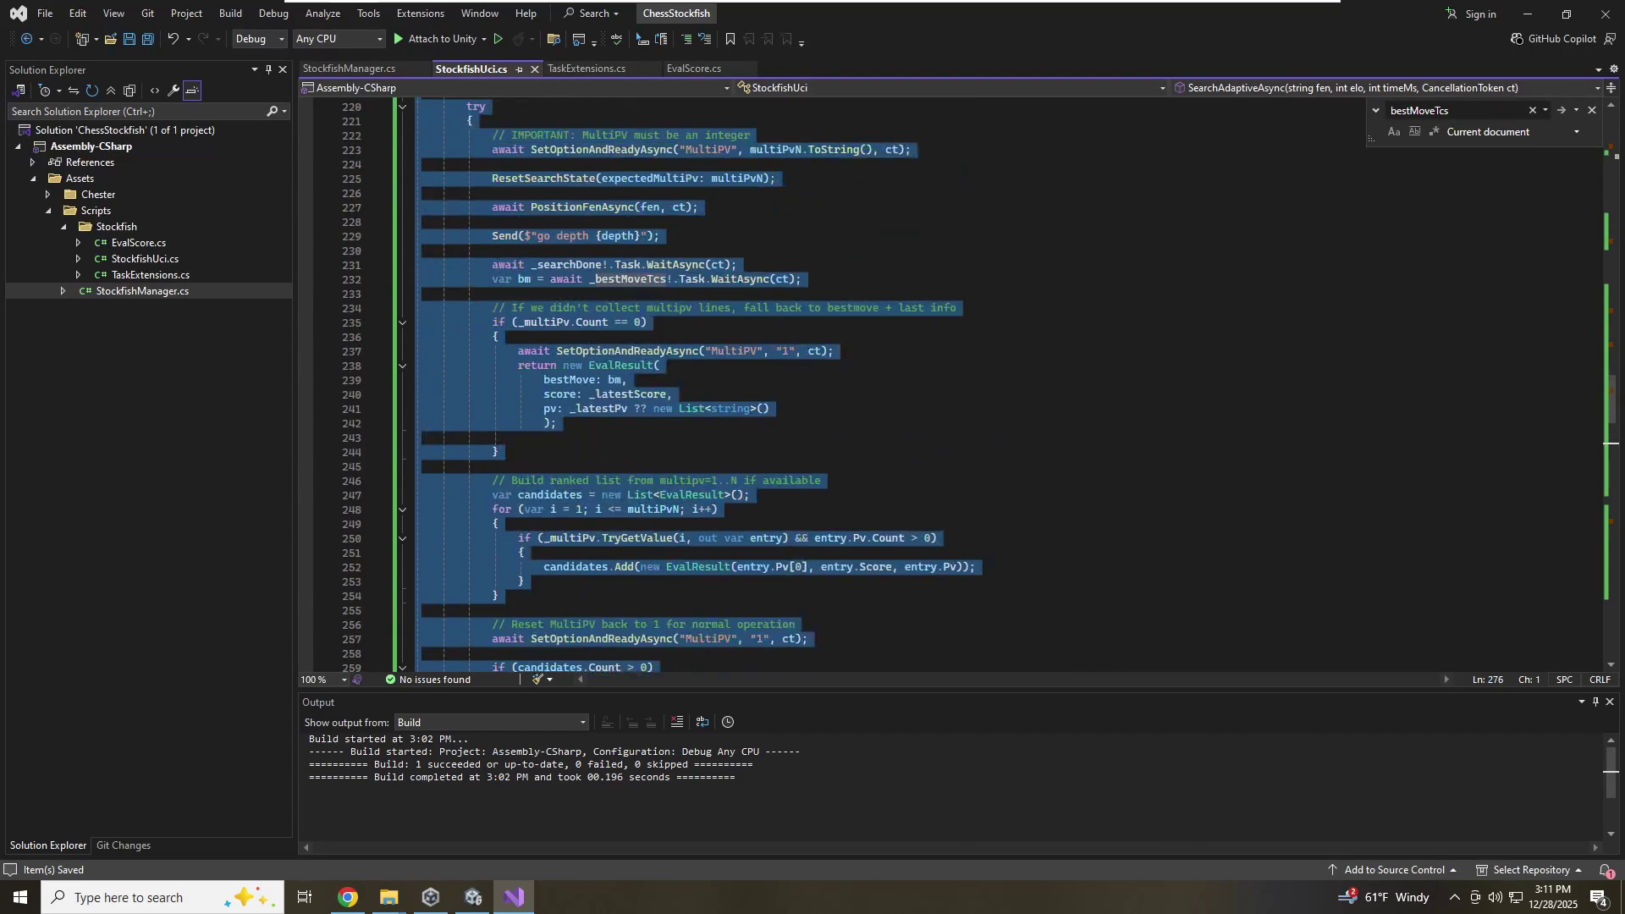
{"action": "key", "text": "ctrl+v"}
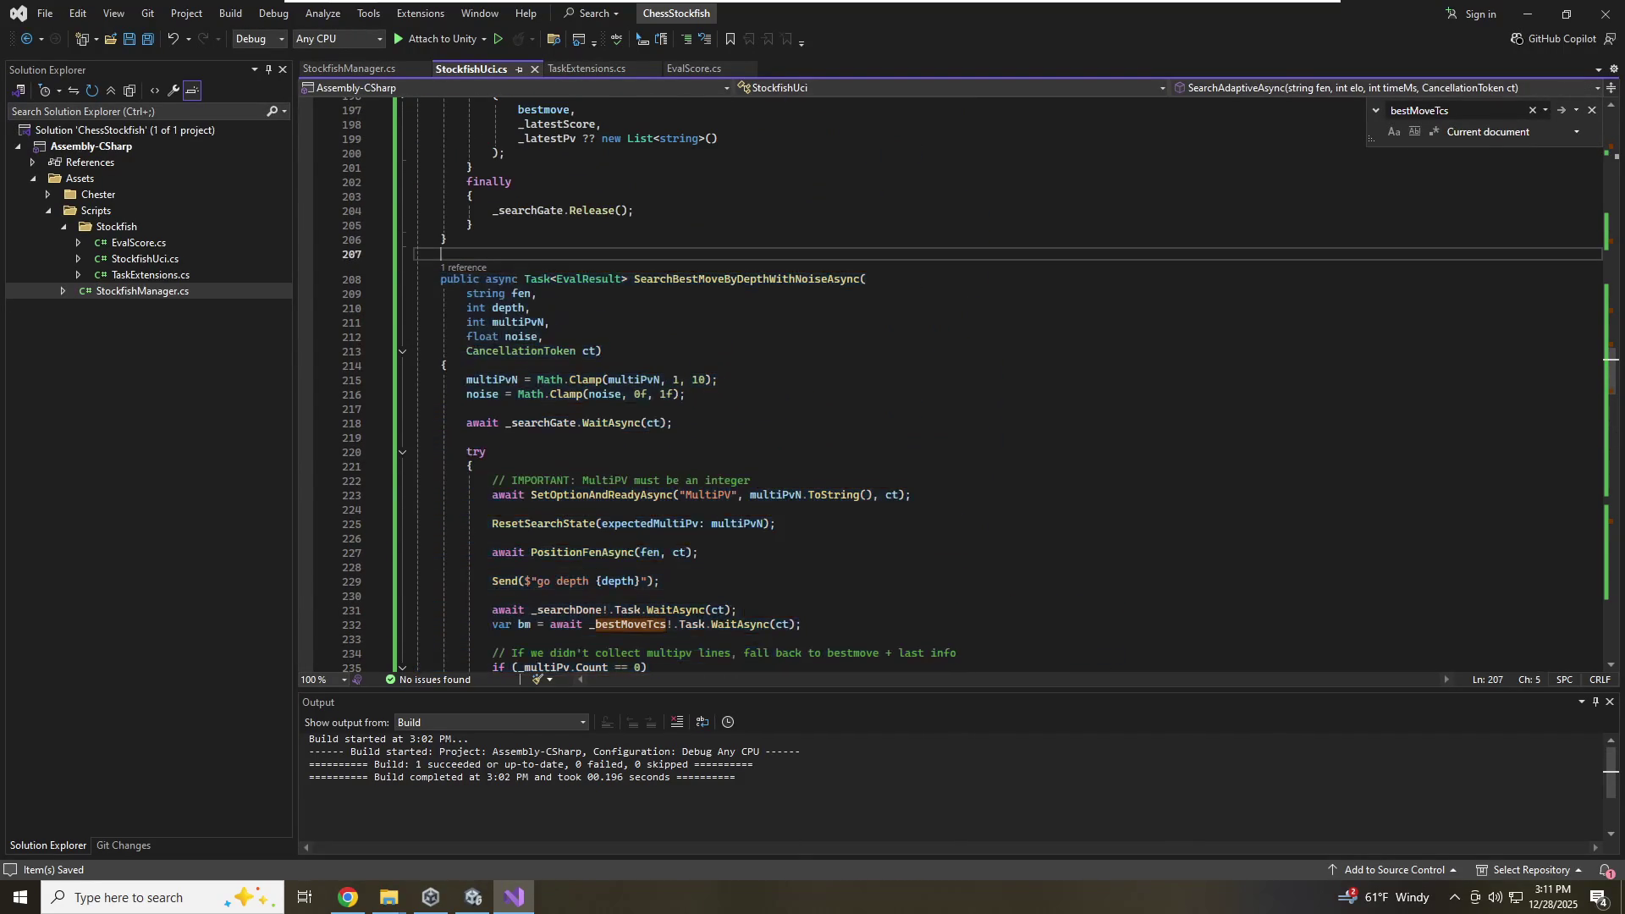
{"action": "key", "text": "Return"}
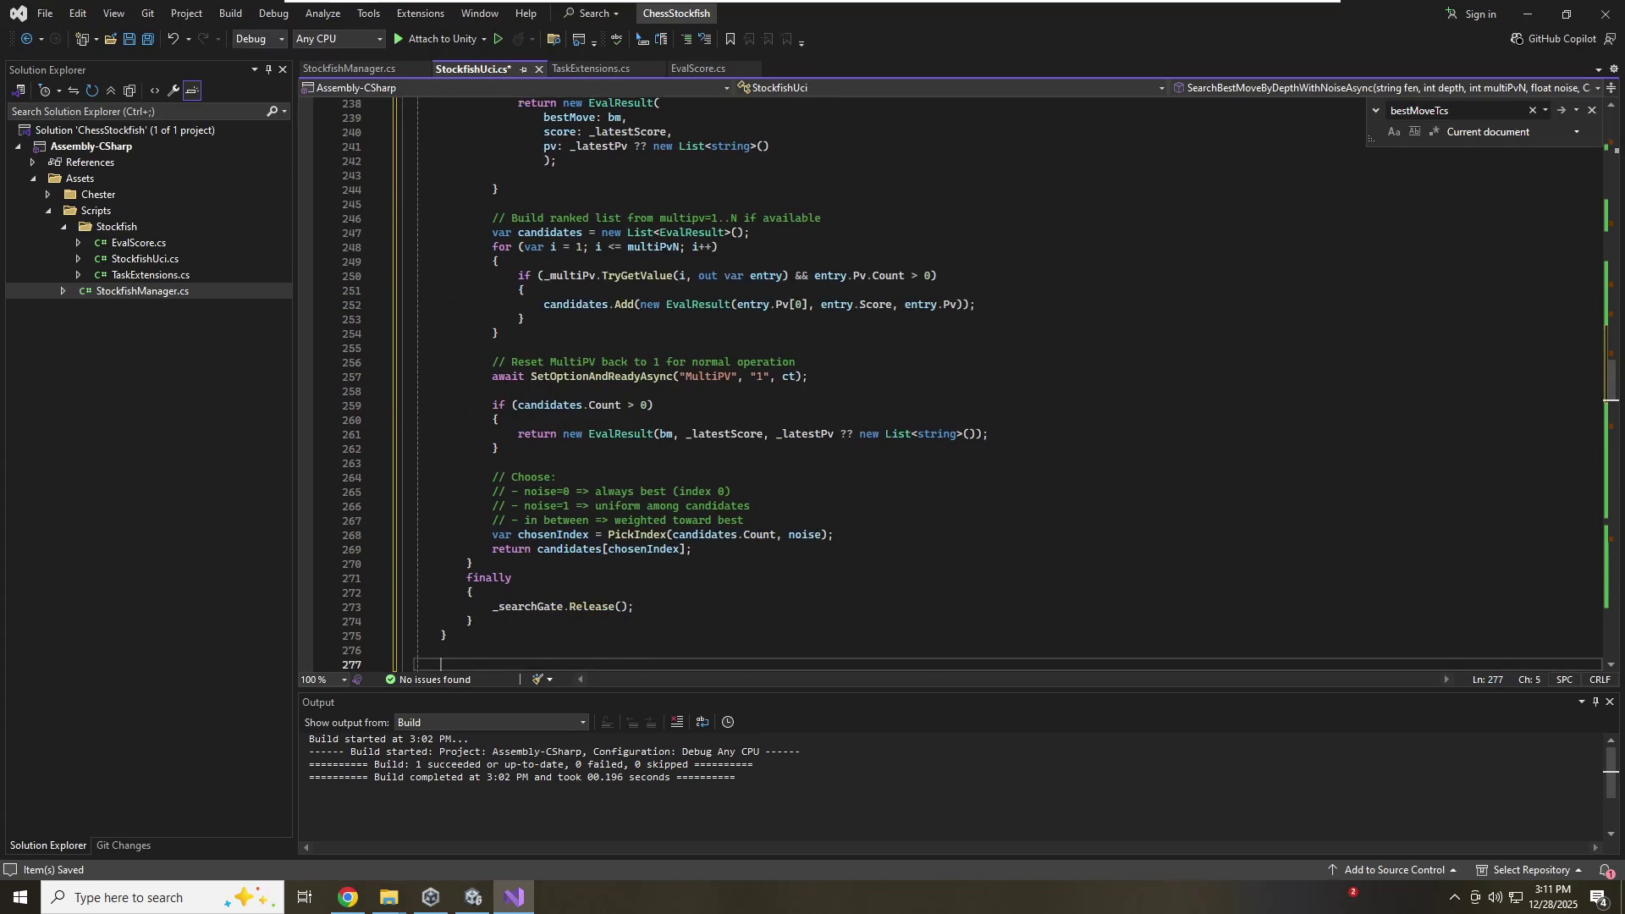
{"action": "scroll", "coordinate": [846, 380], "scroll_direction": "up", "scroll_amount": 8}
{"action": "scroll", "coordinate": [846, 381], "scroll_direction": "up", "scroll_amount": 5}
{"action": "left_click", "coordinate": [602, 304]}
{"action": "left_click", "coordinate": [732, 231]}
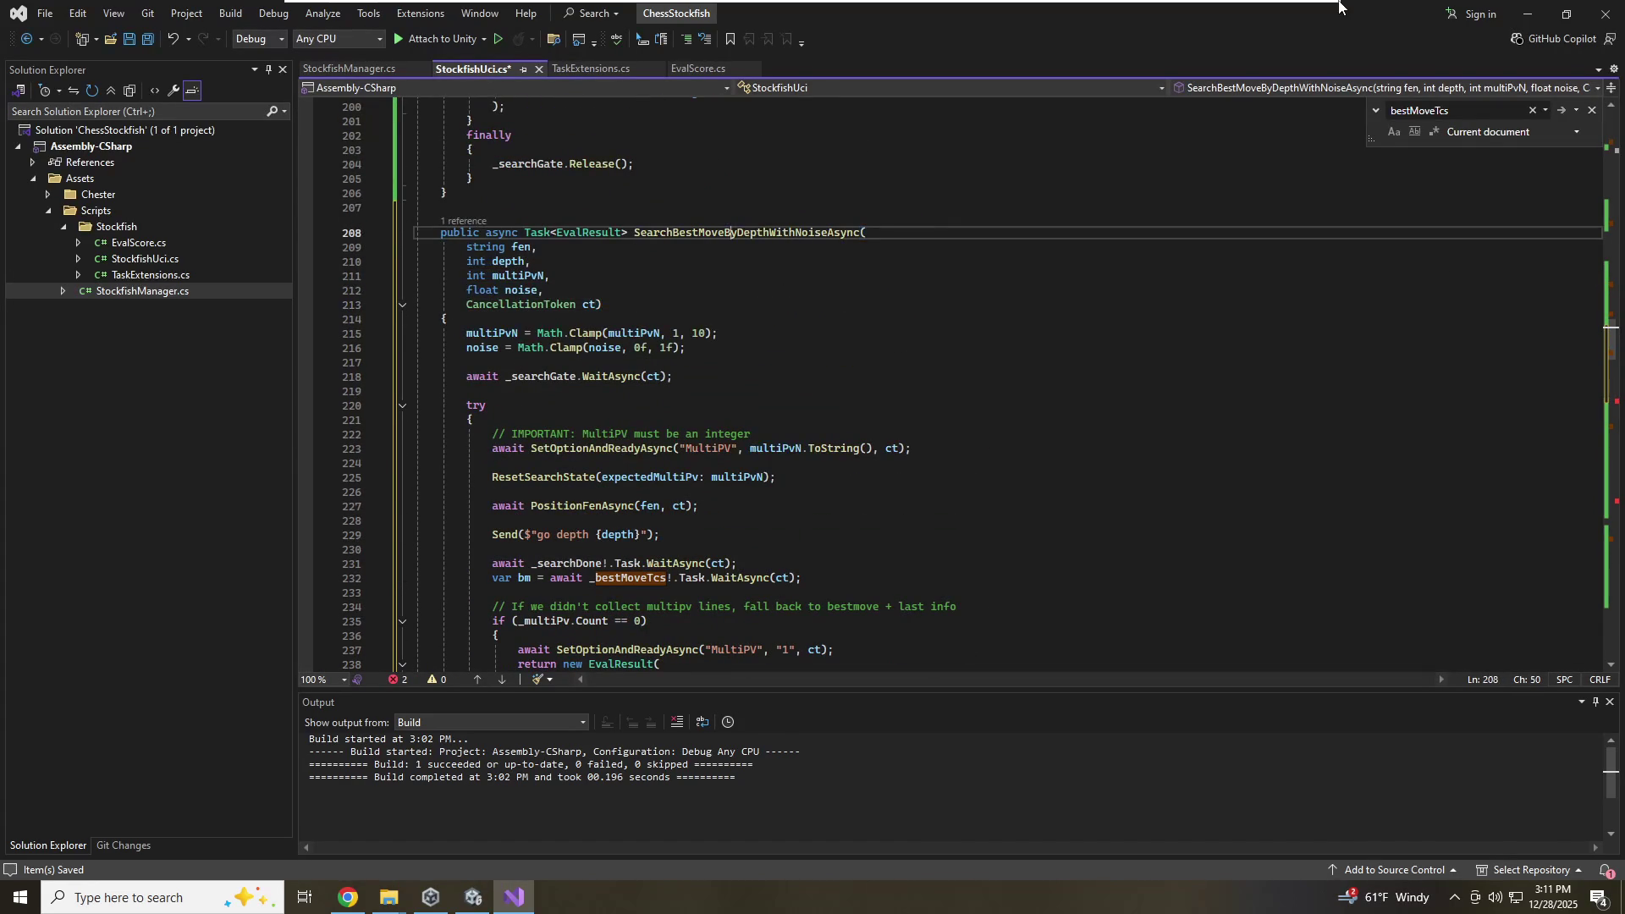
Rename the copied method to SearchBestMoveByTimeWithNoiseAsync
{"action": "mouse_move", "coordinate": [1340, 4]}
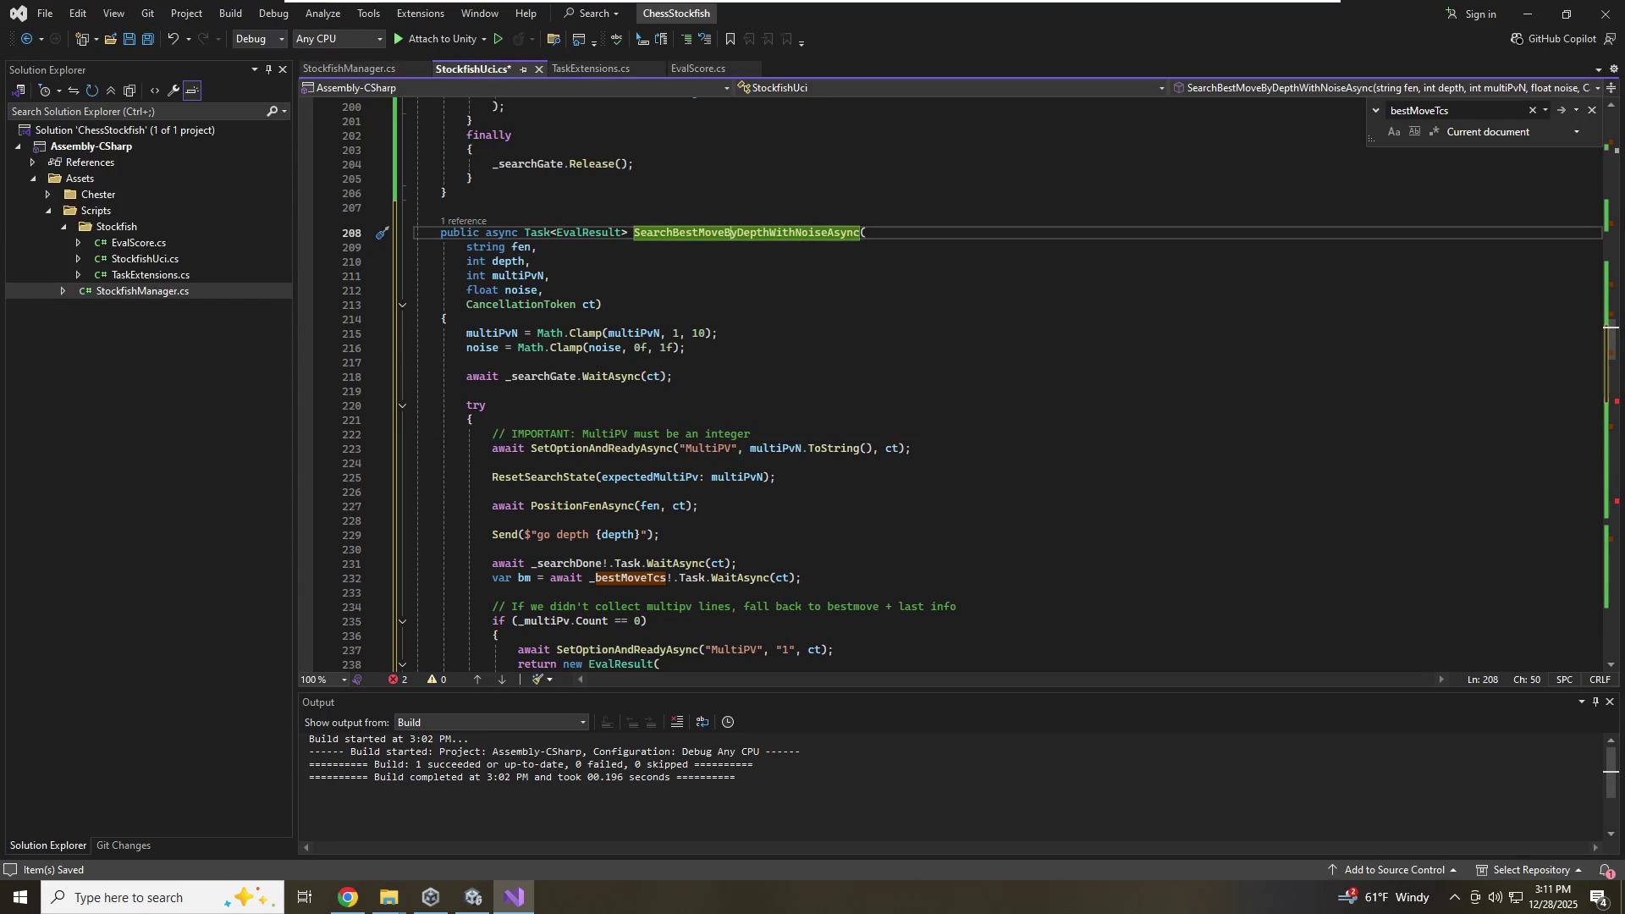
{"action": "key", "text": "Right"}
{"action": "key", "text": "Delete"}
{"action": "key", "text": "Delete"}
{"action": "key", "text": "Delete"}
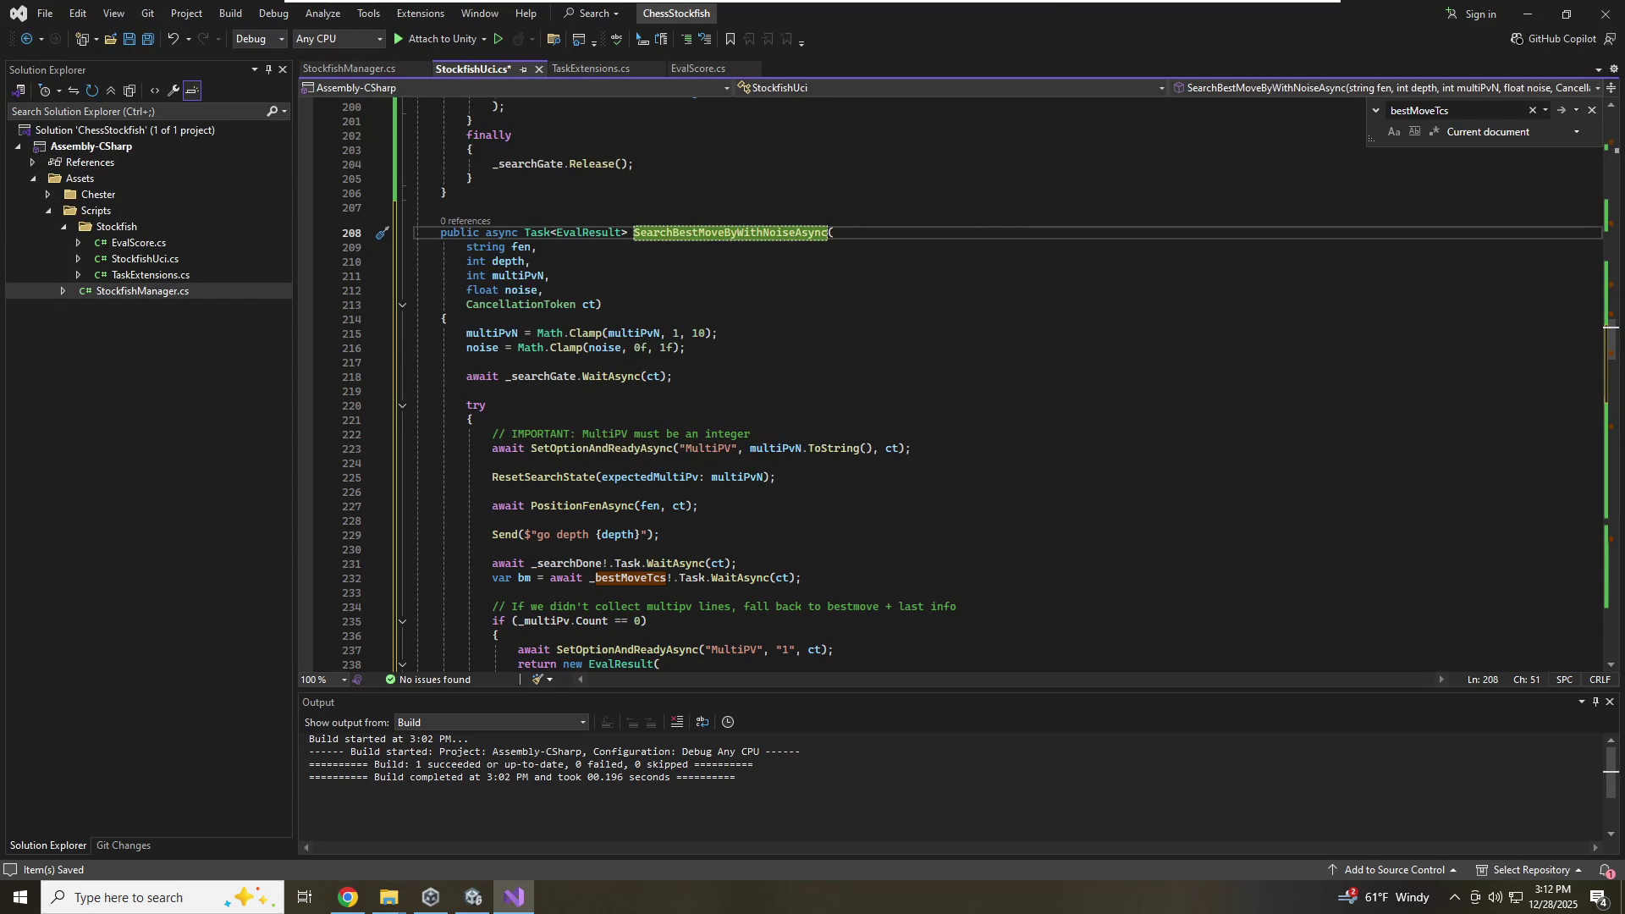
{"action": "type", "text": "Time"}
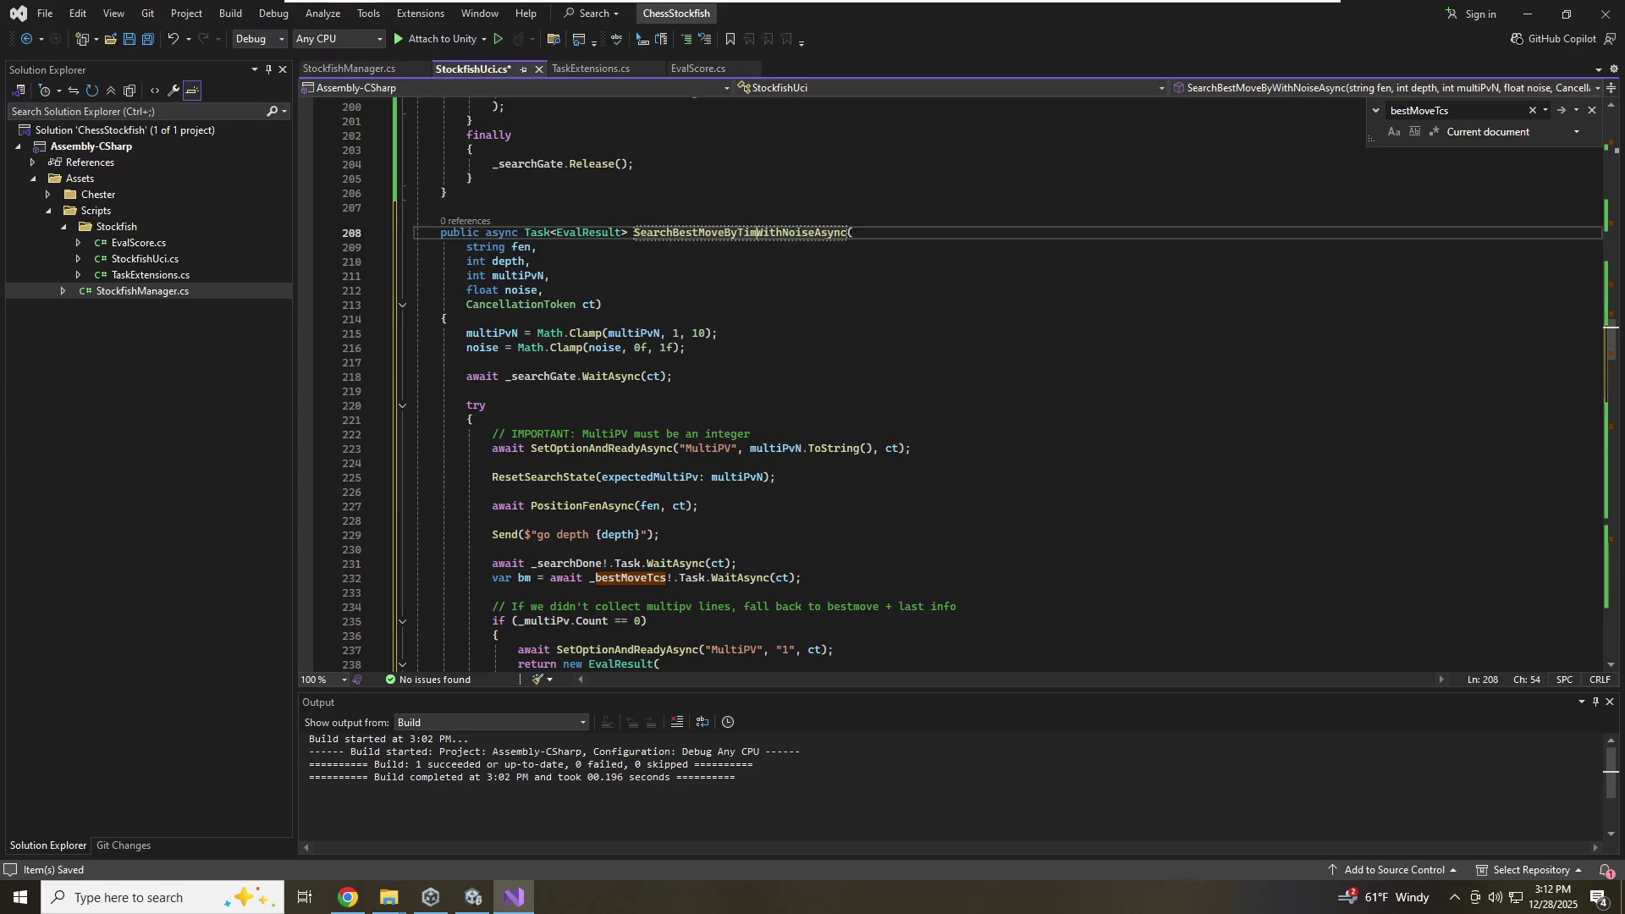
{"action": "left_click", "coordinate": [492, 549]}
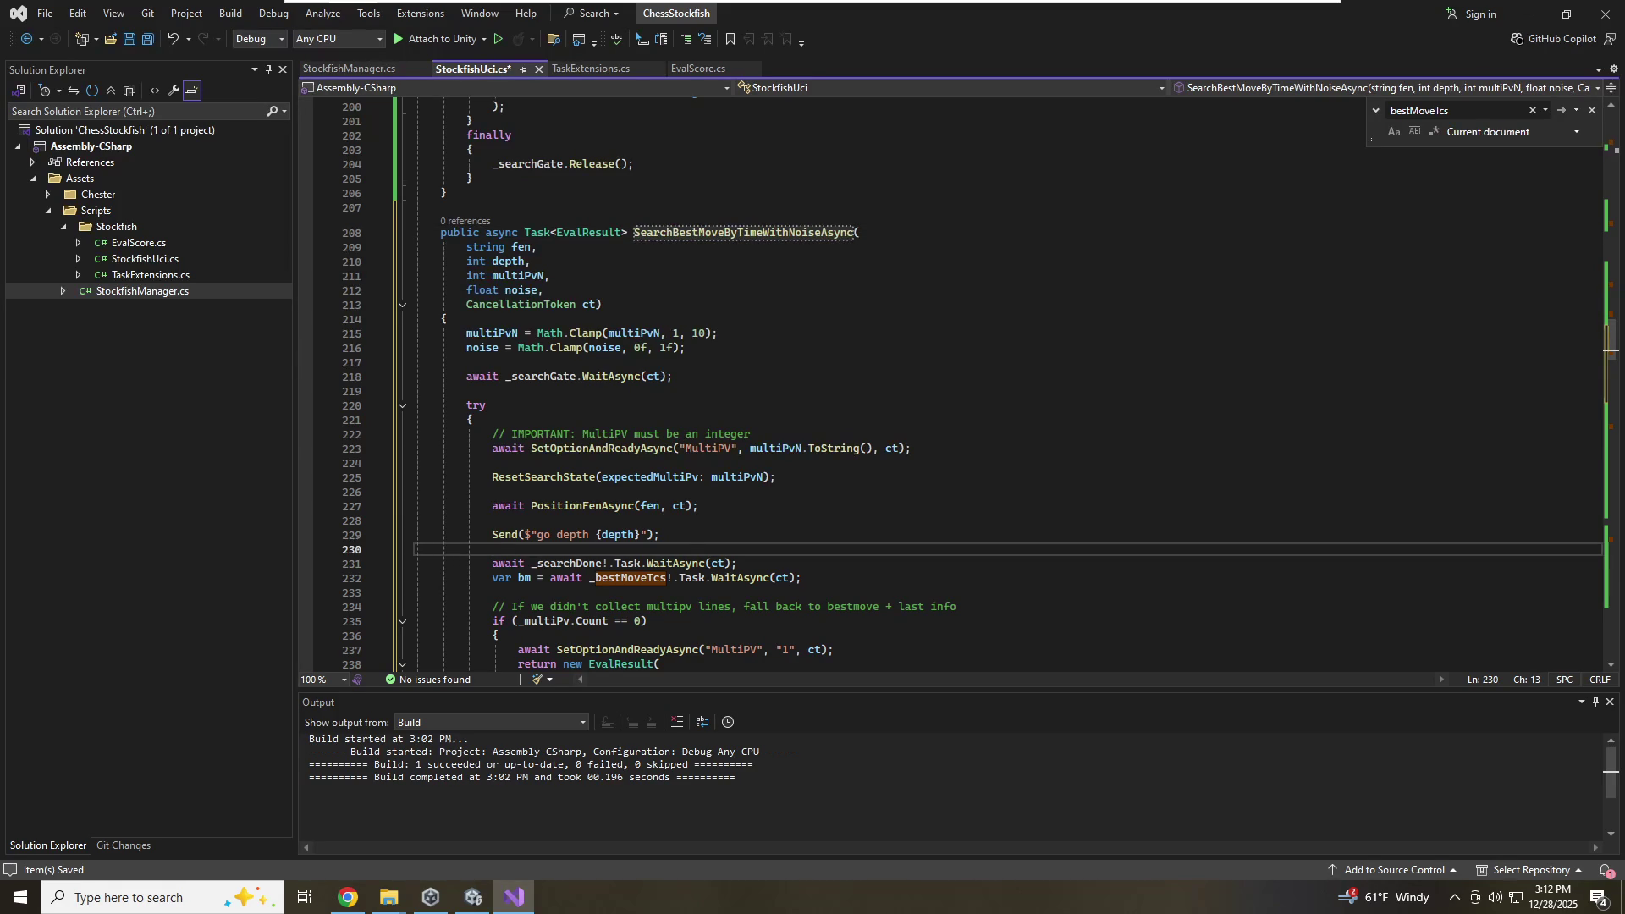
Rename the depth parameter to timeMs, send "go movetime {timeMs}", and save
{"action": "double_click", "coordinate": [571, 536]}
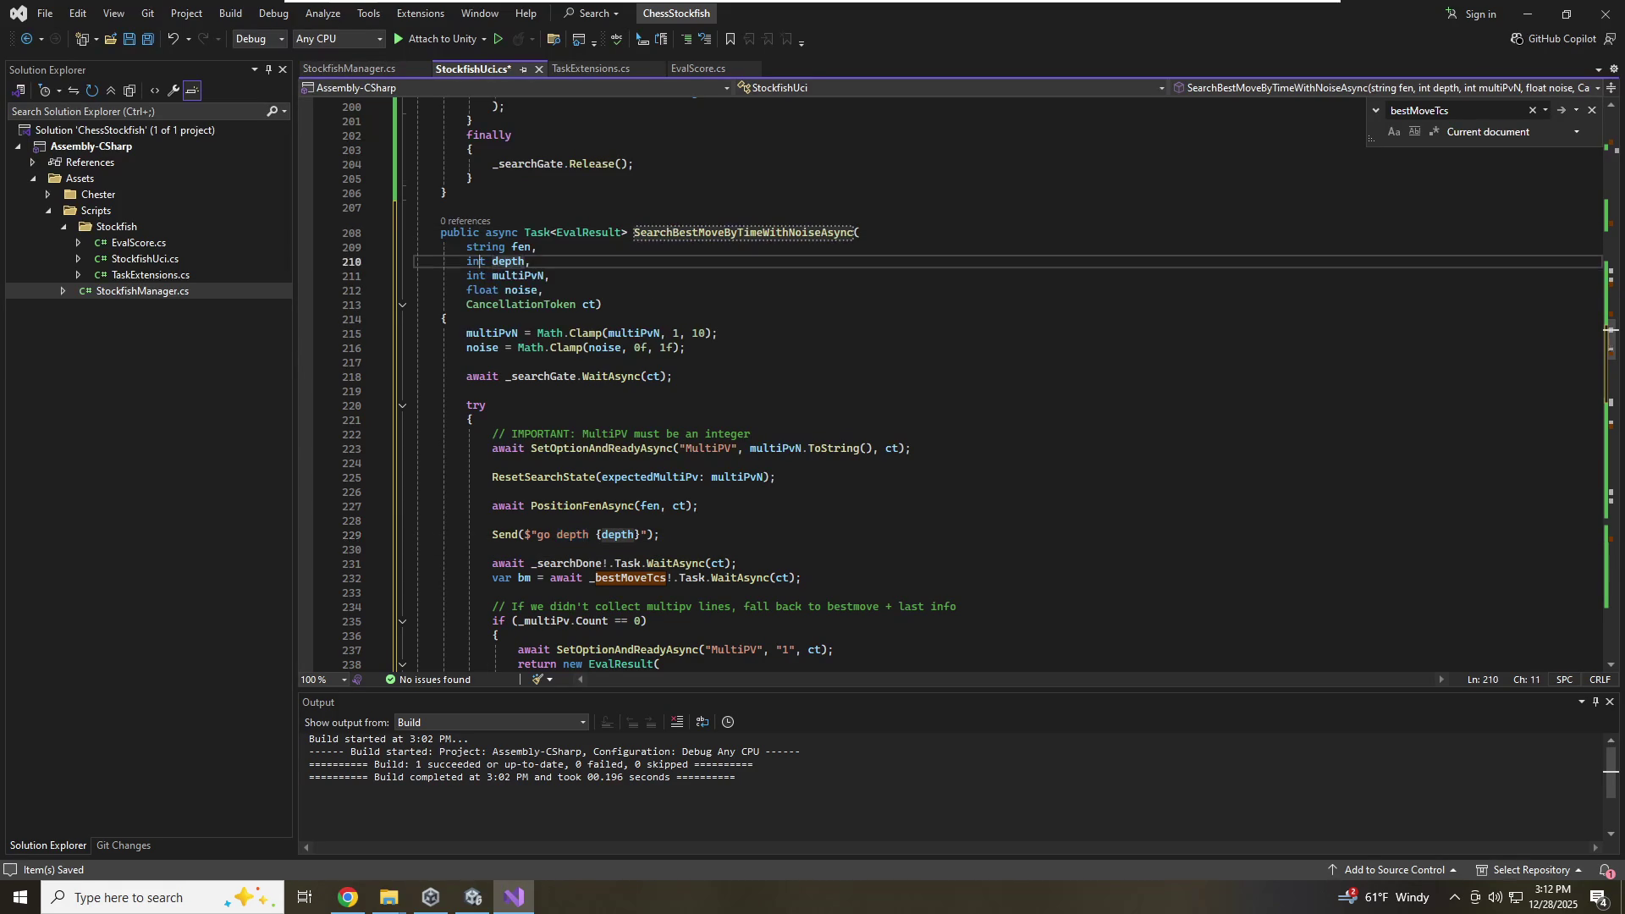
{"action": "double_click", "coordinate": [509, 264]}
{"action": "type", "text": "timeMs"}
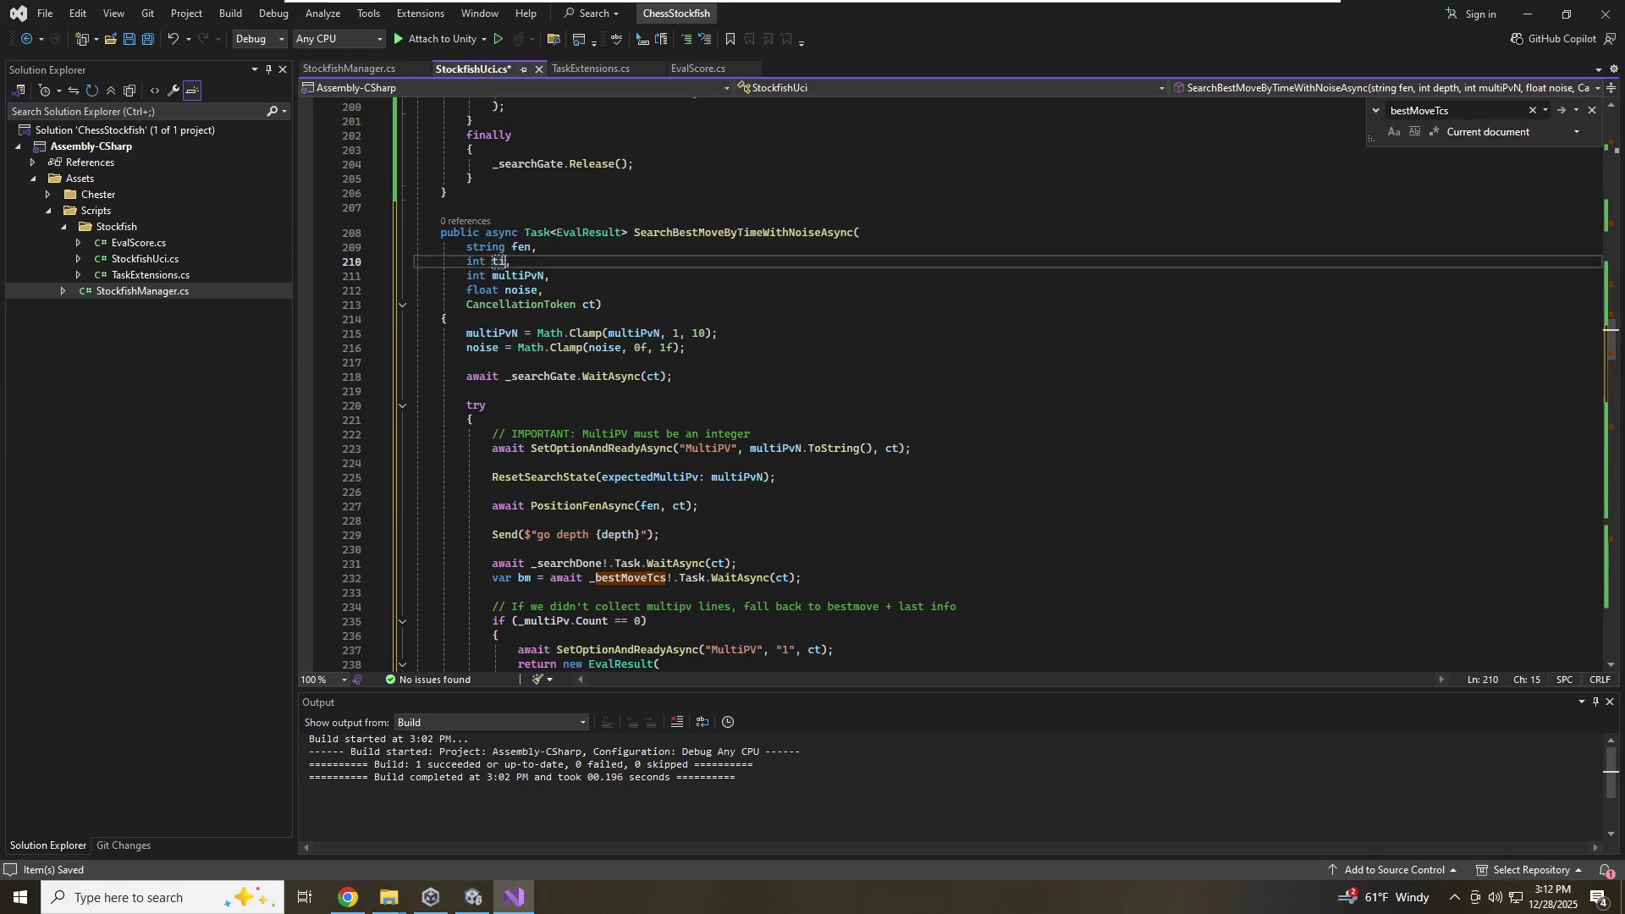
{"action": "double_click", "coordinate": [573, 534]}
{"action": "type", "text": "m"}
{"action": "type", "text": "ovetime"}
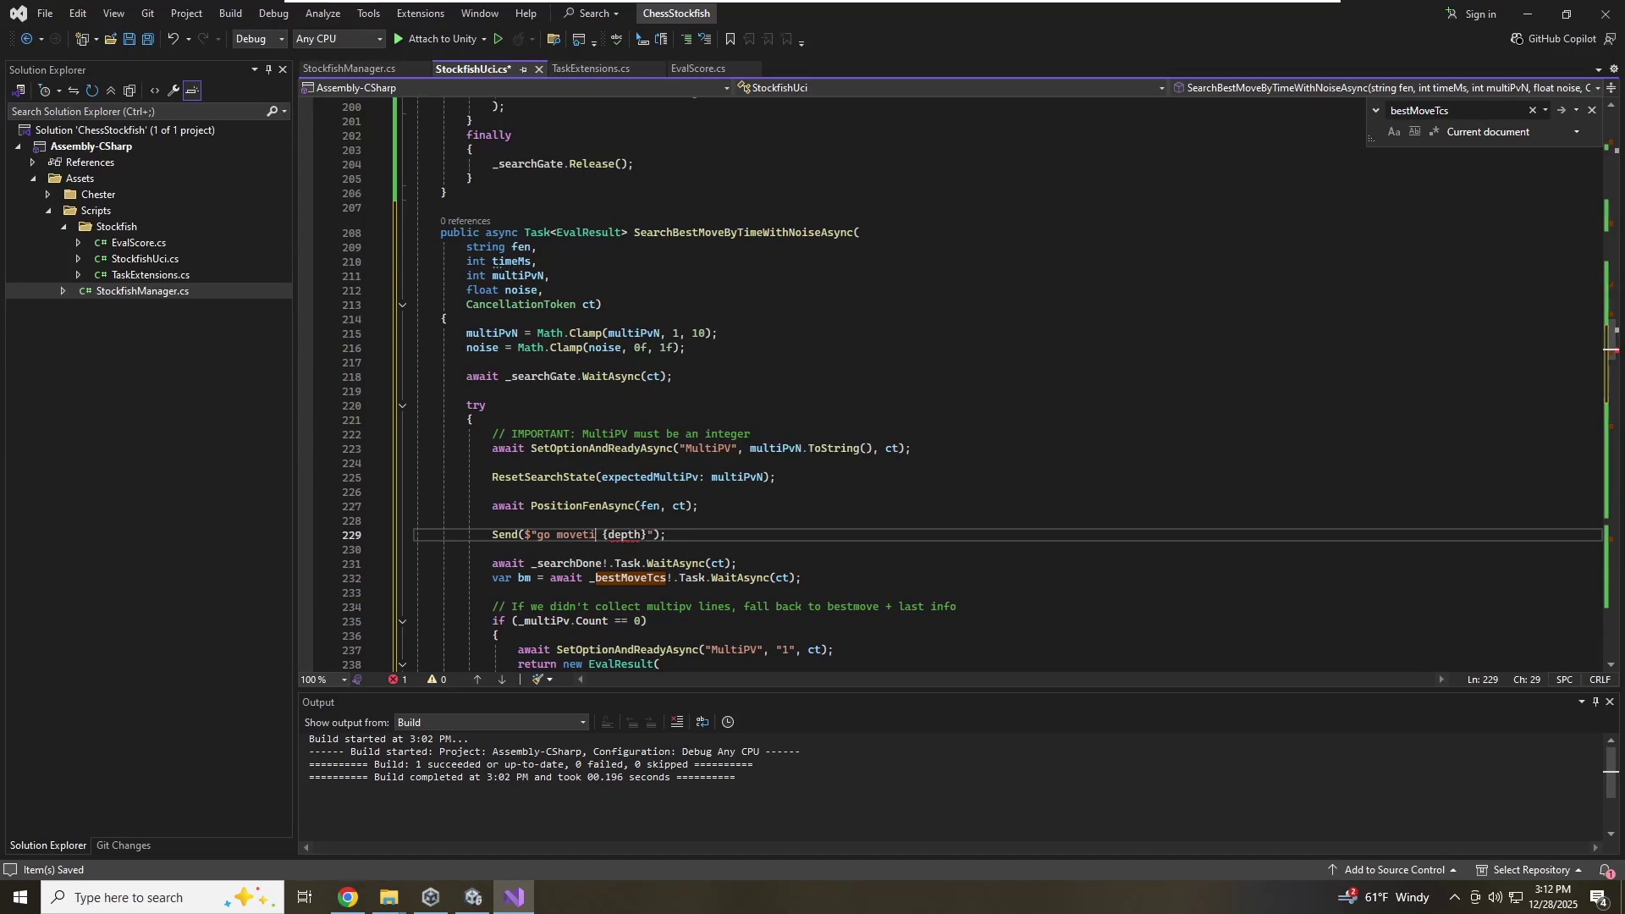
{"action": "double_click", "coordinate": [636, 535]}
{"action": "type", "text": "timeMs"}
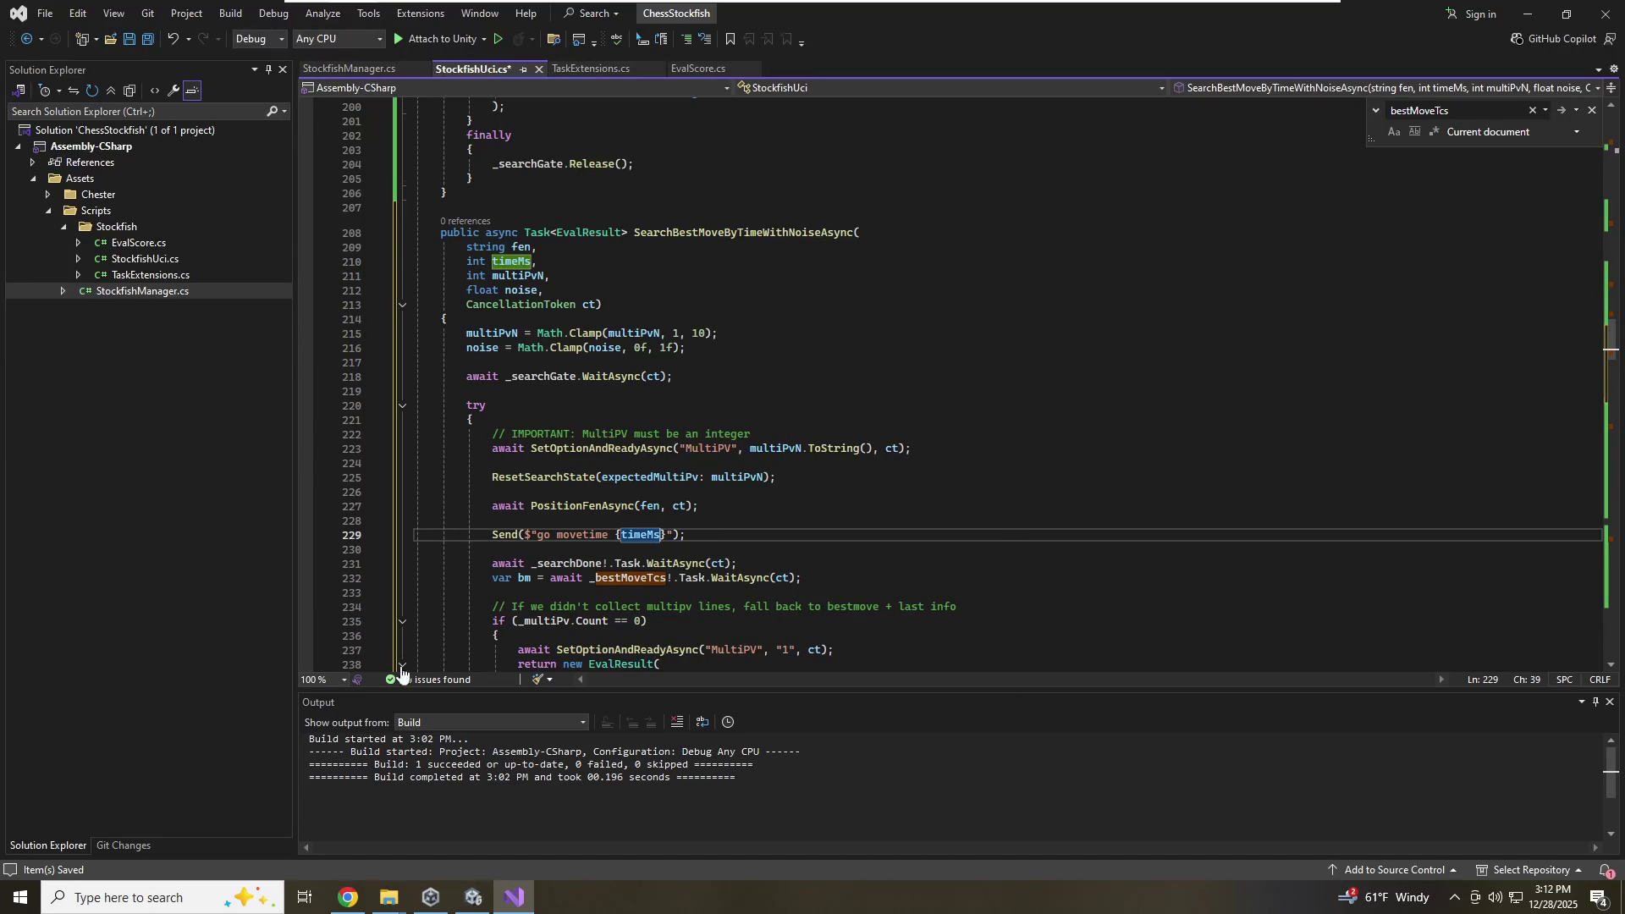
{"action": "scroll", "coordinate": [956, 385], "scroll_direction": "down", "scroll_amount": 3}
{"action": "key", "text": "ctrl+s"}
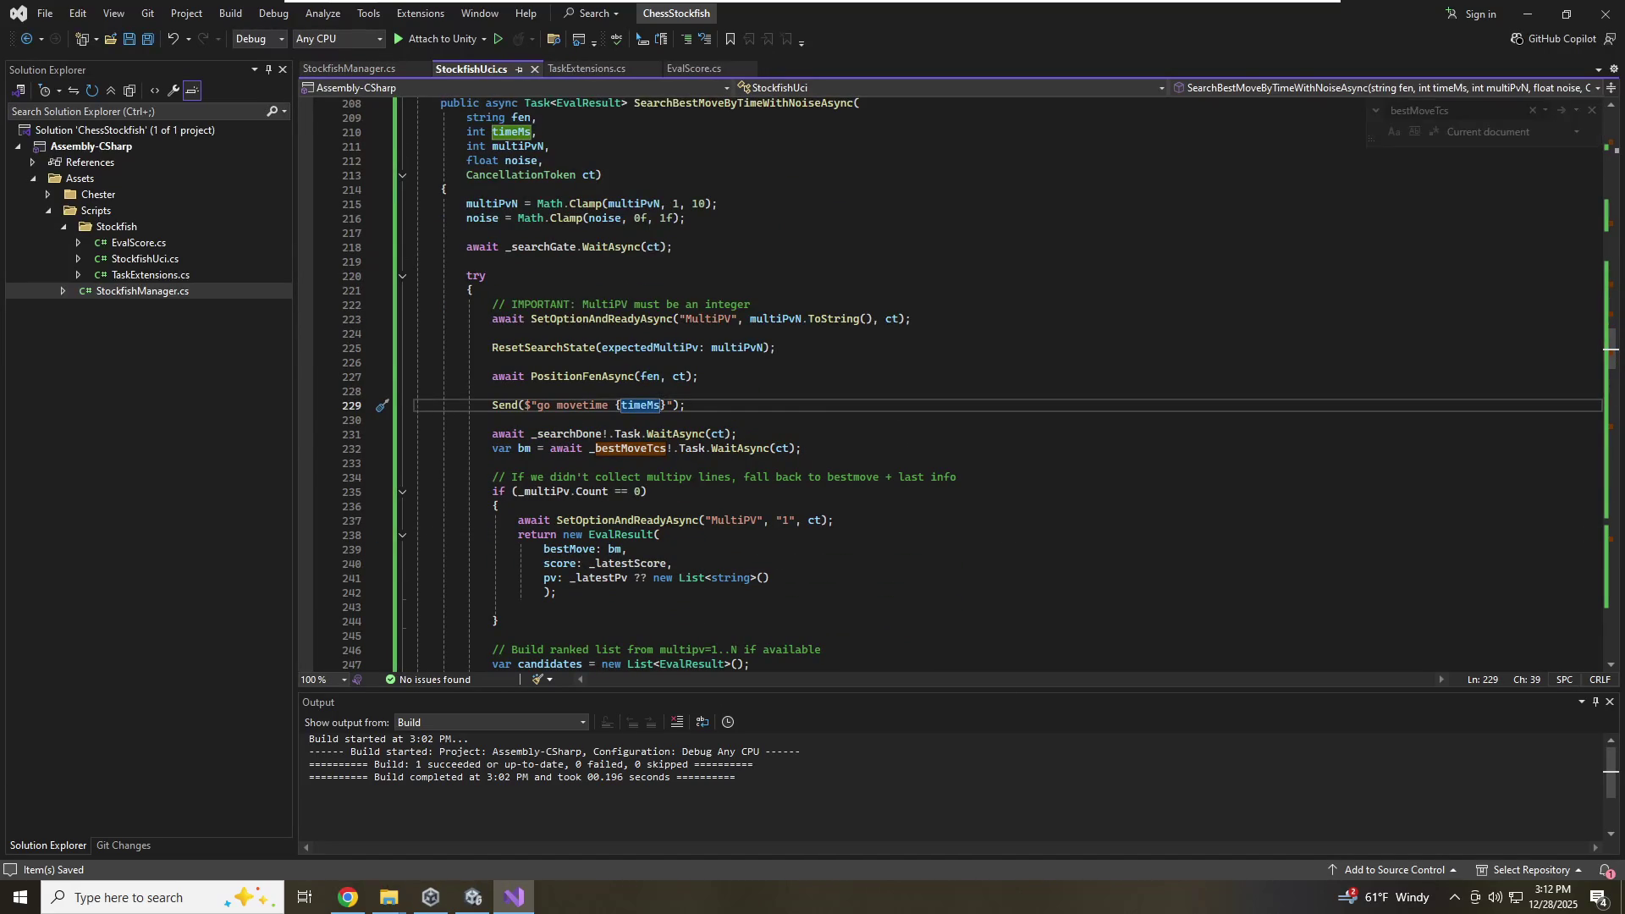
Change the low-Elo call in SearchAdaptiveAsync to SearchBestMoveByTimeWithNoiseAsync
{"action": "scroll", "coordinate": [956, 385], "scroll_direction": "down", "scroll_amount": 8}
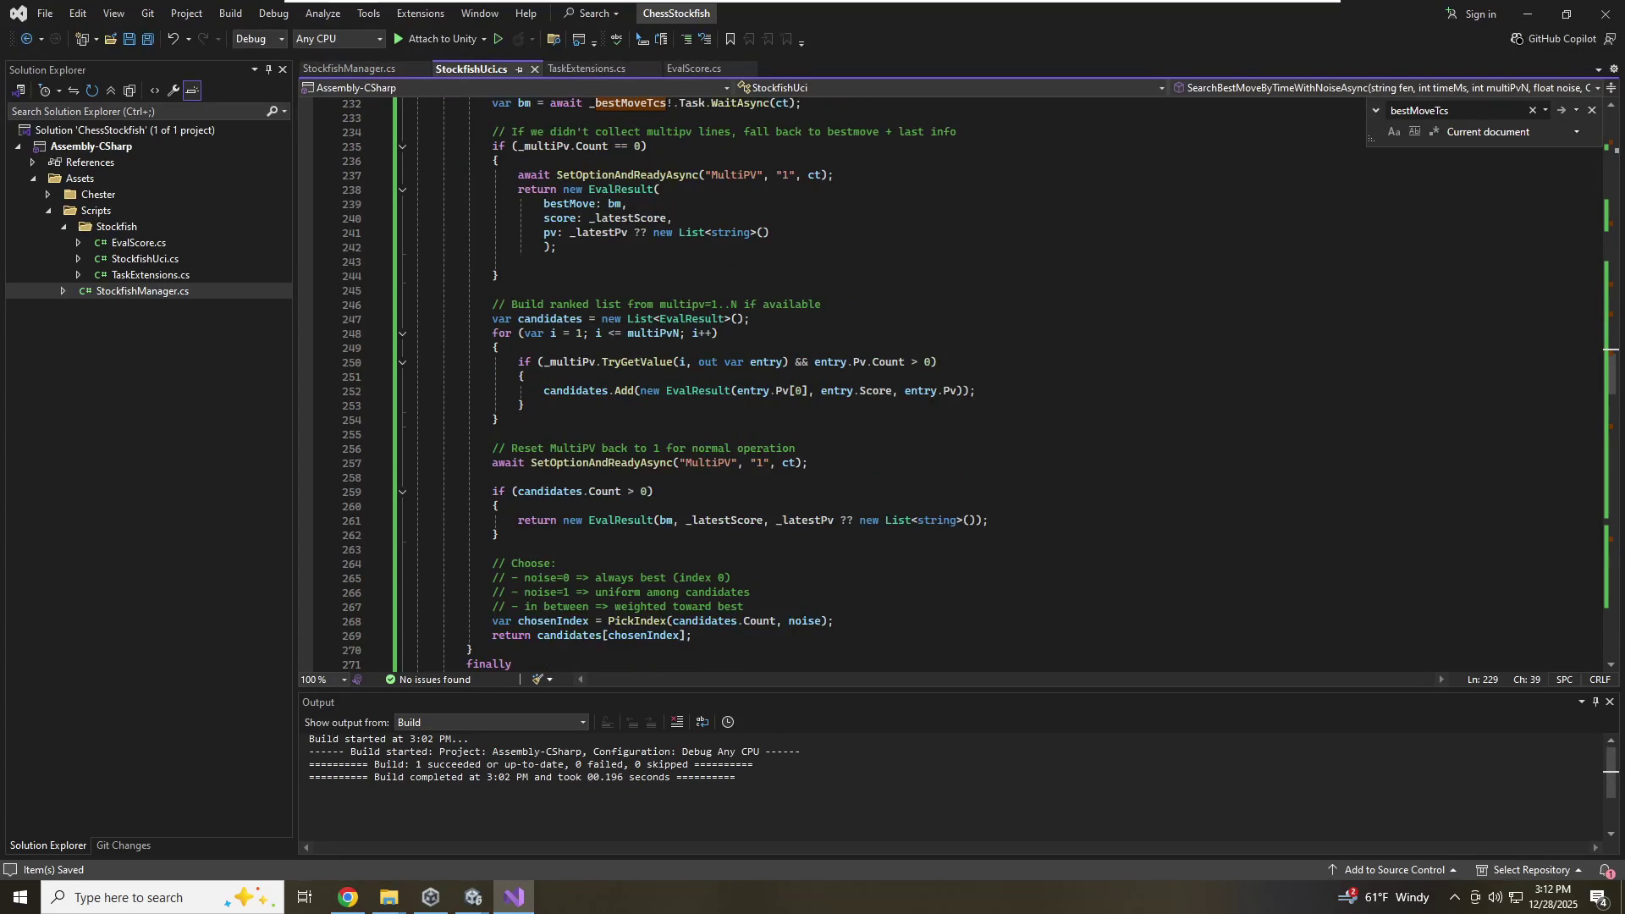
{"action": "scroll", "coordinate": [956, 385], "scroll_direction": "down", "scroll_amount": 4}
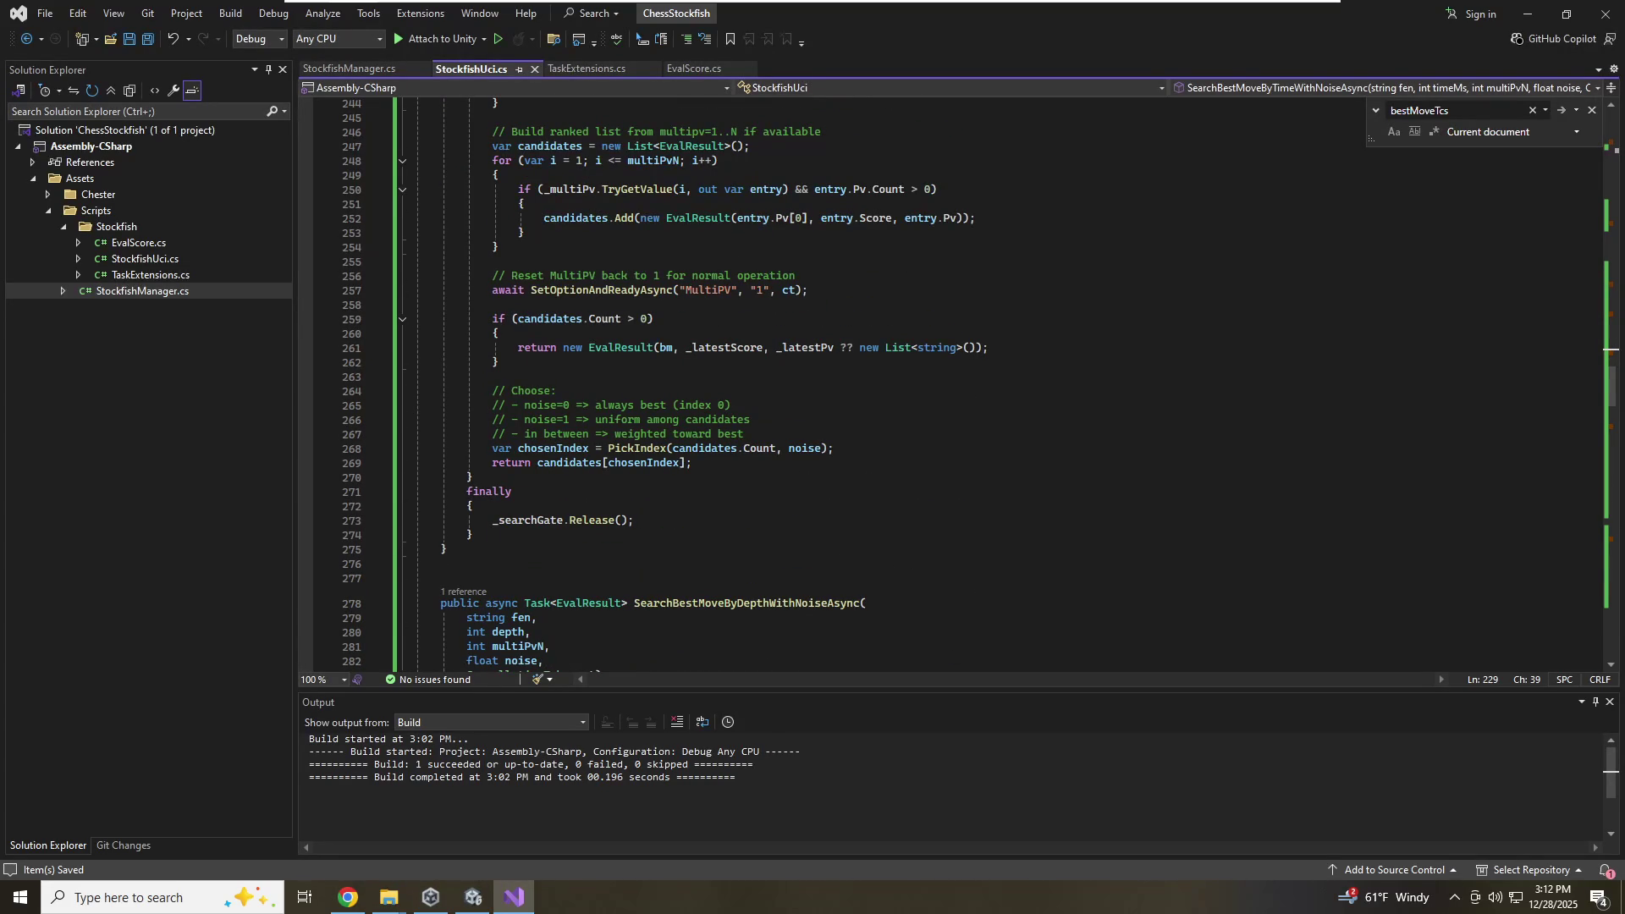
{"action": "scroll", "coordinate": [956, 385], "scroll_direction": "down", "scroll_amount": 6}
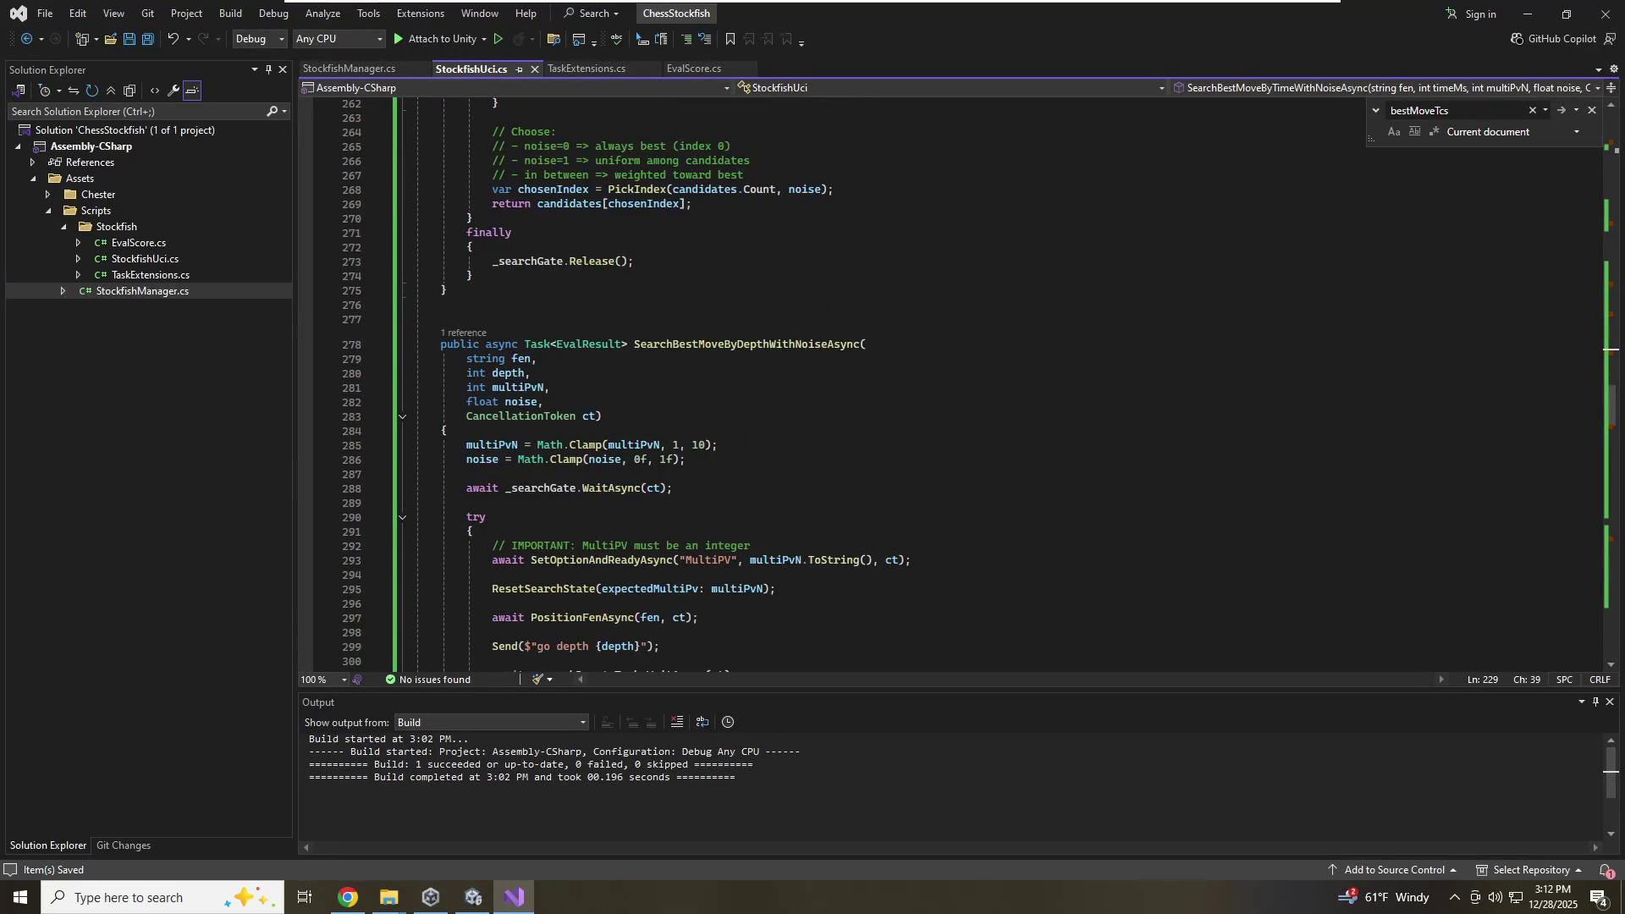
{"action": "scroll", "coordinate": [956, 385], "scroll_direction": "down", "scroll_amount": 5}
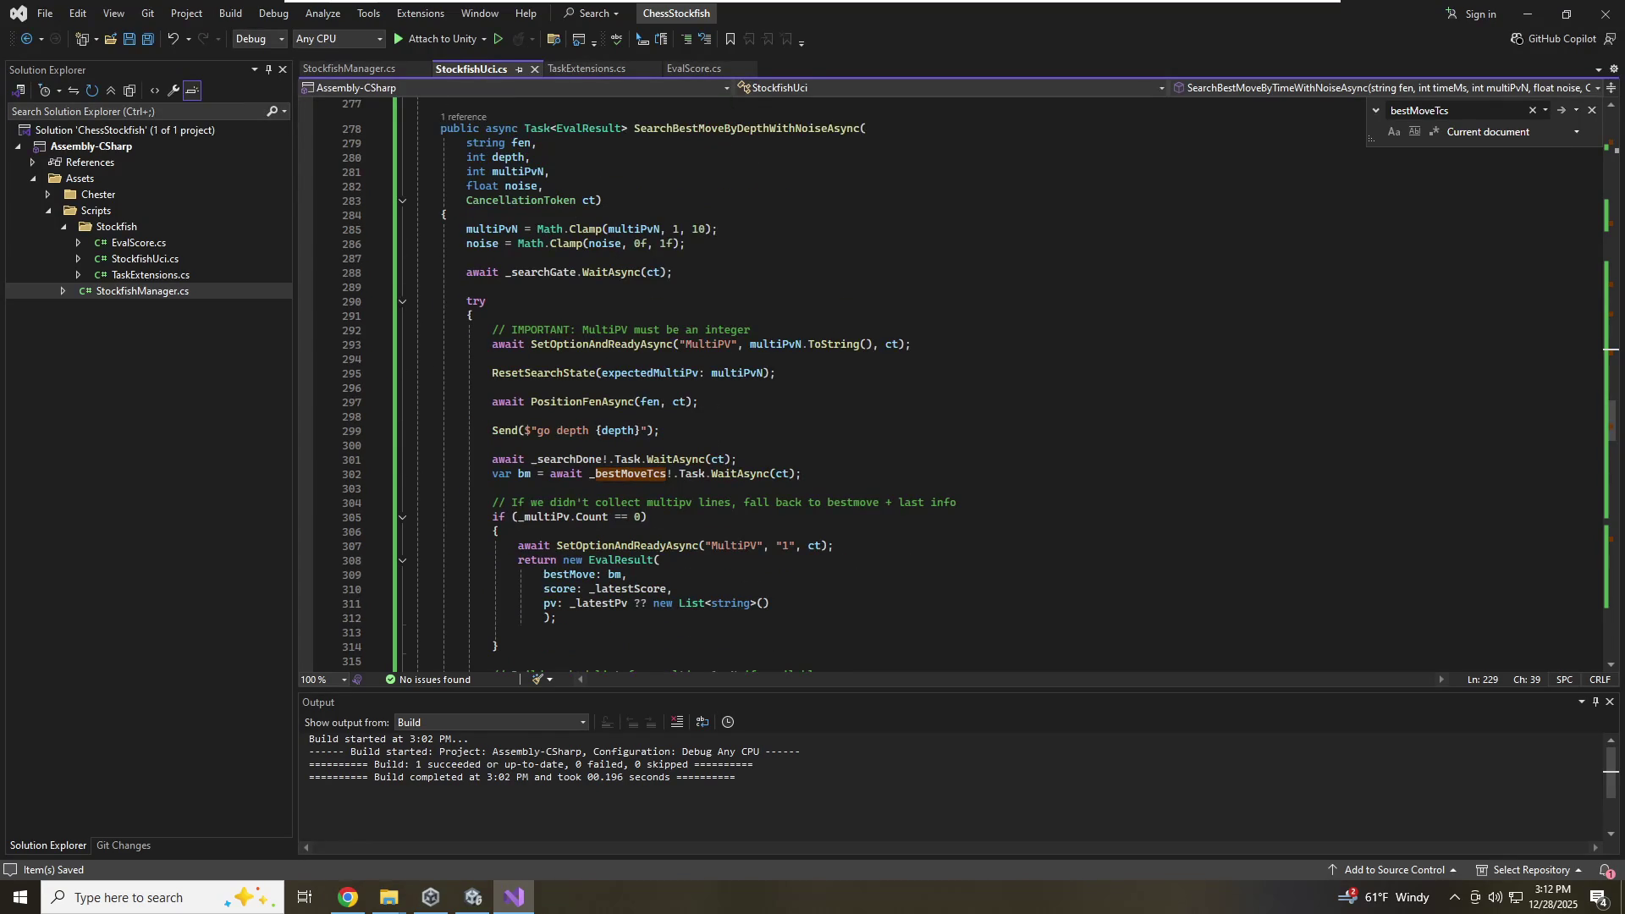
{"action": "scroll", "coordinate": [956, 385], "scroll_direction": "down", "scroll_amount": 14}
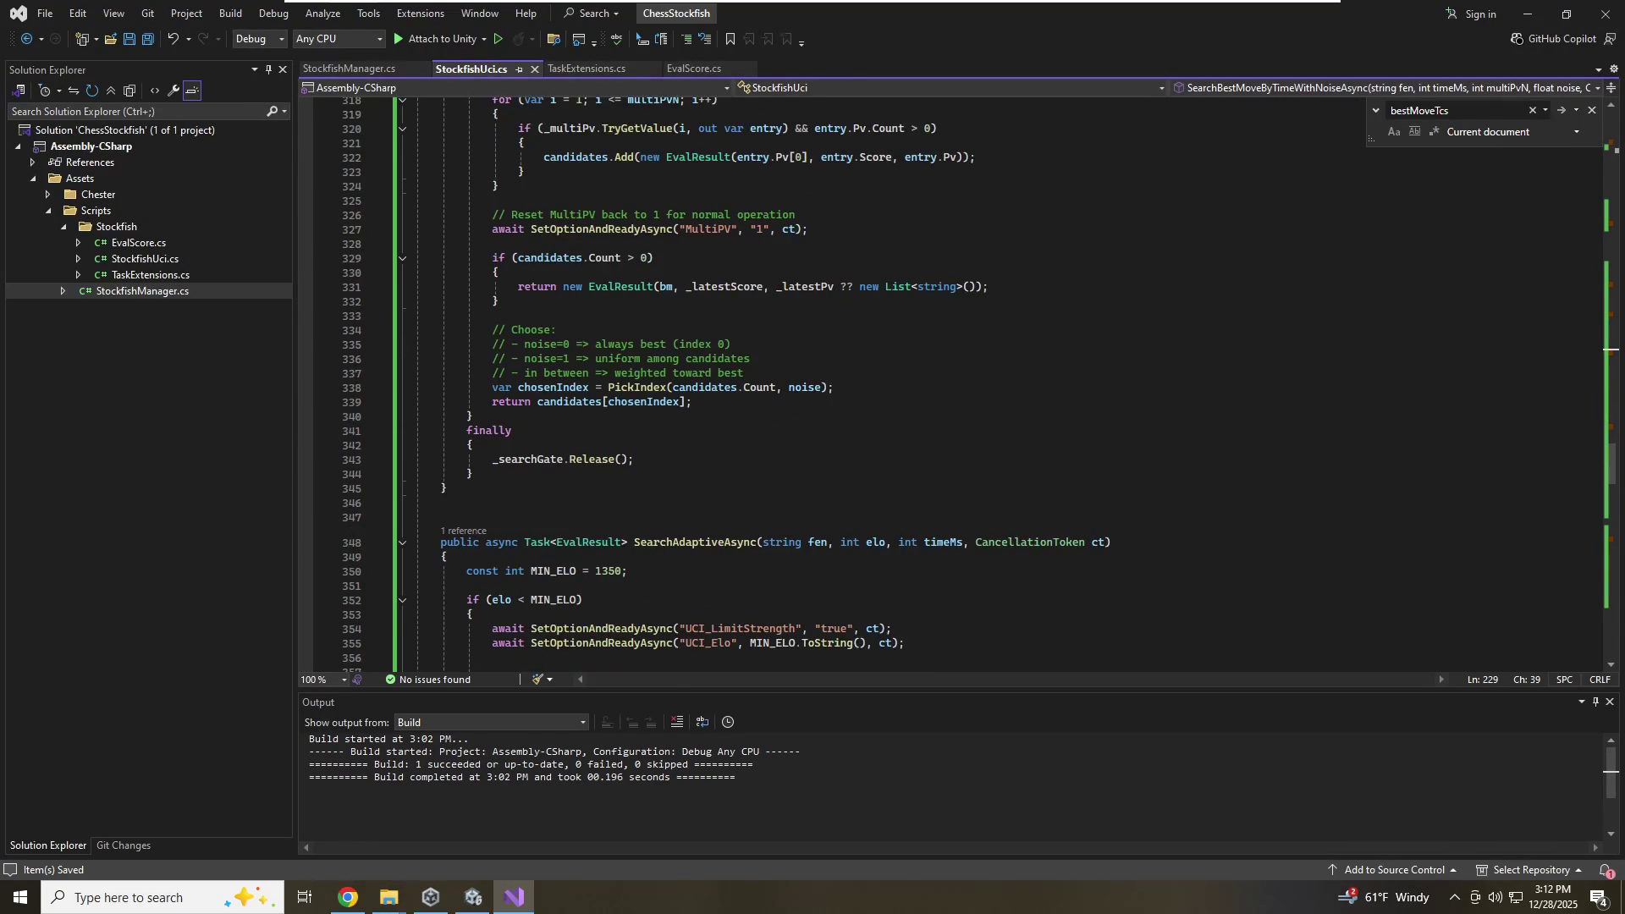
{"action": "scroll", "coordinate": [956, 385], "scroll_direction": "down", "scroll_amount": 7}
{"action": "left_click", "coordinate": [660, 542]}
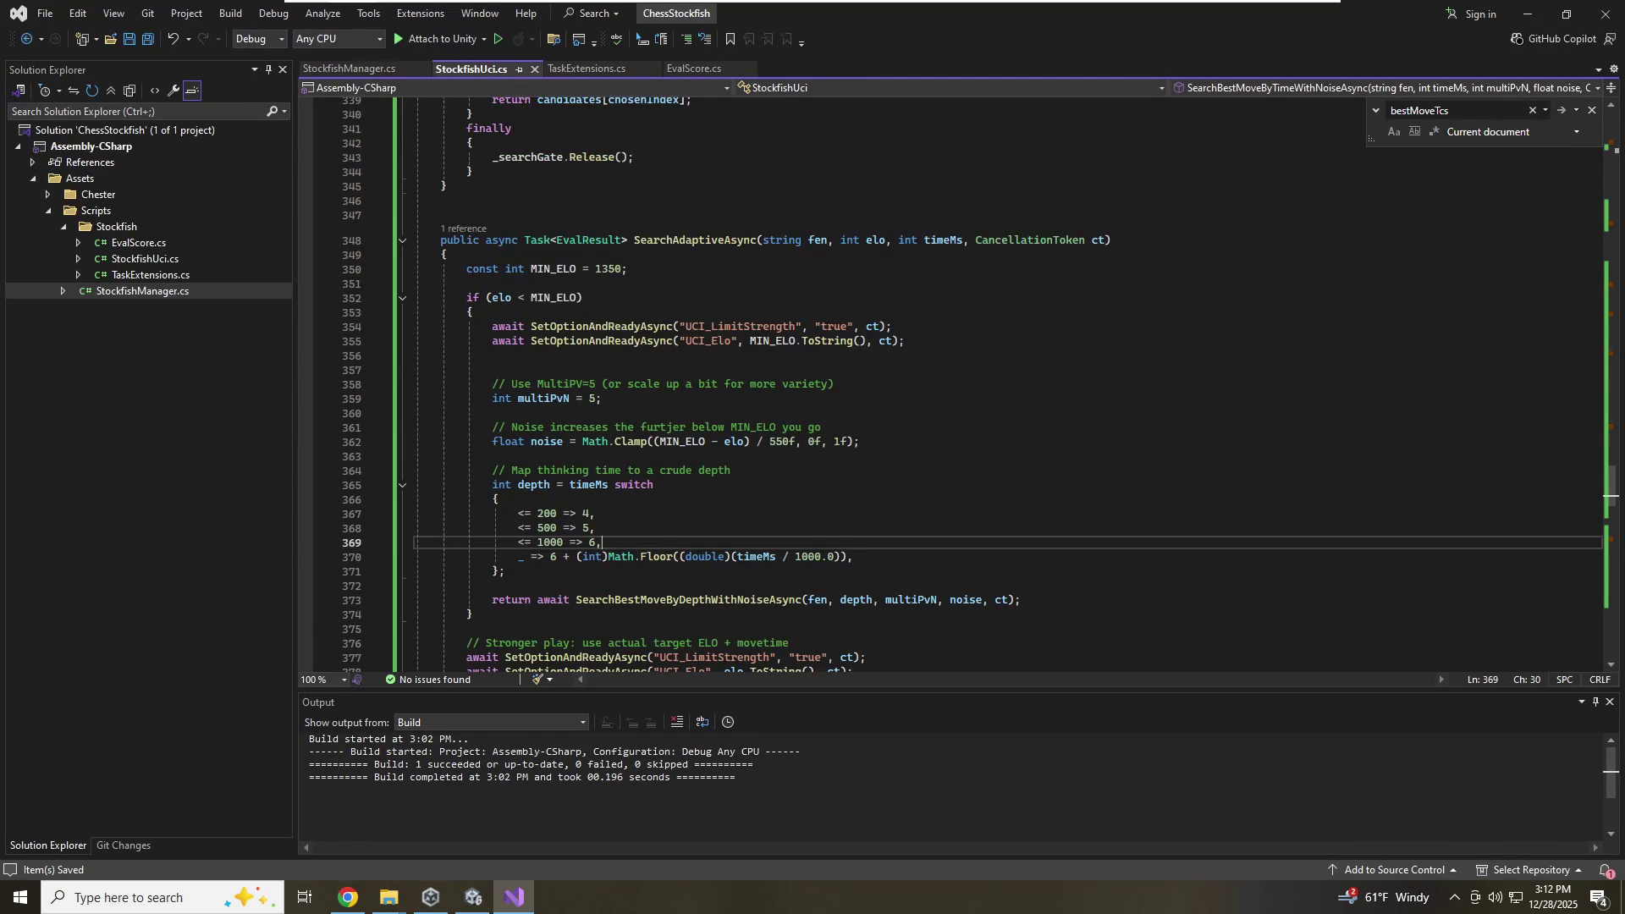
{"action": "double_click", "coordinate": [713, 606]}
{"action": "left_click", "coordinate": [711, 601]}
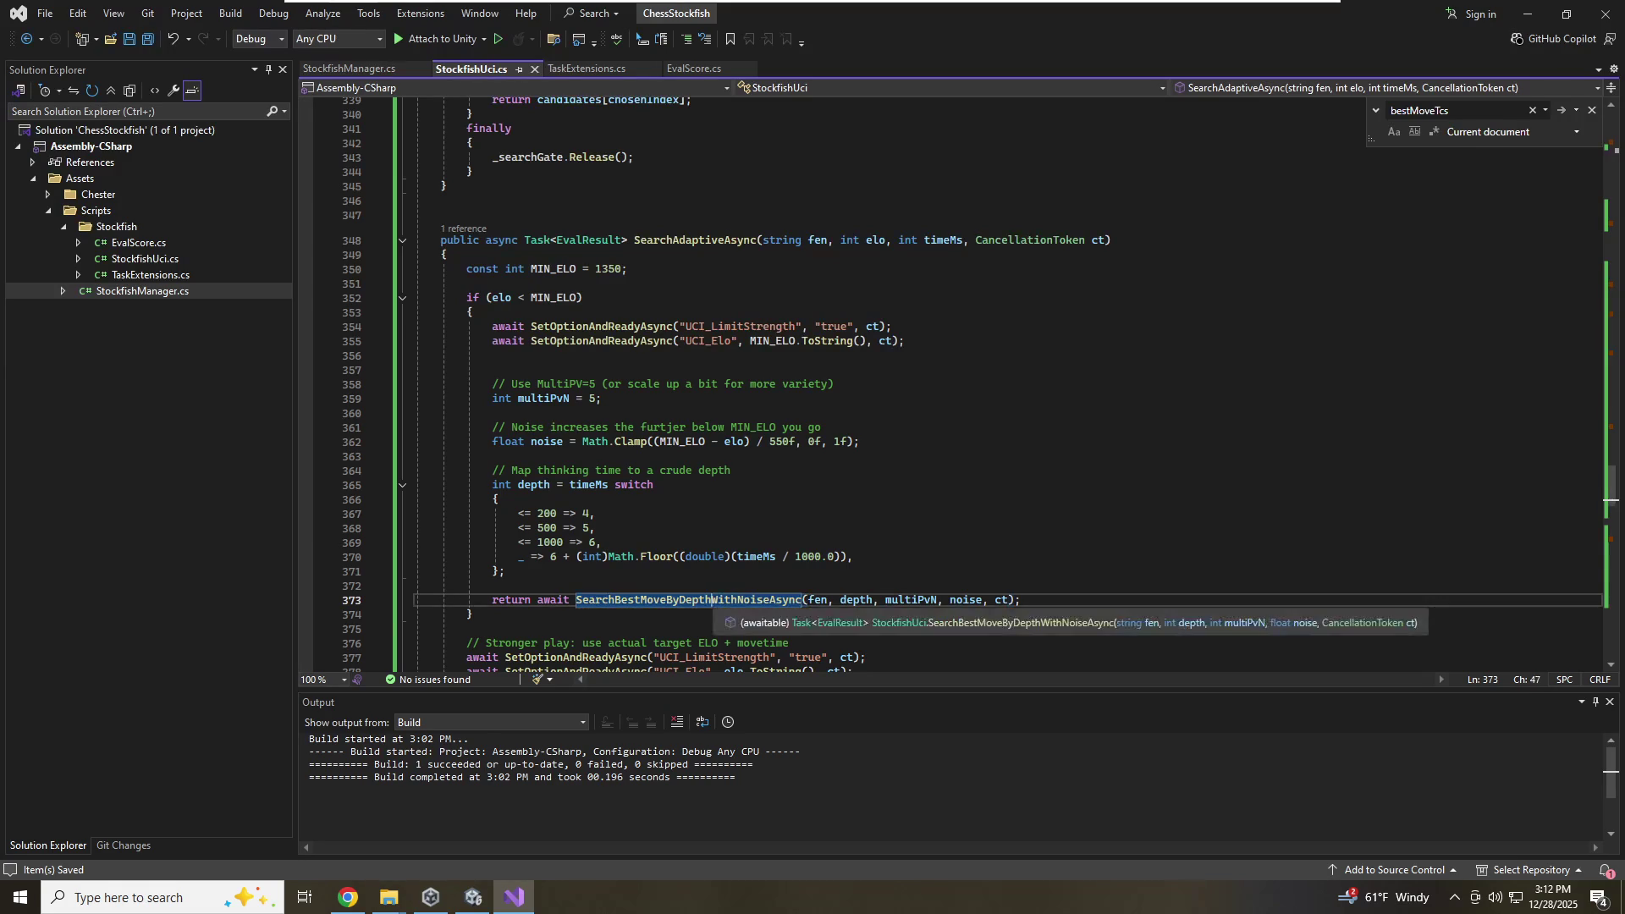
{"action": "key", "text": "BackSpace"}
{"action": "key", "text": "BackSpace"}
{"action": "key", "text": "BackSpace"}
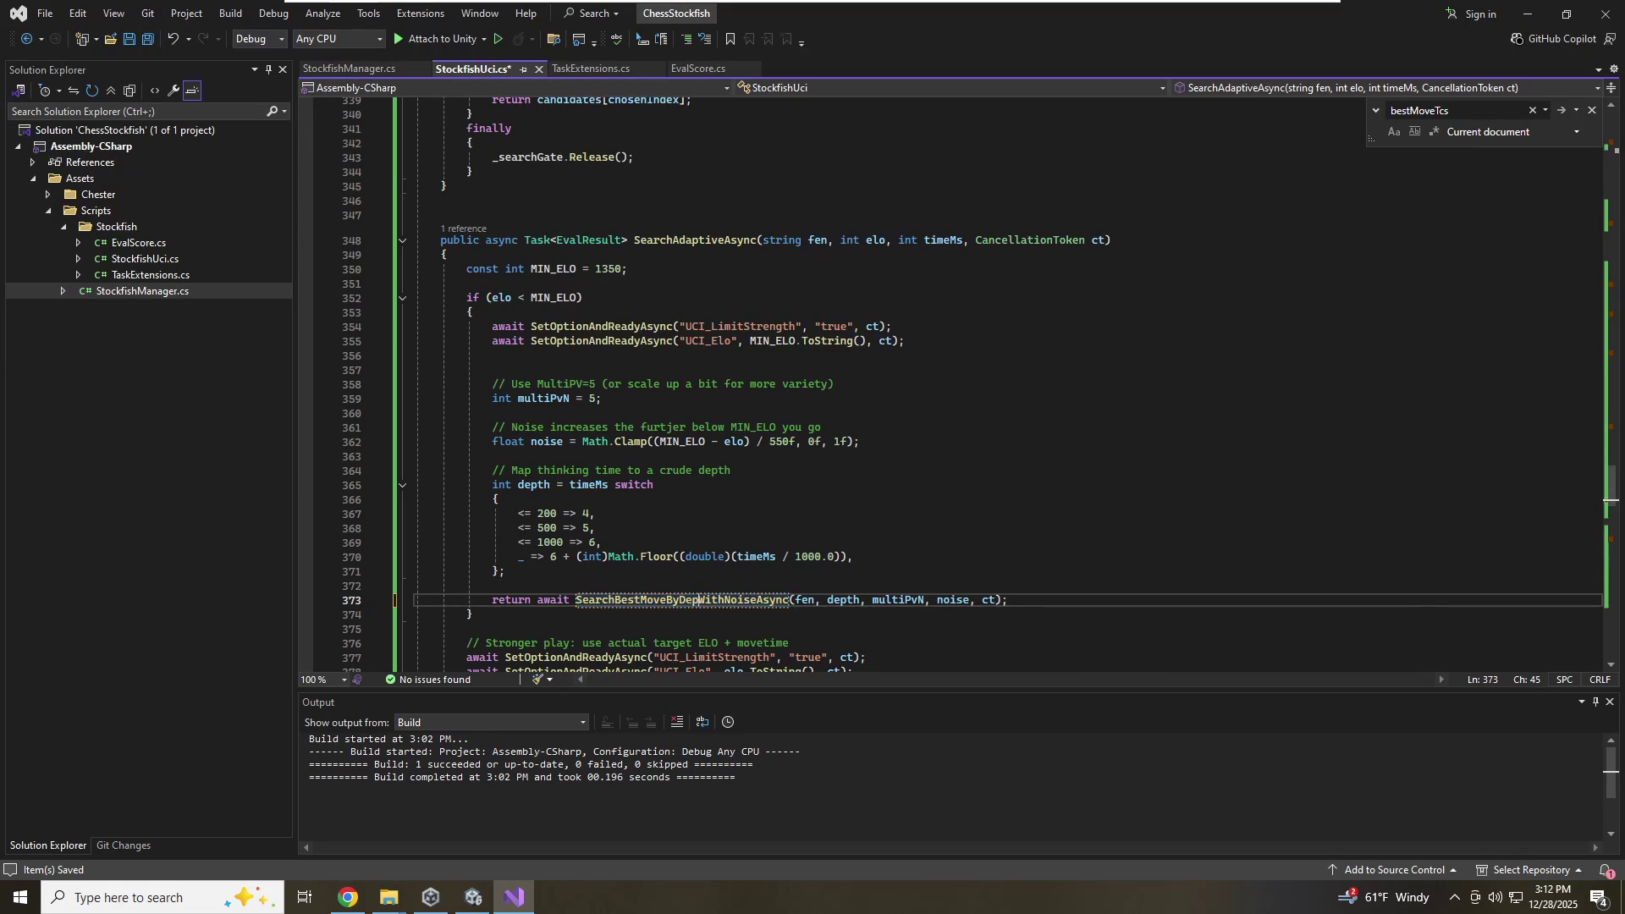
{"action": "type", "text": "Time"}
Pass timeMs instead of depth in that call, save, and build the project
{"action": "key", "text": "ctrl+Right"}
{"action": "key", "text": "ctrl+Right"}
{"action": "key", "text": "ctrl+Right"}
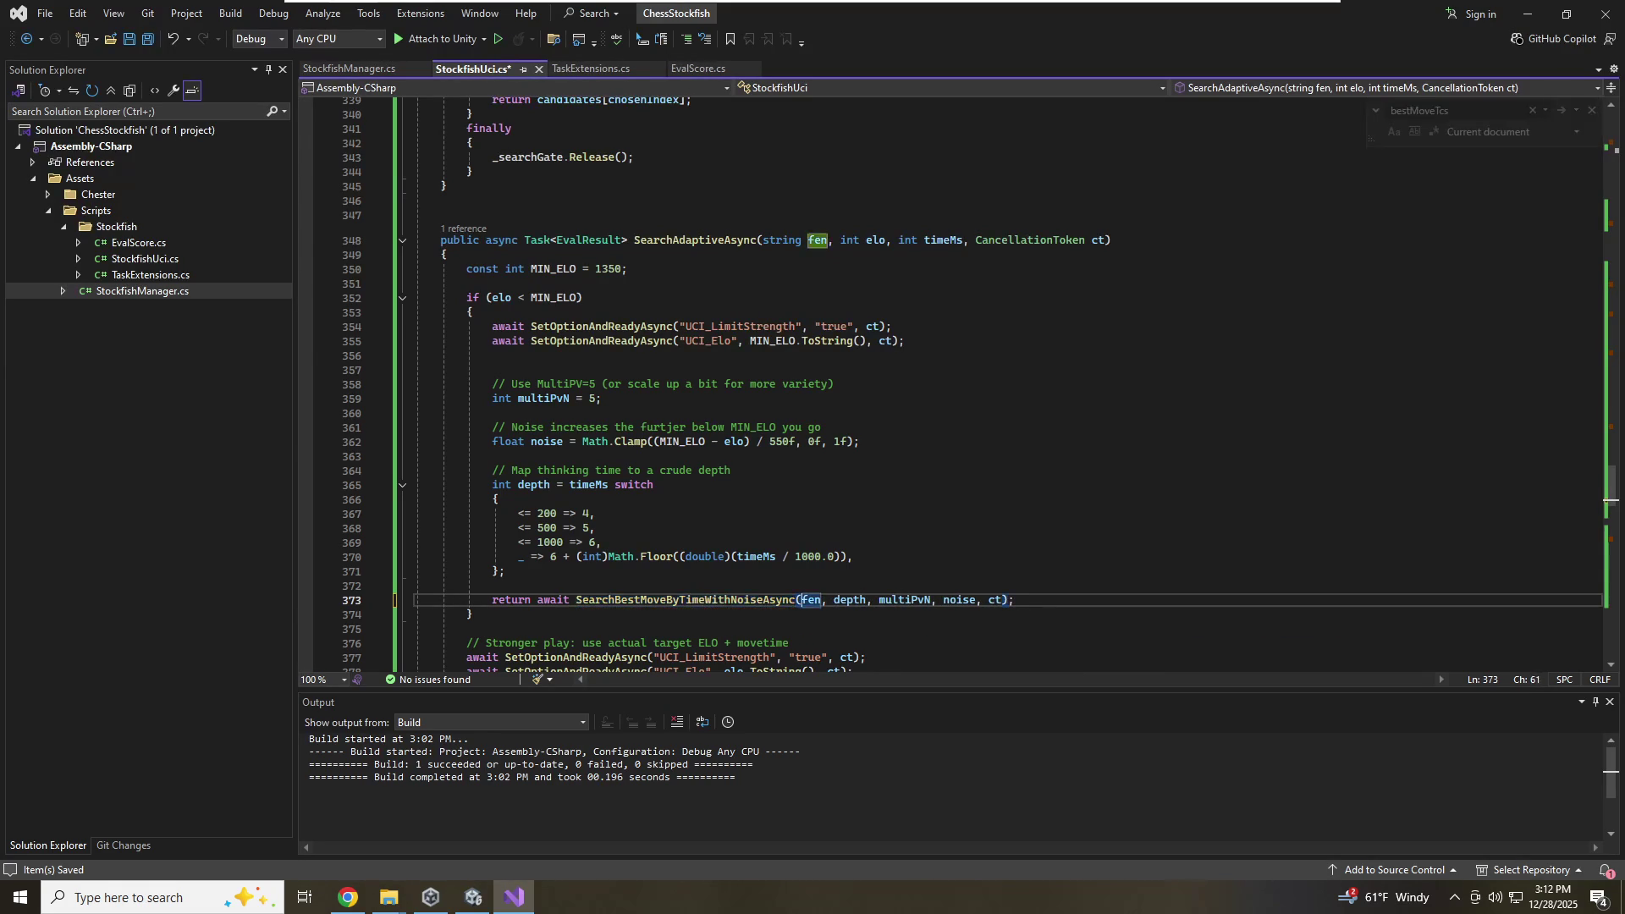
{"action": "key", "text": "ctrl+shift+Right"}
{"action": "type", "text": "tim"}
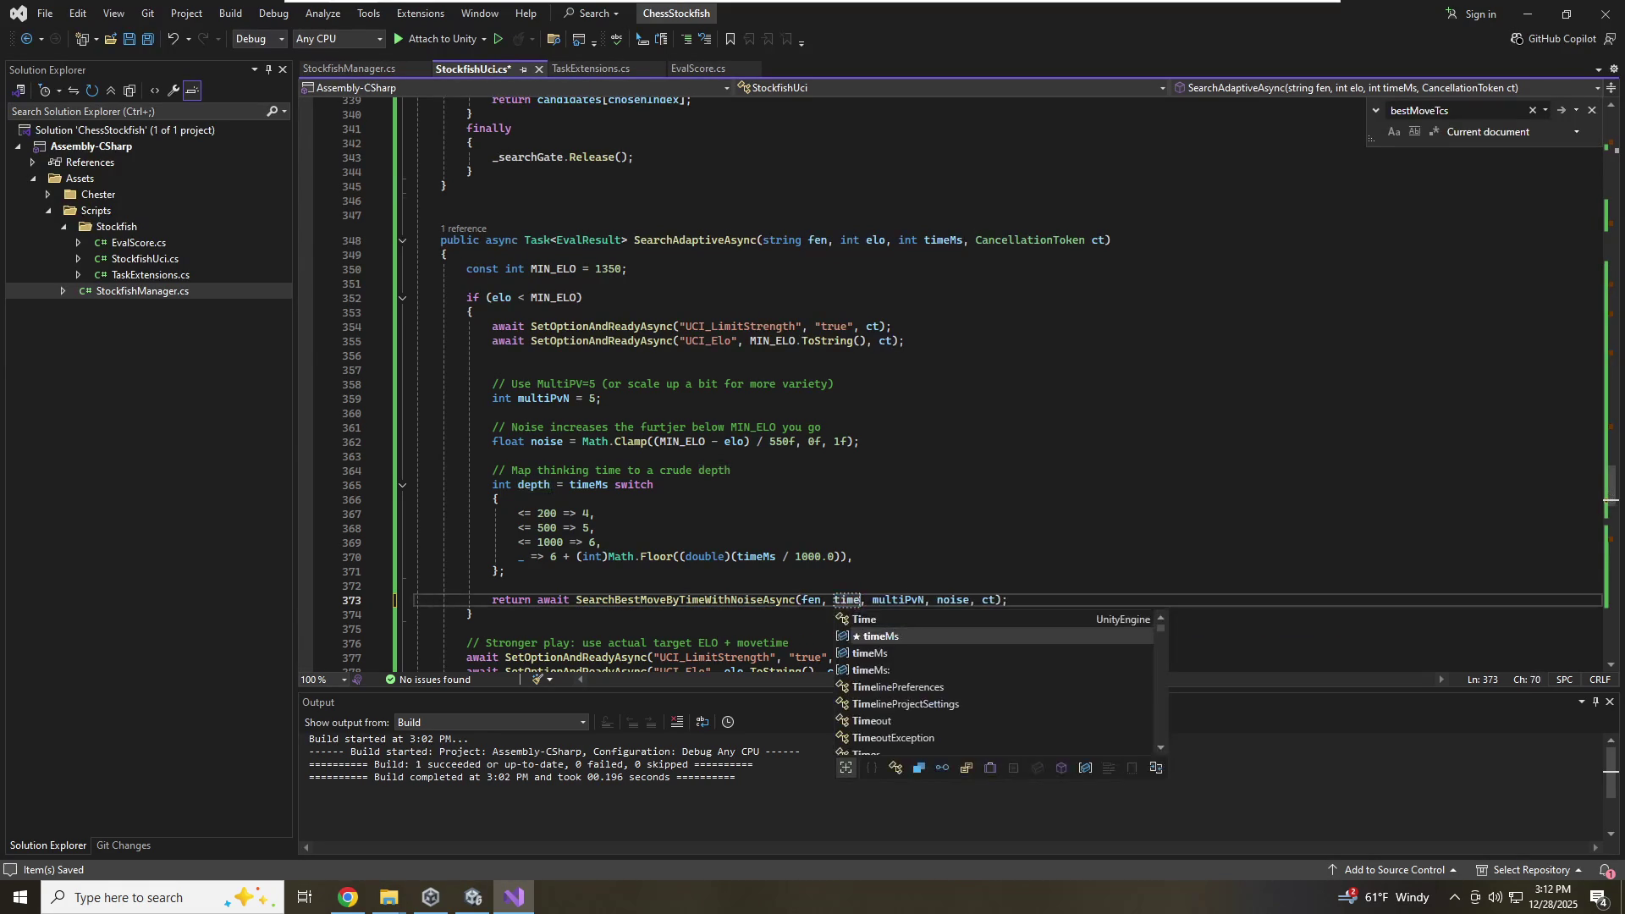
{"action": "key", "text": "Tab"}
{"action": "left_click", "coordinate": [414, 600]}
{"action": "key", "text": "ctrl+s"}
{"action": "left_click", "coordinate": [599, 514]}
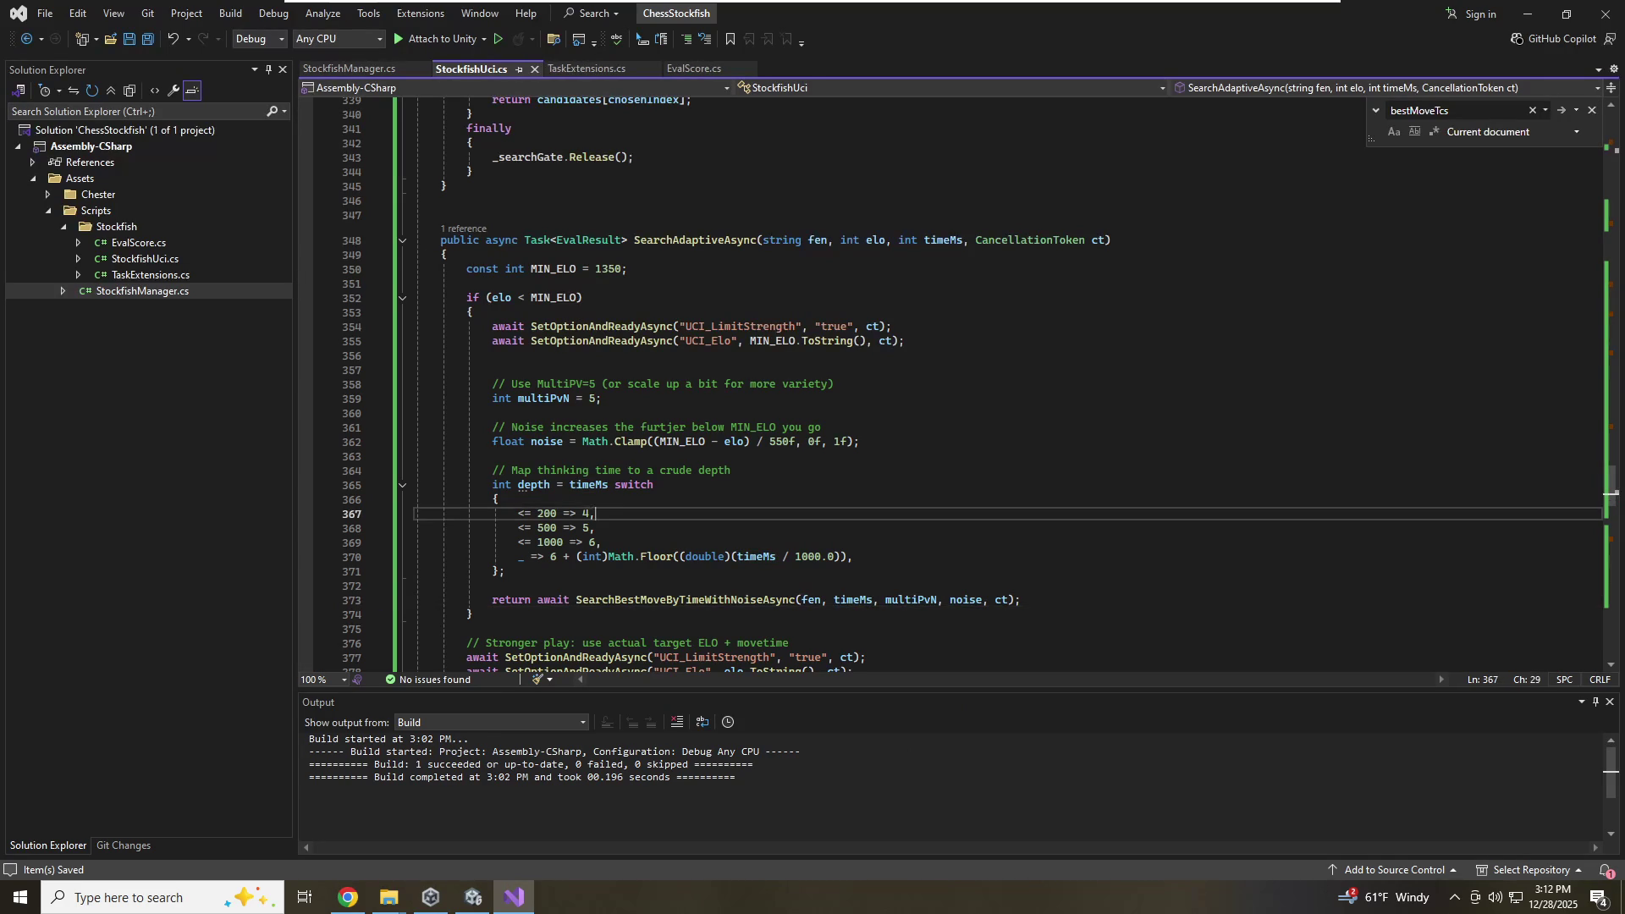
{"action": "key", "text": "Up"}
{"action": "key", "text": "Up"}
{"action": "key", "text": "Up"}
{"action": "key", "text": "ctrl+shift+b"}
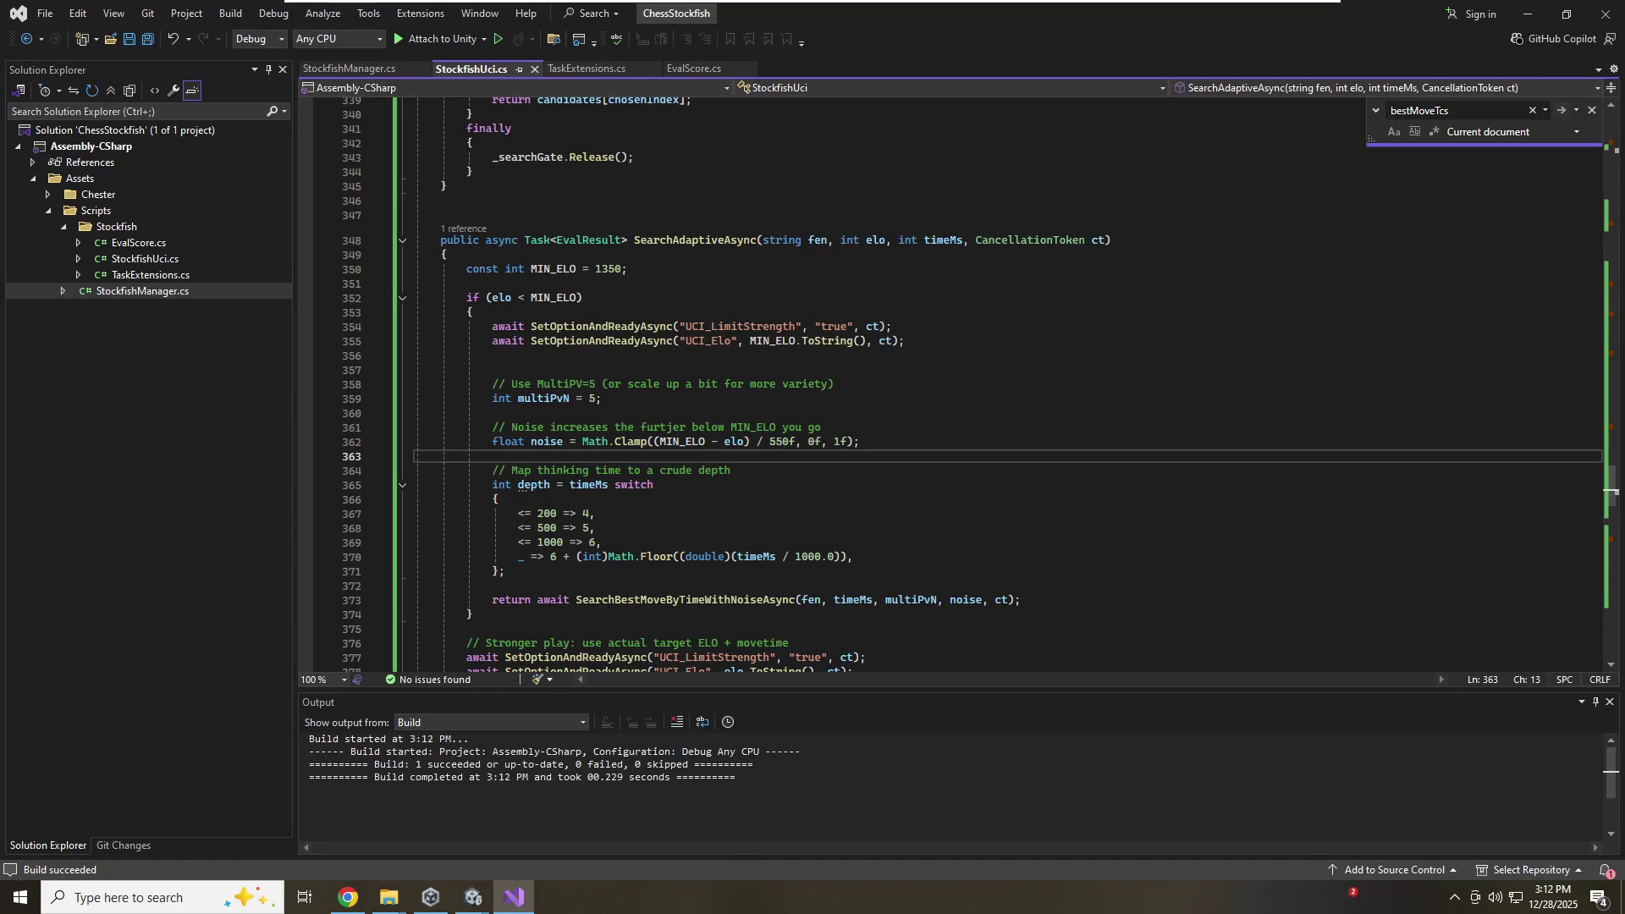
Restart the Unity scene for the 5000 ms search ending in BestMove: e2e4, then return to Visual Studio
{"action": "mouse_move", "coordinate": [474, 890]}
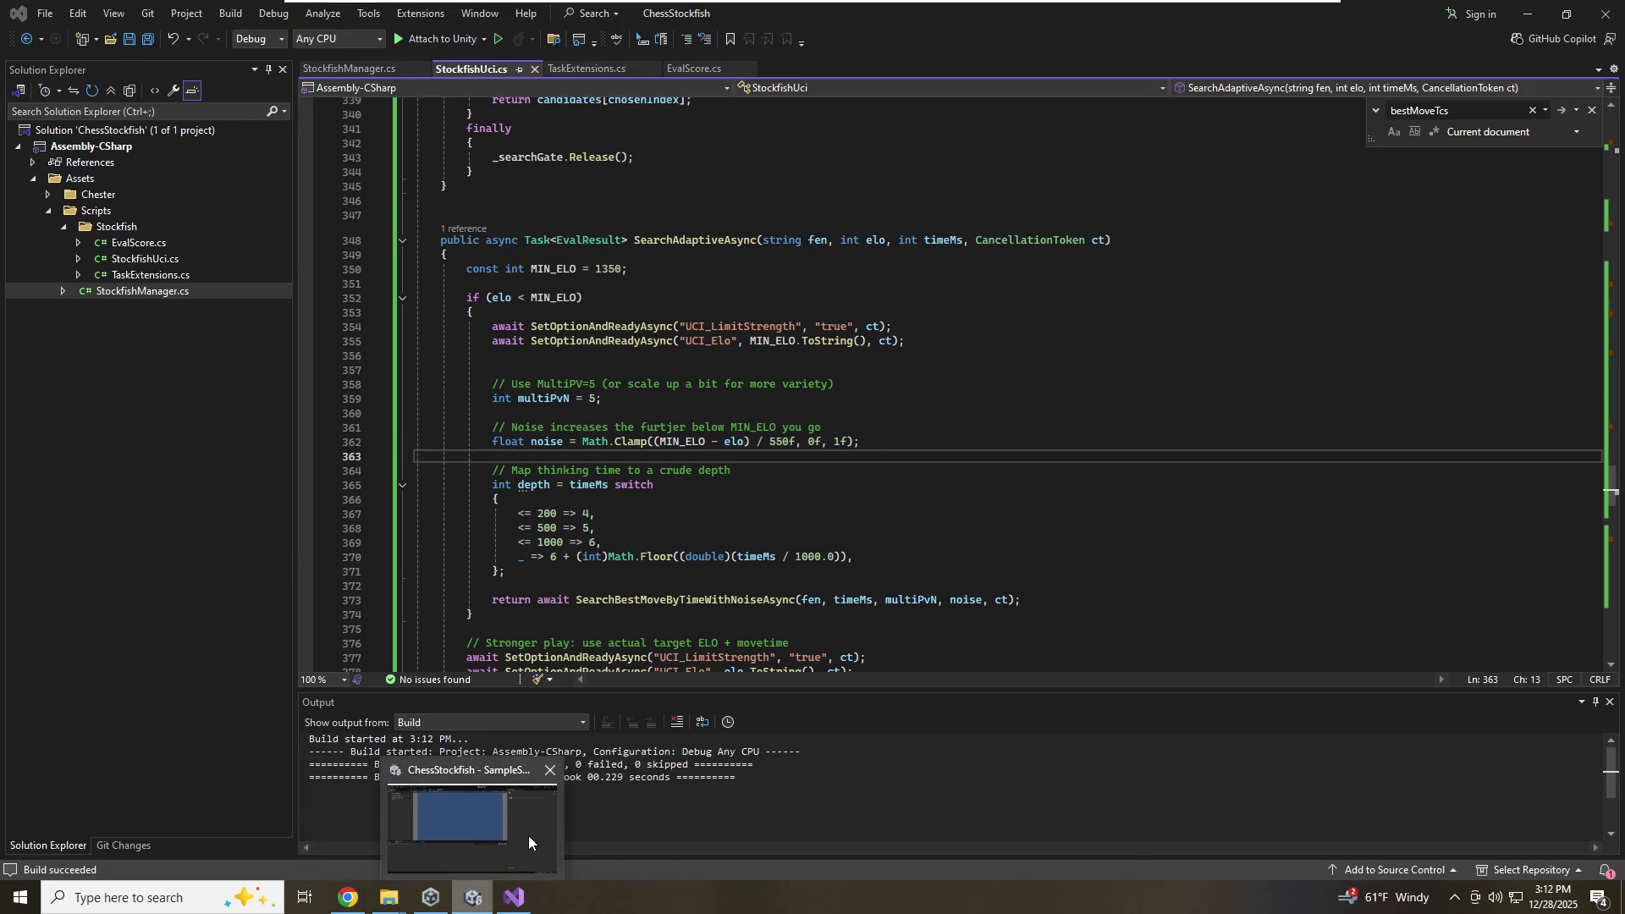
{"action": "left_click", "coordinate": [527, 836]}
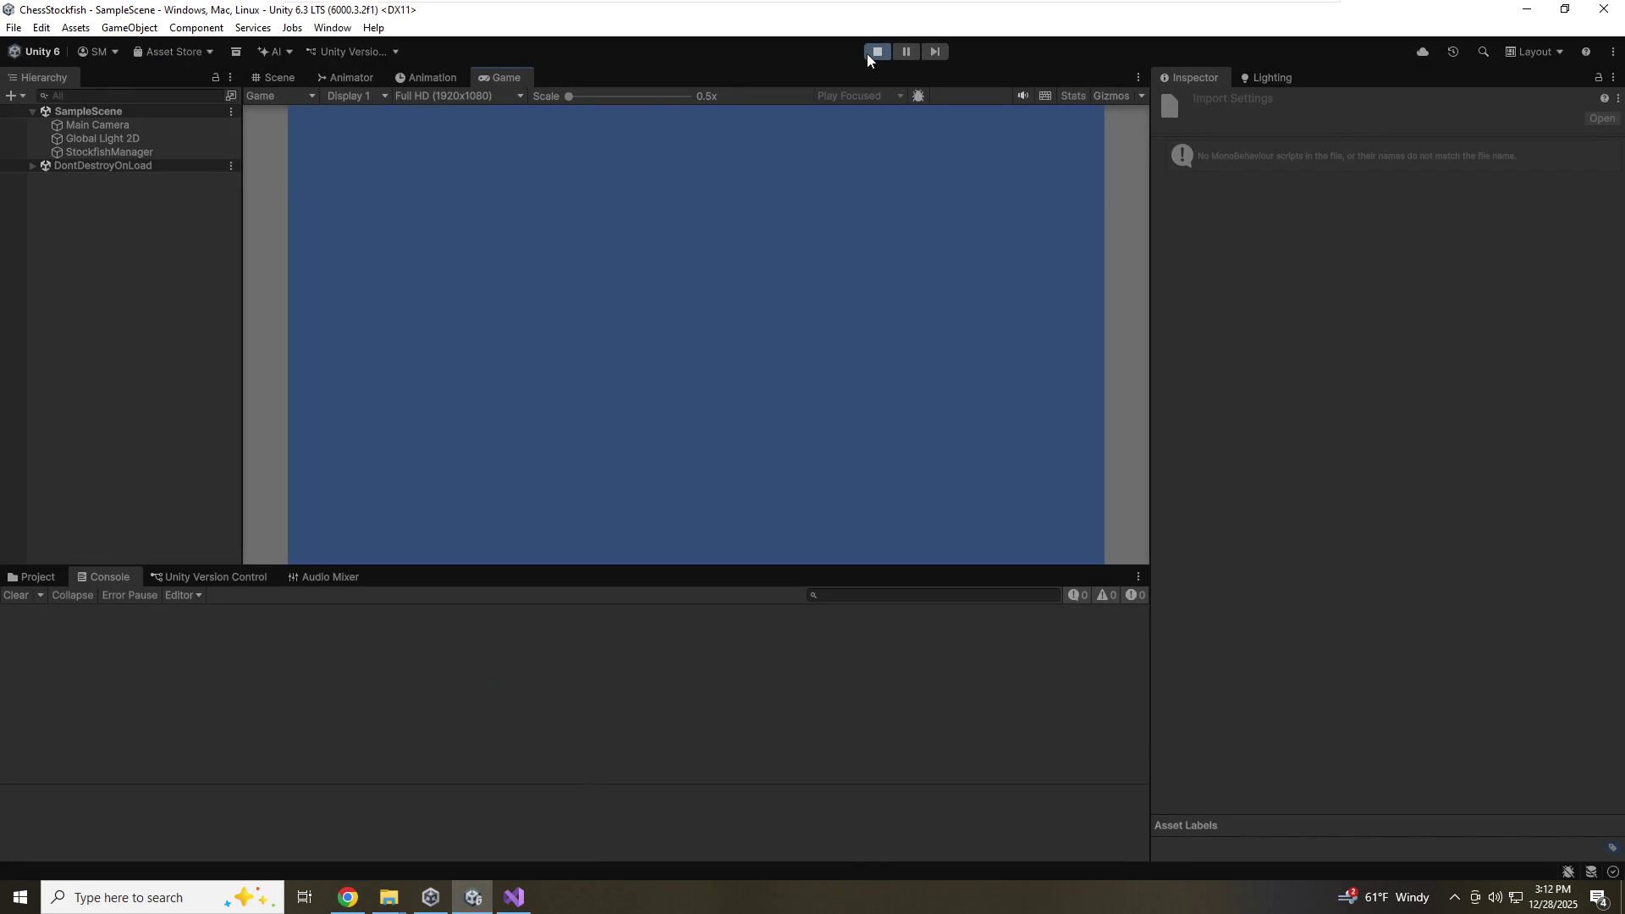
{"action": "left_click", "coordinate": [875, 54]}
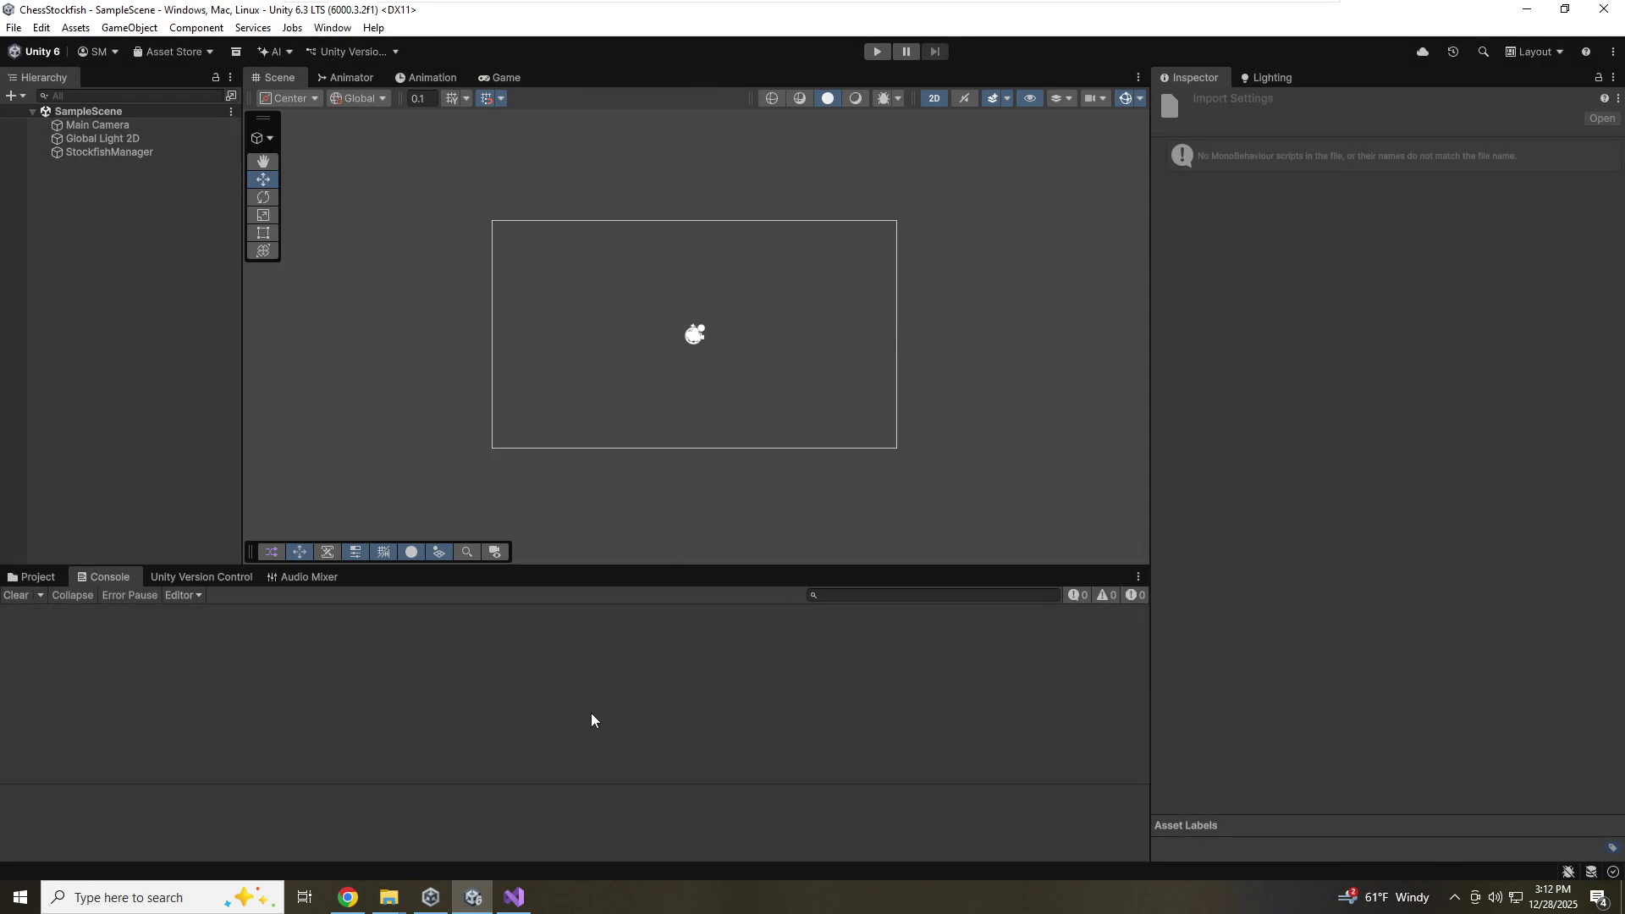
{"action": "left_click", "coordinate": [875, 53]}
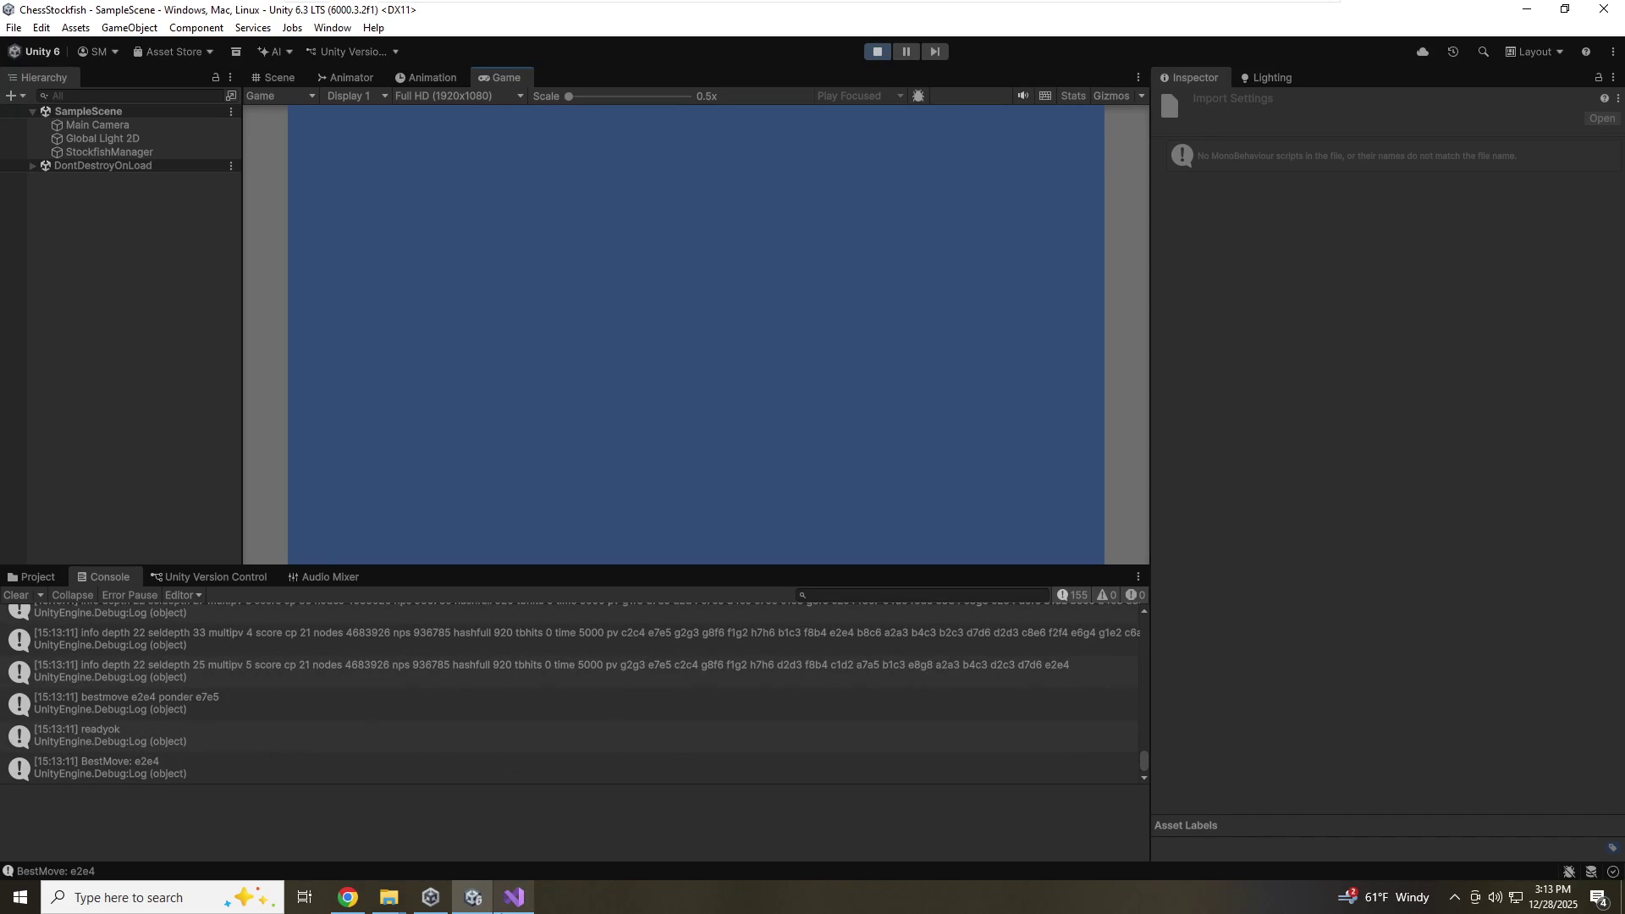
{"action": "left_click", "coordinate": [512, 899]}
{"action": "left_click", "coordinate": [821, 428]}
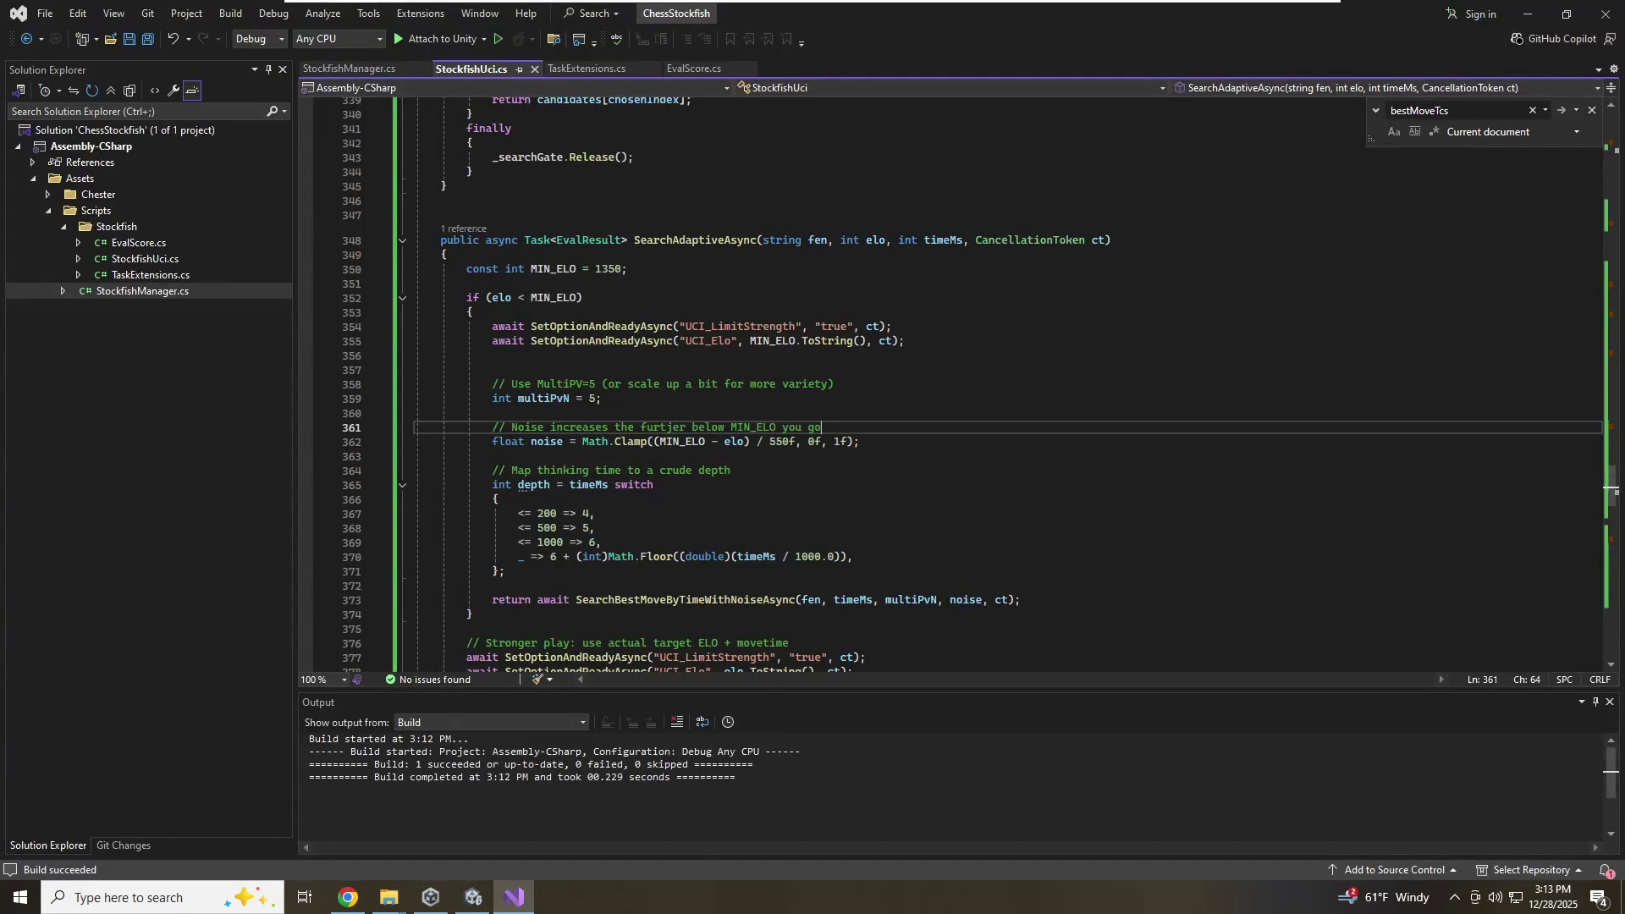
Make the low-Elo branch call SearchBestMoveByDepthWithNoiseAsync with depth instead of timeMs
{"action": "left_click", "coordinate": [595, 514]}
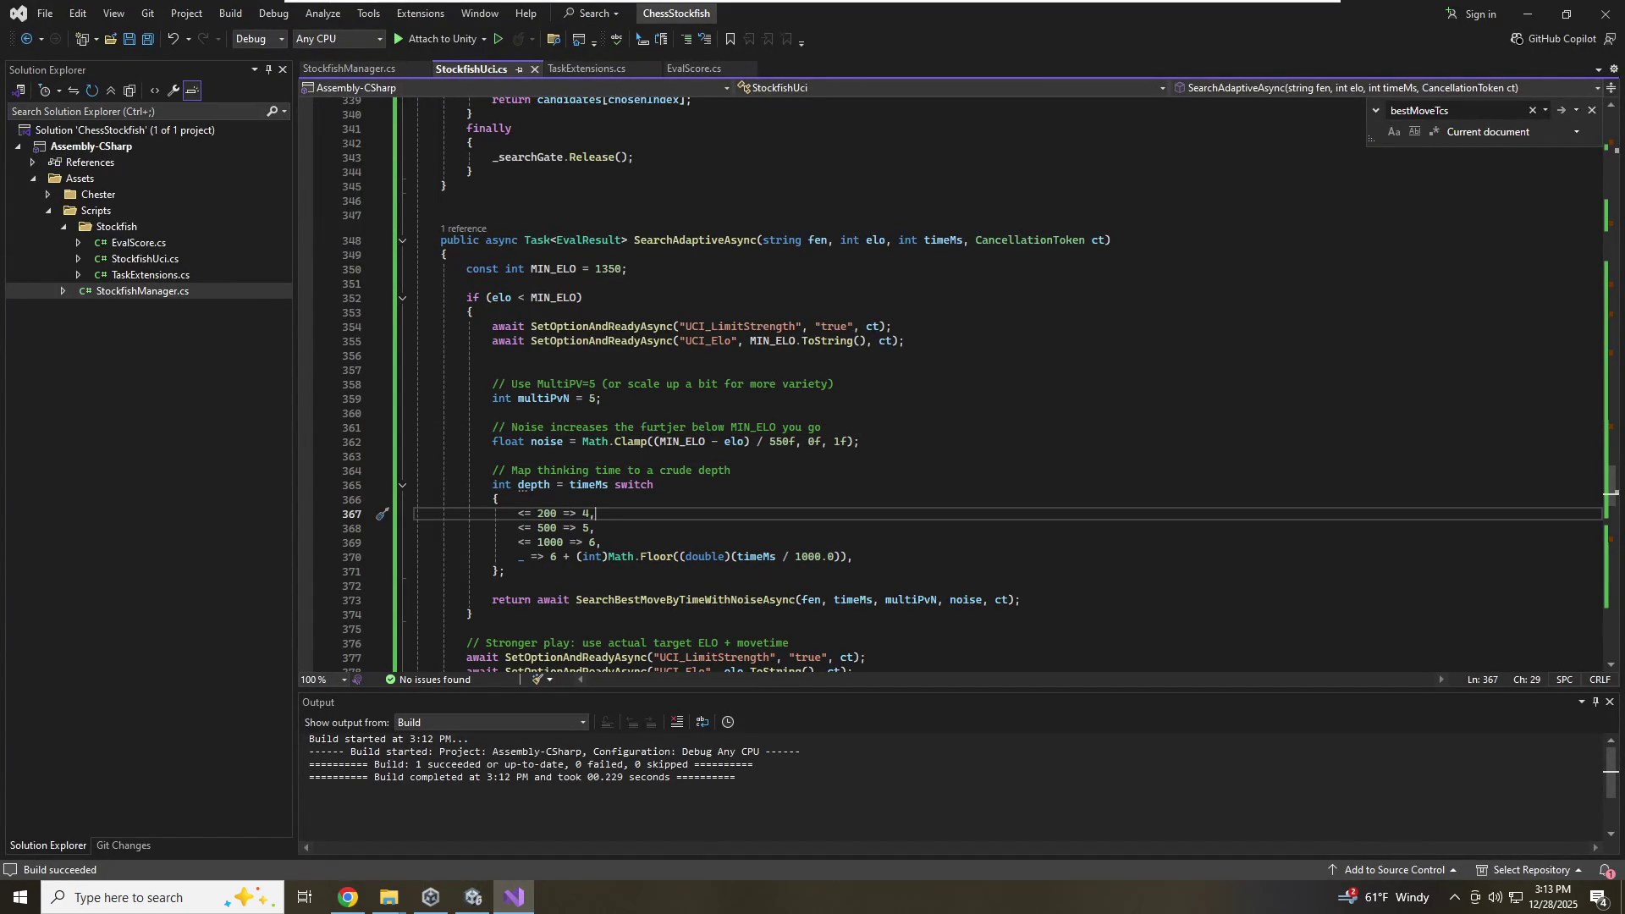
{"action": "scroll", "coordinate": [596, 508], "scroll_direction": "down", "scroll_amount": 2}
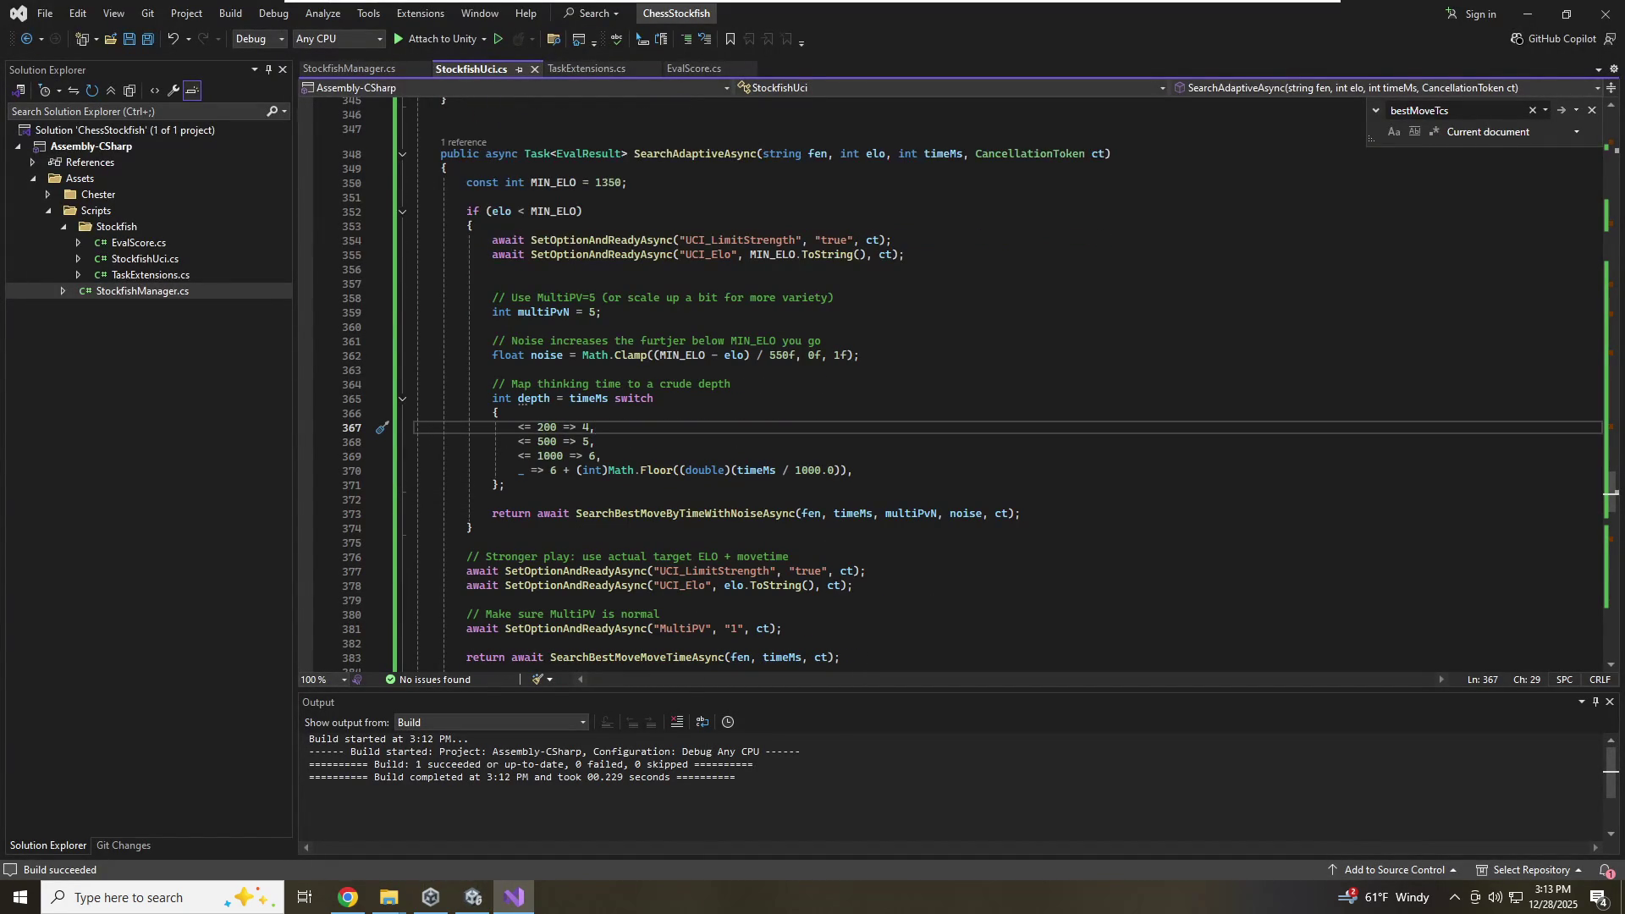
{"action": "left_click", "coordinate": [764, 514]}
{"action": "left_click", "coordinate": [757, 513]}
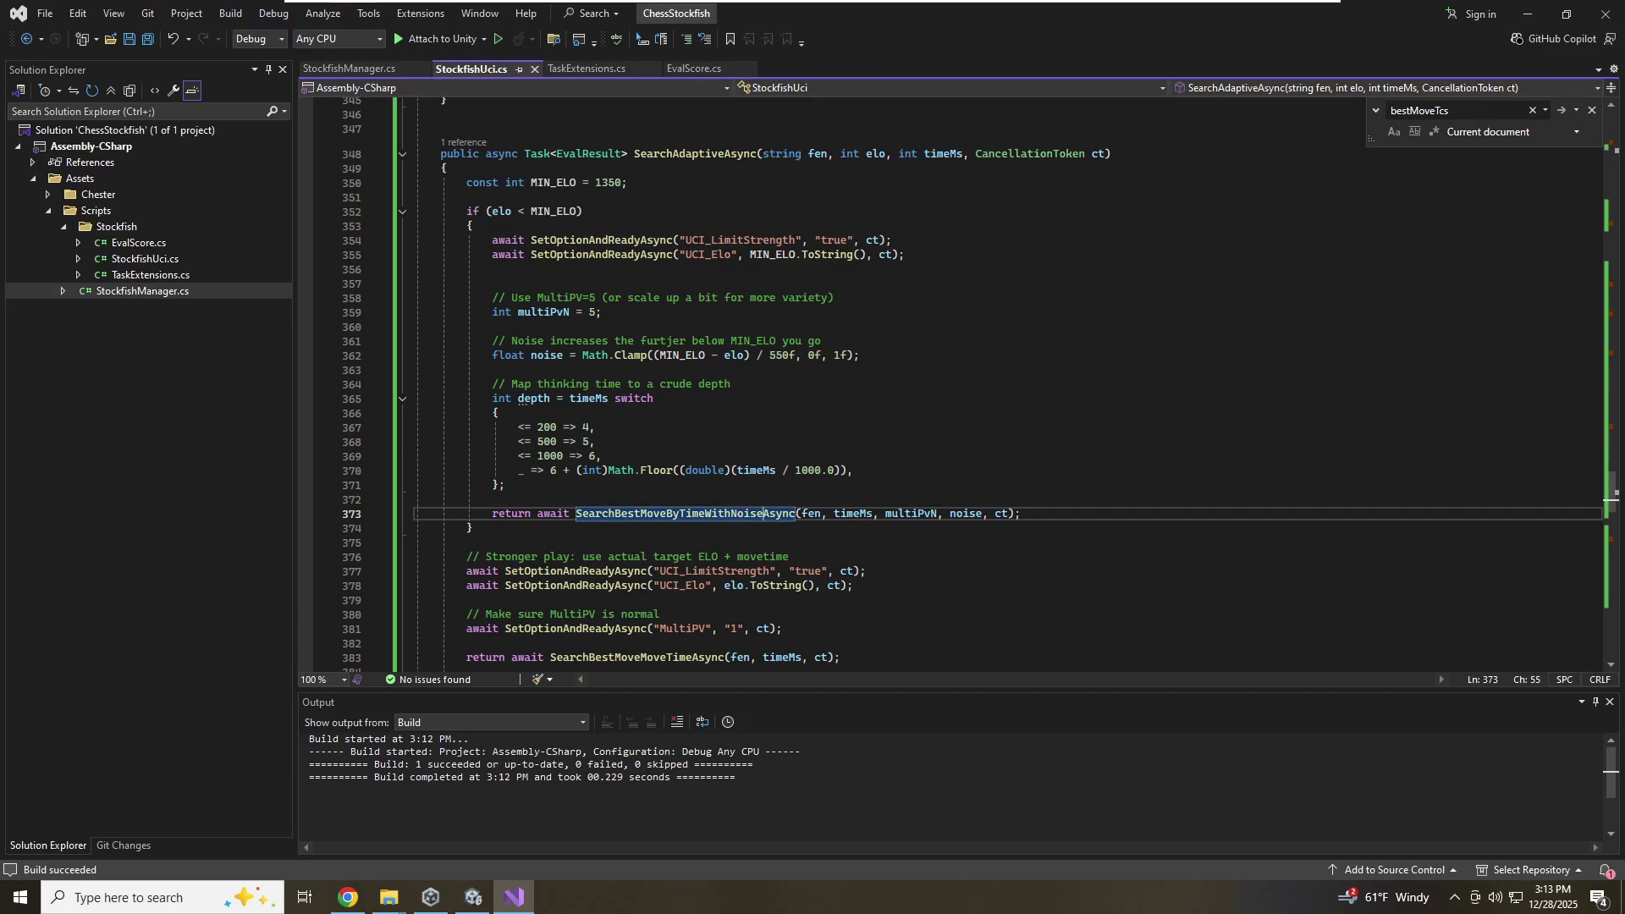
{"action": "key", "text": "BackSpace"}
{"action": "key", "text": "BackSpace"}
{"action": "key", "text": "BackSpace"}
{"action": "type", "text": "Deot"}
{"action": "key", "text": "BackSpace"}
{"action": "key", "text": "BackSpace"}
{"action": "type", "text": "pth"}
{"action": "left_click", "coordinate": [841, 514]}
{"action": "key", "text": "ctrl+Delete"}
{"action": "type", "text": "depth"}
{"action": "key", "text": "Escape"}
Start a new depth switch arm '<= 1200 => 7,' above the call
{"action": "key", "text": "Up"}
{"action": "key", "text": "Up"}
{"action": "key", "text": "Up"}
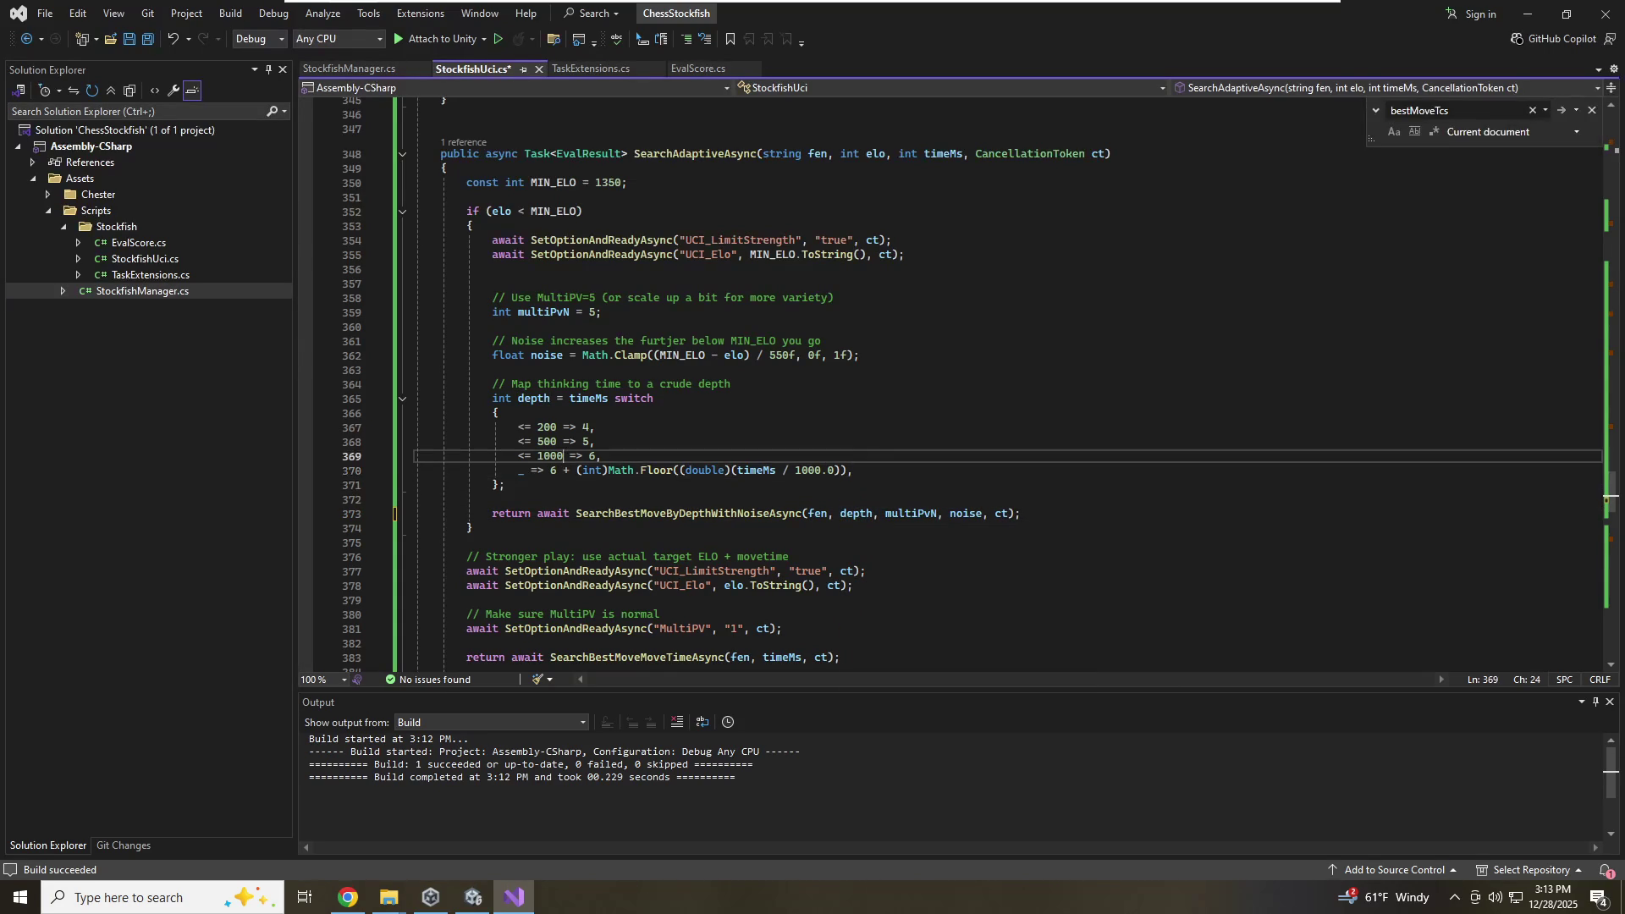
{"action": "key", "text": "Return"}
{"action": "key", "text": "Up"}
{"action": "type", "text": "<= "}
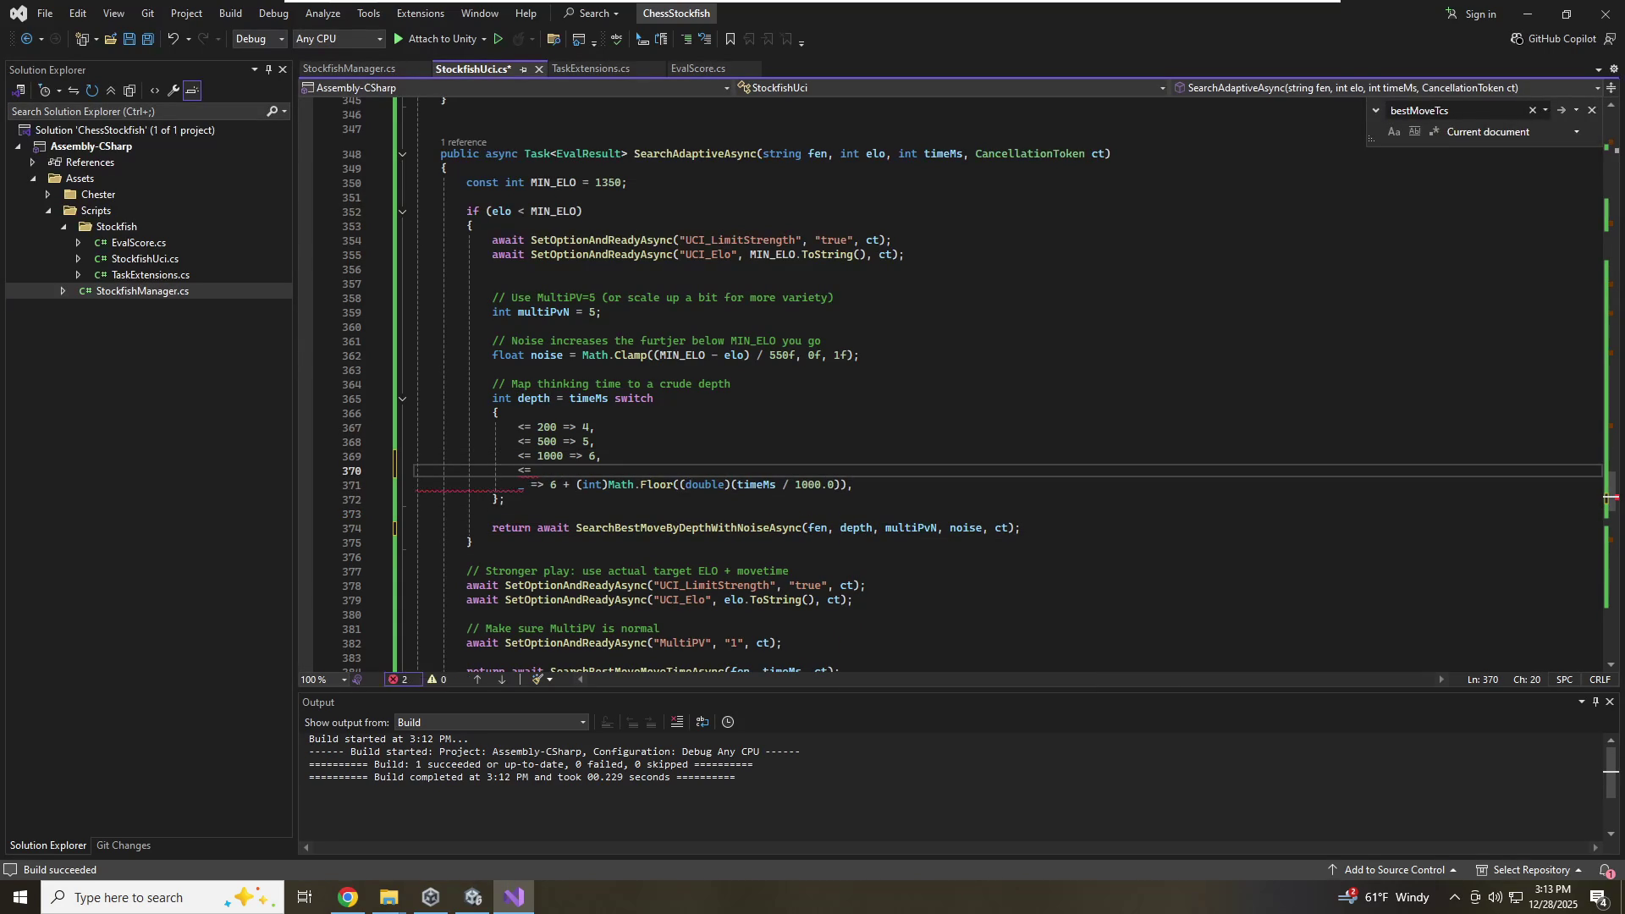
{"action": "type", "text": "1200 => 7,"}
Add depth switch arms '<= 1500 => 8', '<= 2000 => 9', '<= 2200 => 10' and '<= 2500 => 11'
{"action": "key", "text": "Return"}
{"action": "type", "text": "<= 1500 ="}
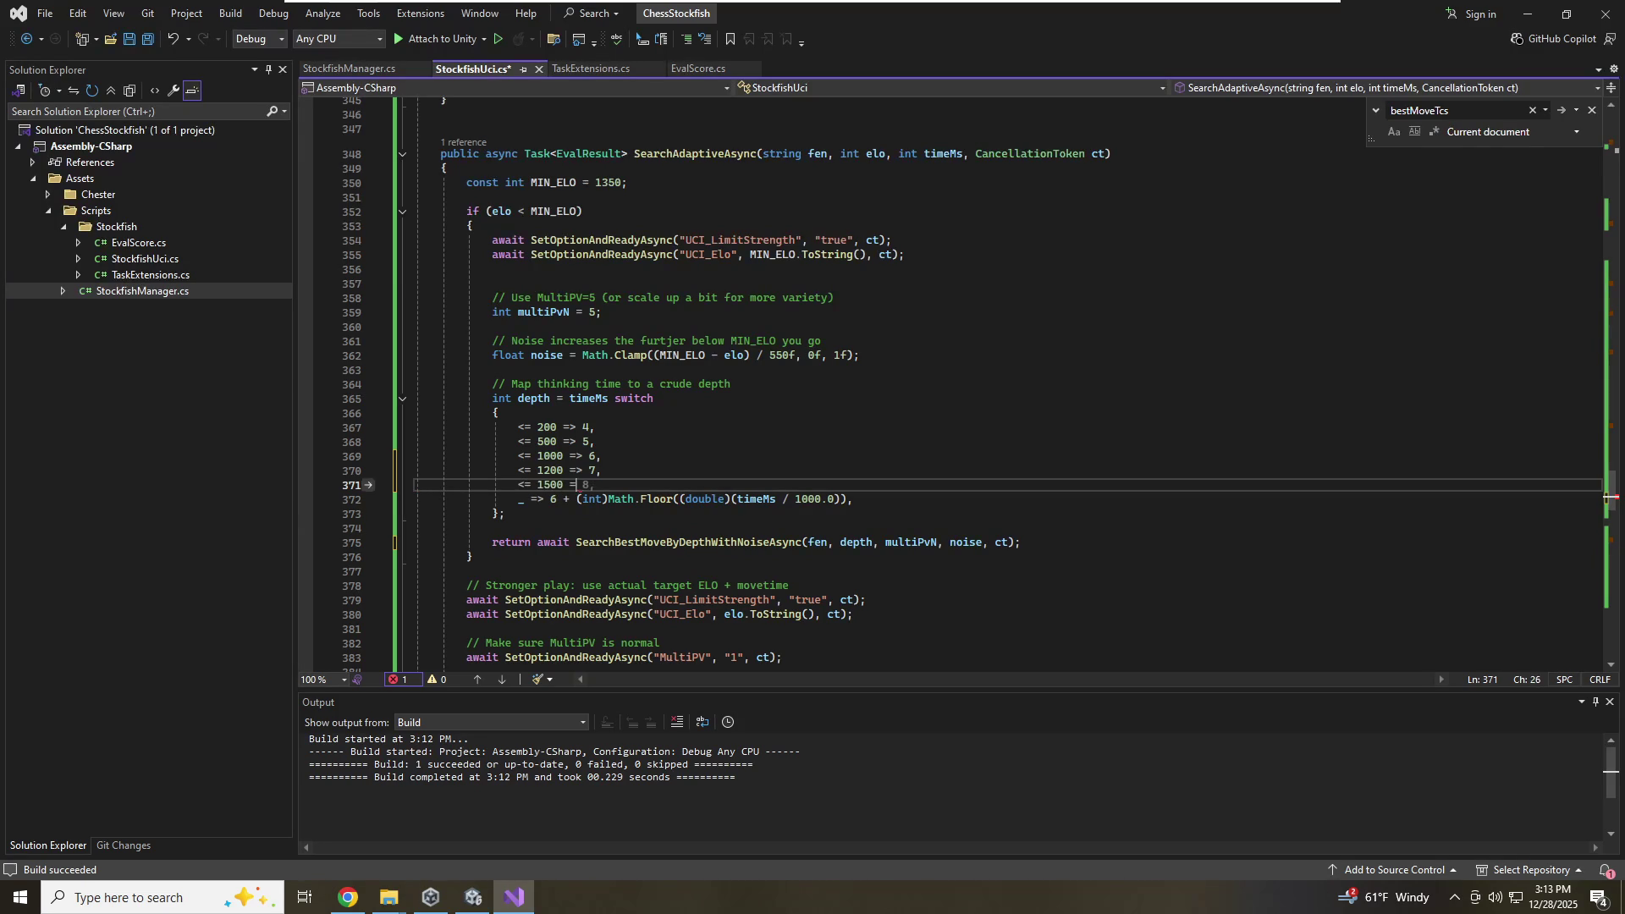
{"action": "type", "text": "> 8,"}
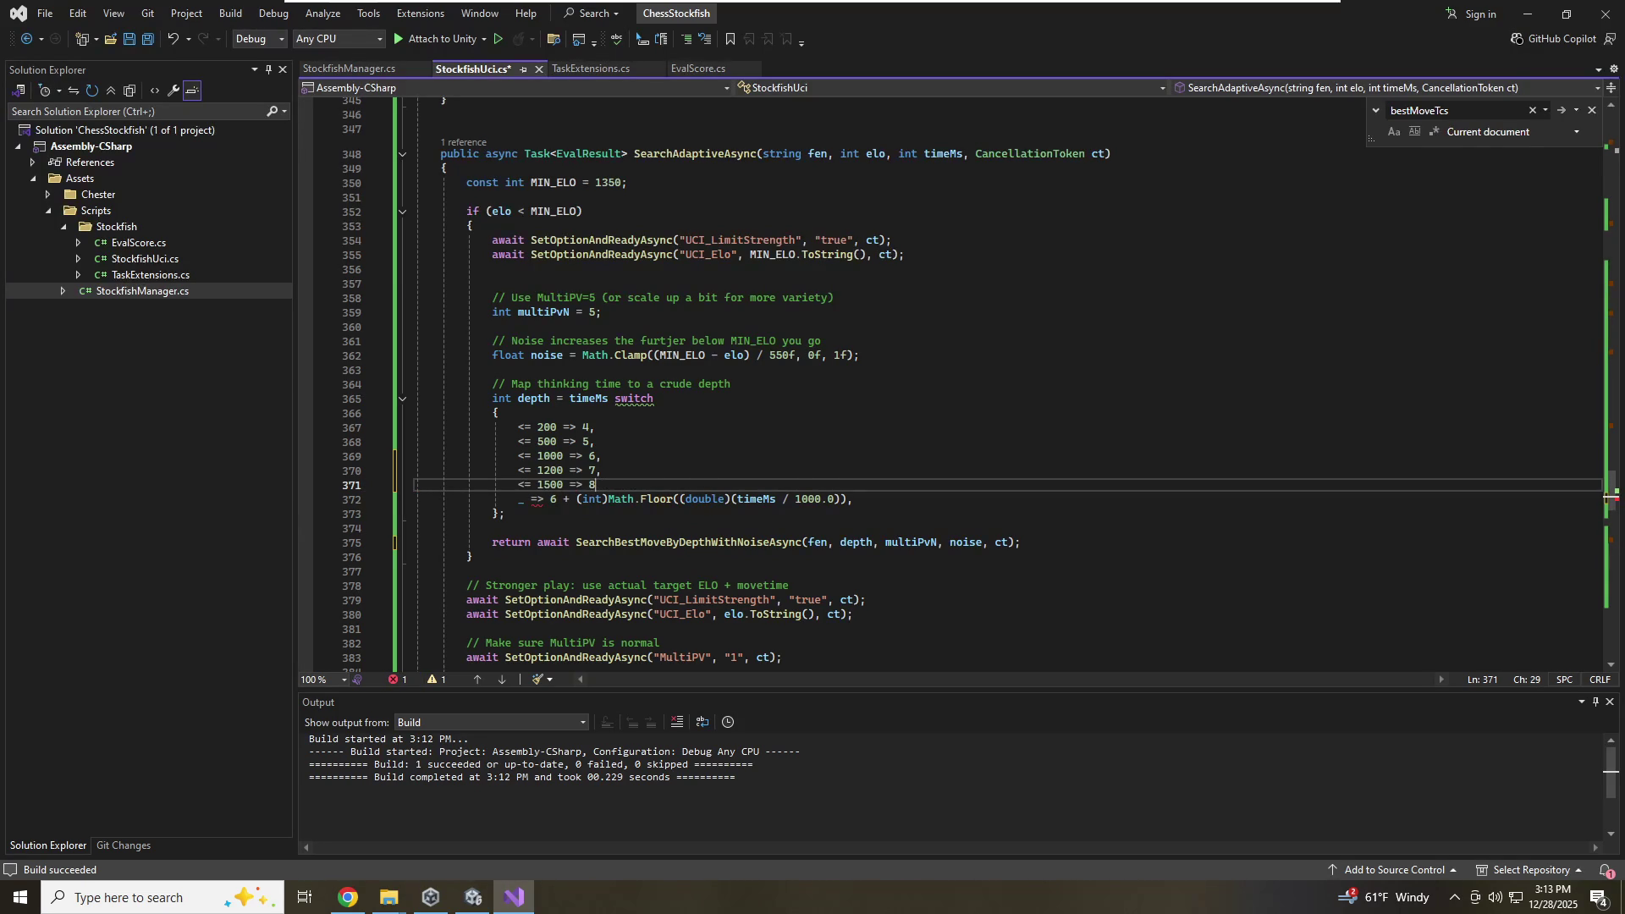
{"action": "key", "text": "Return"}
{"action": "type", "text": "<= "}
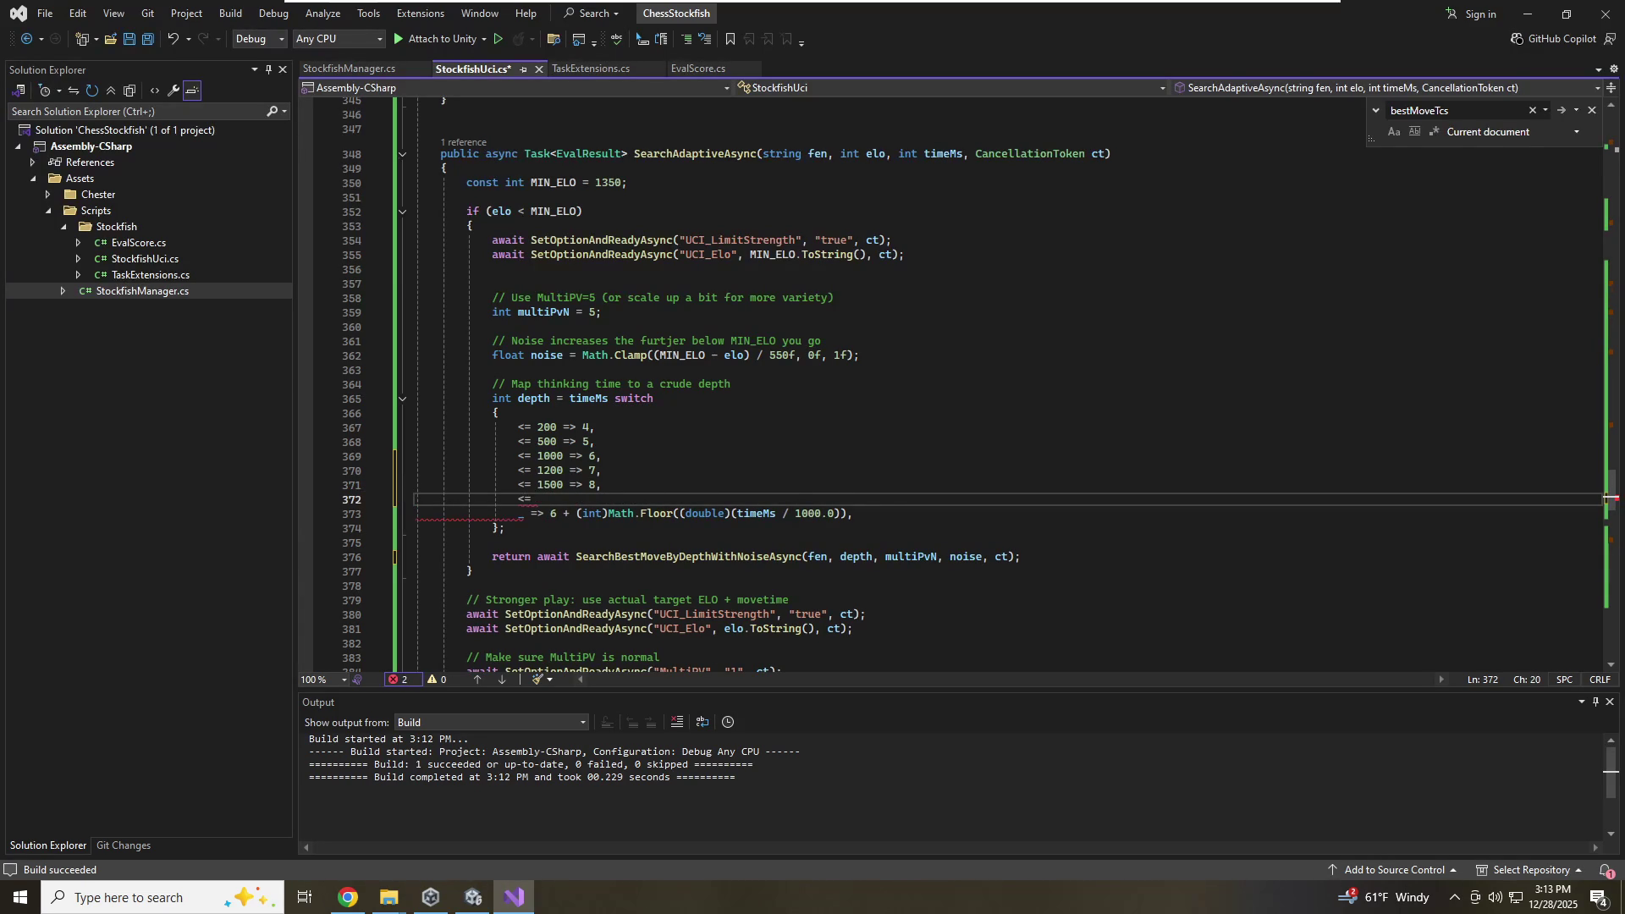
{"action": "type", "text": "2000 => "}
{"action": "type", "text": "8"}
{"action": "key", "text": "BackSpace"}
{"action": "type", "text": "9,"}
{"action": "key", "text": "Return"}
{"action": "type", "text": "= 2"}
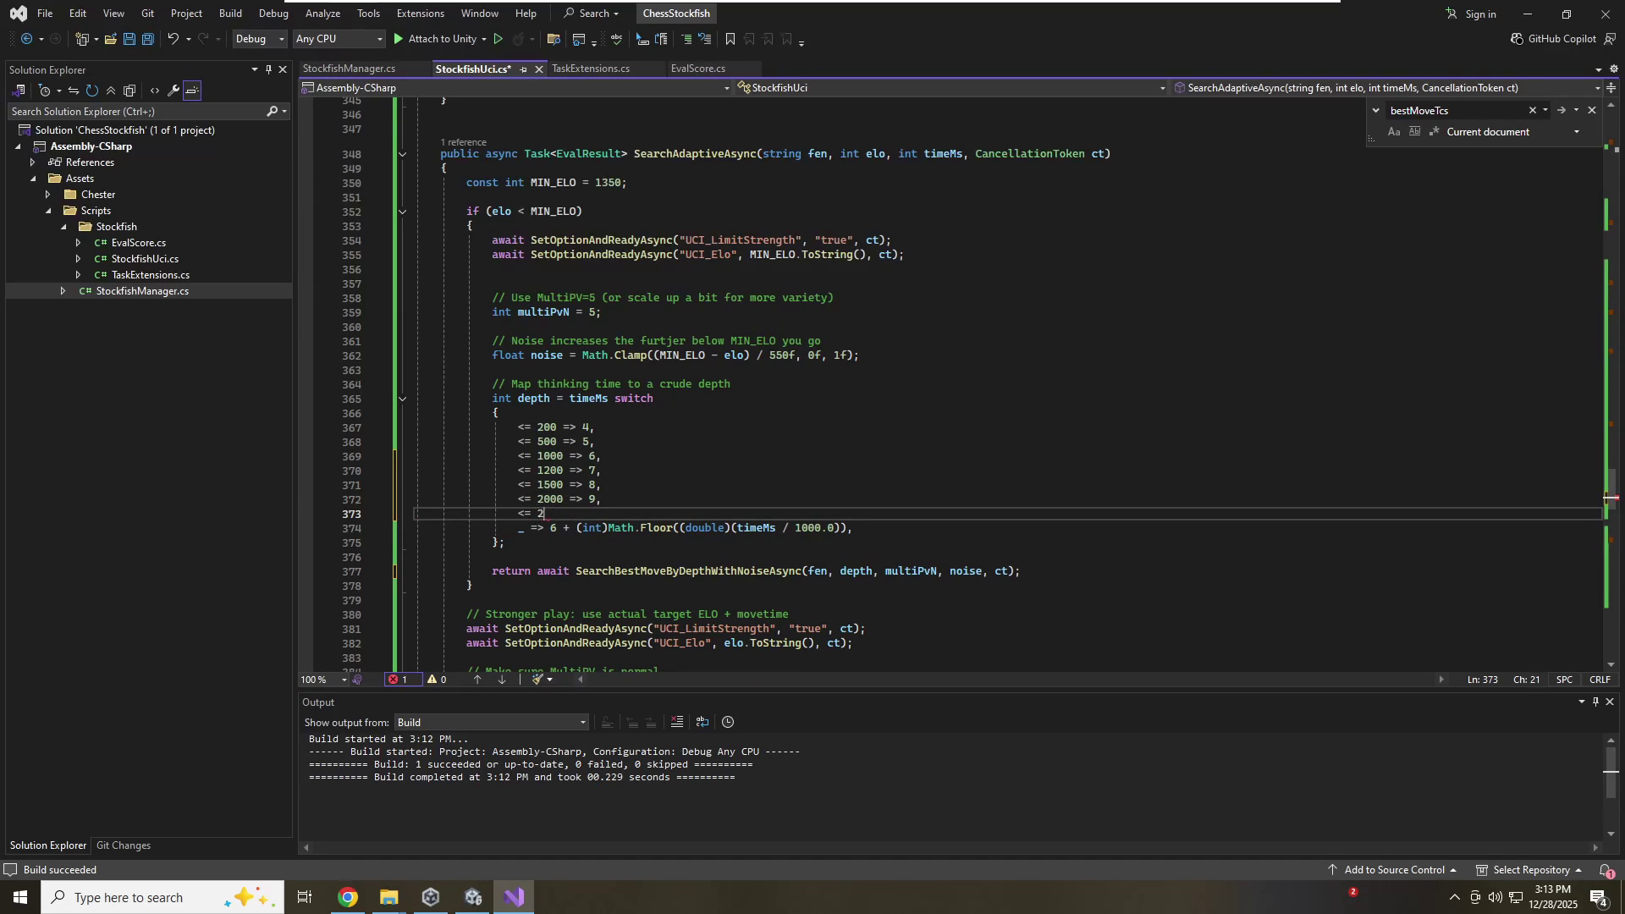
{"action": "type", "text": "200 => 10,"}
{"action": "key", "text": "Return"}
{"action": "type", "text": "<= 23"}
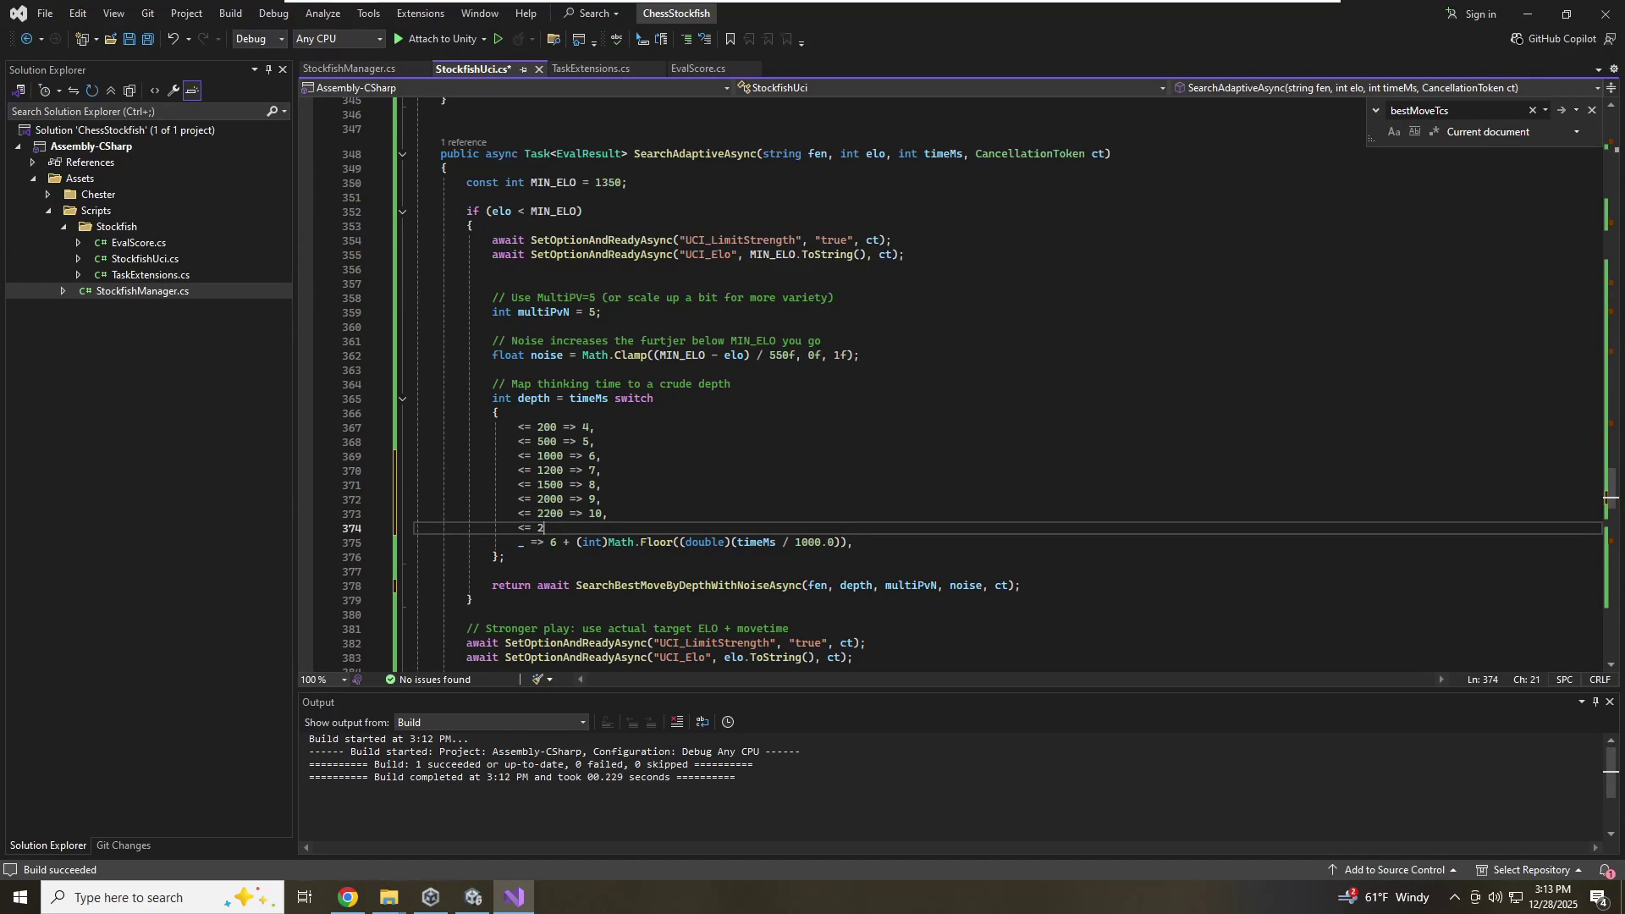
{"action": "key", "text": "BackSpace"}
{"action": "type", "text": "500 => "}
{"action": "type", "text": "11,"}
{"action": "key", "text": "Return"}
Edit the threshold digits on the 1200 through 2200 arms of the depth switch
{"action": "key", "text": "Up"}
{"action": "key", "text": "Up"}
{"action": "key", "text": "Up"}
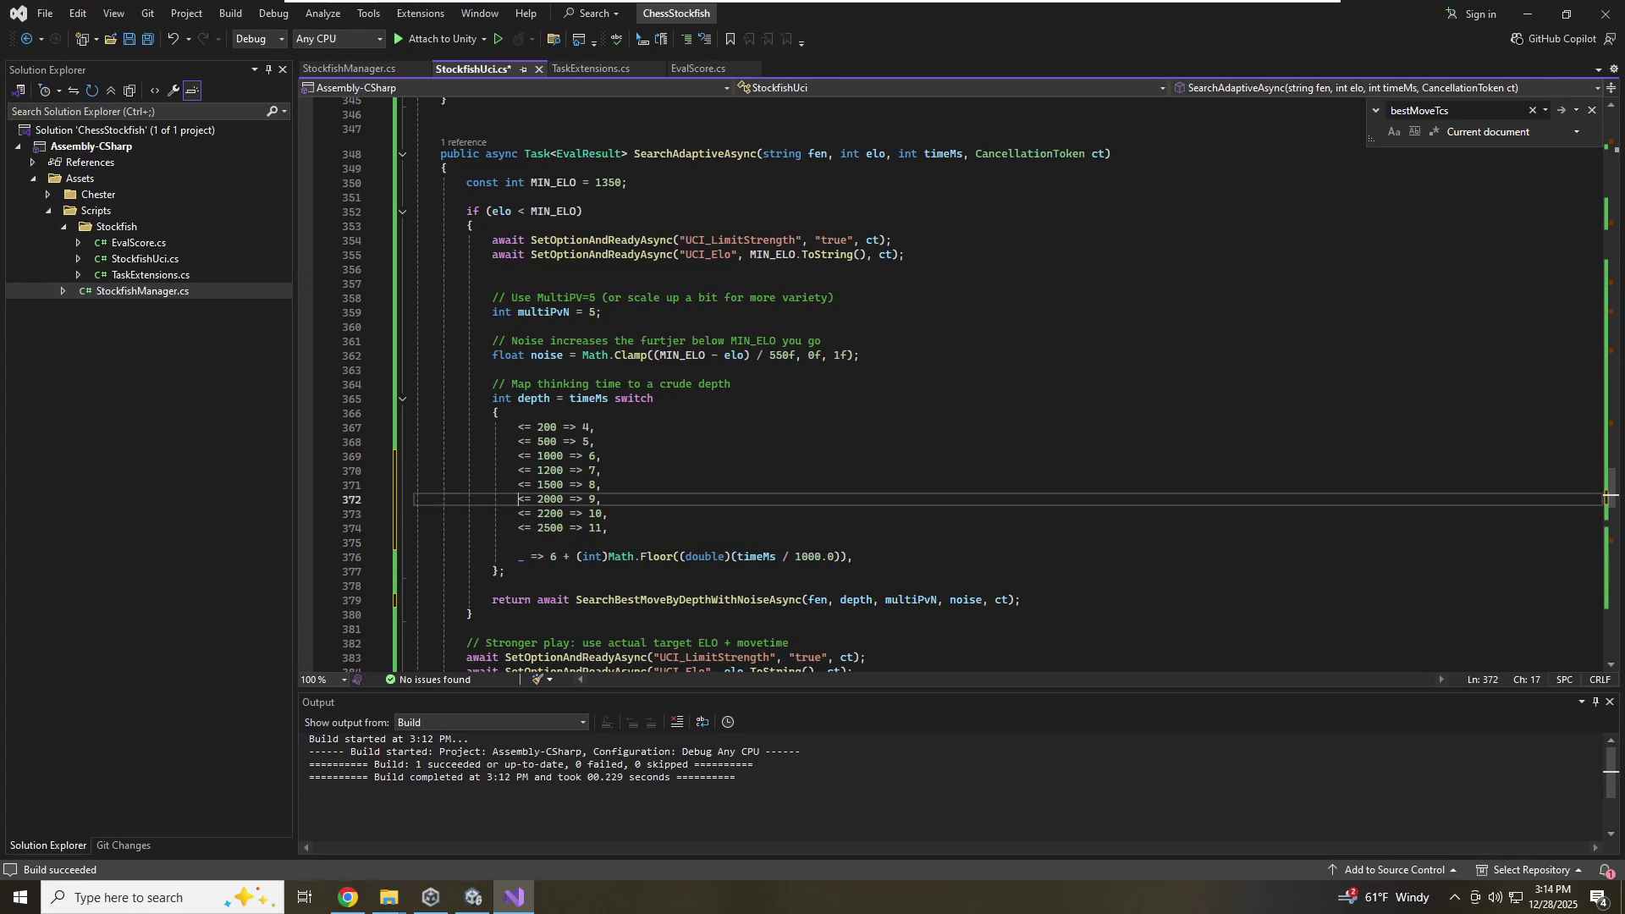
{"action": "key", "text": "Down"}
{"action": "key", "text": "Up"}
{"action": "key", "text": "Up"}
{"action": "key", "text": "Up"}
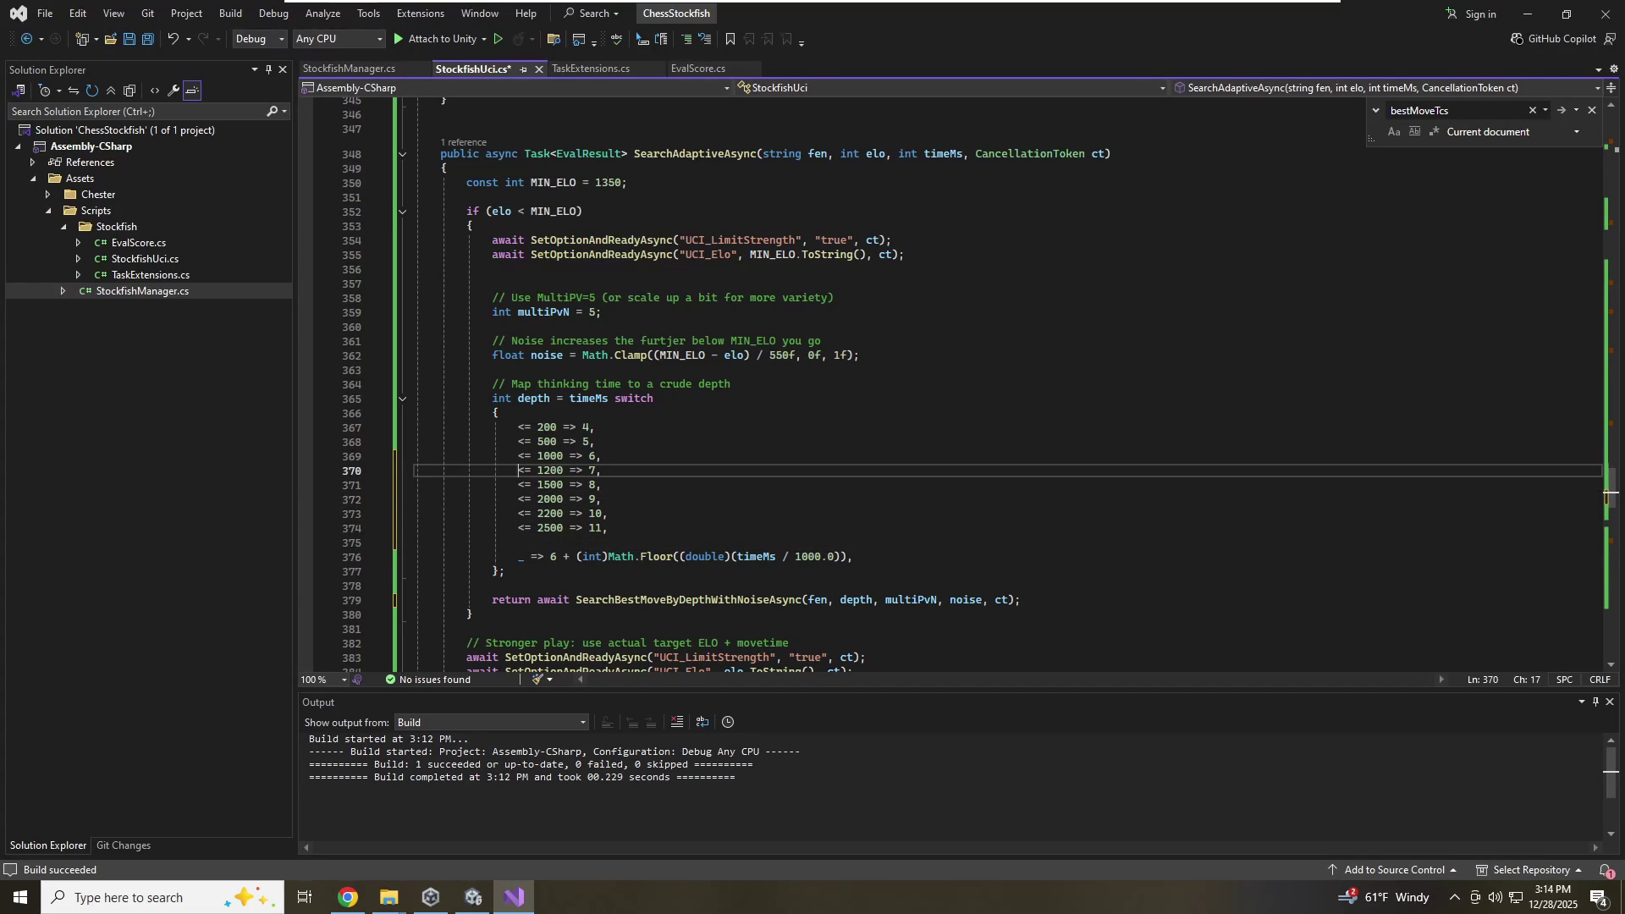
{"action": "left_click", "coordinate": [601, 484]}
{"action": "key", "text": "Down"}
{"action": "key", "text": "Down"}
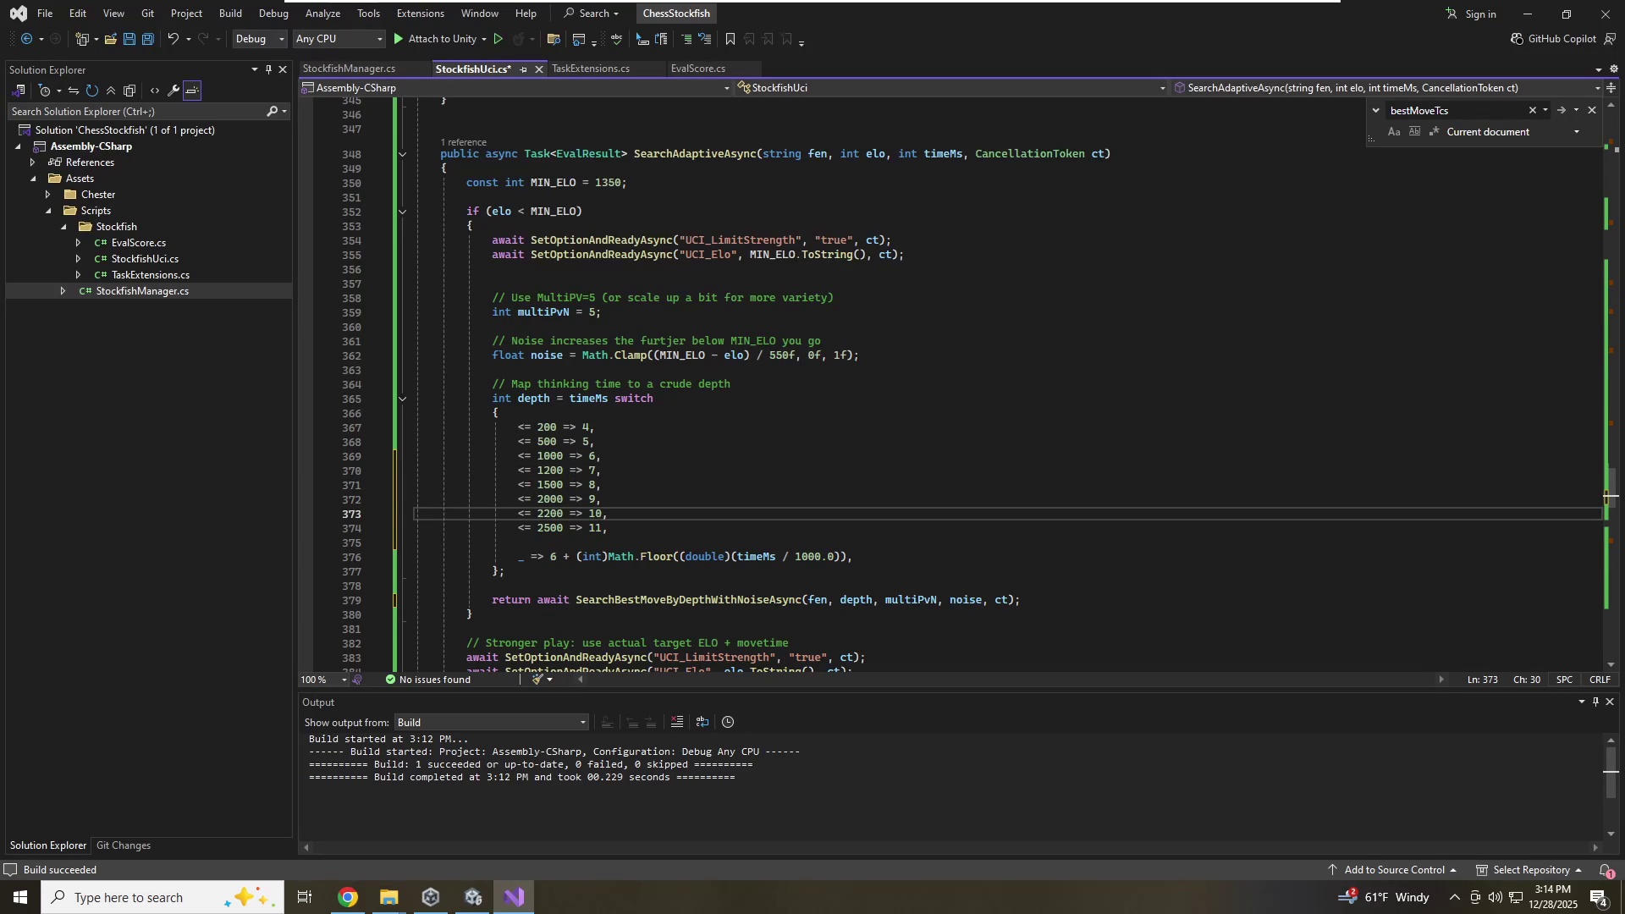
{"action": "key", "text": "Up"}
{"action": "key", "text": "Up"}
{"action": "key", "text": "Down"}
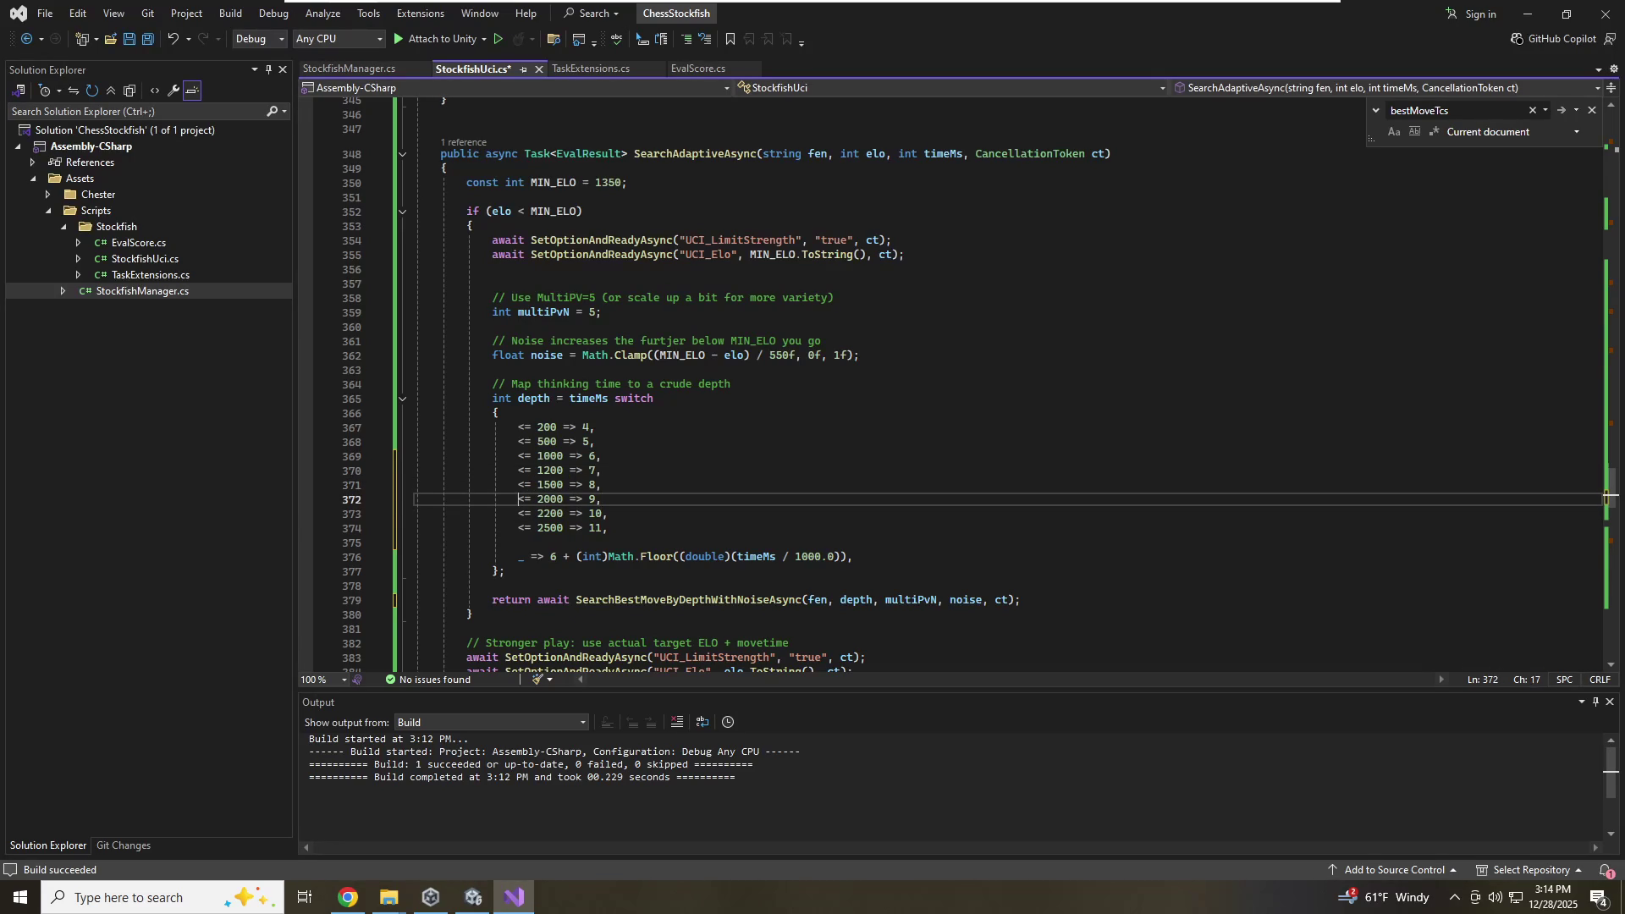
{"action": "key", "text": "Up"}
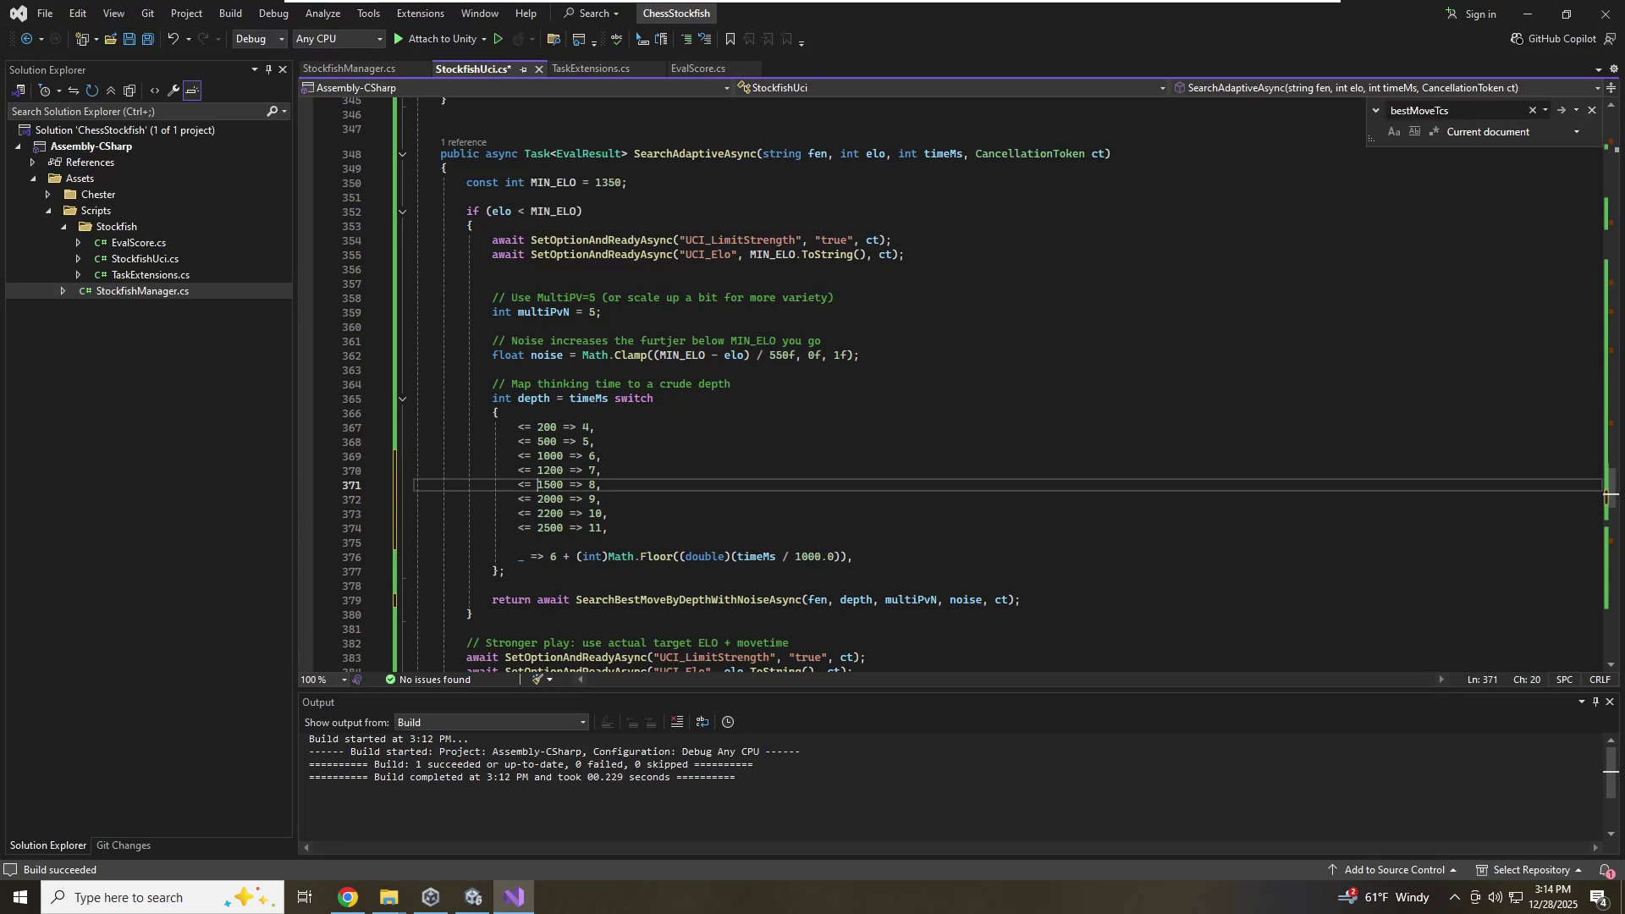
{"action": "key", "text": "Up"}
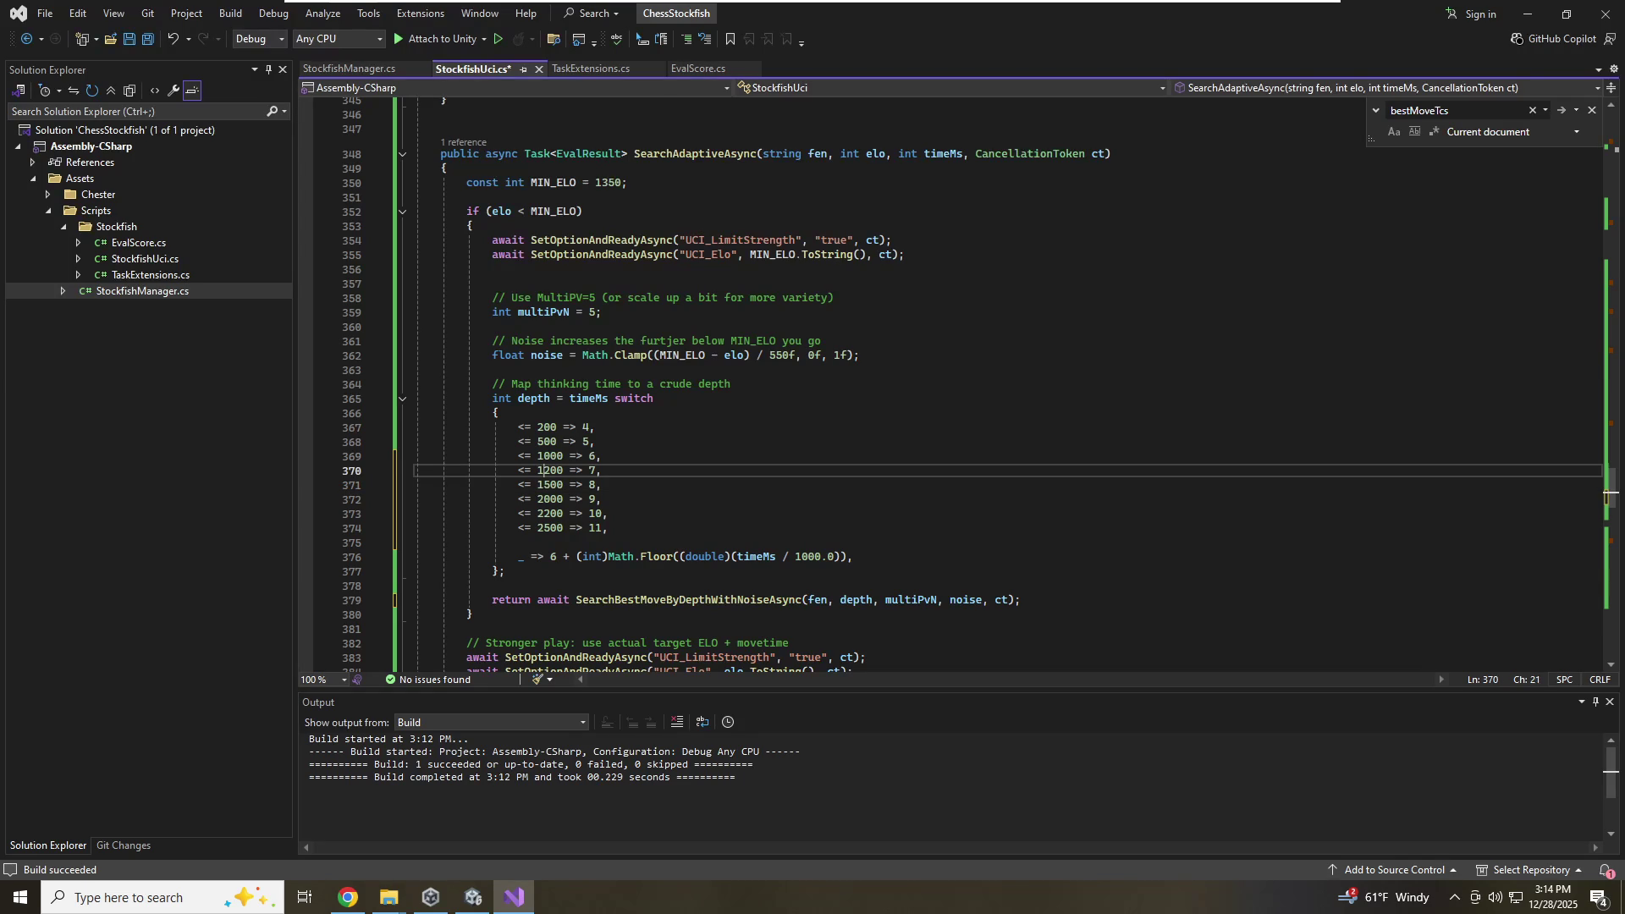
{"action": "type", "text": "5"}
{"action": "key", "text": "BackSpace"}
{"action": "key", "text": "Down"}
{"action": "type", "text": "2"}
{"action": "key", "text": "Left"}
{"action": "key", "text": "Down"}
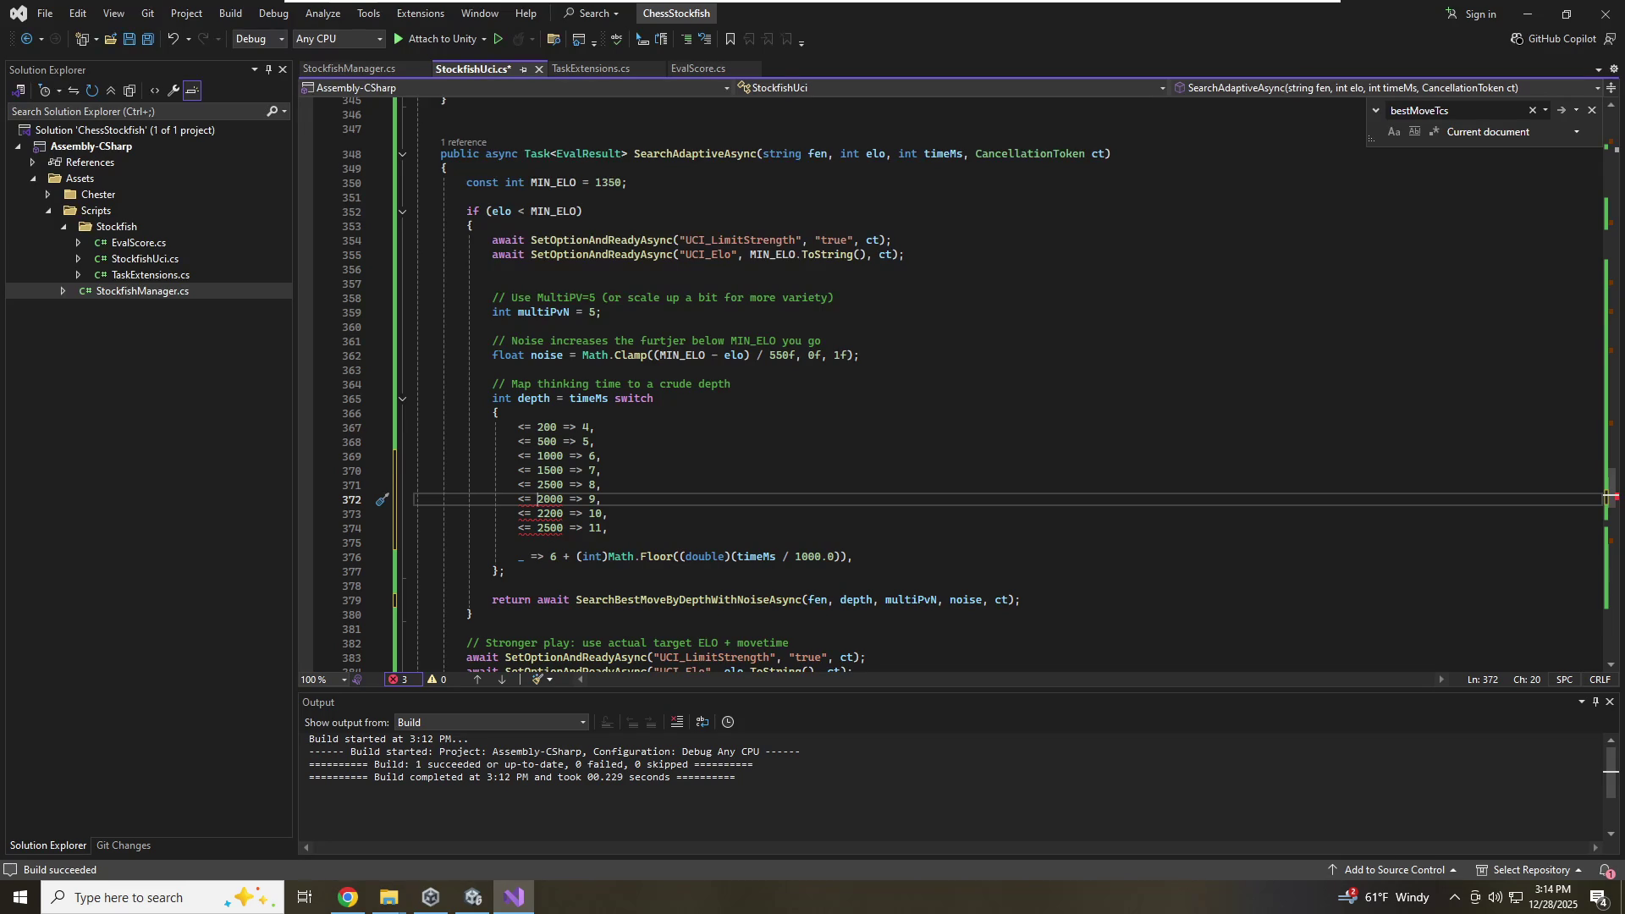
{"action": "key", "text": "Delete"}
{"action": "type", "text": "5"}
{"action": "key", "text": "Delete"}
{"action": "type", "text": "2"}
{"action": "key", "text": "Down"}
{"action": "key", "text": "Delete"}
{"action": "key", "text": "Delete"}
{"action": "type", "text": "4"}
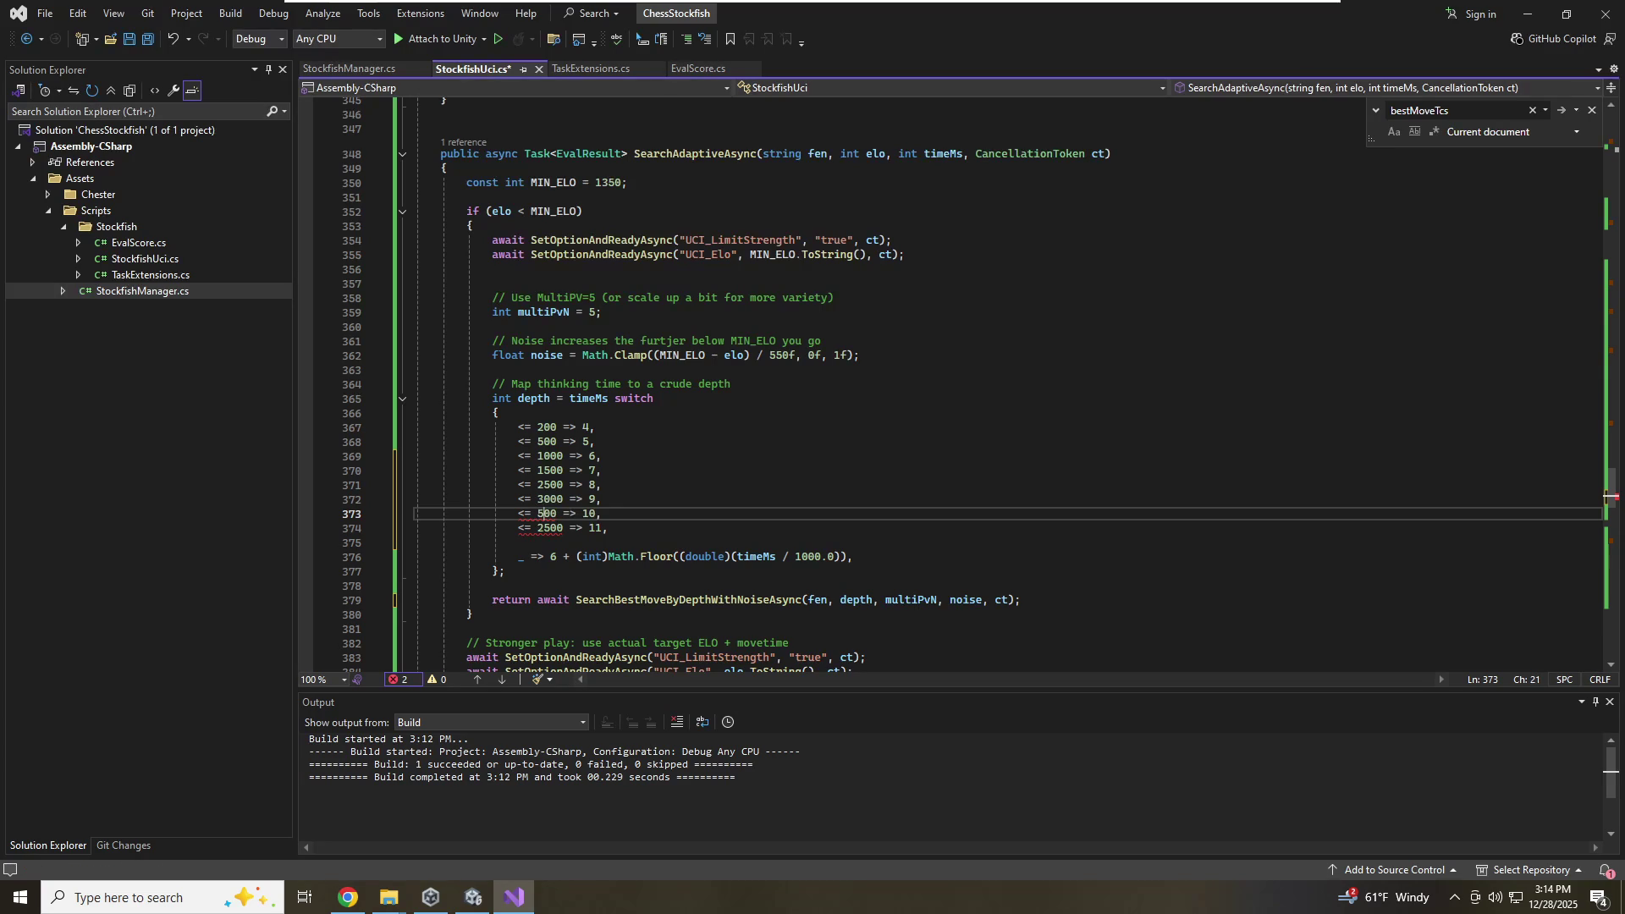
{"action": "type", "text": "0"}
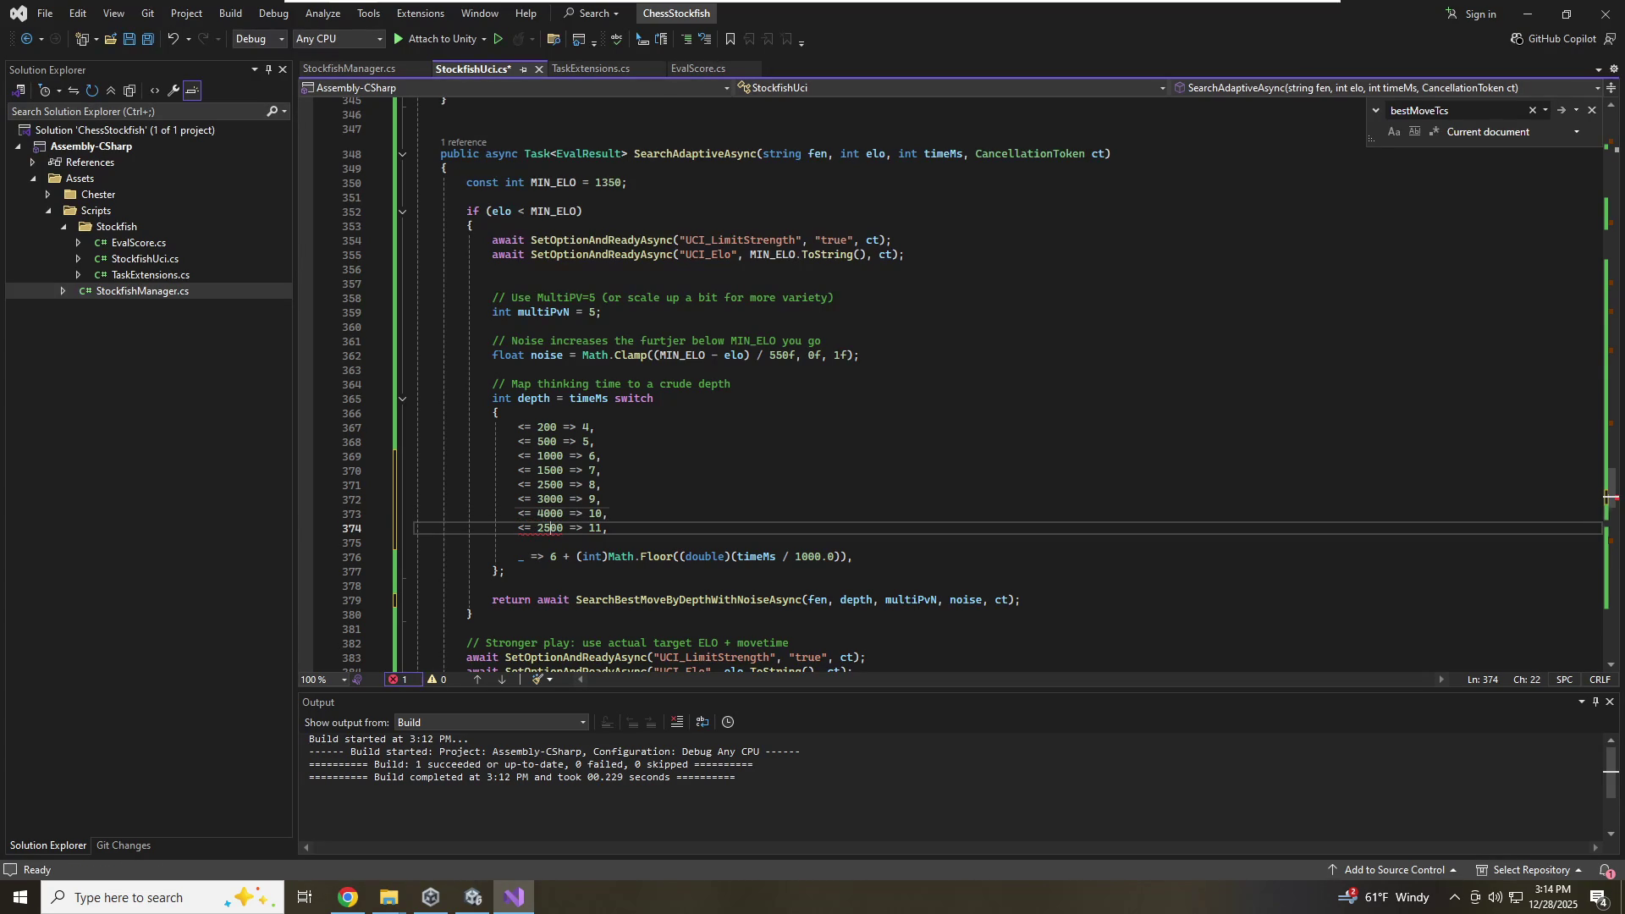
Restore the 1200 and 2200 thresholds by rewriting digits on the old 3000 and 4000 arms
{"action": "key", "text": "Up"}
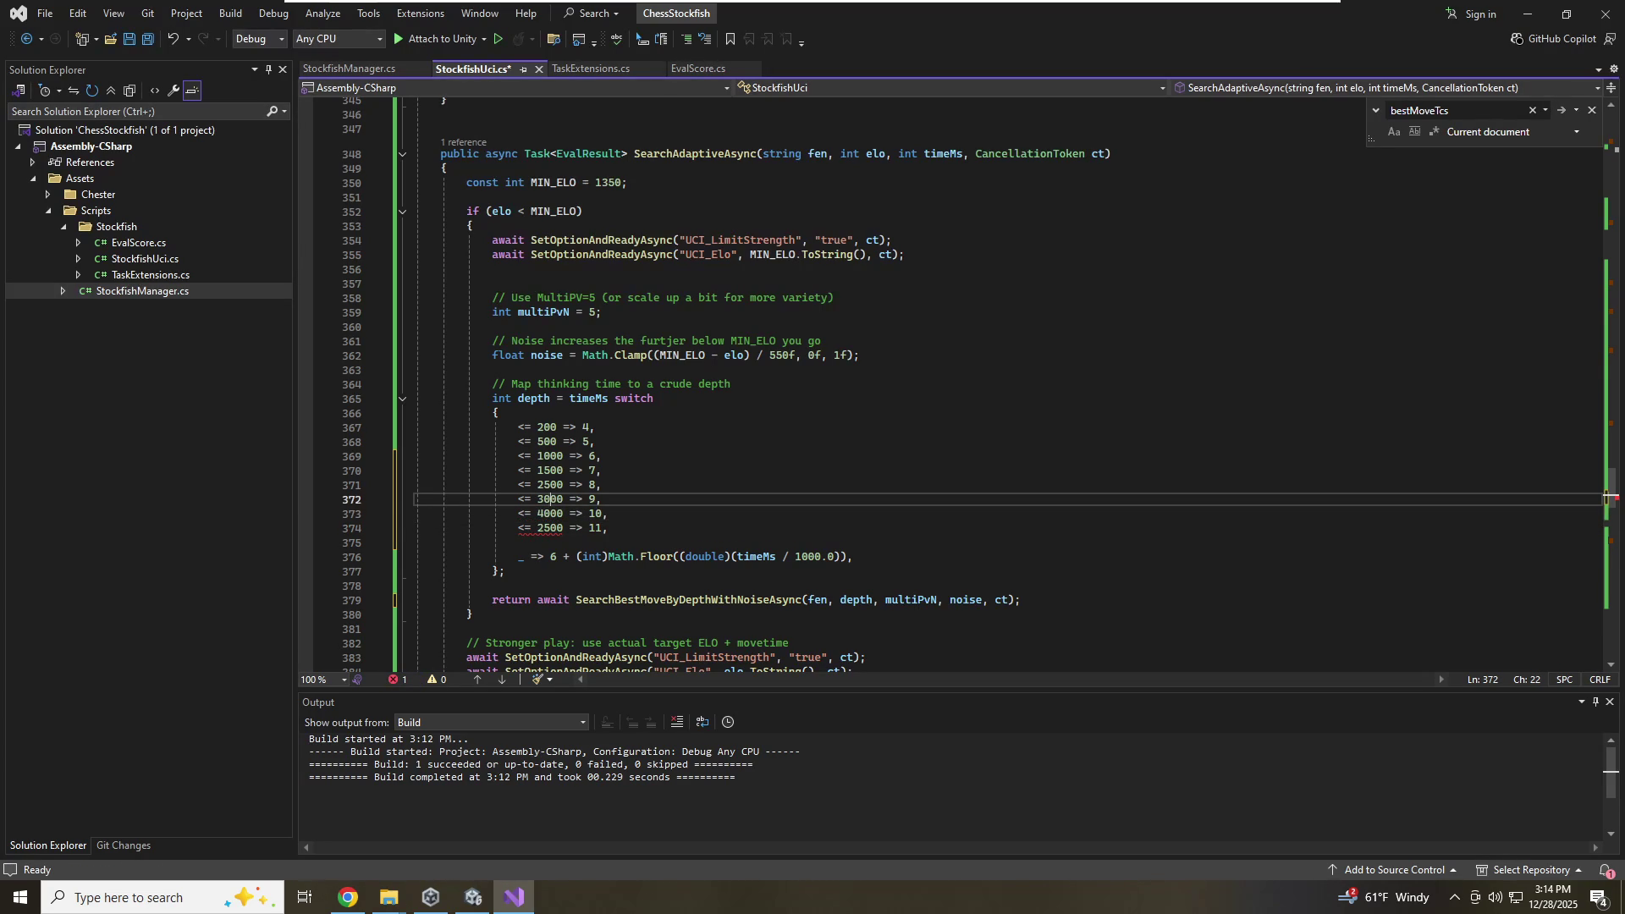
{"action": "key", "text": "Up"}
{"action": "key", "text": "Up"}
{"action": "key", "text": "Up"}
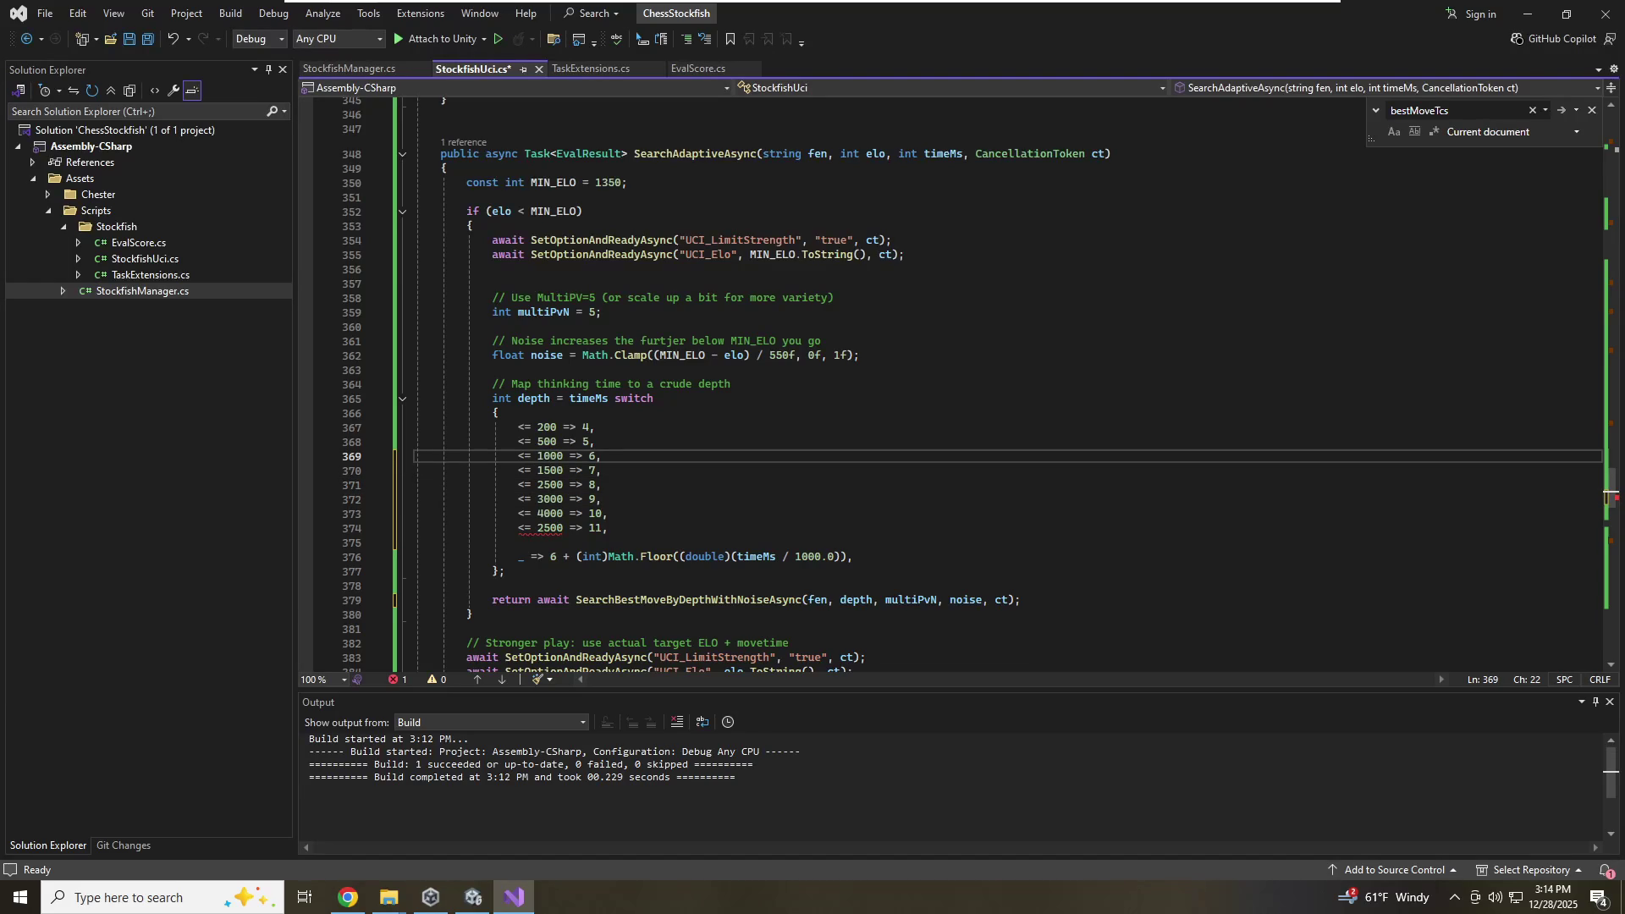
{"action": "key", "text": "Down"}
{"action": "key", "text": "Delete"}
{"action": "type", "text": "2"}
{"action": "key", "text": "Down"}
{"action": "key", "text": "BackSpace"}
{"action": "type", "text": "1"}
{"action": "key", "text": "Down"}
{"action": "key", "text": "BackSpace"}
{"action": "type", "text": "1"}
{"action": "key", "text": "BackSpace"}
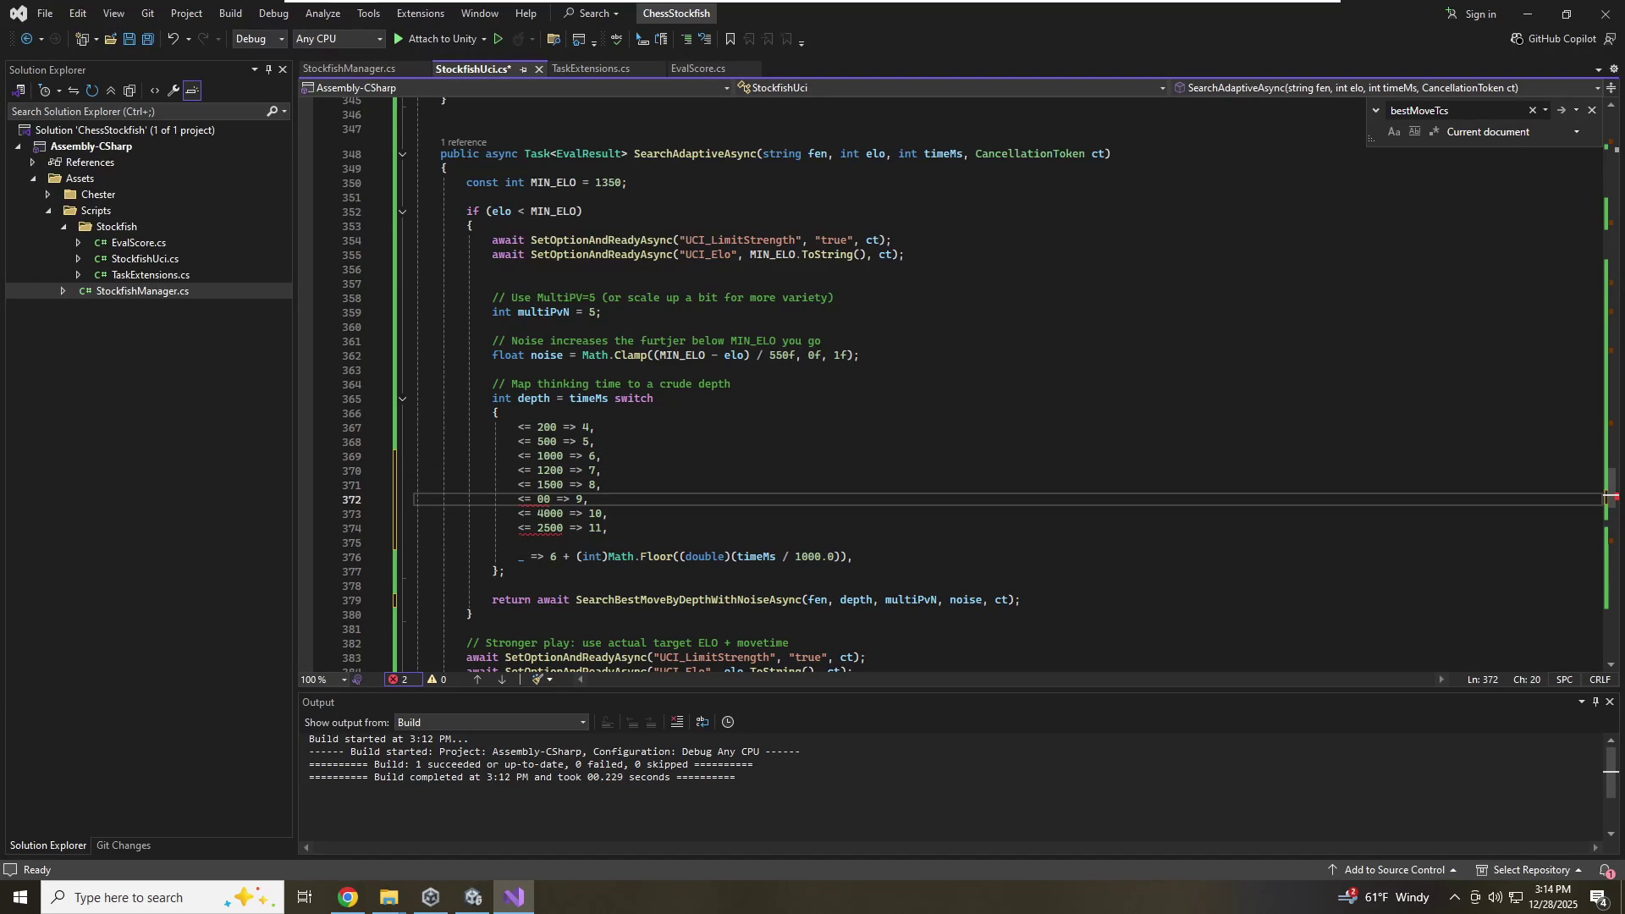
{"action": "type", "text": "3"}
{"action": "type", "text": "0"}
{"action": "key", "text": "Down"}
{"action": "key", "text": "BackSpace"}
{"action": "key", "text": "Delete"}
{"action": "type", "text": "22"}
{"action": "left_click", "coordinate": [543, 528]}
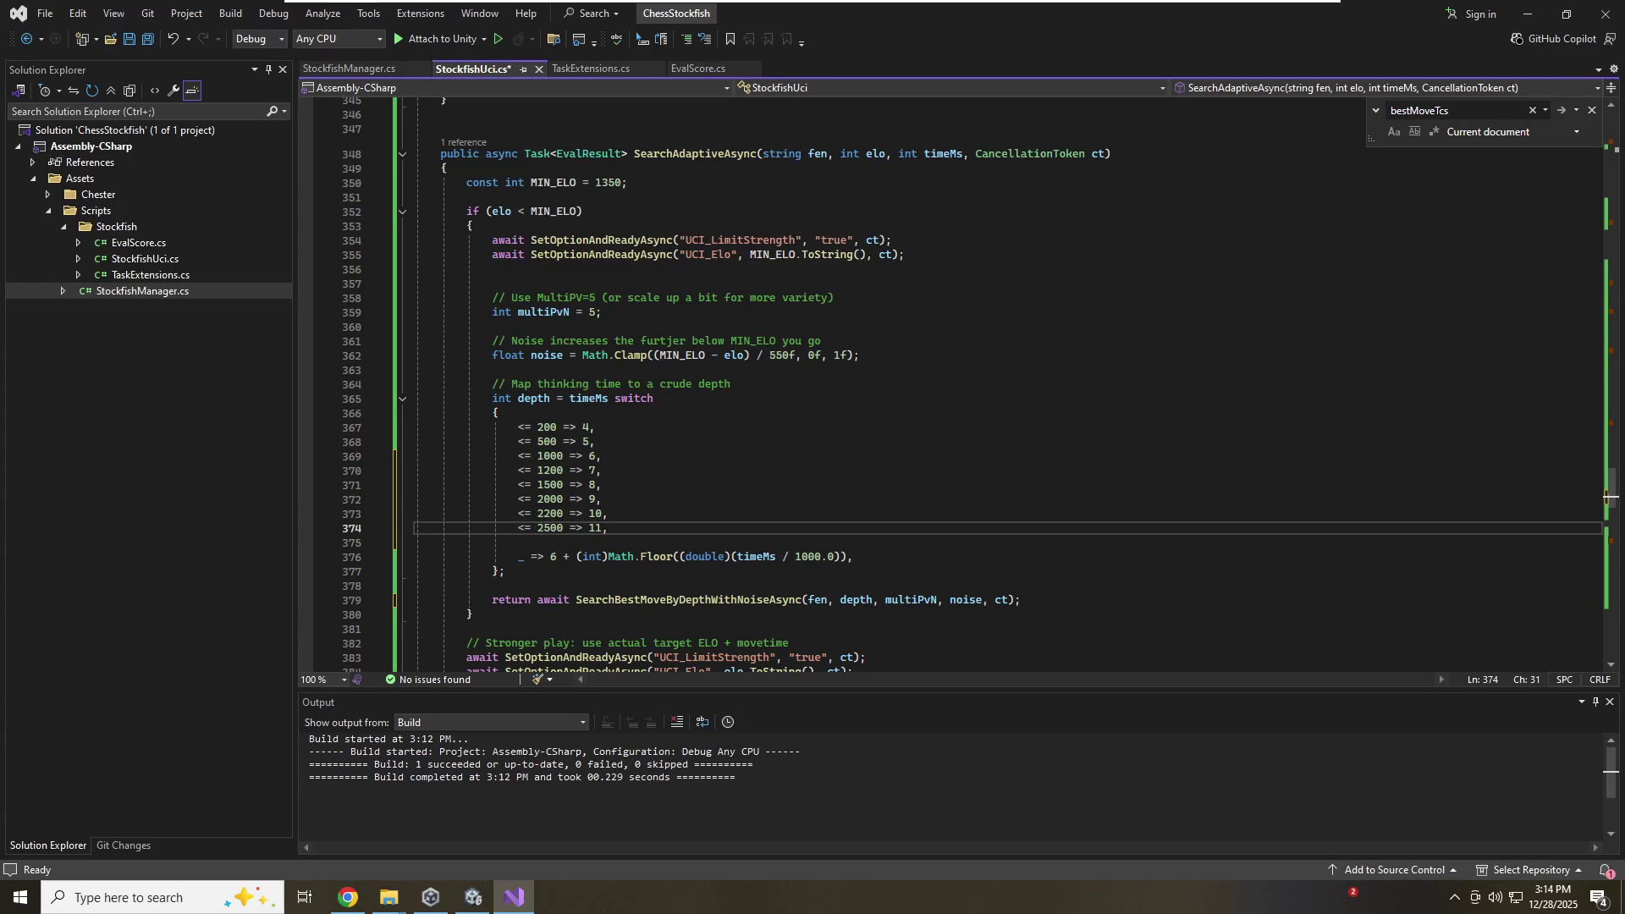
Add depth switch arms '<= 3000 => 12', '<= 3200 => 13' and '<= 3500 => 15'
{"action": "key", "text": "Return"}
{"action": "type", "text": "<= 300"}
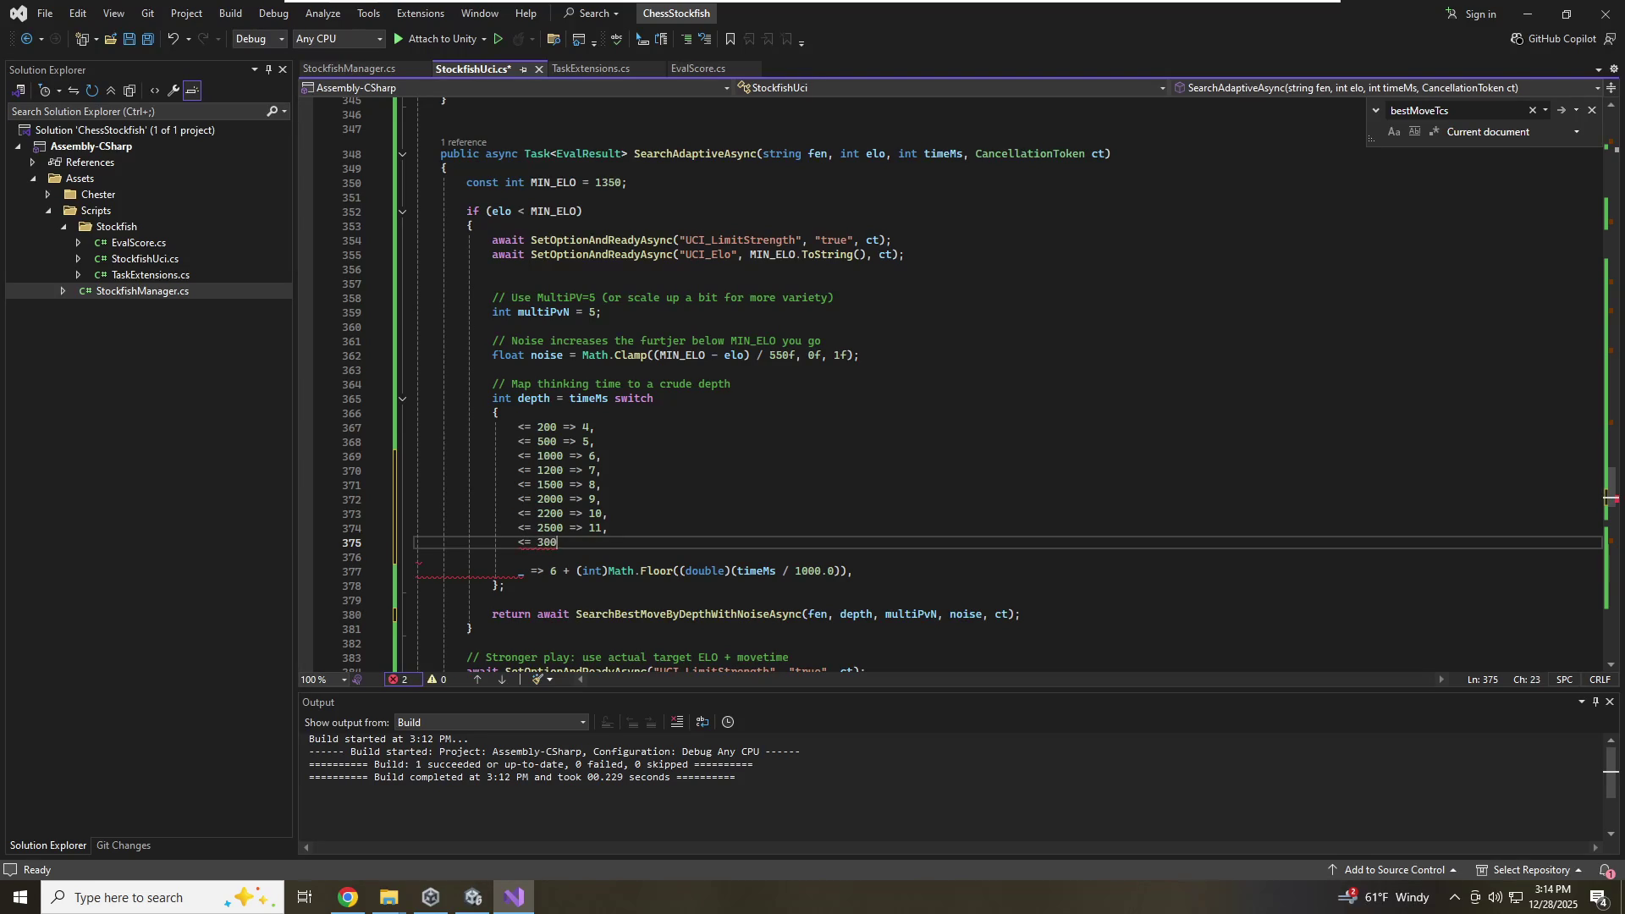
{"action": "type", "text": "0 => 12,"}
{"action": "key", "text": "Return"}
{"action": "type", "text": "<= 32"}
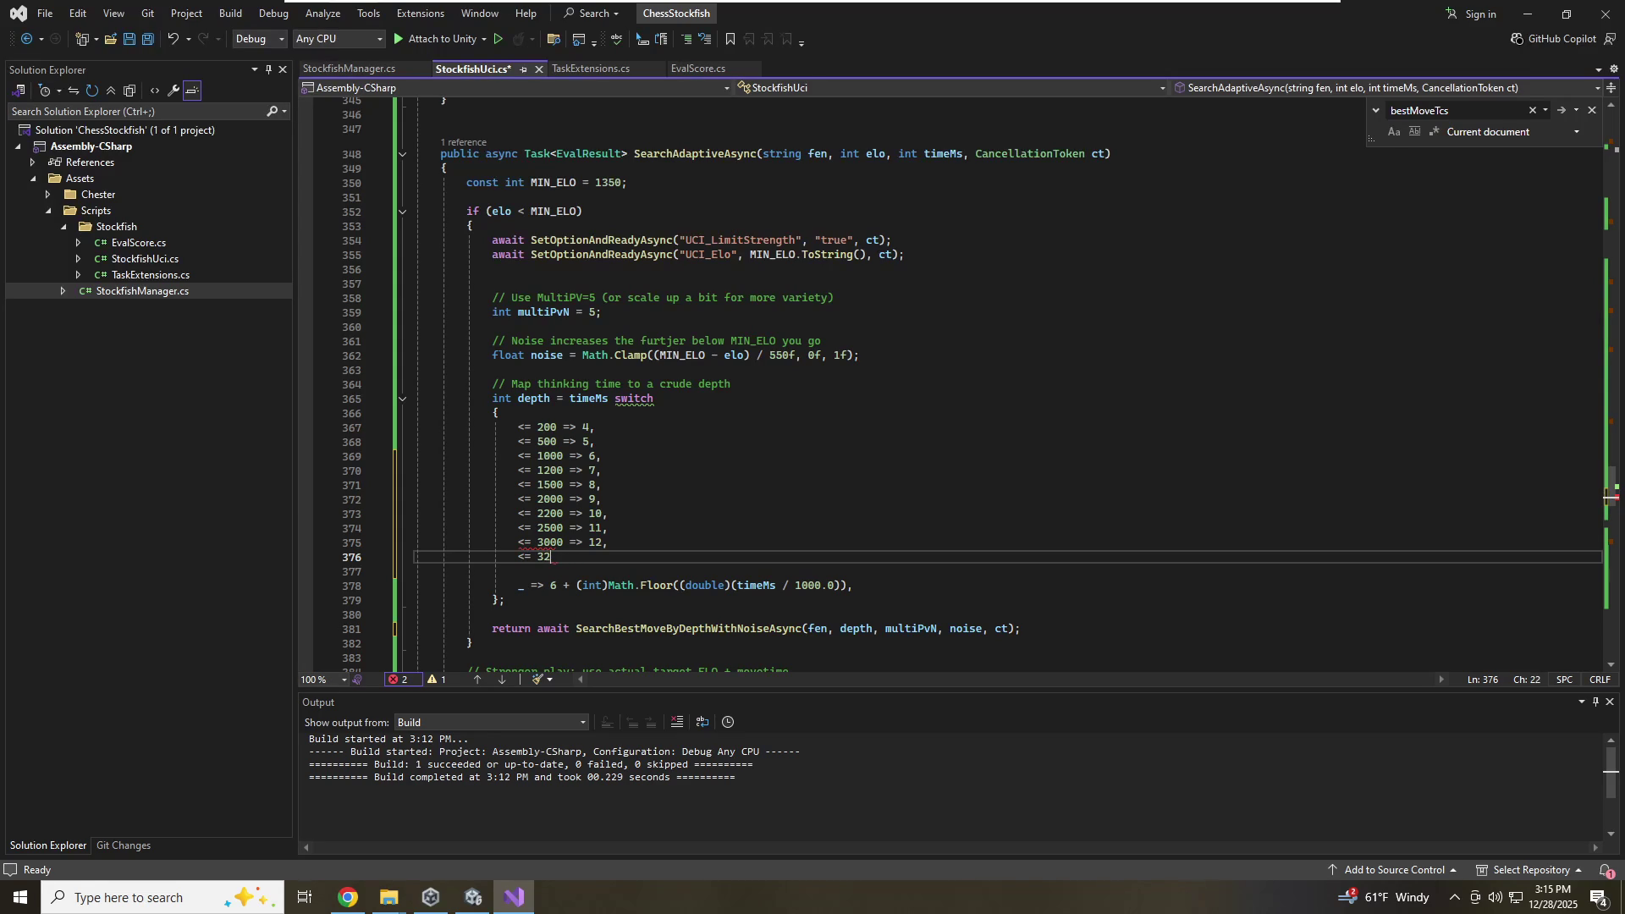
{"action": "type", "text": "00 => 13,"}
{"action": "key", "text": "Return"}
{"action": "type", "text": "<= 350-"}
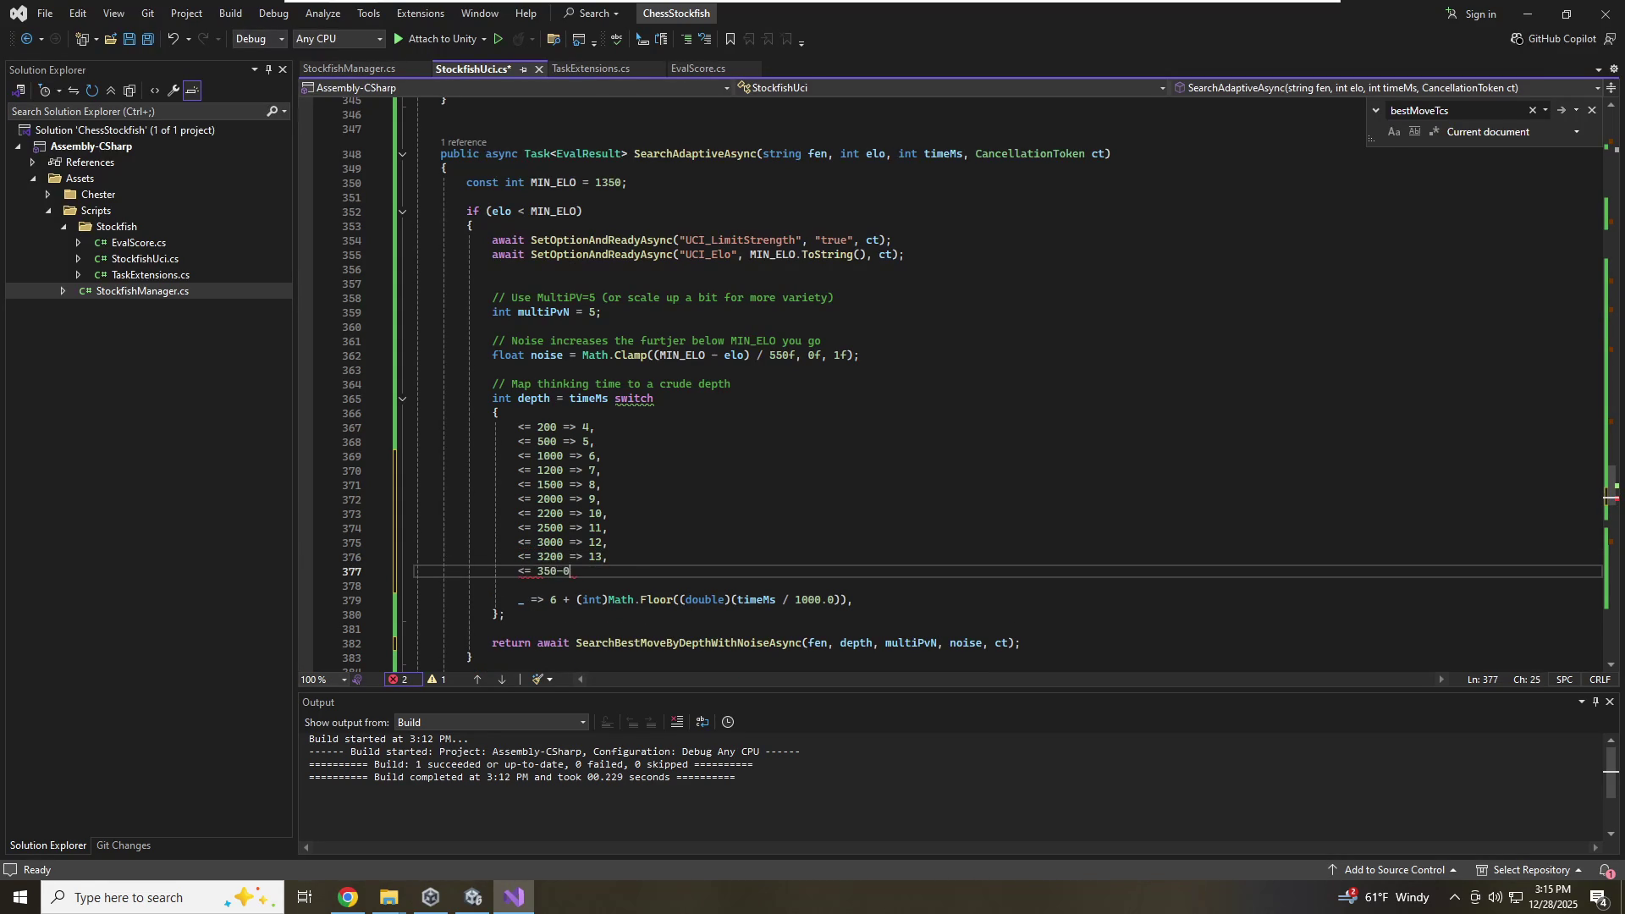
{"action": "key", "text": "BackSpace"}
{"action": "type", "text": "0 ="}
{"action": "type", "text": "> 15,"}
Add arms '<= 4000 => 16', '<= 4200 => 17' and '<= 4500 => 18'
{"action": "key", "text": "Return"}
{"action": "key", "text": "BackSpace"}
{"action": "type", "text": "<= "}
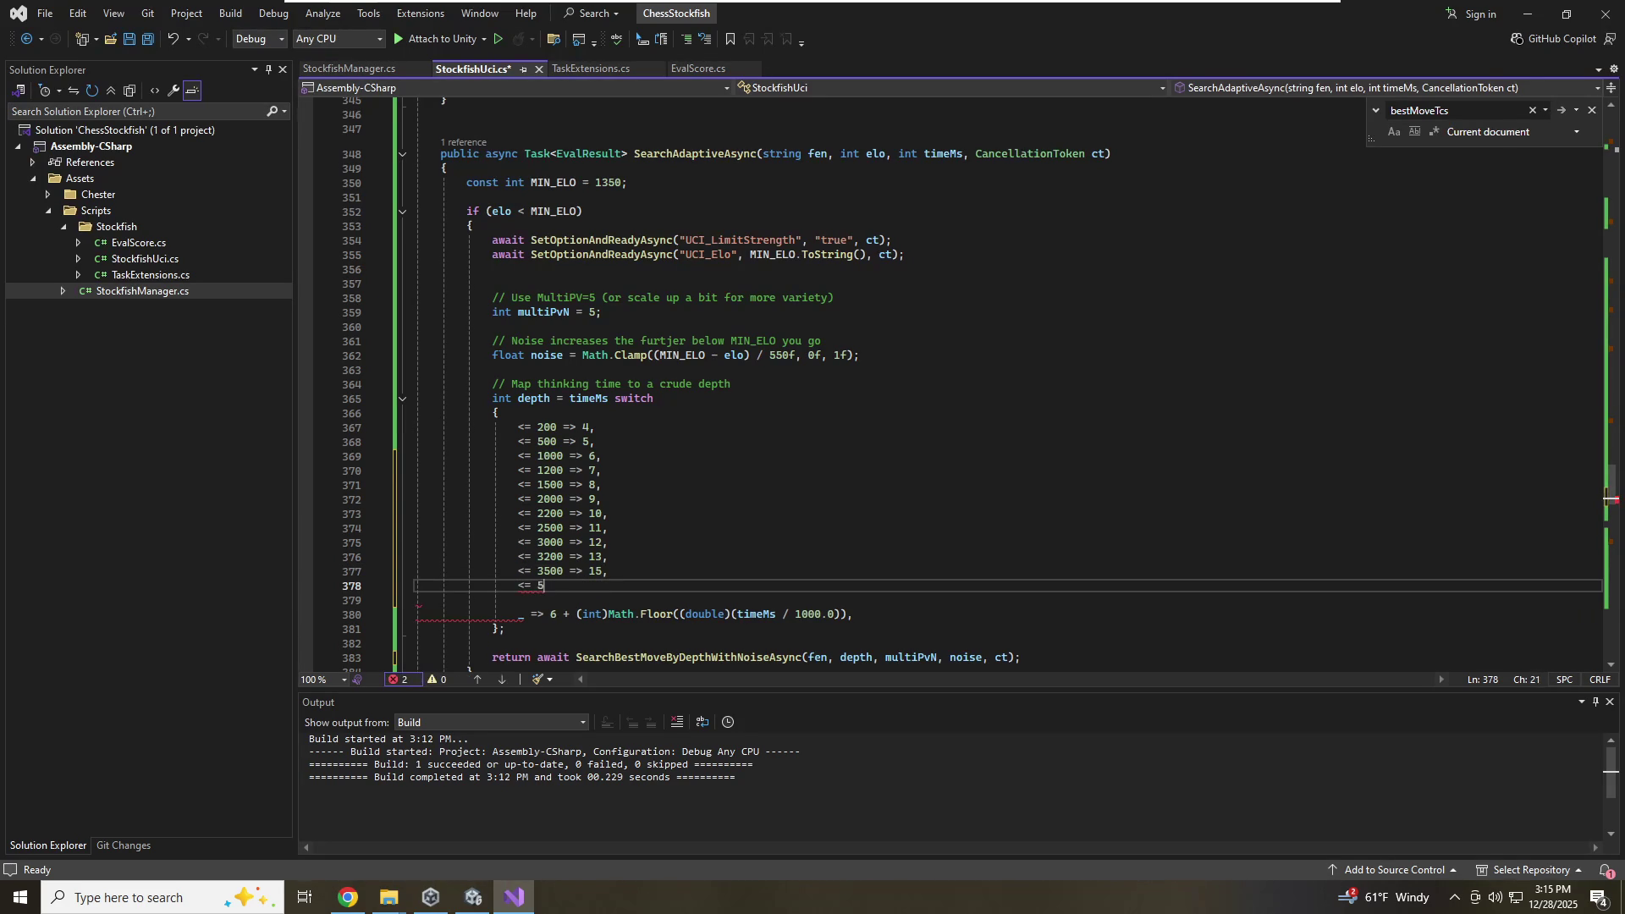
{"action": "type", "text": "4000 => 165"}
{"action": "key", "text": "BackSpace"}
{"action": "type", "text": ","}
{"action": "key", "text": "Return"}
{"action": "type", "text": "<= 4200 => 17"}
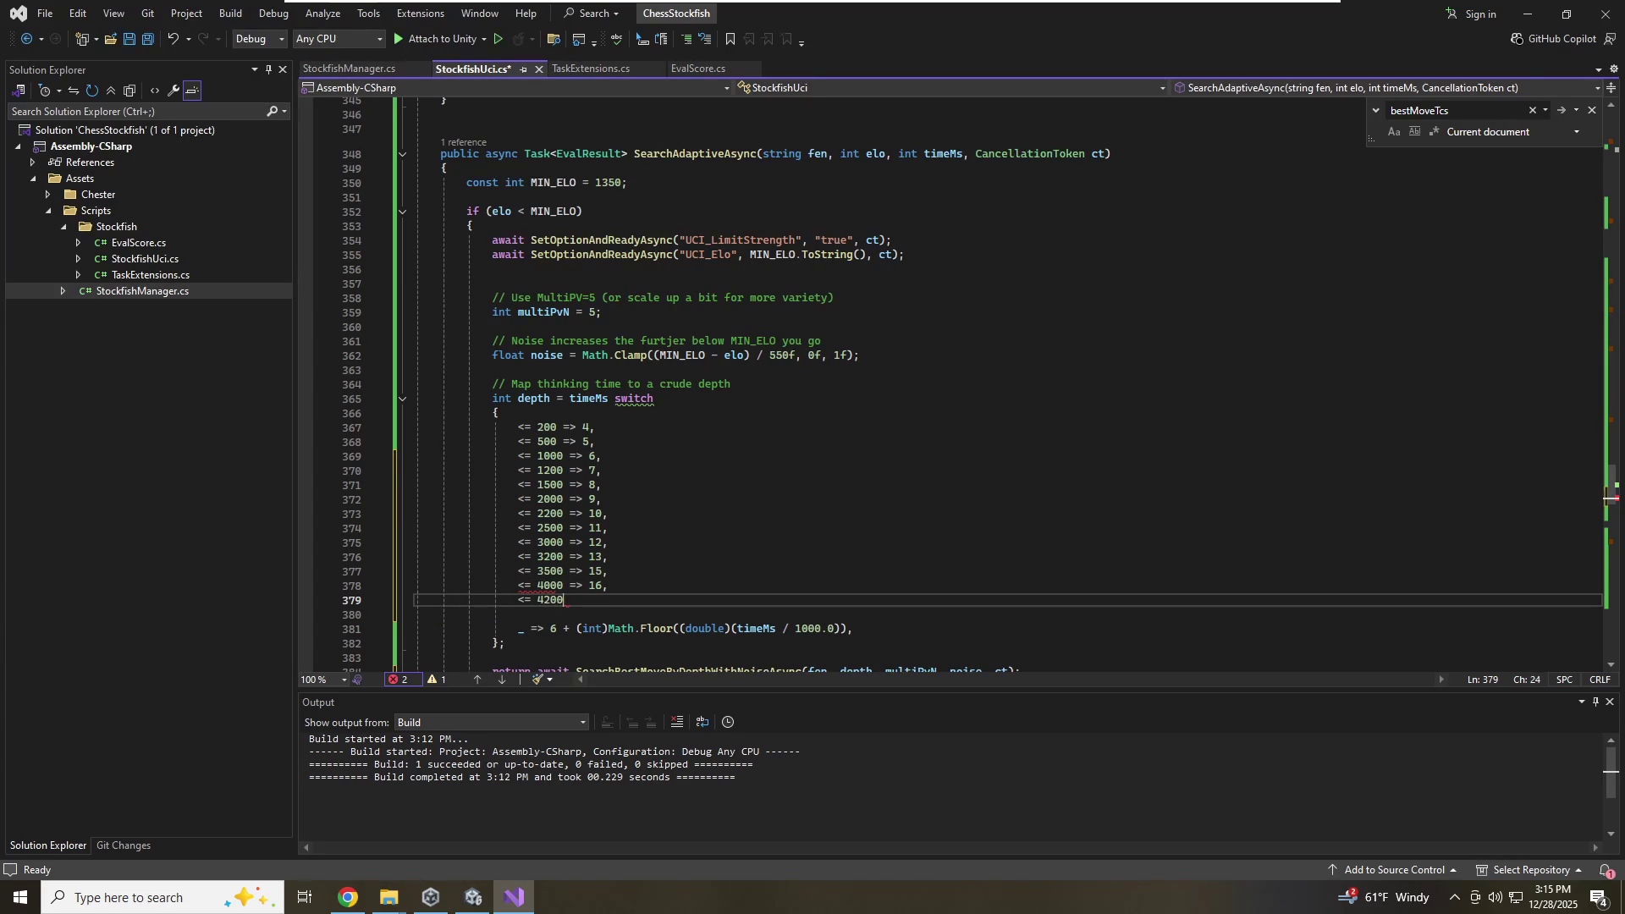
{"action": "type", "text": ","}
{"action": "key", "text": "Return"}
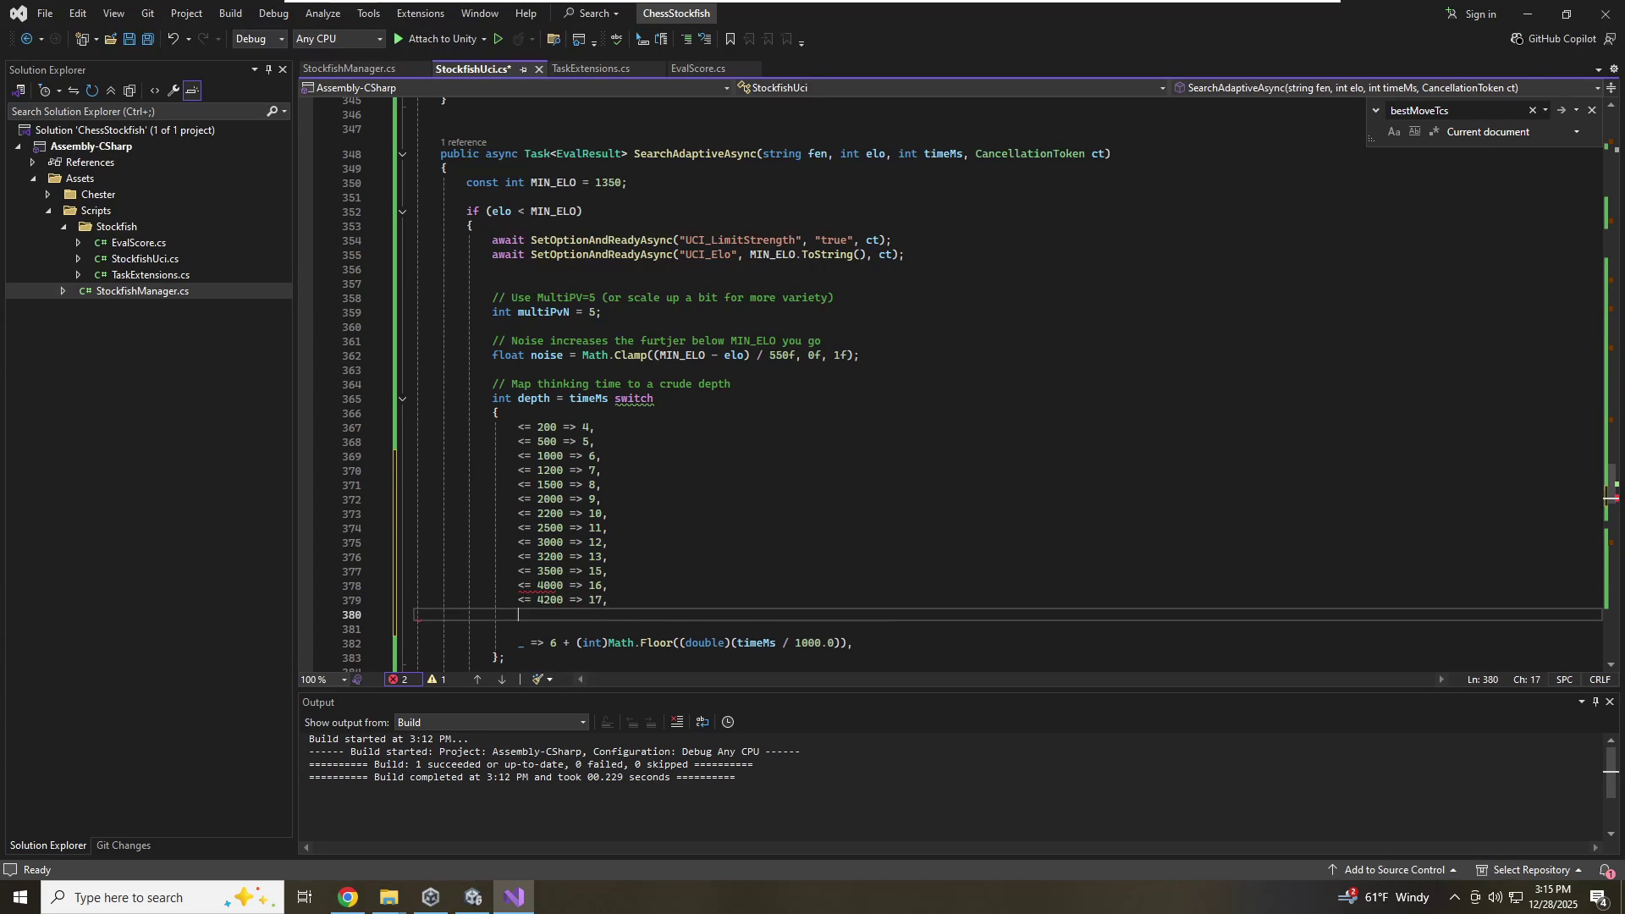
{"action": "type", "text": "<= 4500 => "}
{"action": "type", "text": "2"}
{"action": "key", "text": "BackSpace"}
{"action": "type", "text": "18,"}
Replace the old default arm with '_ => 20' and save StockfishUci.cs
{"action": "key", "text": "Return"}
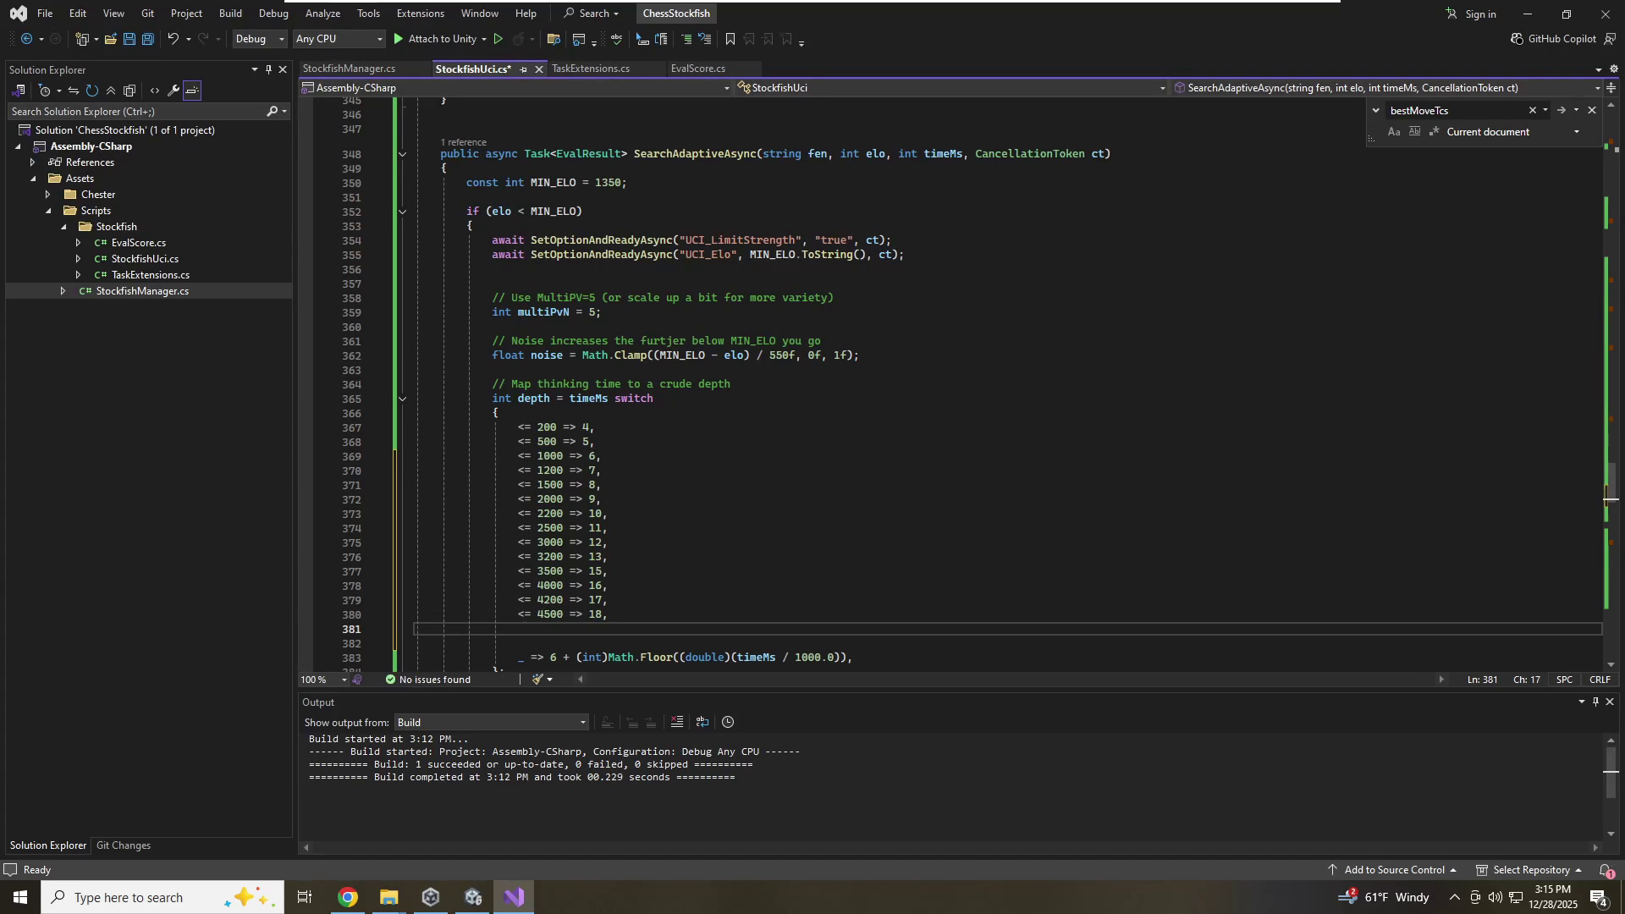
{"action": "type", "text": "_ => 2"}
{"action": "type", "text": "0"}
{"action": "left_click_drag", "start_coordinate": [417, 643], "coordinate": [416, 665]}
{"action": "key", "text": "BackSpace"}
{"action": "key", "text": "BackSpace"}
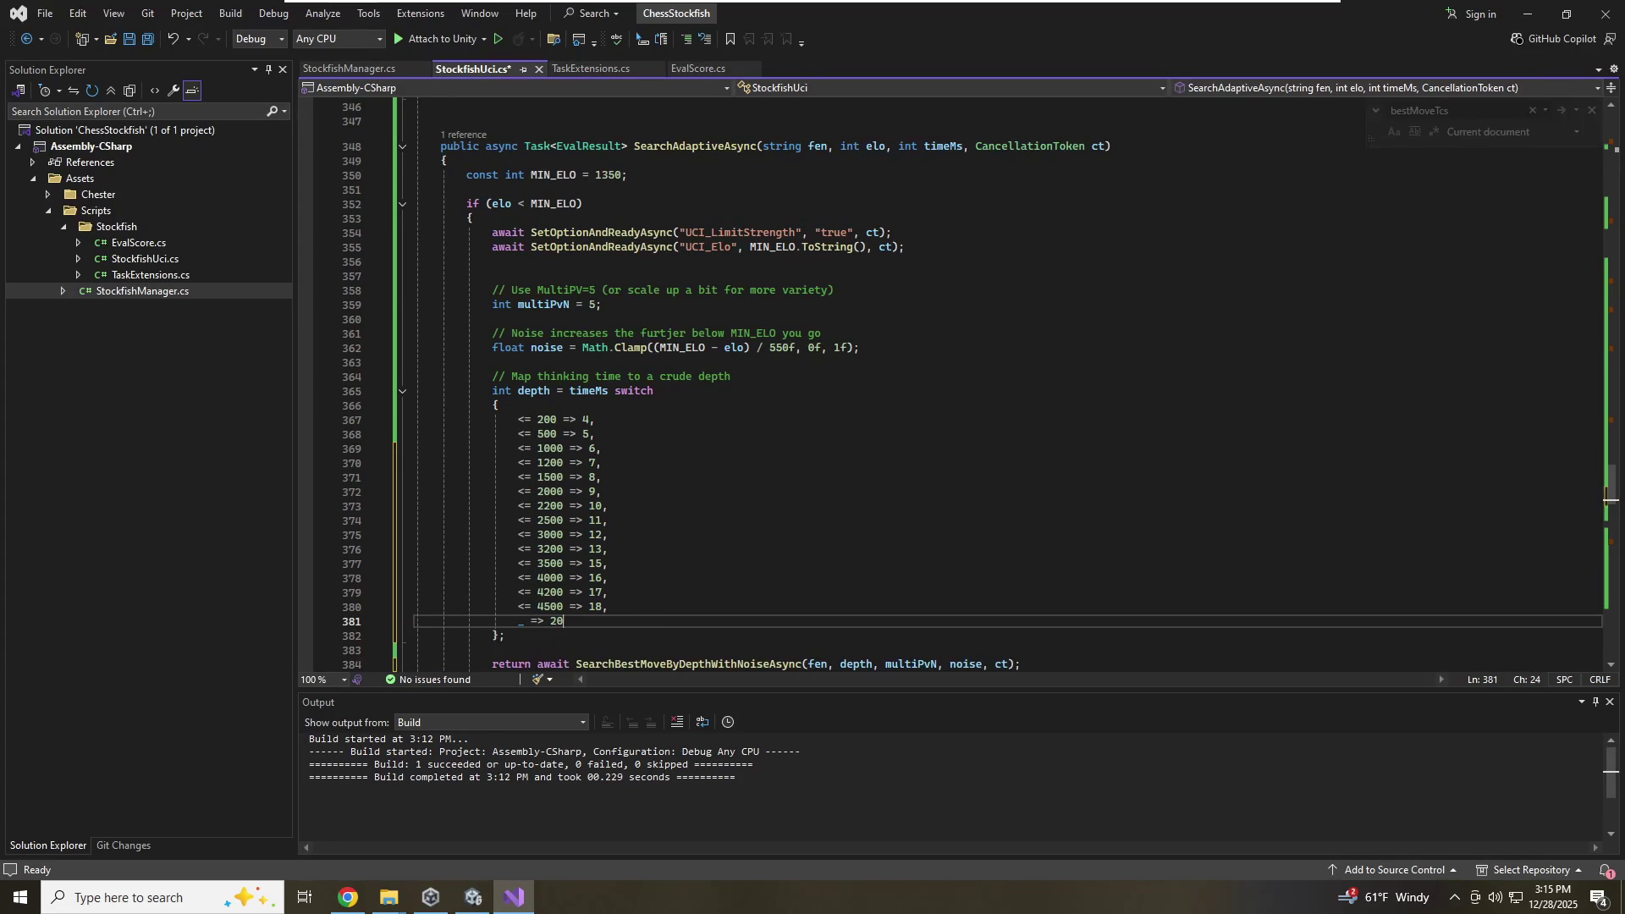
{"action": "key", "text": "Return"}
{"action": "left_click", "coordinate": [563, 664]}
{"action": "key", "text": "Down"}
{"action": "key", "text": "Down"}
{"action": "key", "text": "Down"}
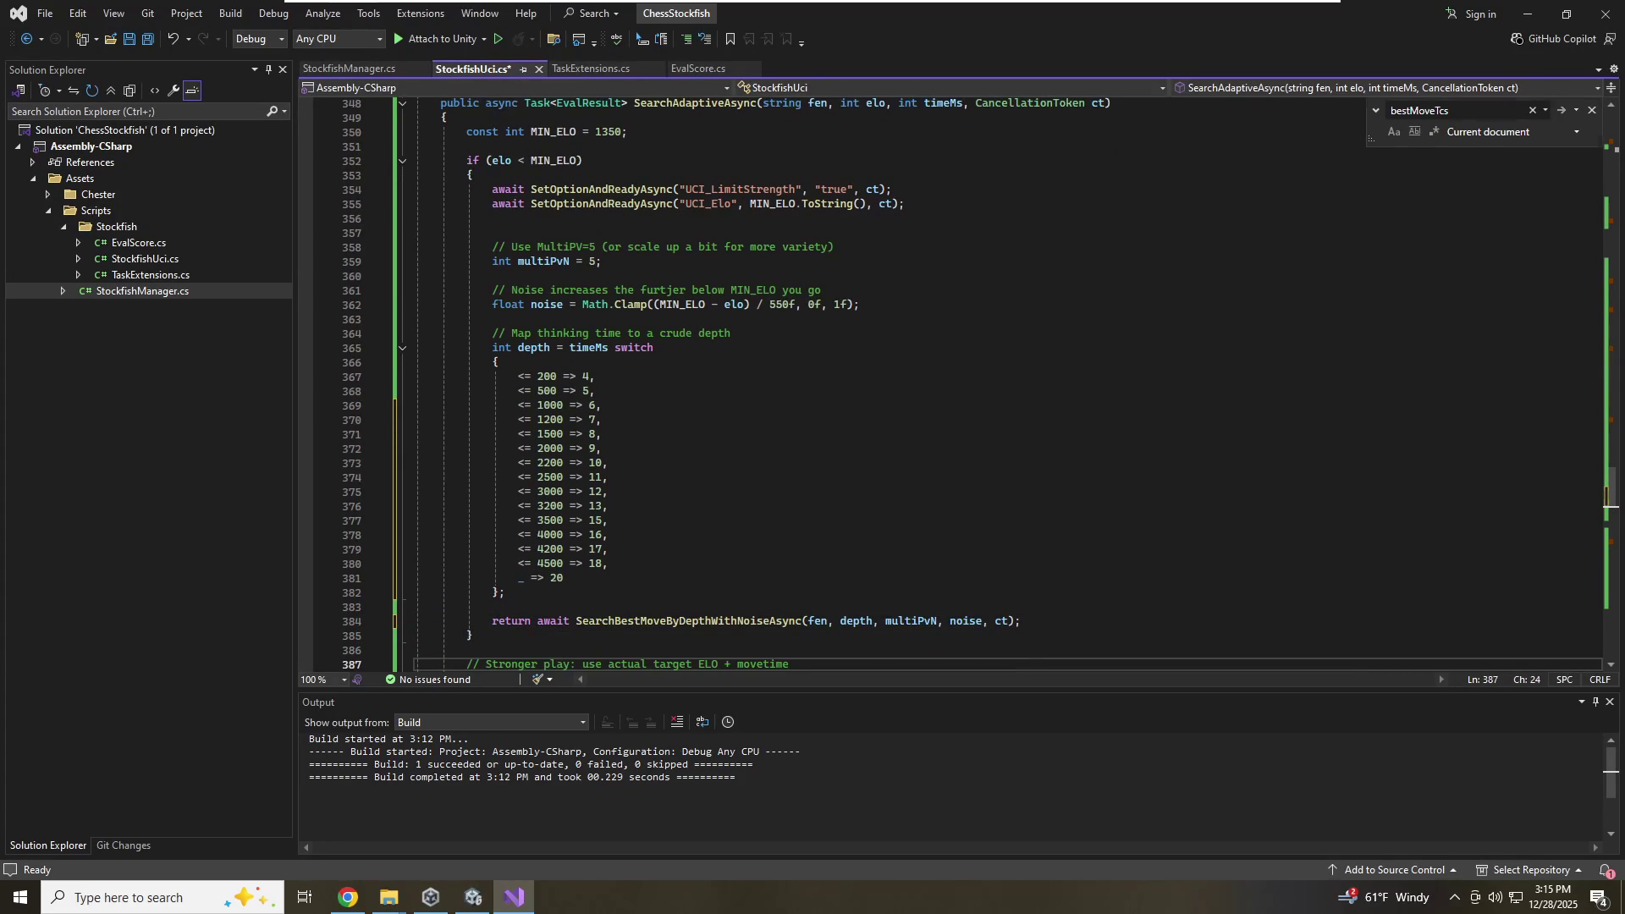
{"action": "key", "text": "ctrl+s"}
{"action": "left_click", "coordinate": [608, 520]}
{"action": "left_click", "coordinate": [602, 419]}
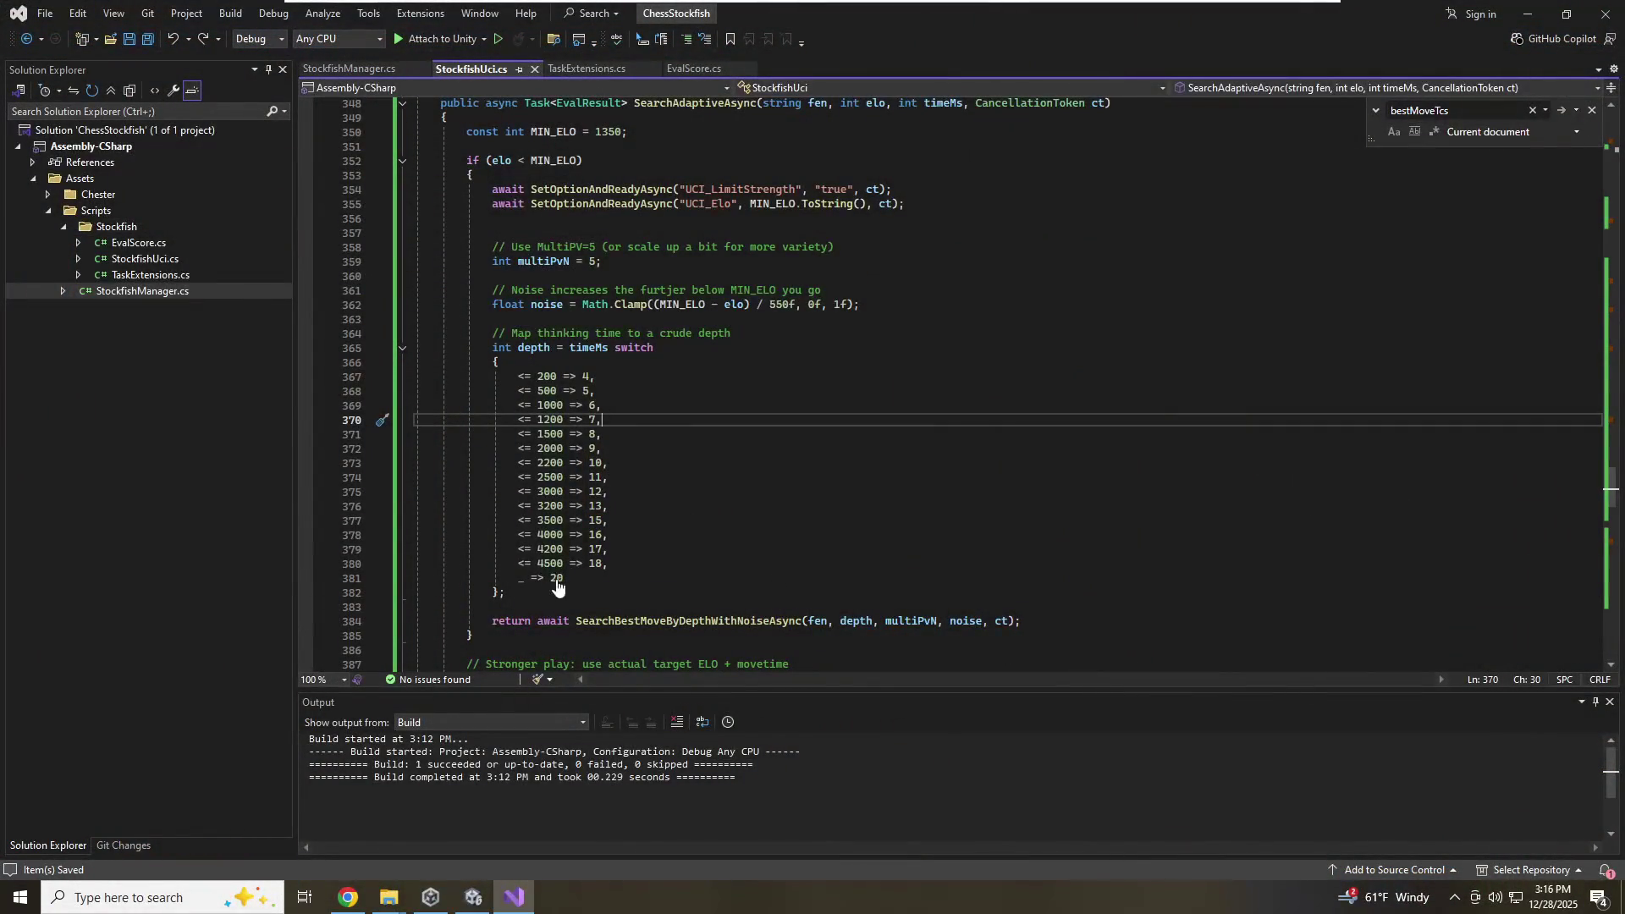
{"action": "left_click", "coordinate": [507, 606]}
{"action": "left_click", "coordinate": [608, 535]}
{"action": "left_click", "coordinate": [499, 362]}
{"action": "left_click", "coordinate": [608, 549]}
{"action": "left_click", "coordinate": [505, 591]}
{"action": "left_click", "coordinate": [609, 520]}
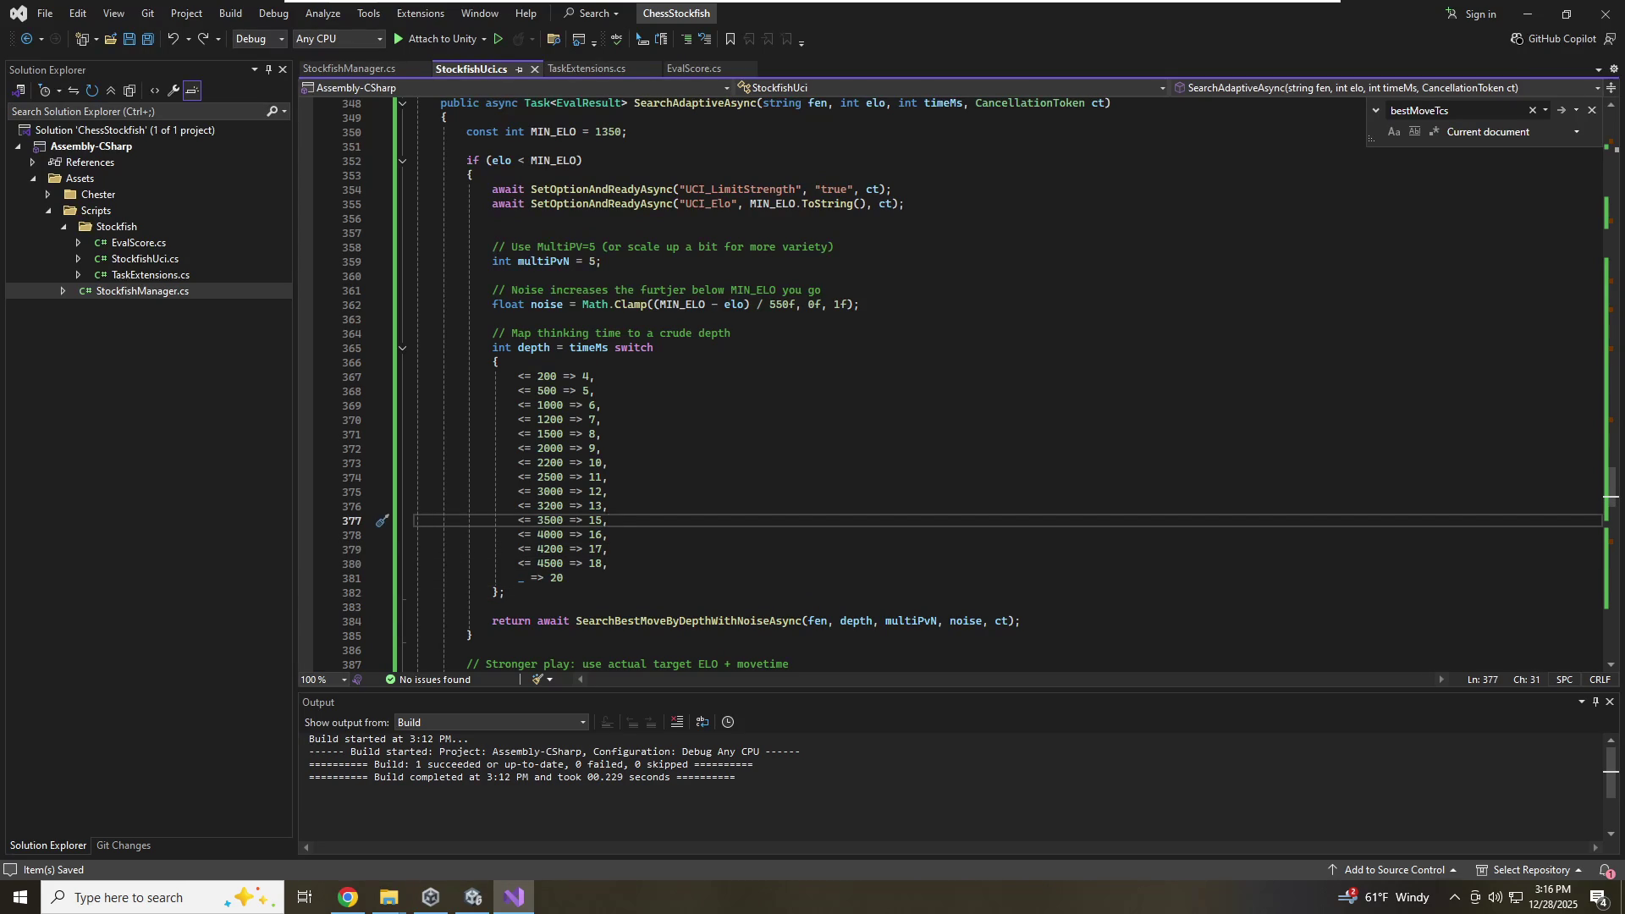
Restart Play mode in Unity to test the expanded depth mapping, then return to Visual Studio
{"action": "left_click", "coordinate": [473, 897]}
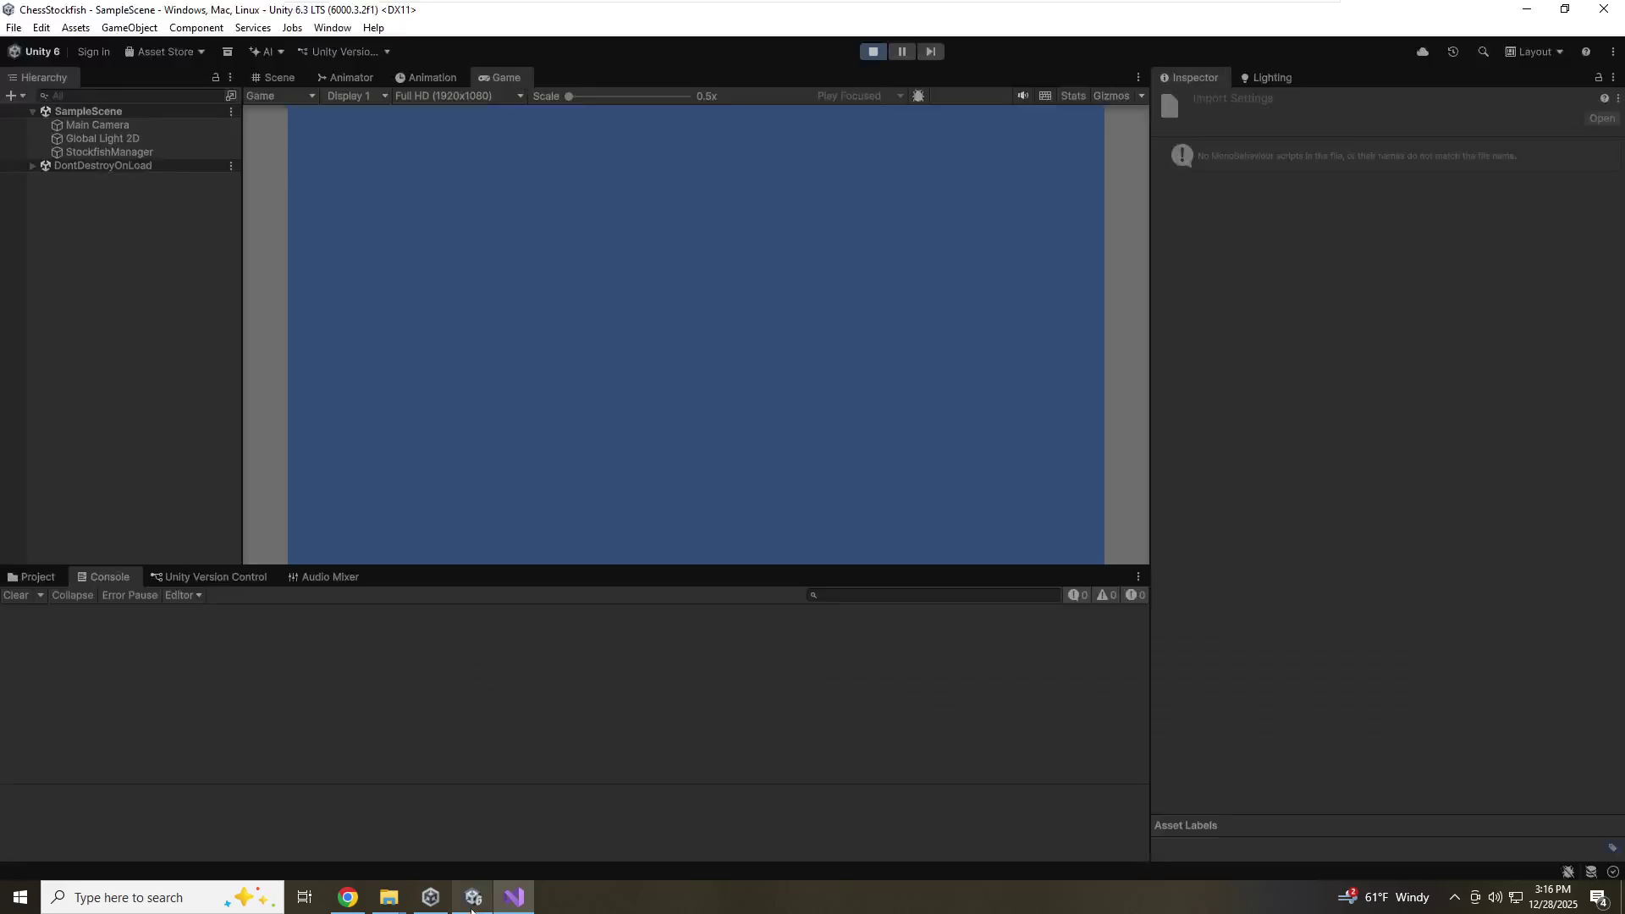
{"action": "left_click", "coordinate": [871, 57]}
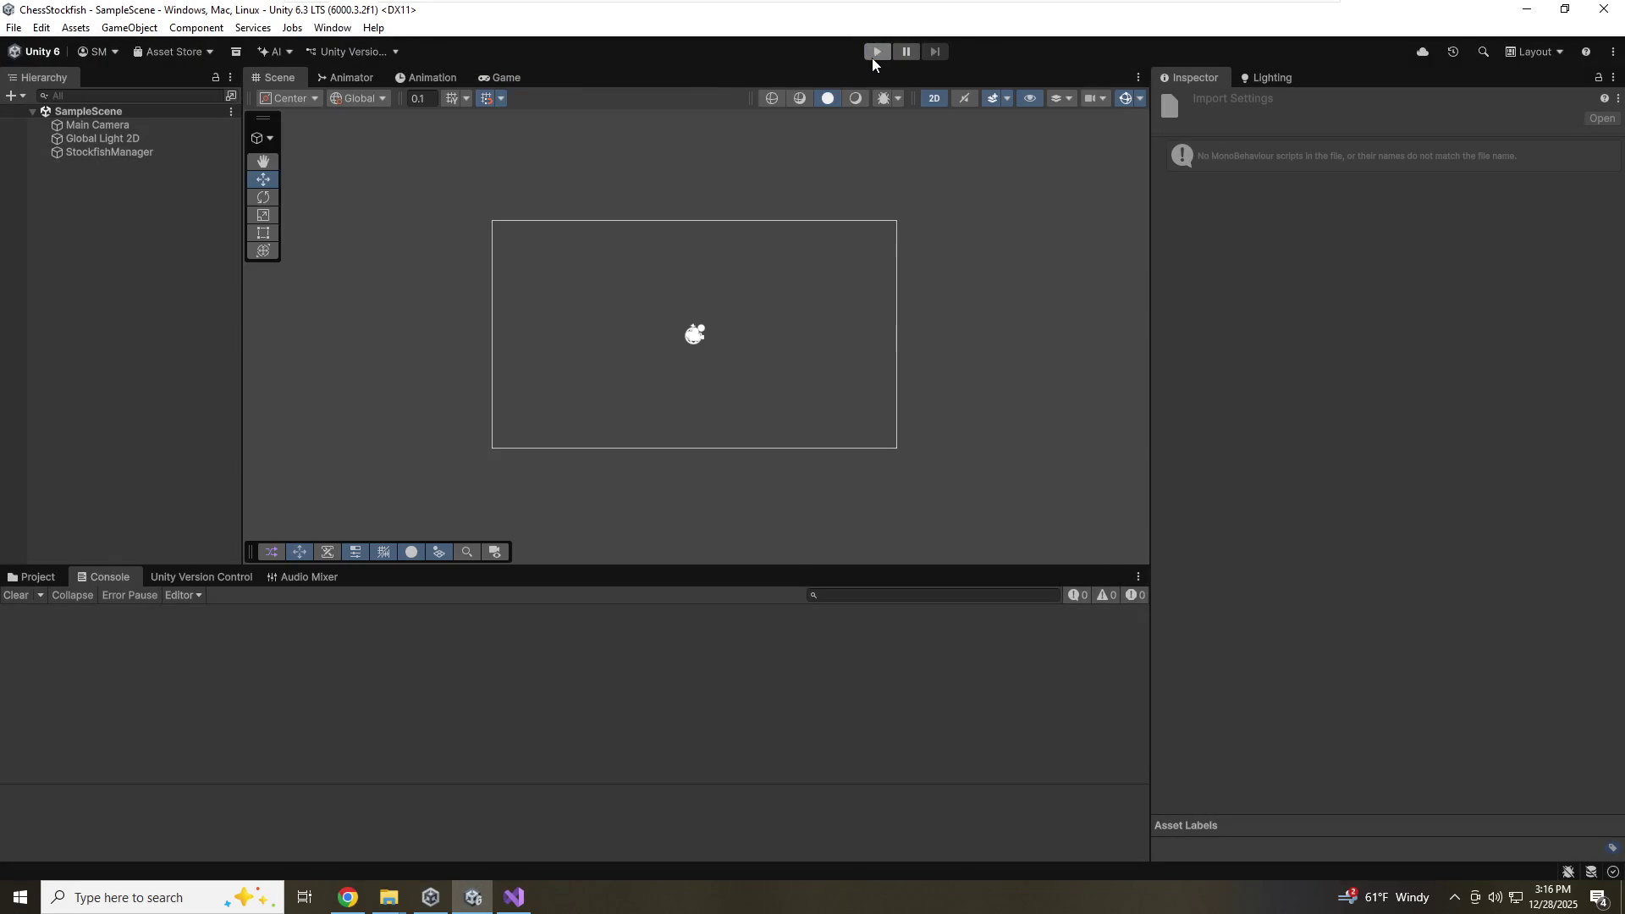
{"action": "left_click", "coordinate": [882, 57]}
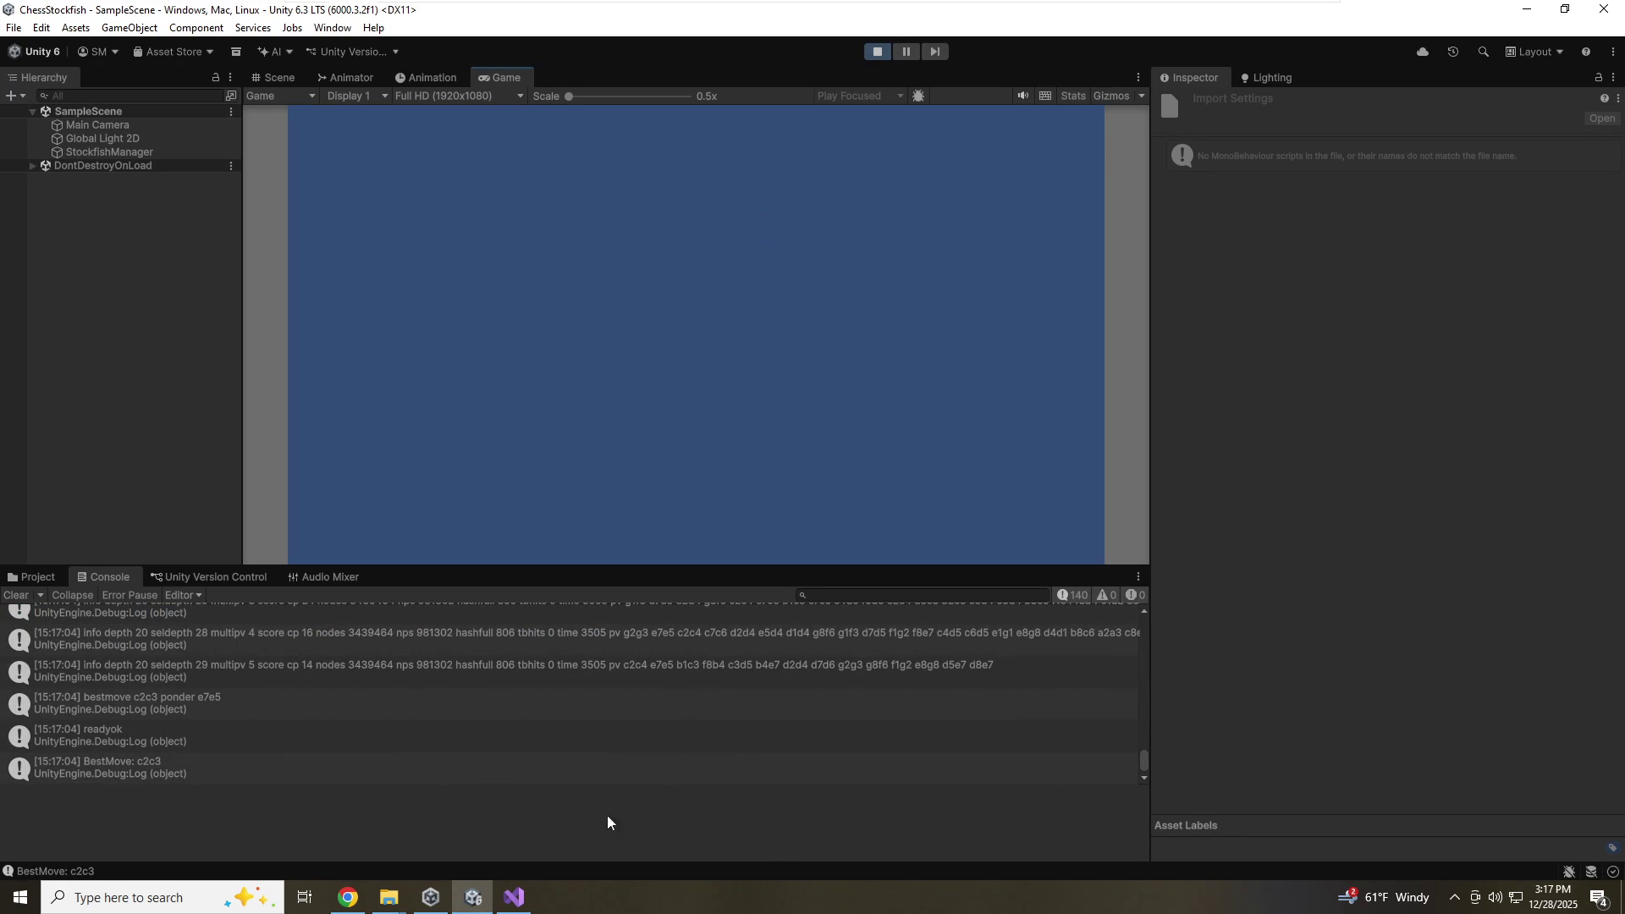
{"action": "left_click", "coordinate": [529, 907]}
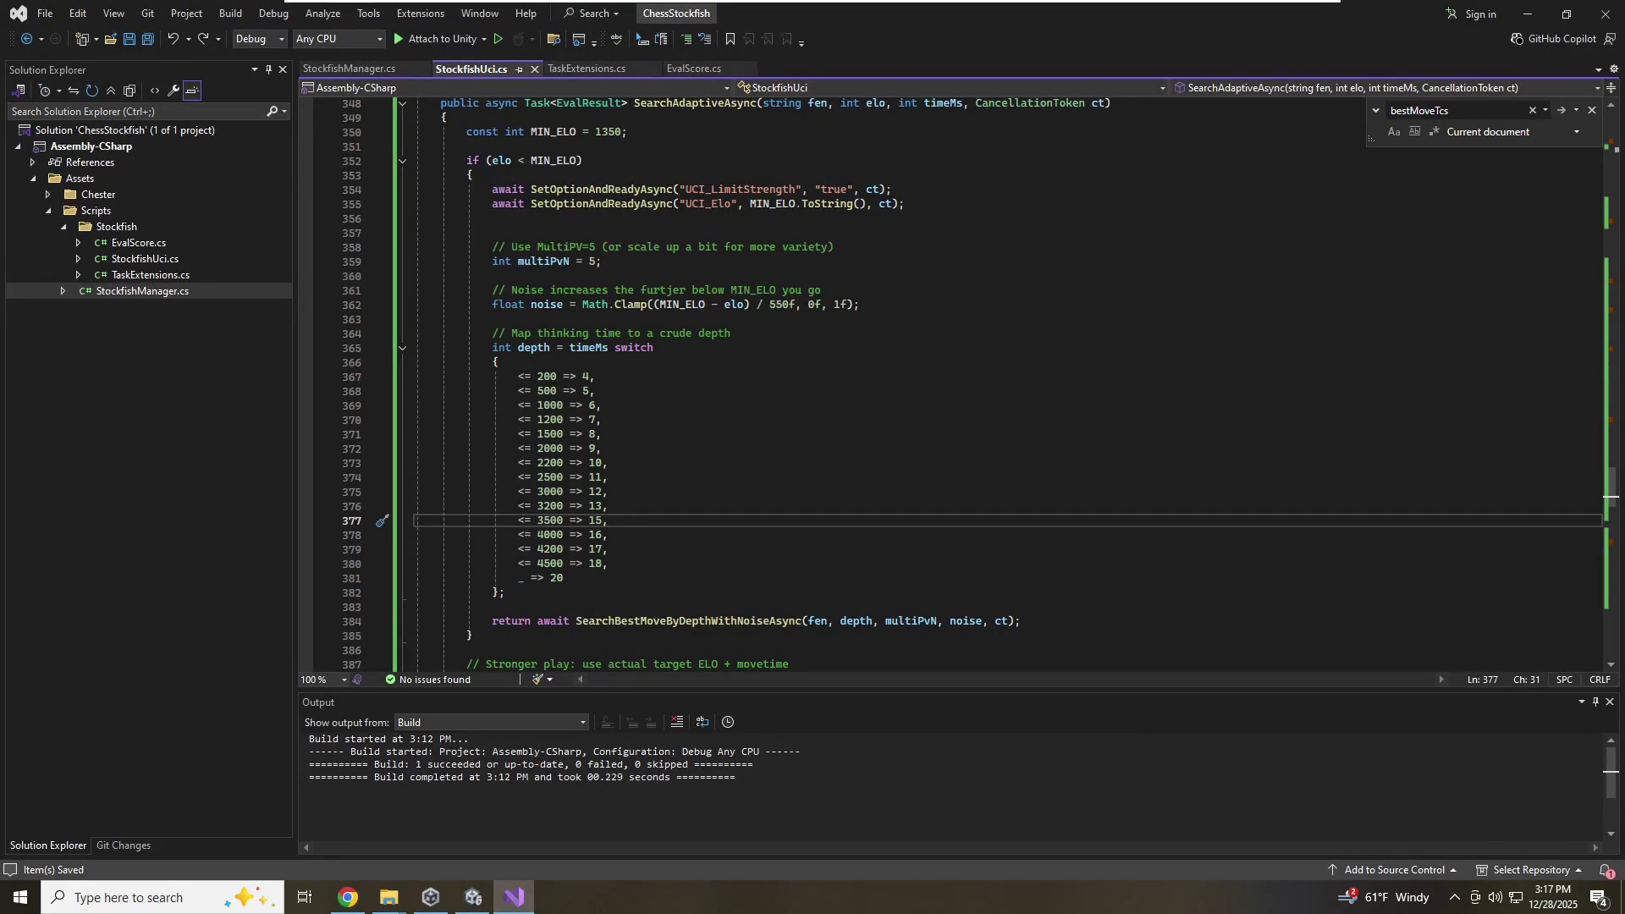
Change the SearchAdaptiveAsync Elo argument in StockfishManager.cs from 900 to 600 and save
{"action": "left_click", "coordinate": [351, 67]}
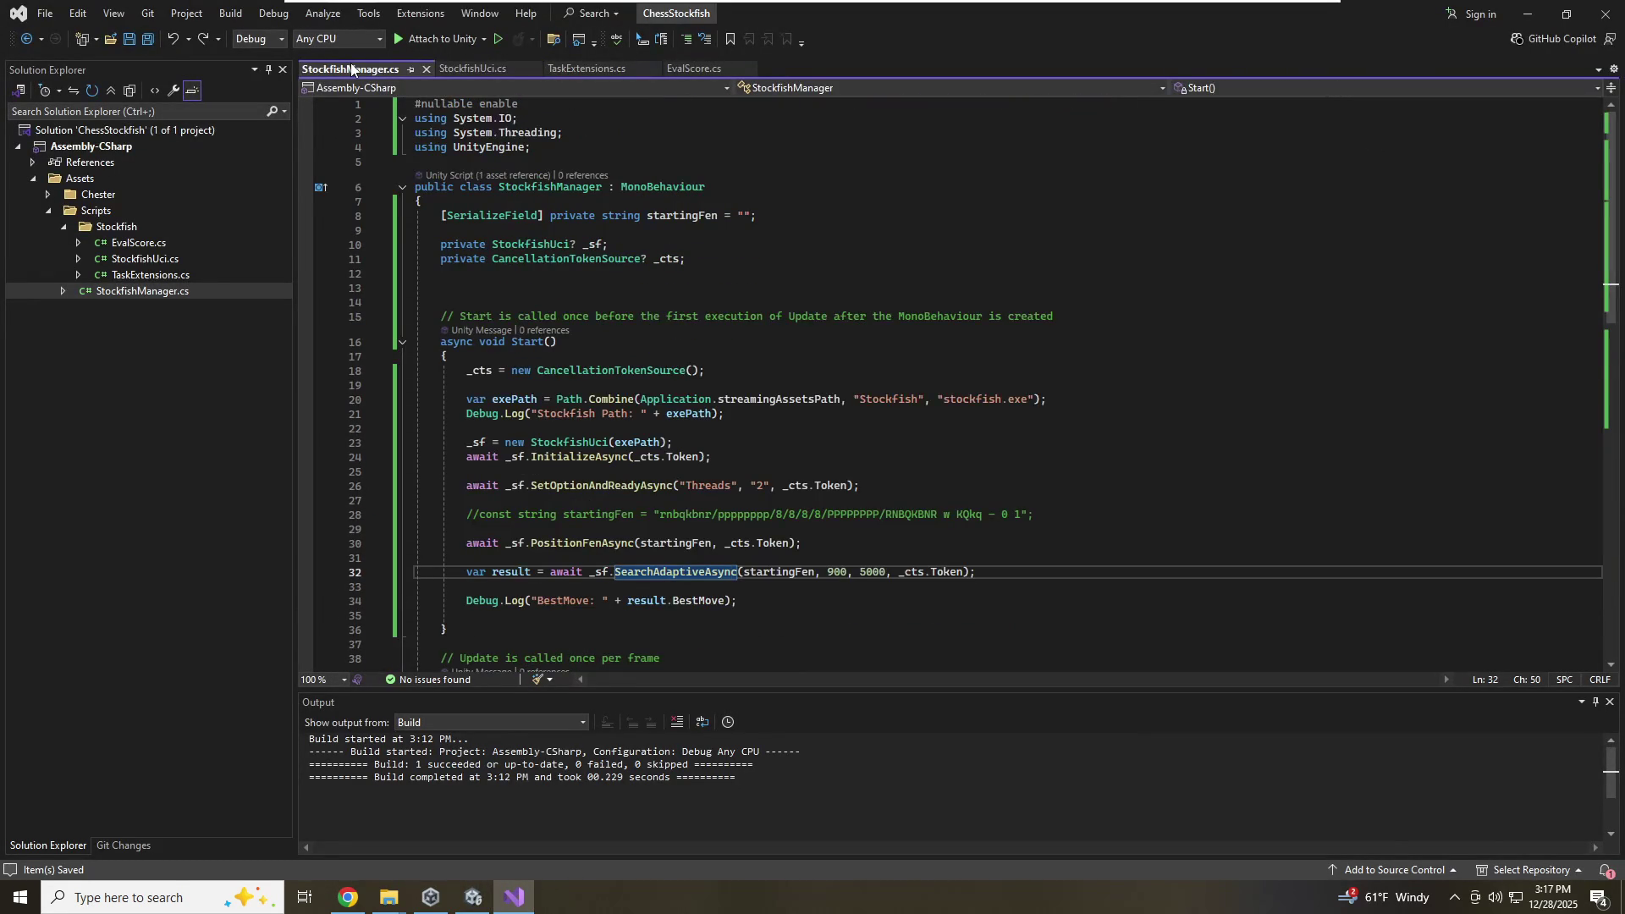
{"action": "left_click", "coordinate": [484, 74]}
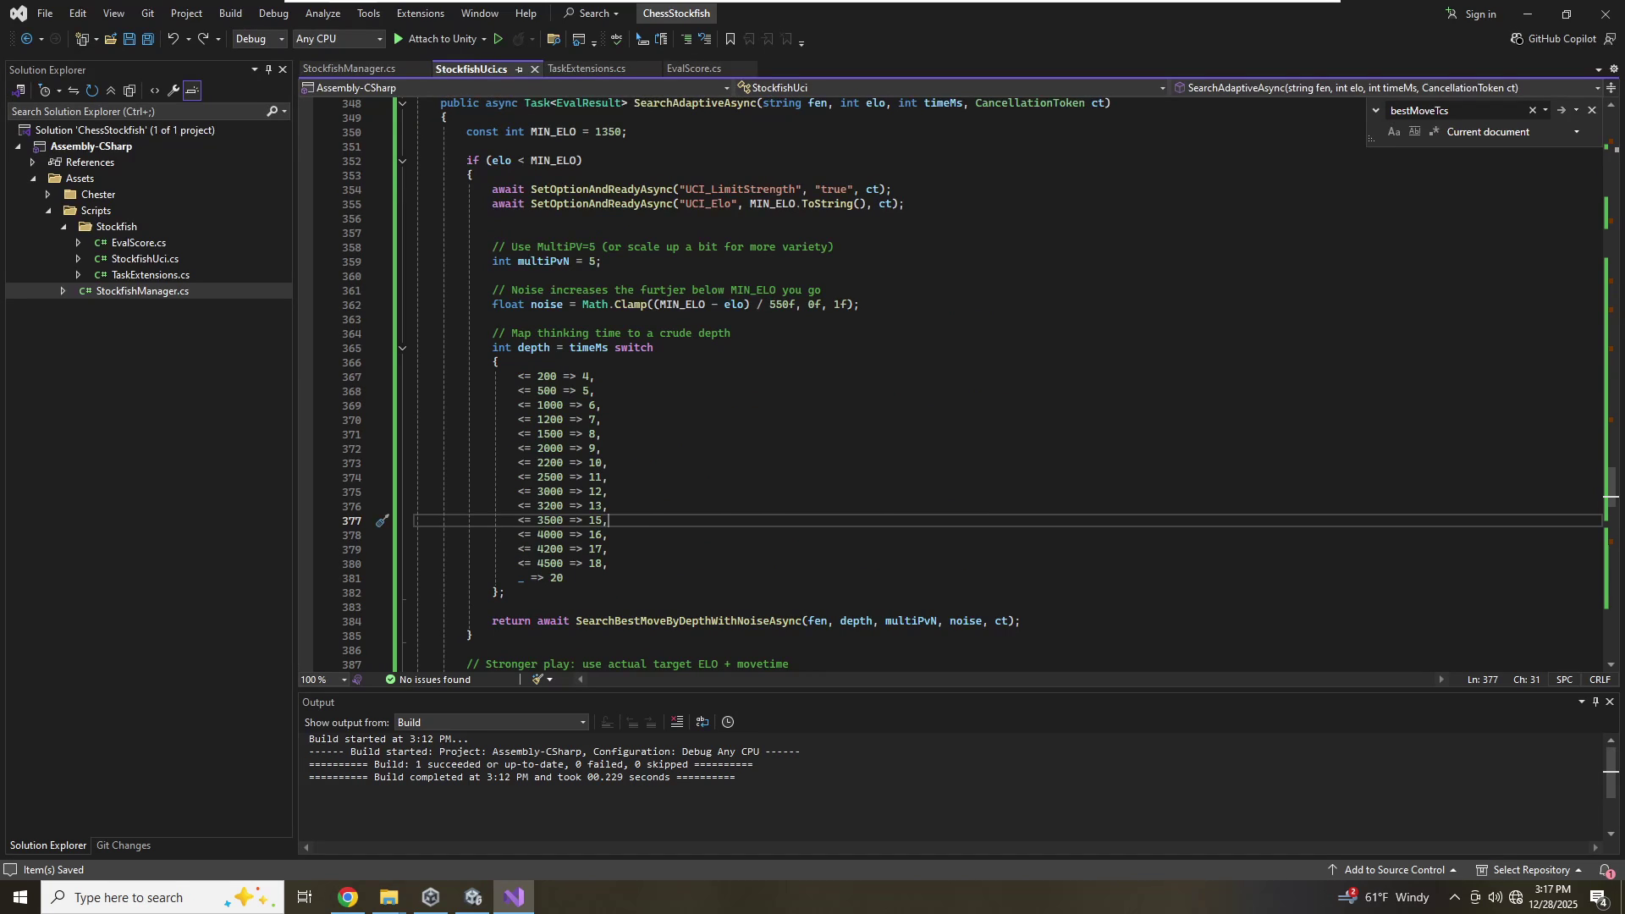
{"action": "left_click", "coordinate": [328, 66]}
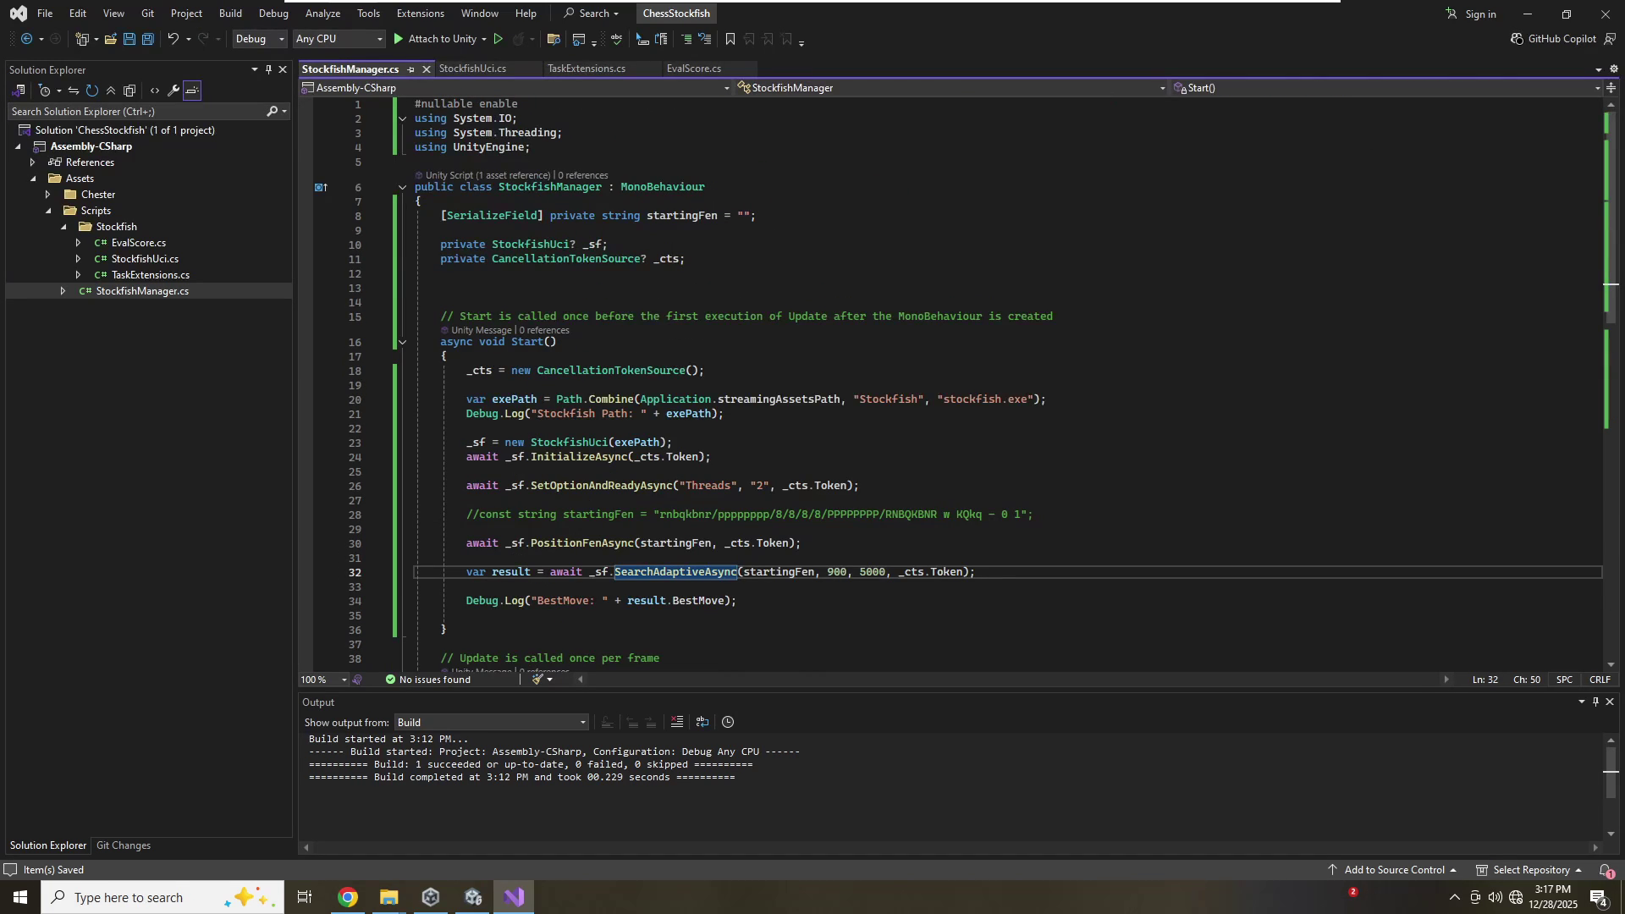
{"action": "left_click", "coordinate": [837, 571]}
{"action": "key", "text": "Delete"}
{"action": "type", "text": "6"}
{"action": "key", "text": "ctrl+s"}
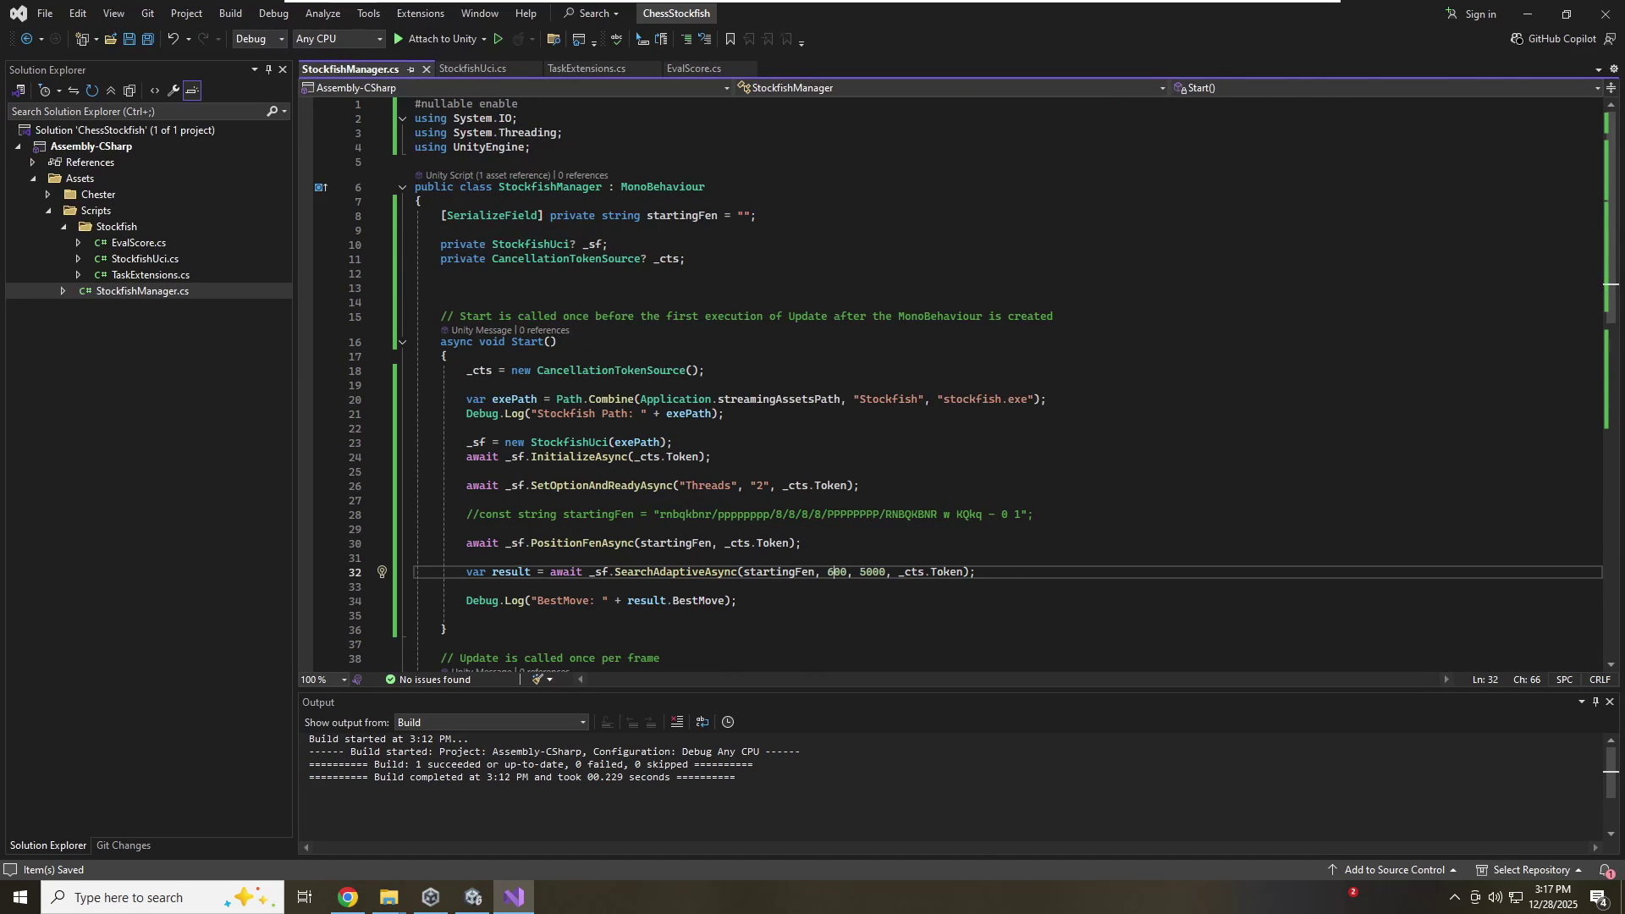
{"action": "key", "text": "Up"}
{"action": "key", "text": "Up"}
{"action": "key", "text": "Up"}
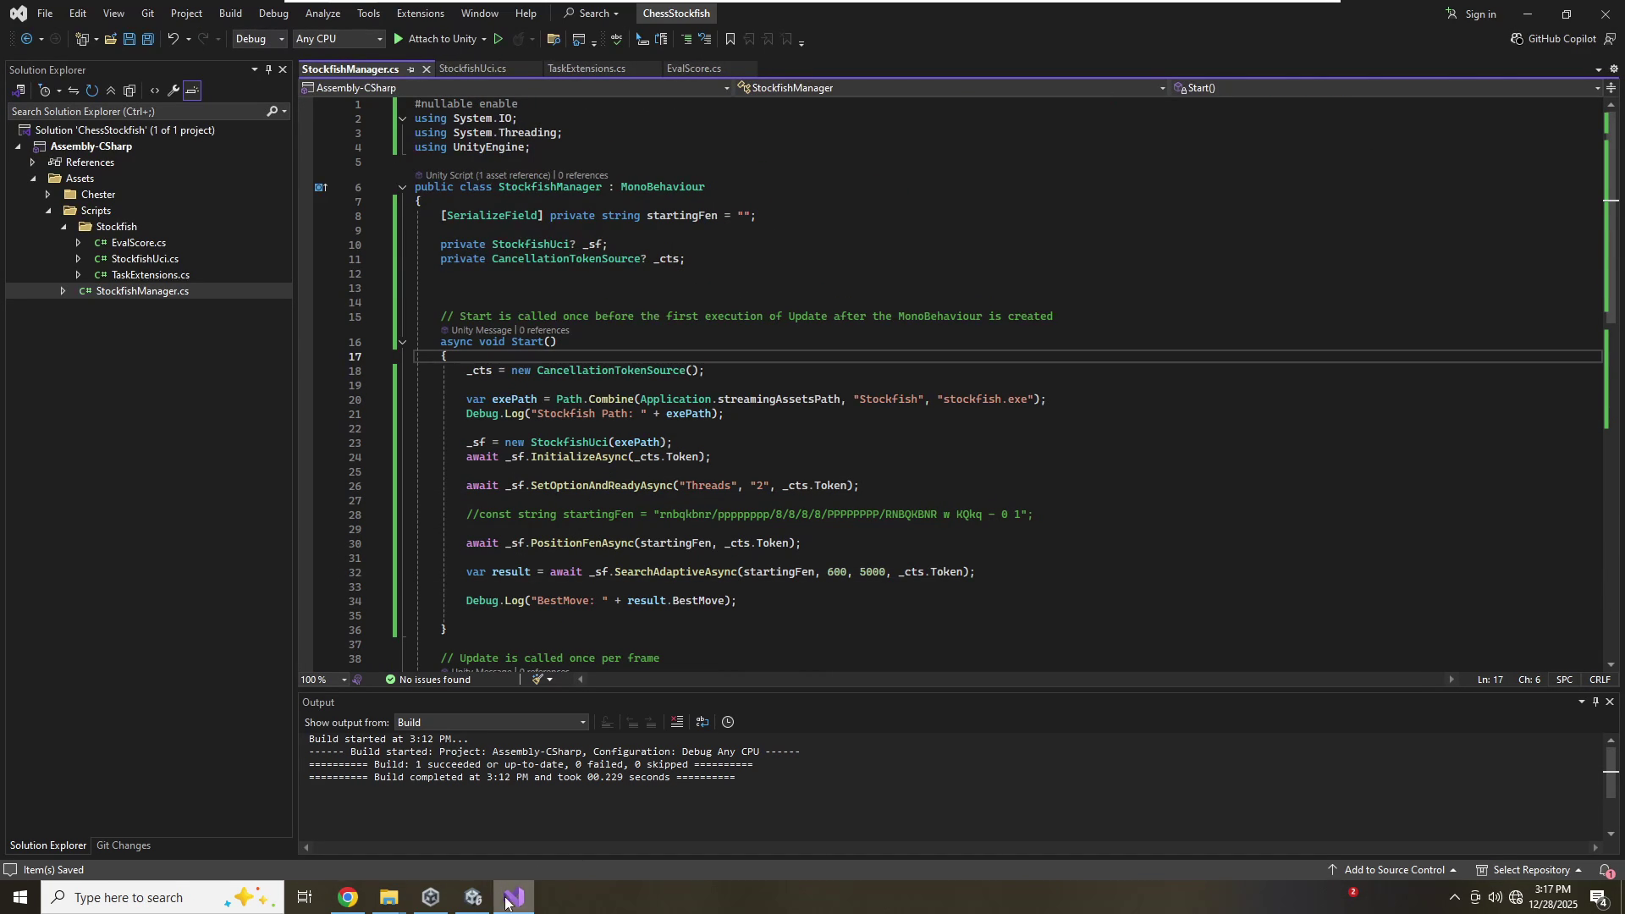
{"action": "mouse_move", "coordinate": [478, 897]}
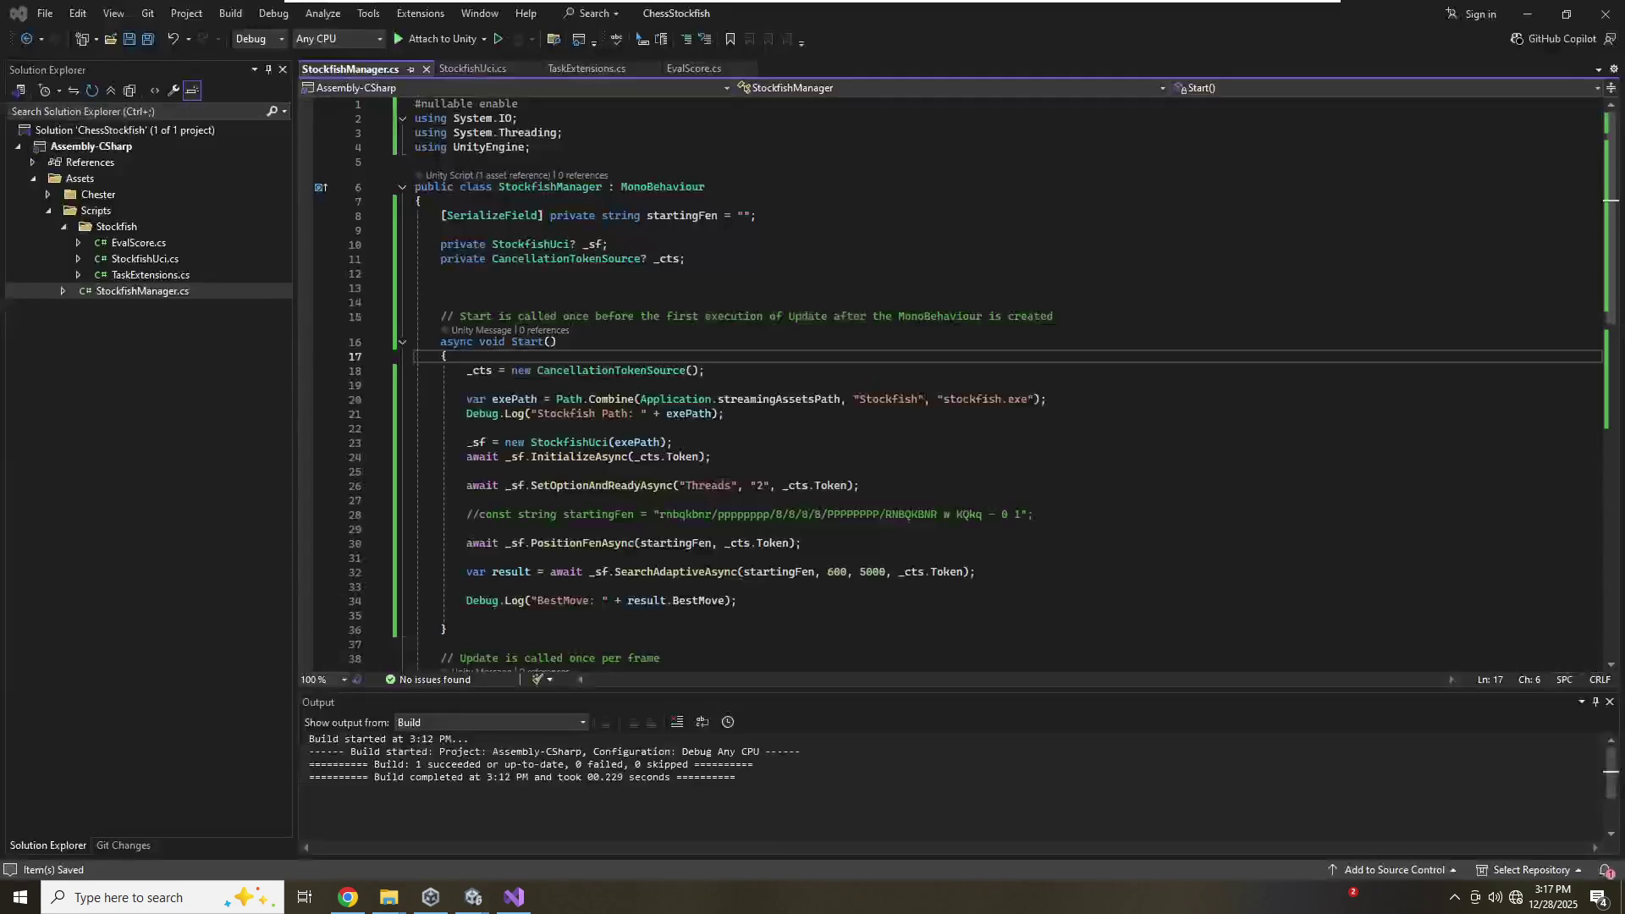
Rerun the Unity scene at Elo 600 until BestMove e2e3 is logged, then return to Visual Studio
{"action": "left_click", "coordinate": [473, 897]}
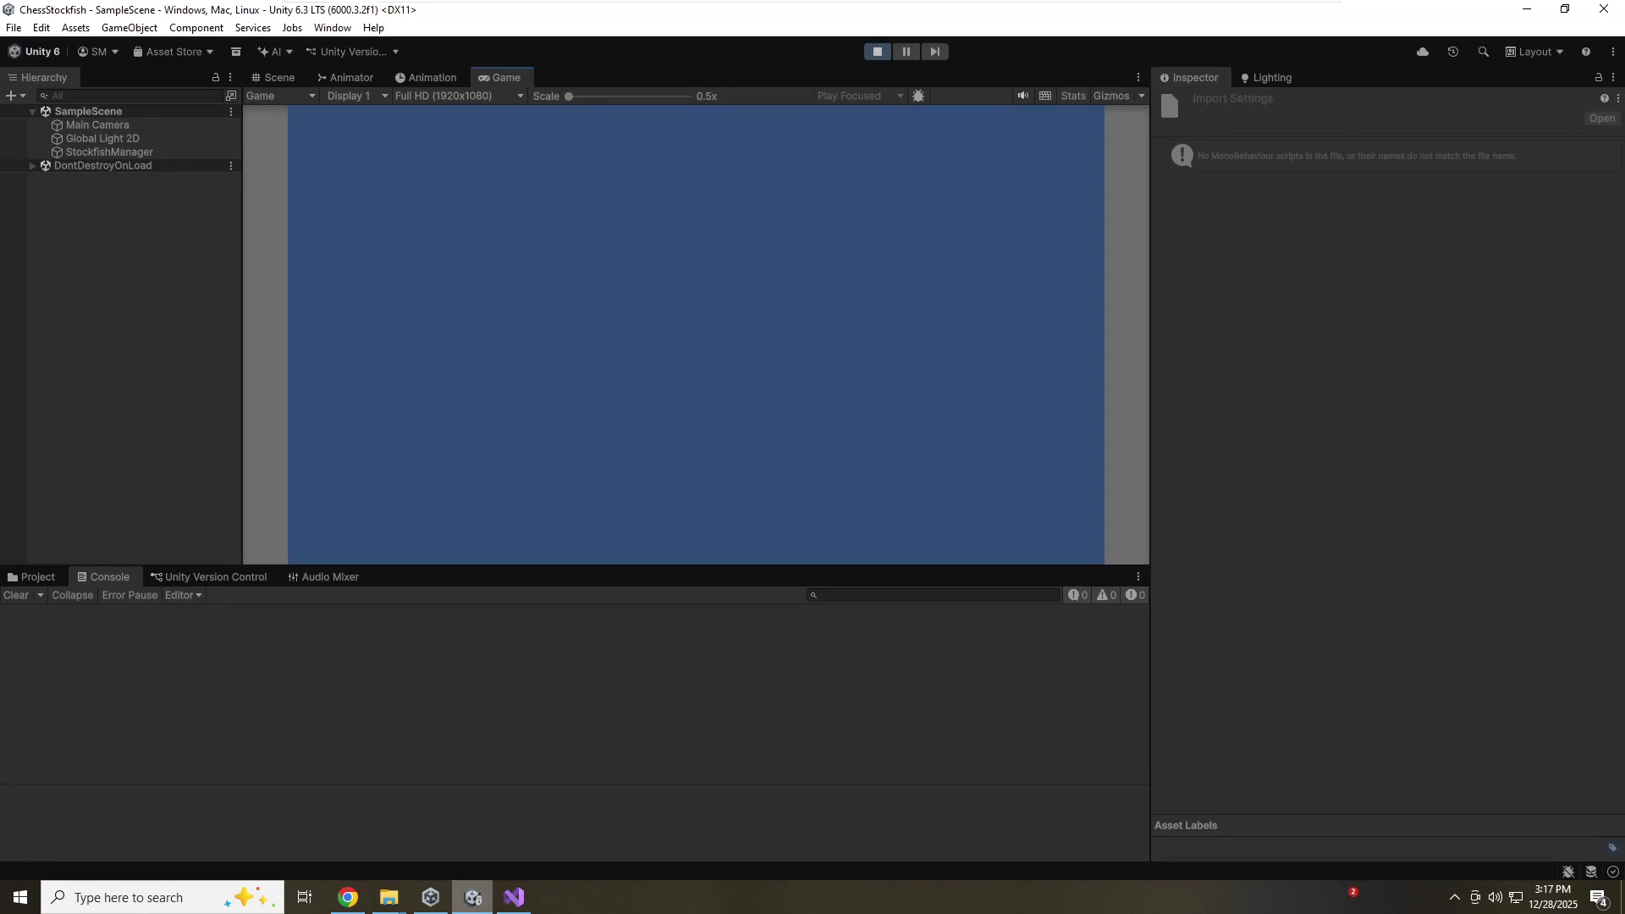
{"action": "left_click", "coordinate": [885, 49]}
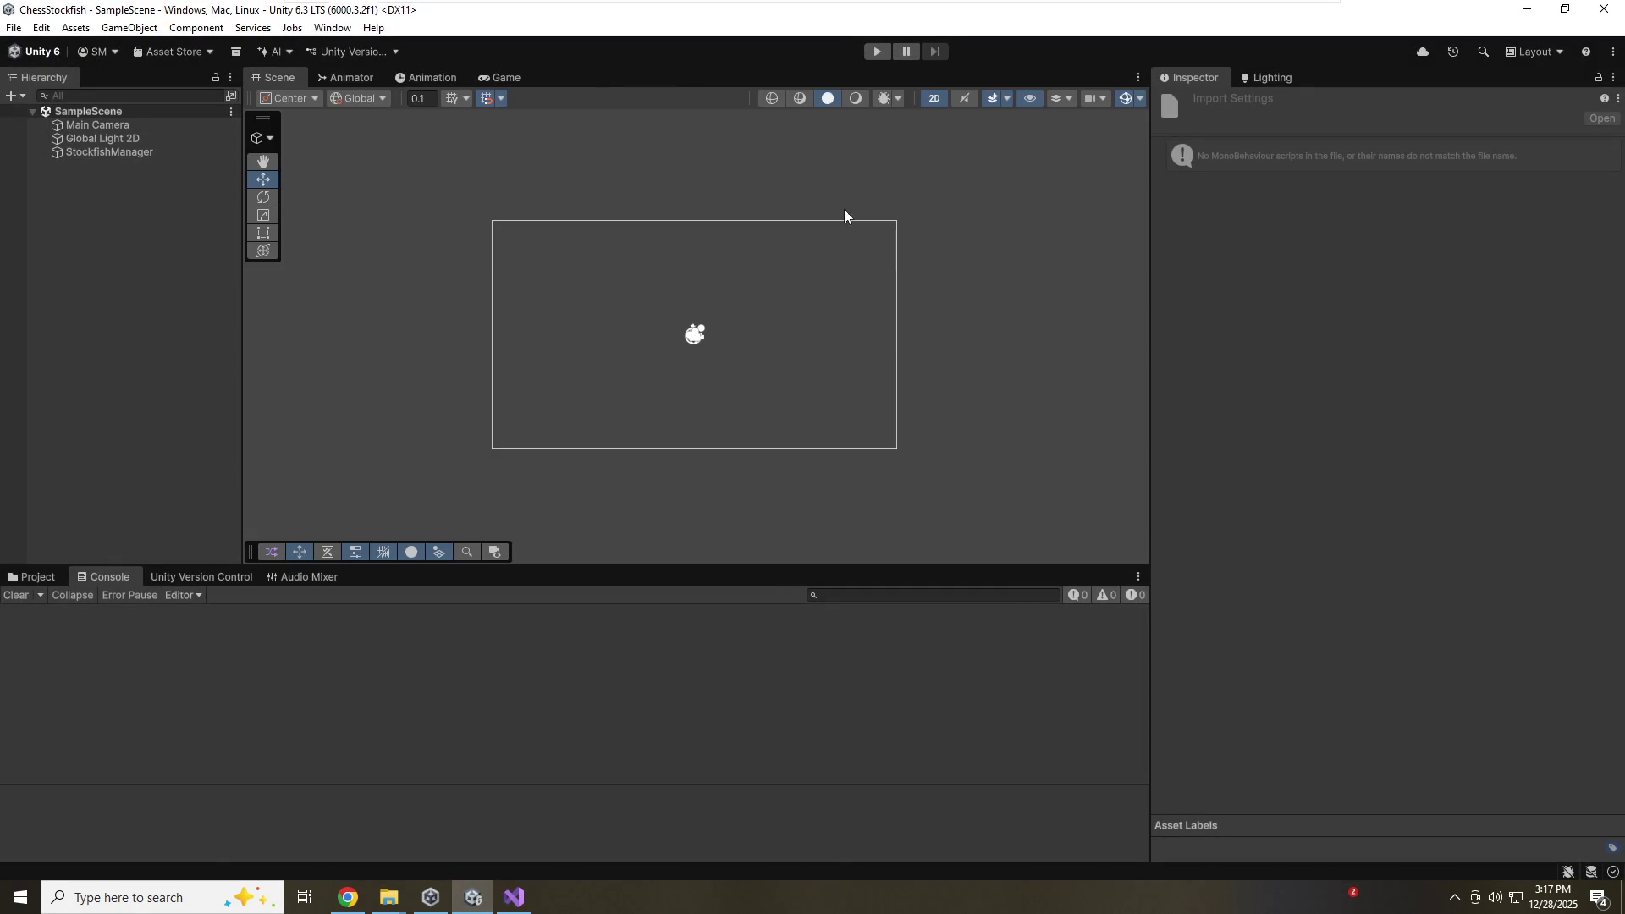
{"action": "left_click", "coordinate": [877, 53]}
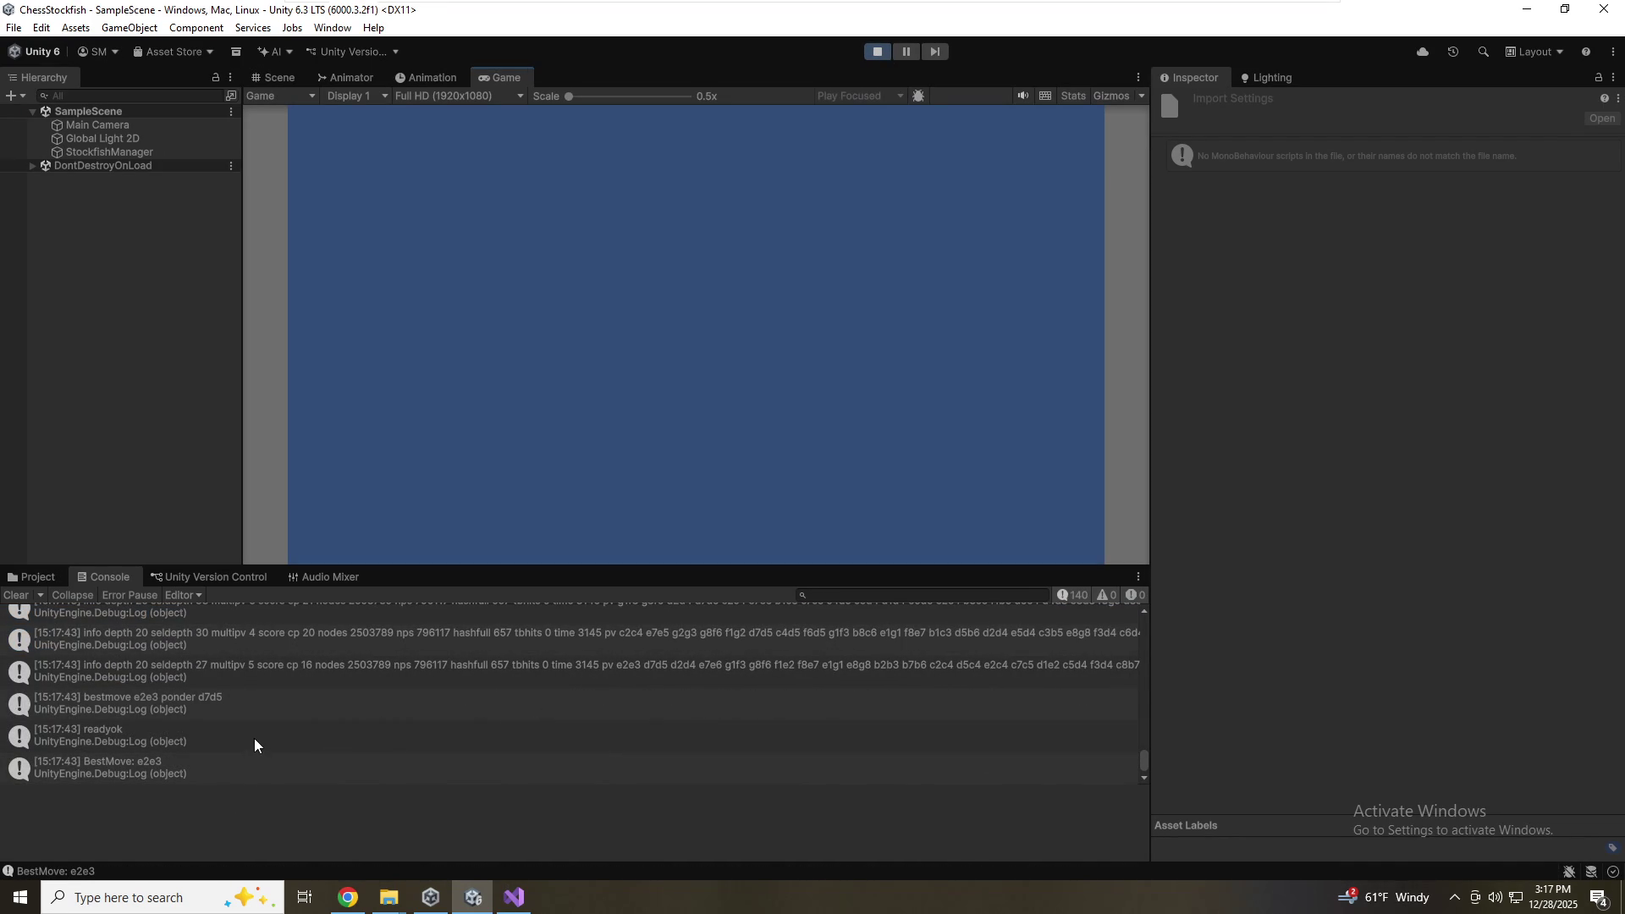
{"action": "left_click", "coordinate": [877, 52]}
{"action": "left_click", "coordinate": [528, 902]}
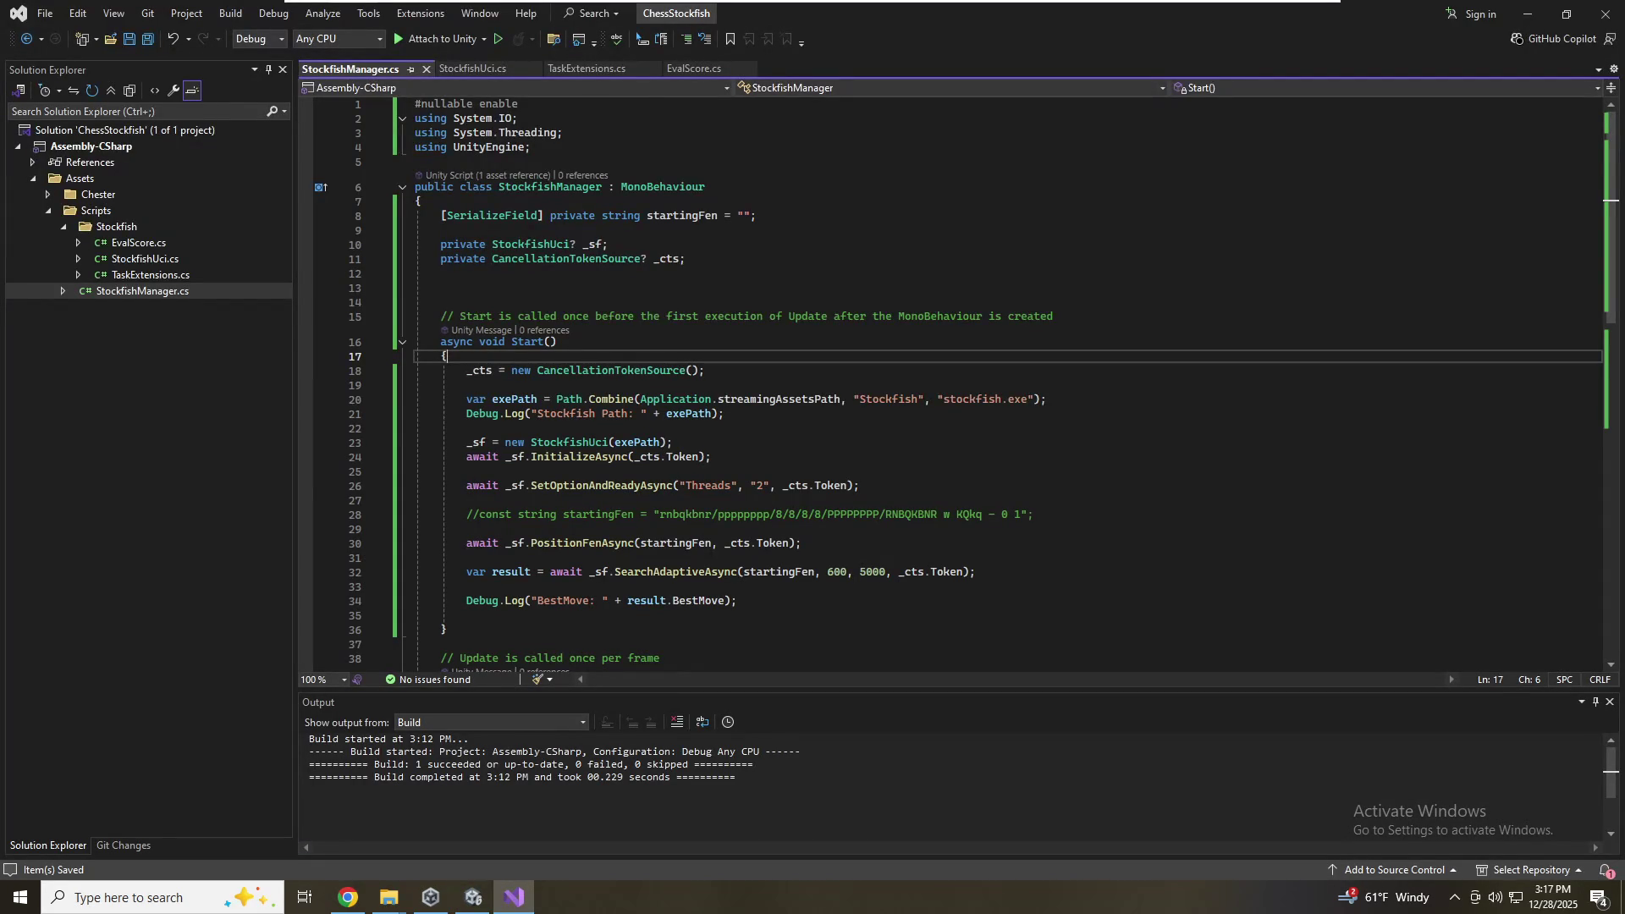
Replace Elo 600 with 2200 in the SearchAdaptiveAsync call, save, and switch to Unity
{"action": "double_click", "coordinate": [837, 573]}
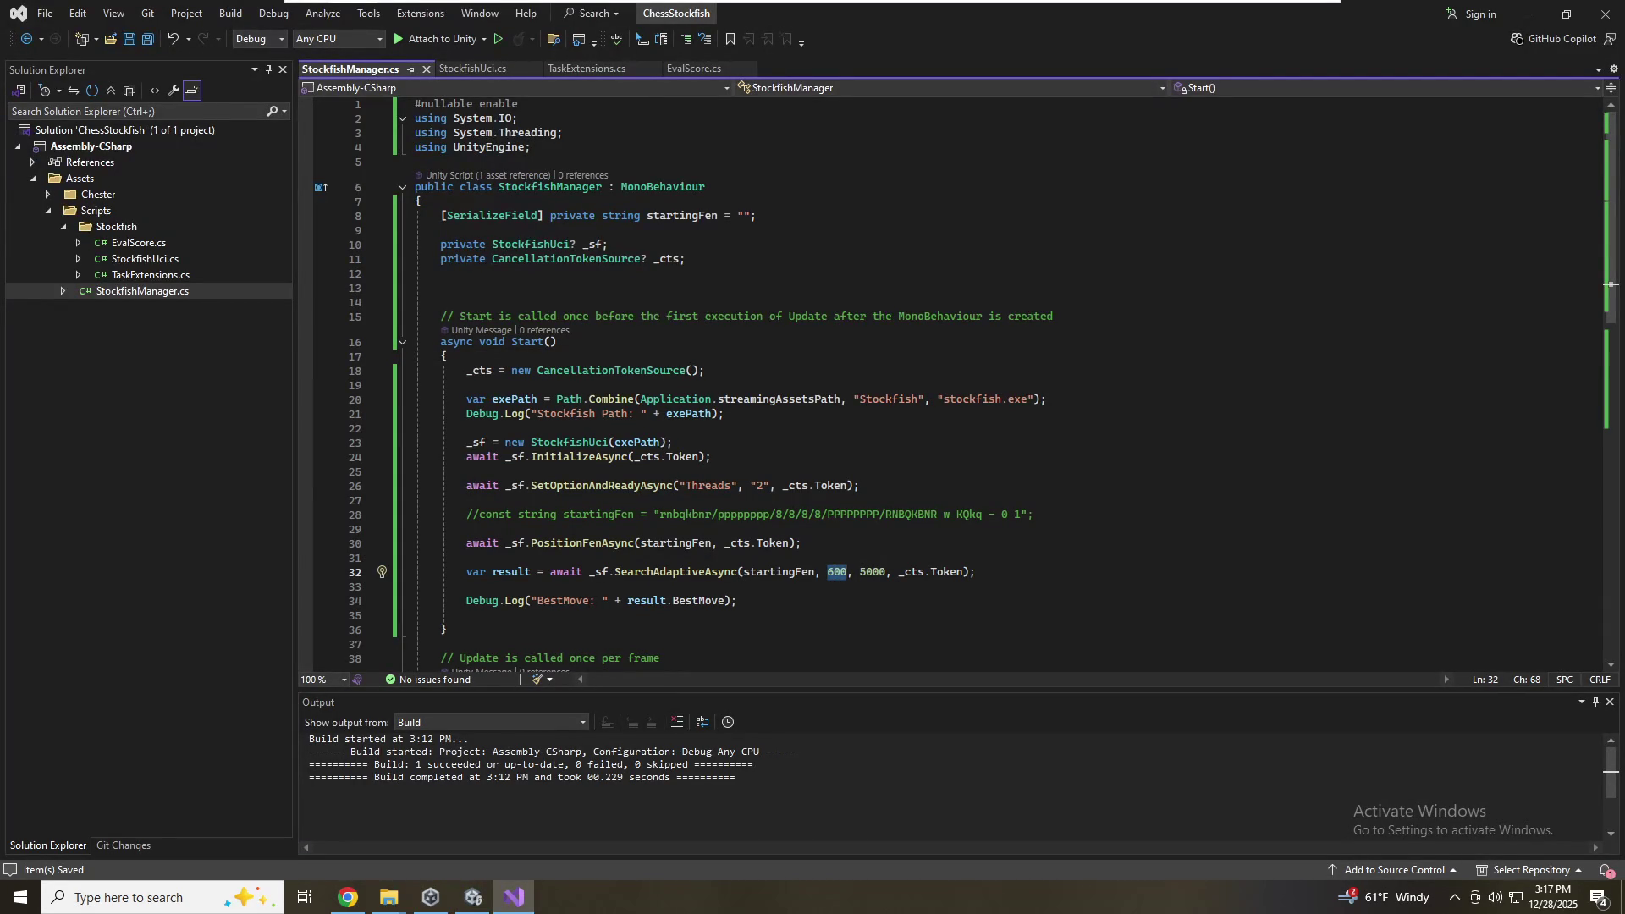
{"action": "type", "text": "2200"}
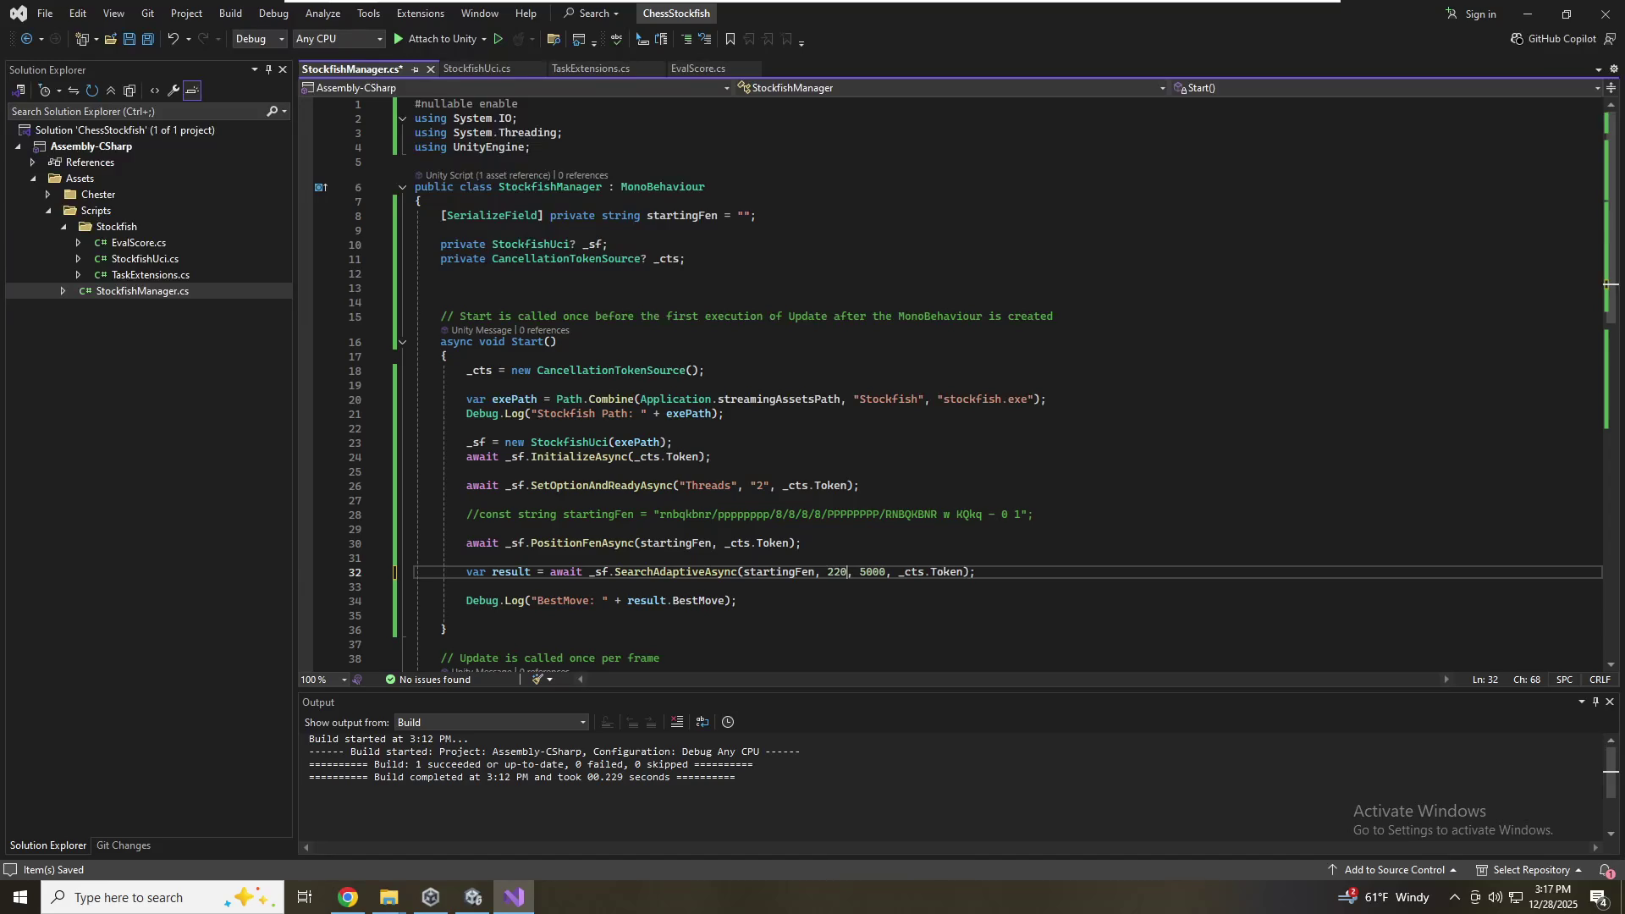
{"action": "key", "text": "ctrl+s"}
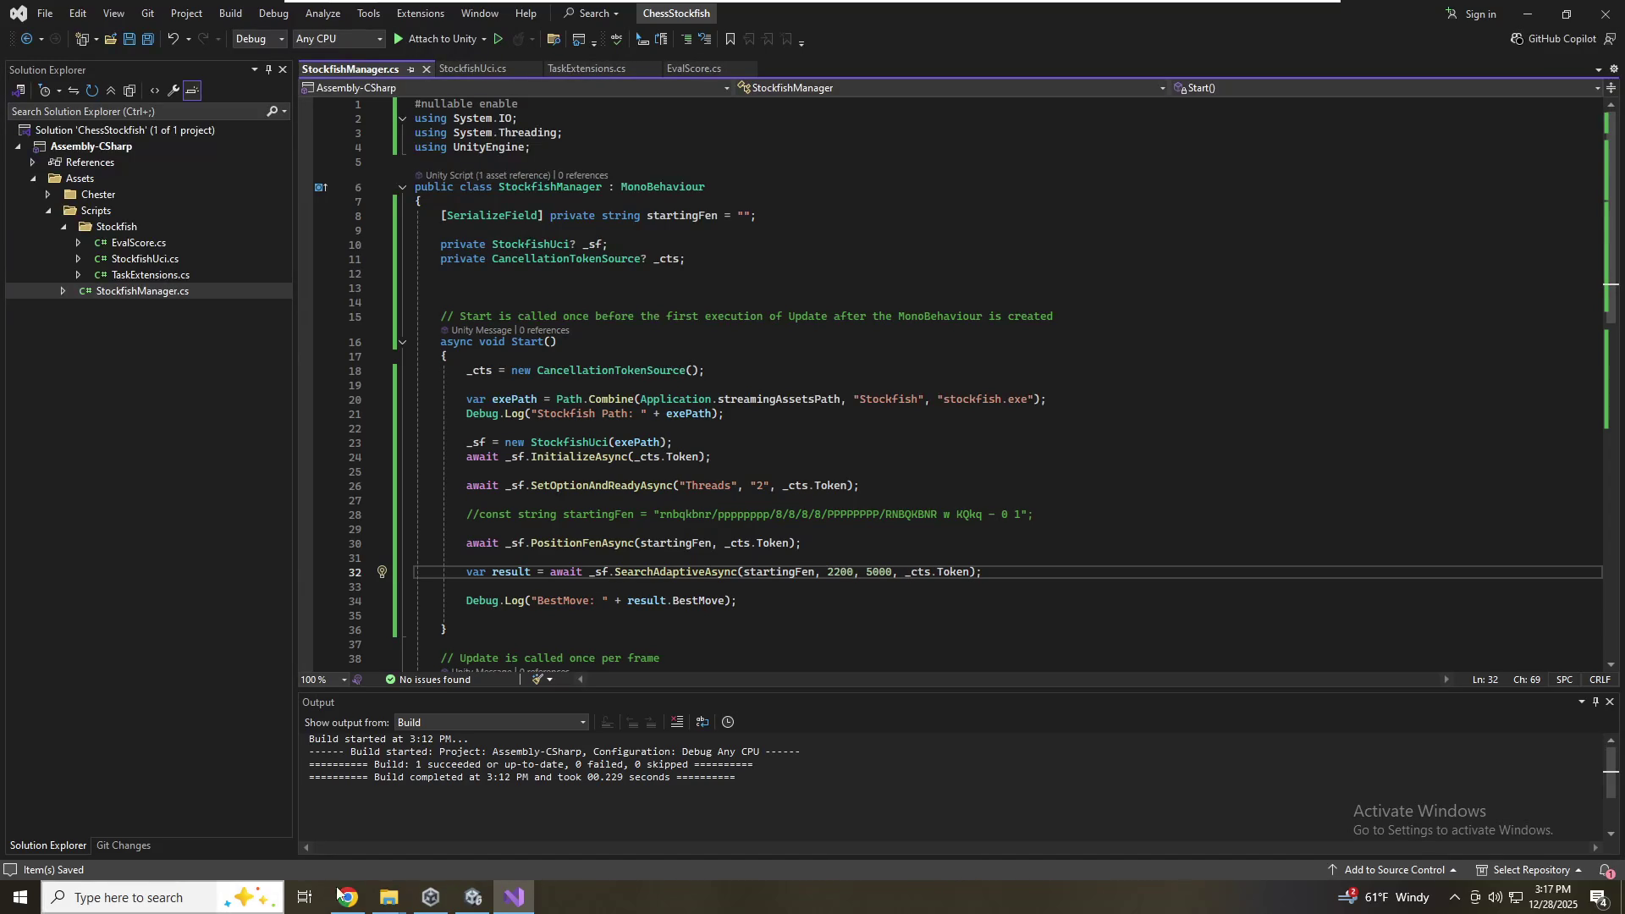
{"action": "left_click", "coordinate": [473, 902]}
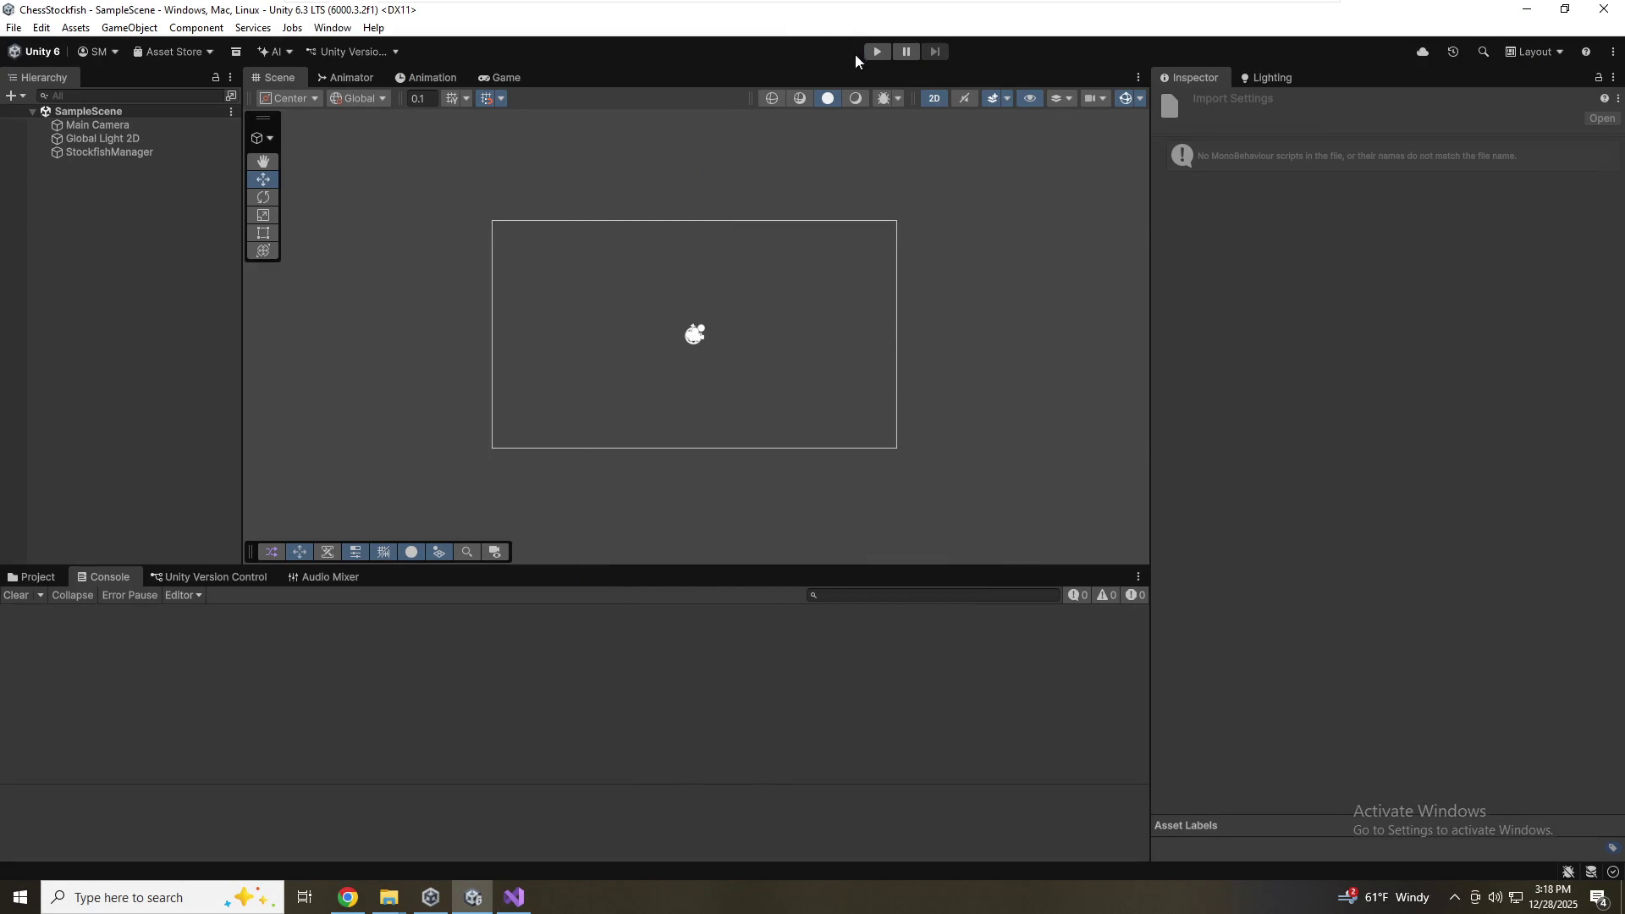
Play the scene at Elo 2200, check the logged BestMove e2e3, and return to Visual Studio
{"action": "left_click", "coordinate": [877, 52]}
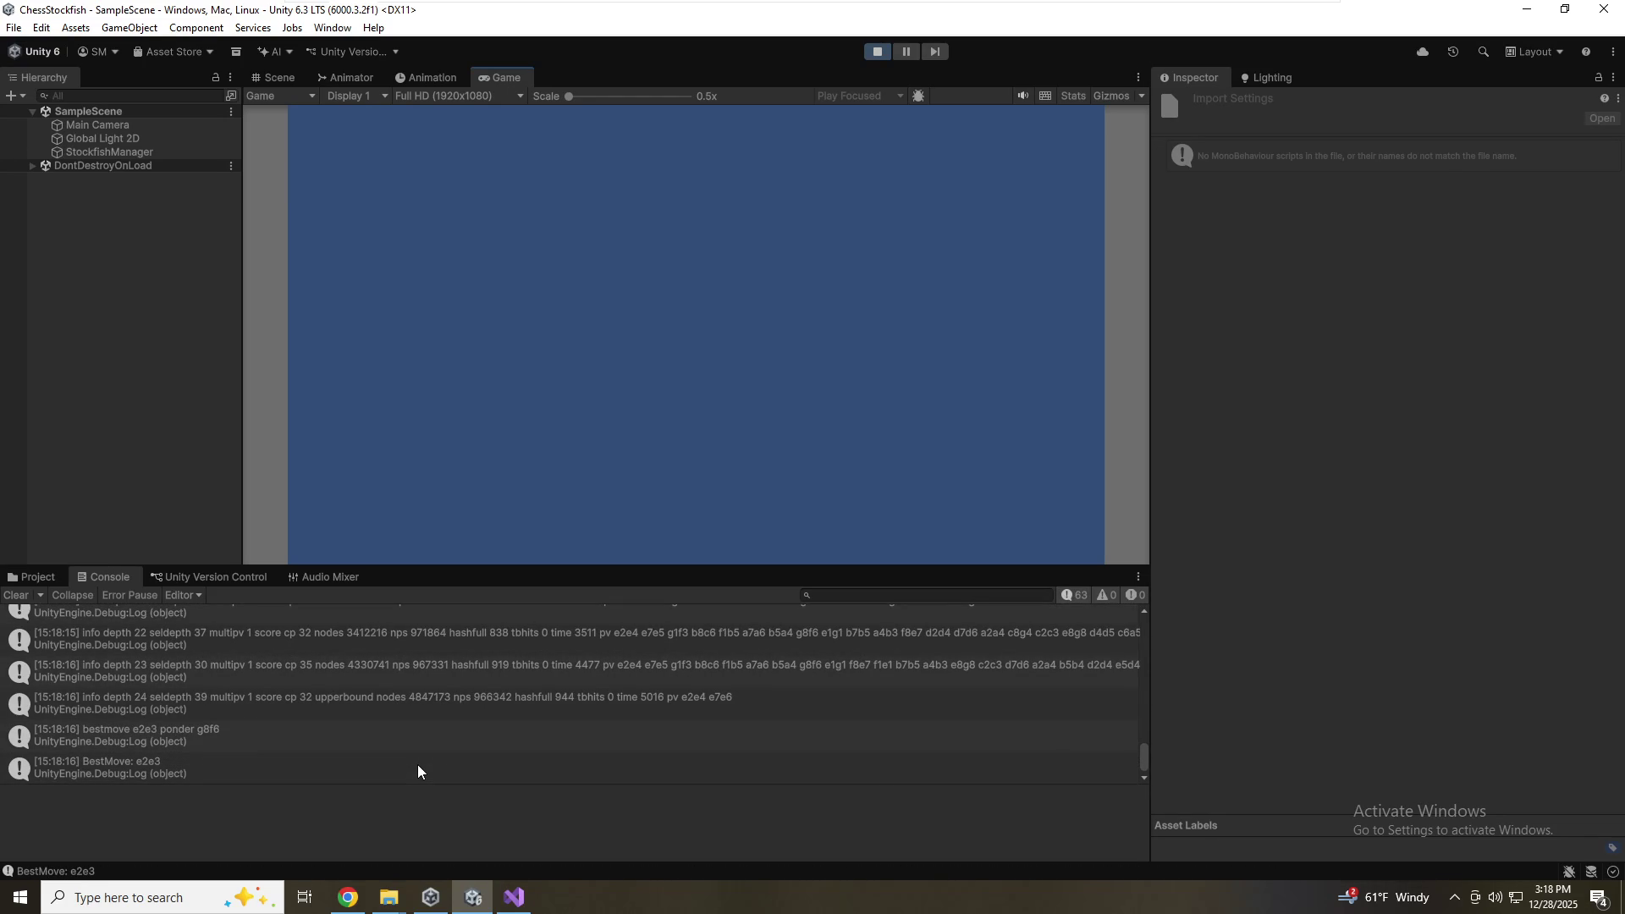
{"action": "left_click", "coordinate": [510, 899]}
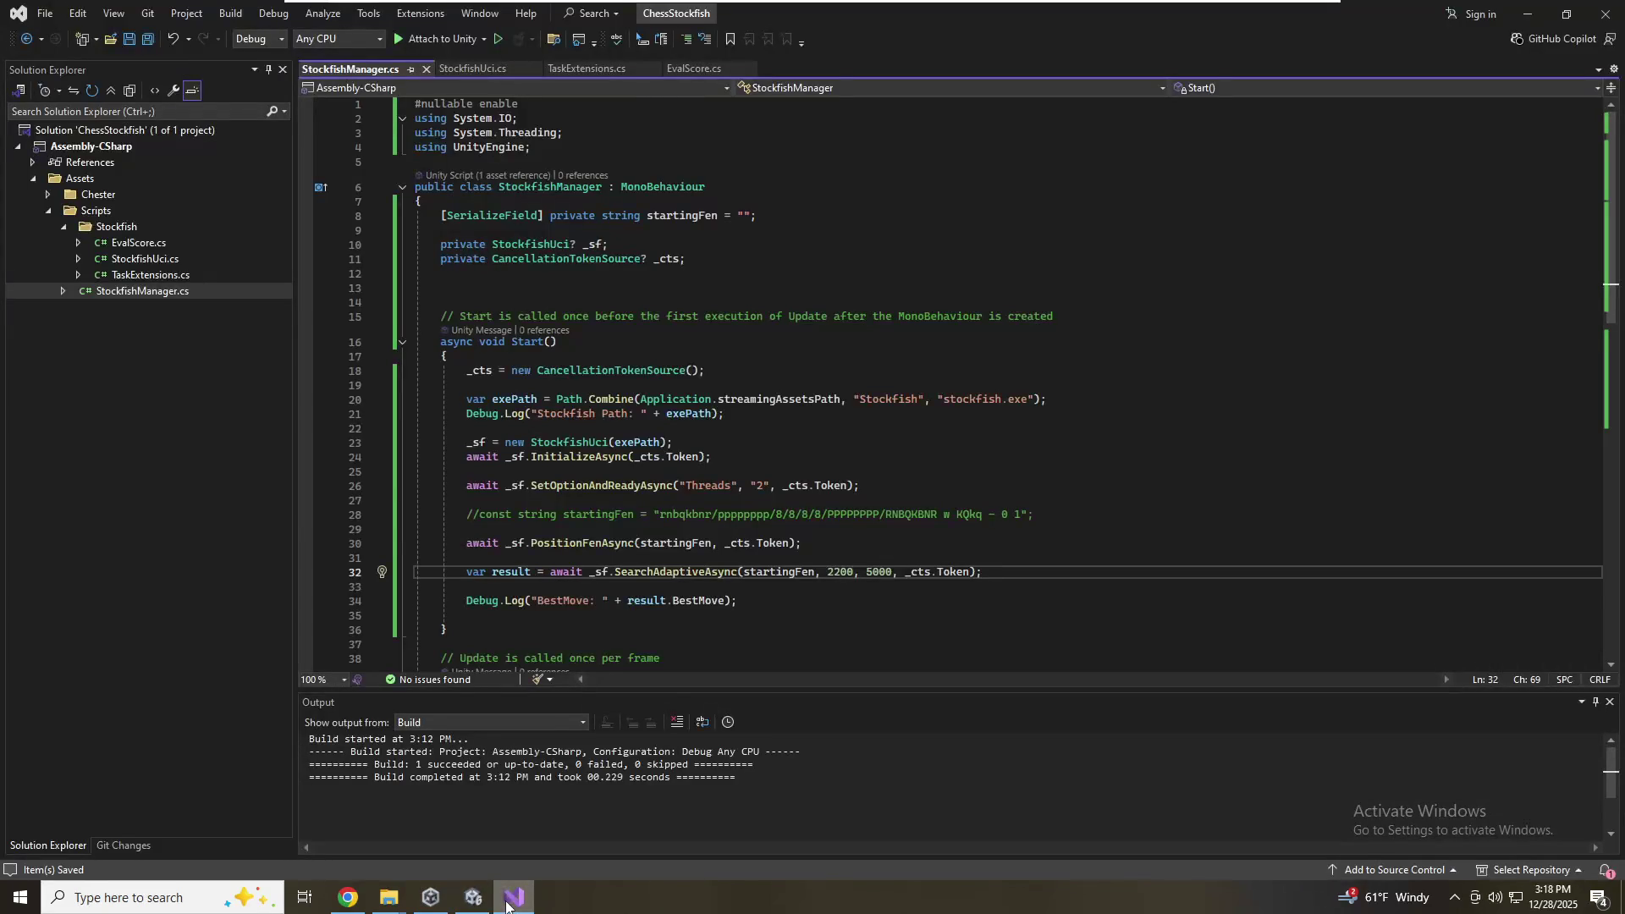
Jump to the SearchAdaptiveAsync definition and inspect the MIN_ELO check around line 352
{"action": "scroll", "coordinate": [846, 381], "scroll_direction": "down", "scroll_amount": 8}
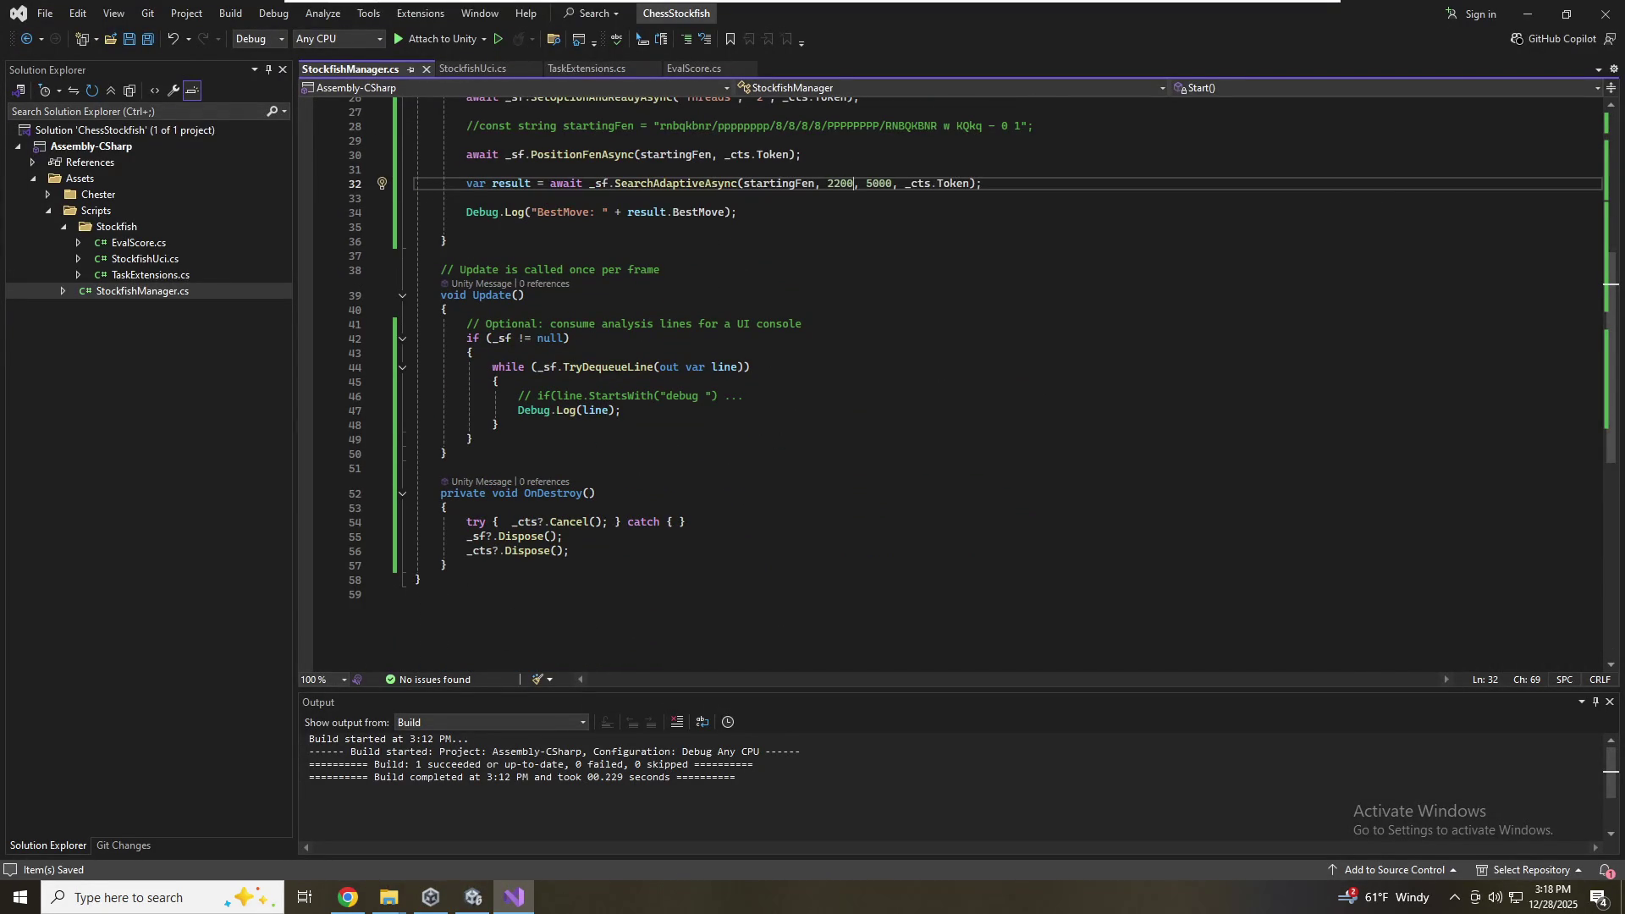
{"action": "right_click", "coordinate": [731, 183]}
{"action": "left_click", "coordinate": [773, 268]}
{"action": "left_click", "coordinate": [584, 441]}
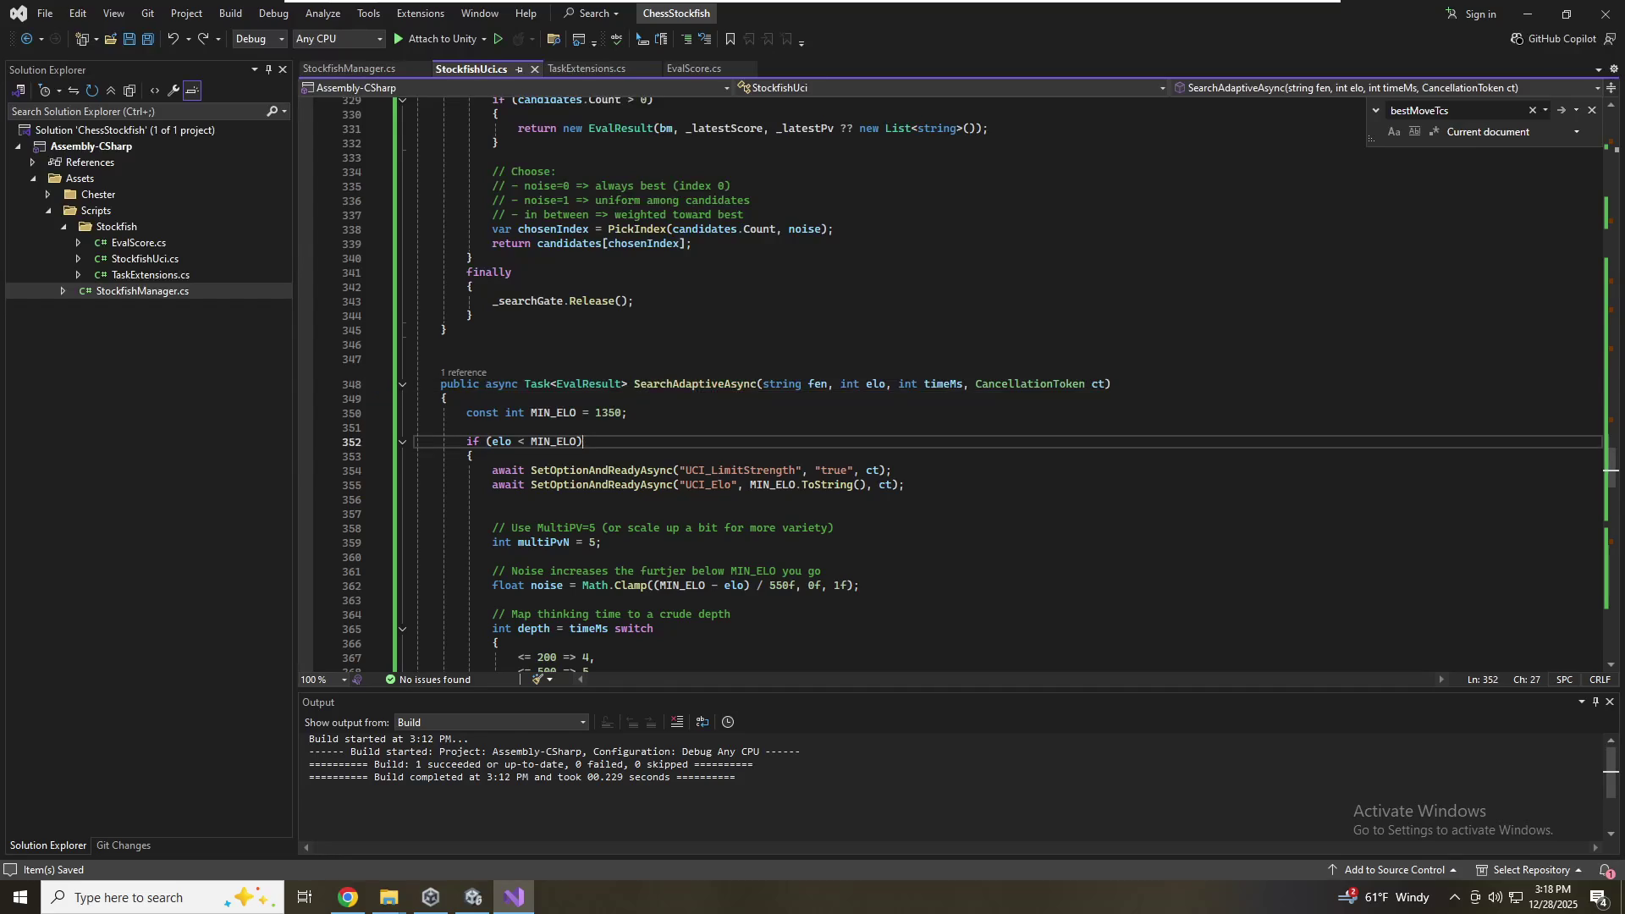
{"action": "scroll", "coordinate": [973, 385], "scroll_direction": "up", "scroll_amount": 1}
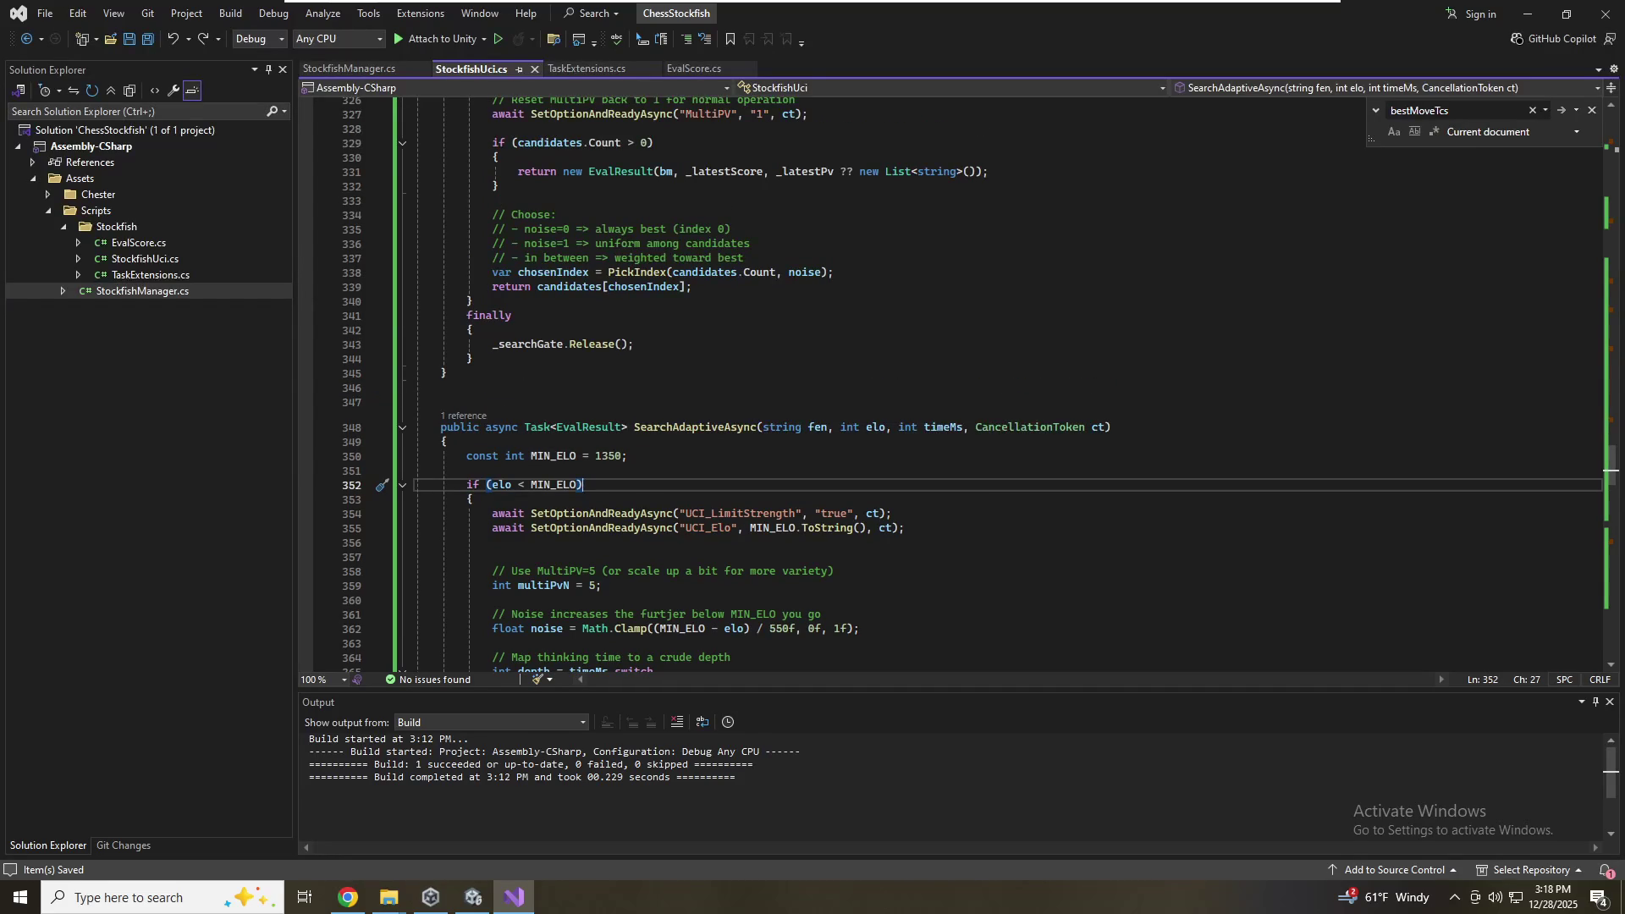
{"action": "scroll", "coordinate": [973, 385], "scroll_direction": "down", "scroll_amount": 3}
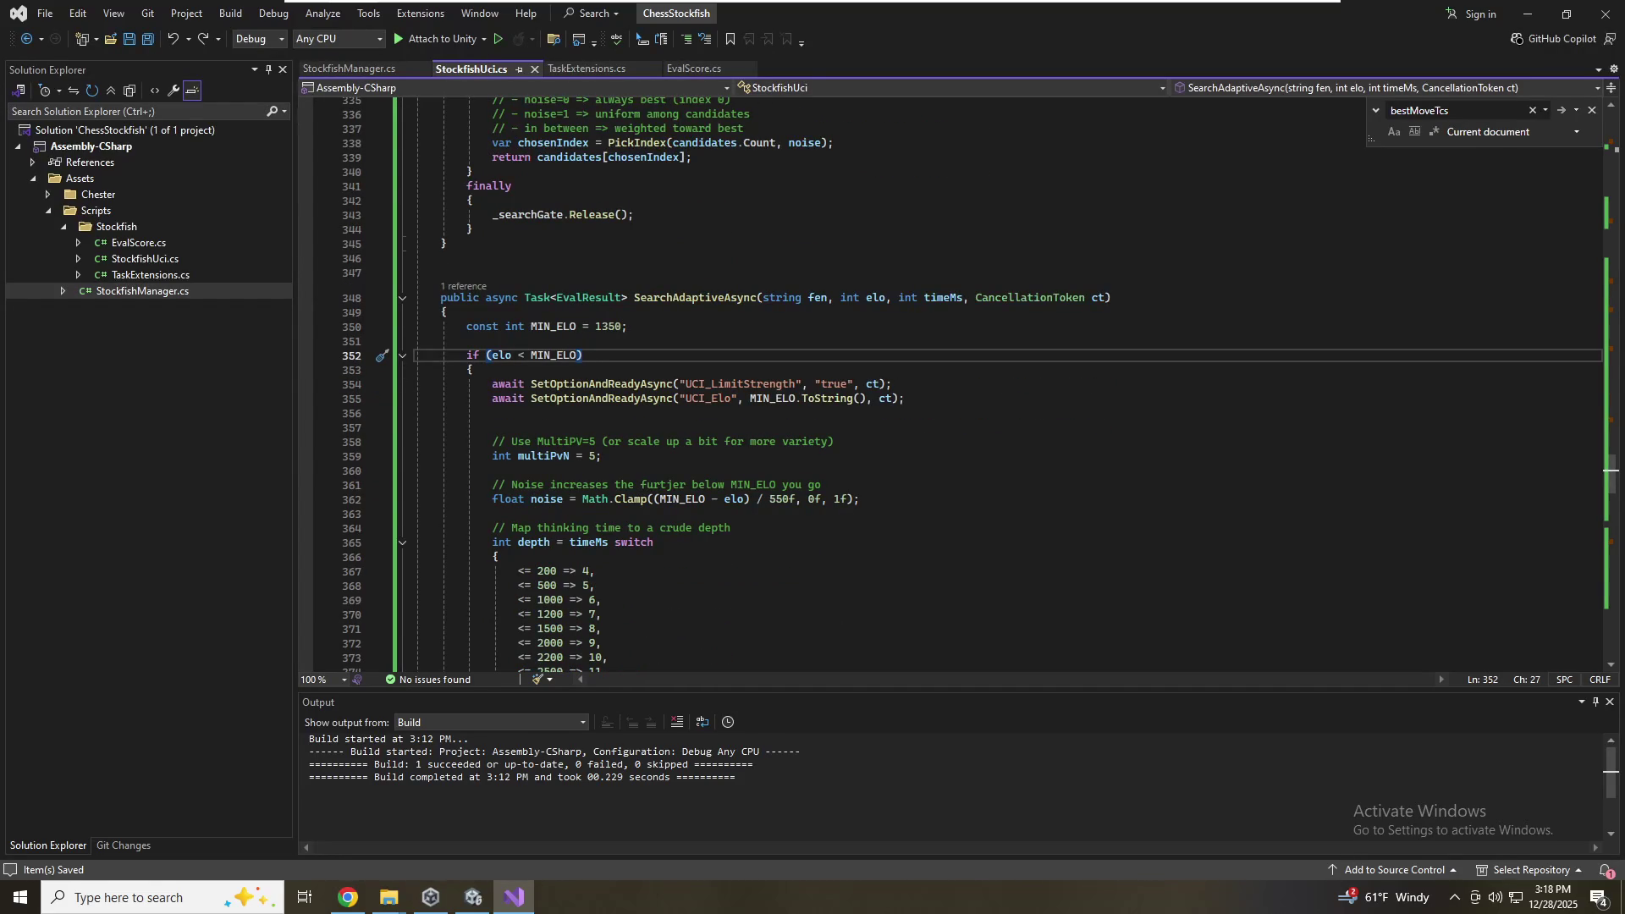
{"action": "scroll", "coordinate": [973, 385], "scroll_direction": "down", "scroll_amount": 4}
{"action": "scroll", "coordinate": [973, 385], "scroll_direction": "down", "scroll_amount": 2}
{"action": "scroll", "coordinate": [974, 385], "scroll_direction": "up", "scroll_amount": 2}
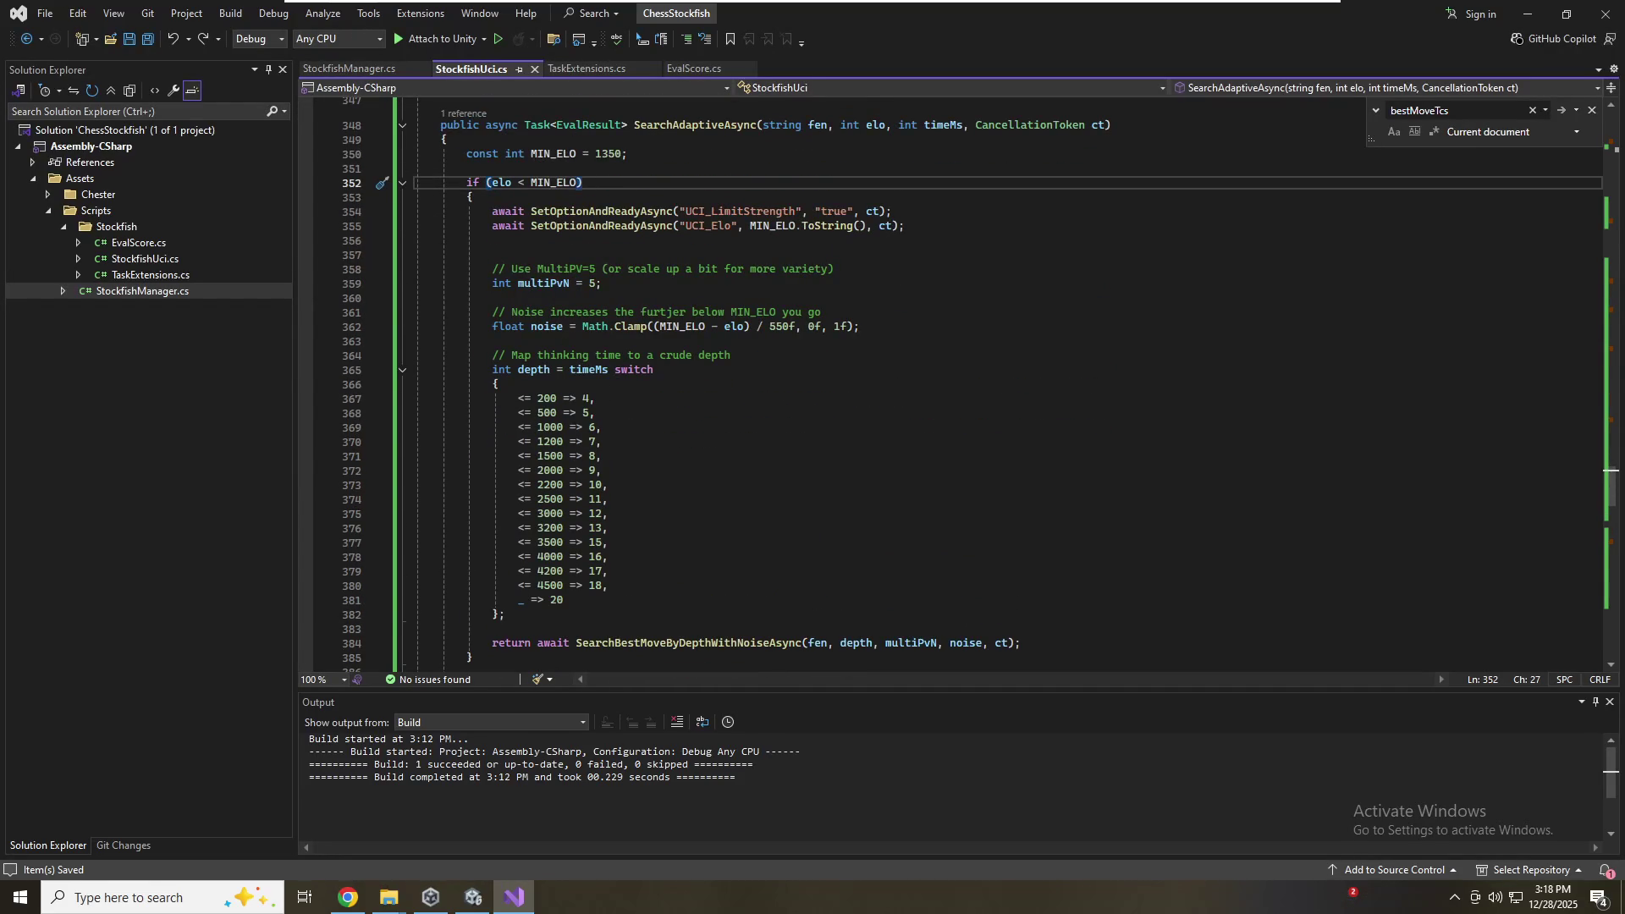
{"action": "scroll", "coordinate": [974, 385], "scroll_direction": "down", "scroll_amount": 4}
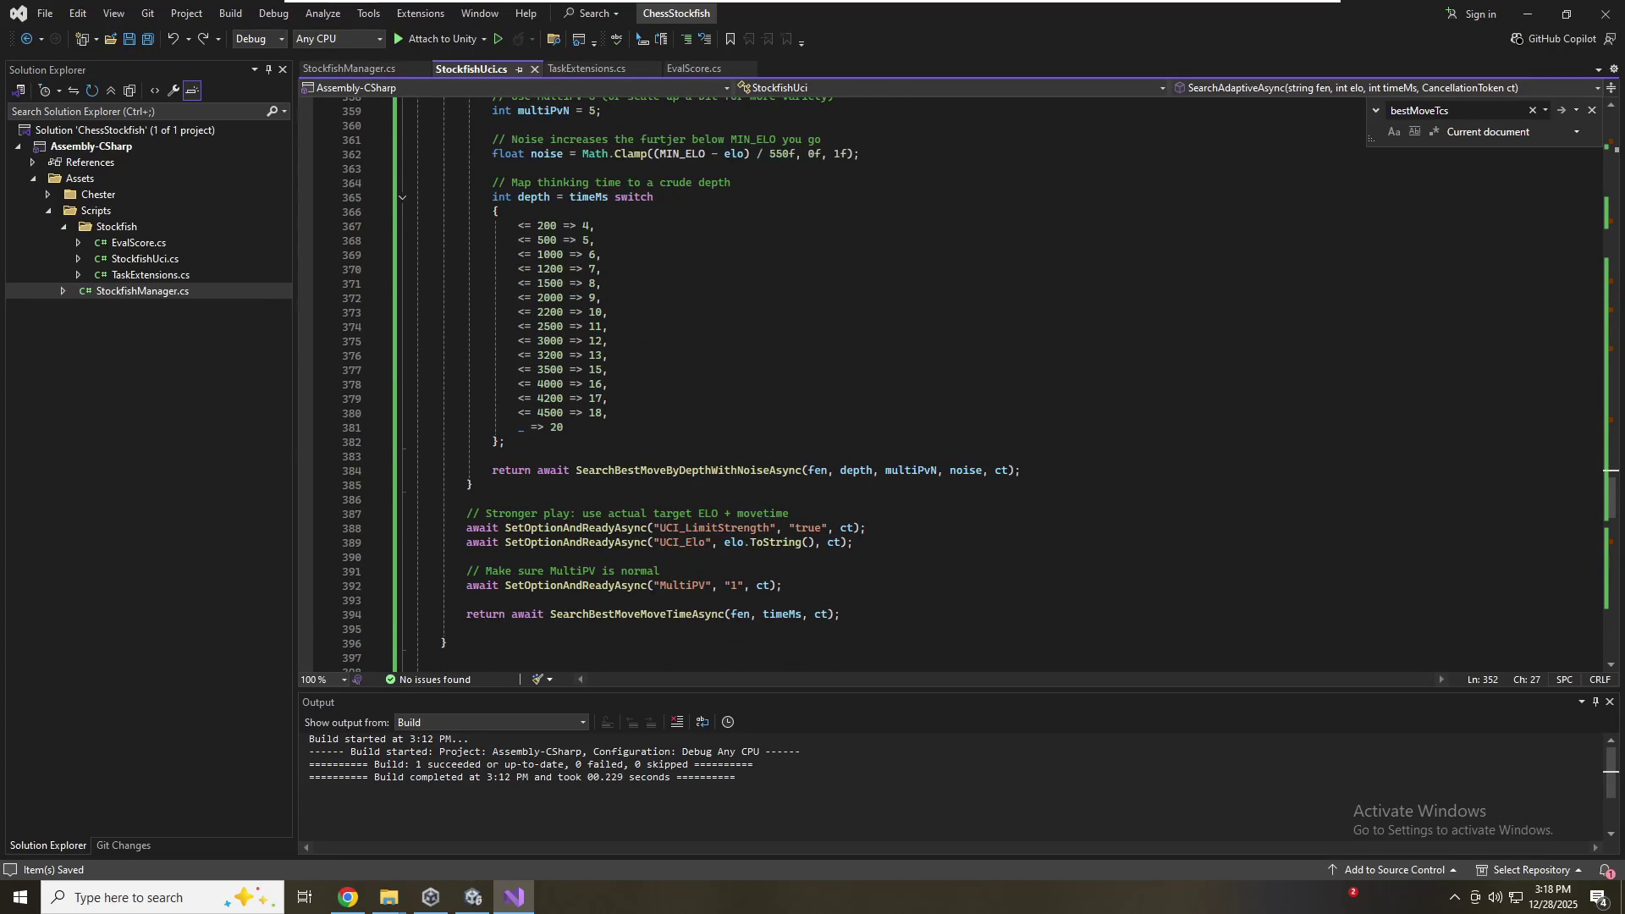
{"action": "scroll", "coordinate": [973, 385], "scroll_direction": "down", "scroll_amount": 1}
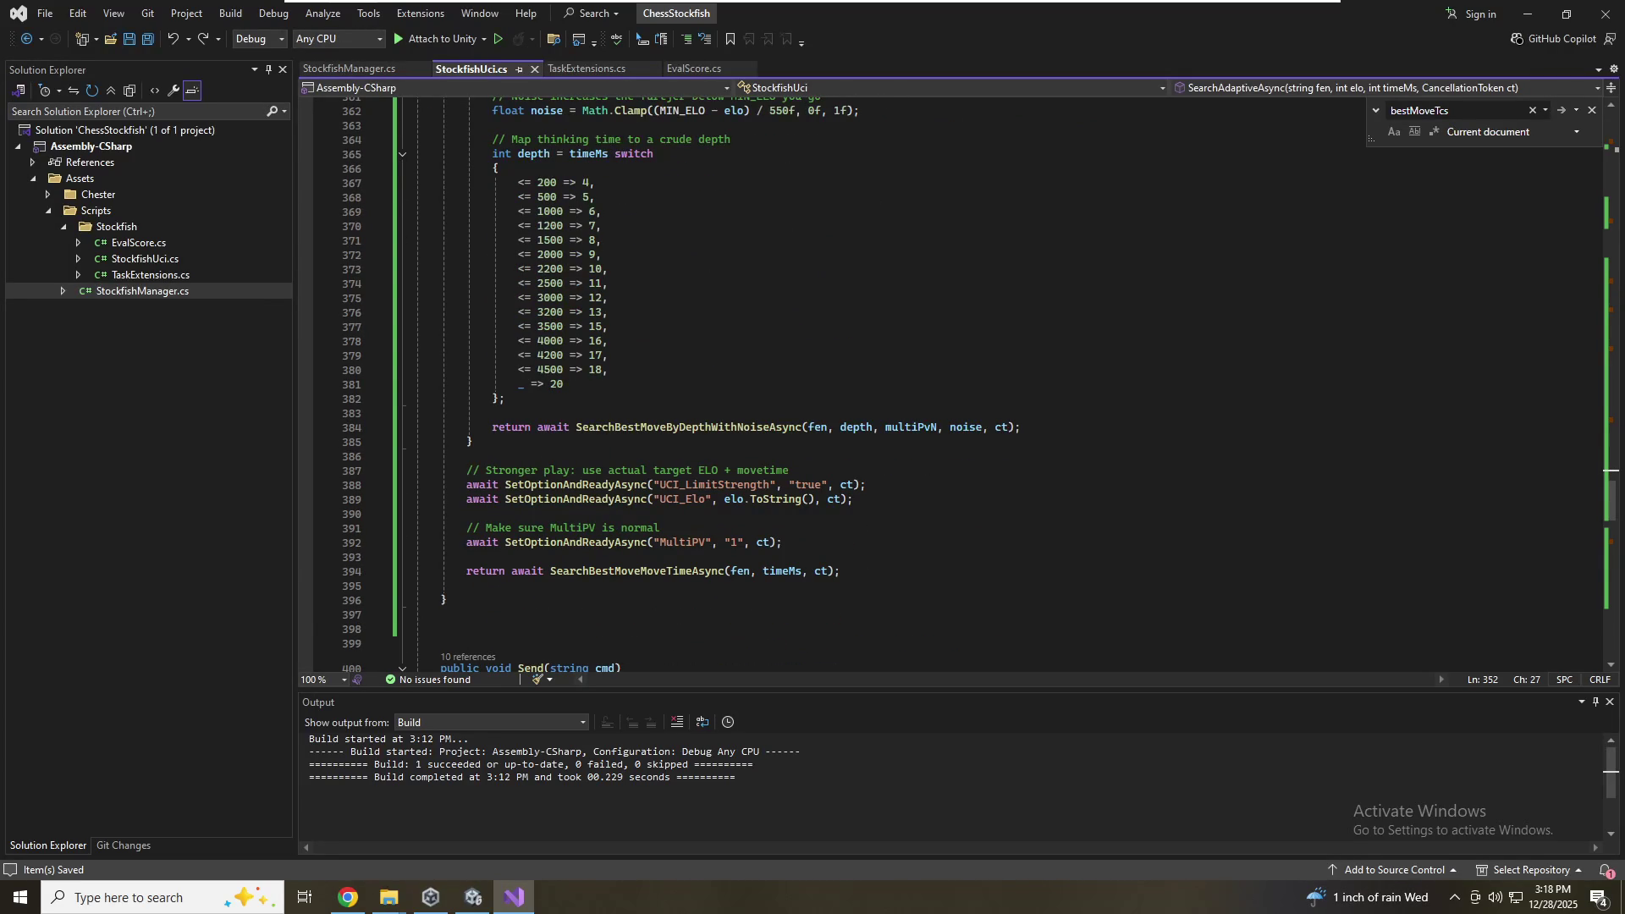
Review the move-time search, the 4200 => 17 mapping, the noise-search return and the MultiPV reset
{"action": "left_click", "coordinate": [624, 571]}
{"action": "left_click", "coordinate": [609, 355]}
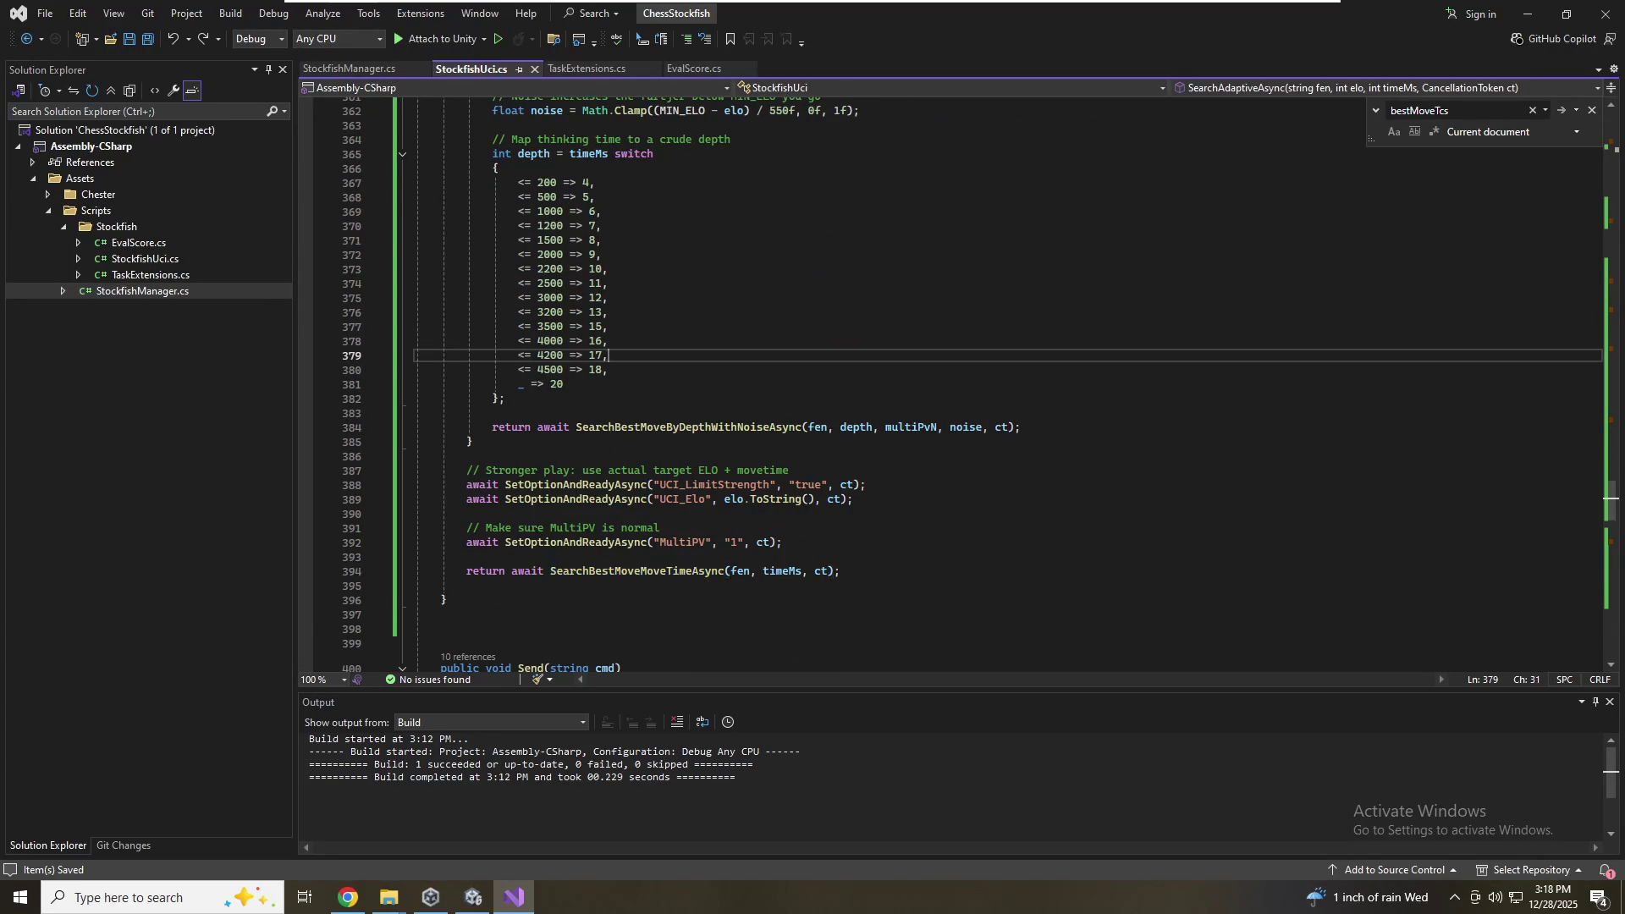
{"action": "scroll", "coordinate": [957, 385], "scroll_direction": "up", "scroll_amount": 2}
{"action": "key", "text": "Down"}
{"action": "key", "text": "Down"}
{"action": "key", "text": "Down"}
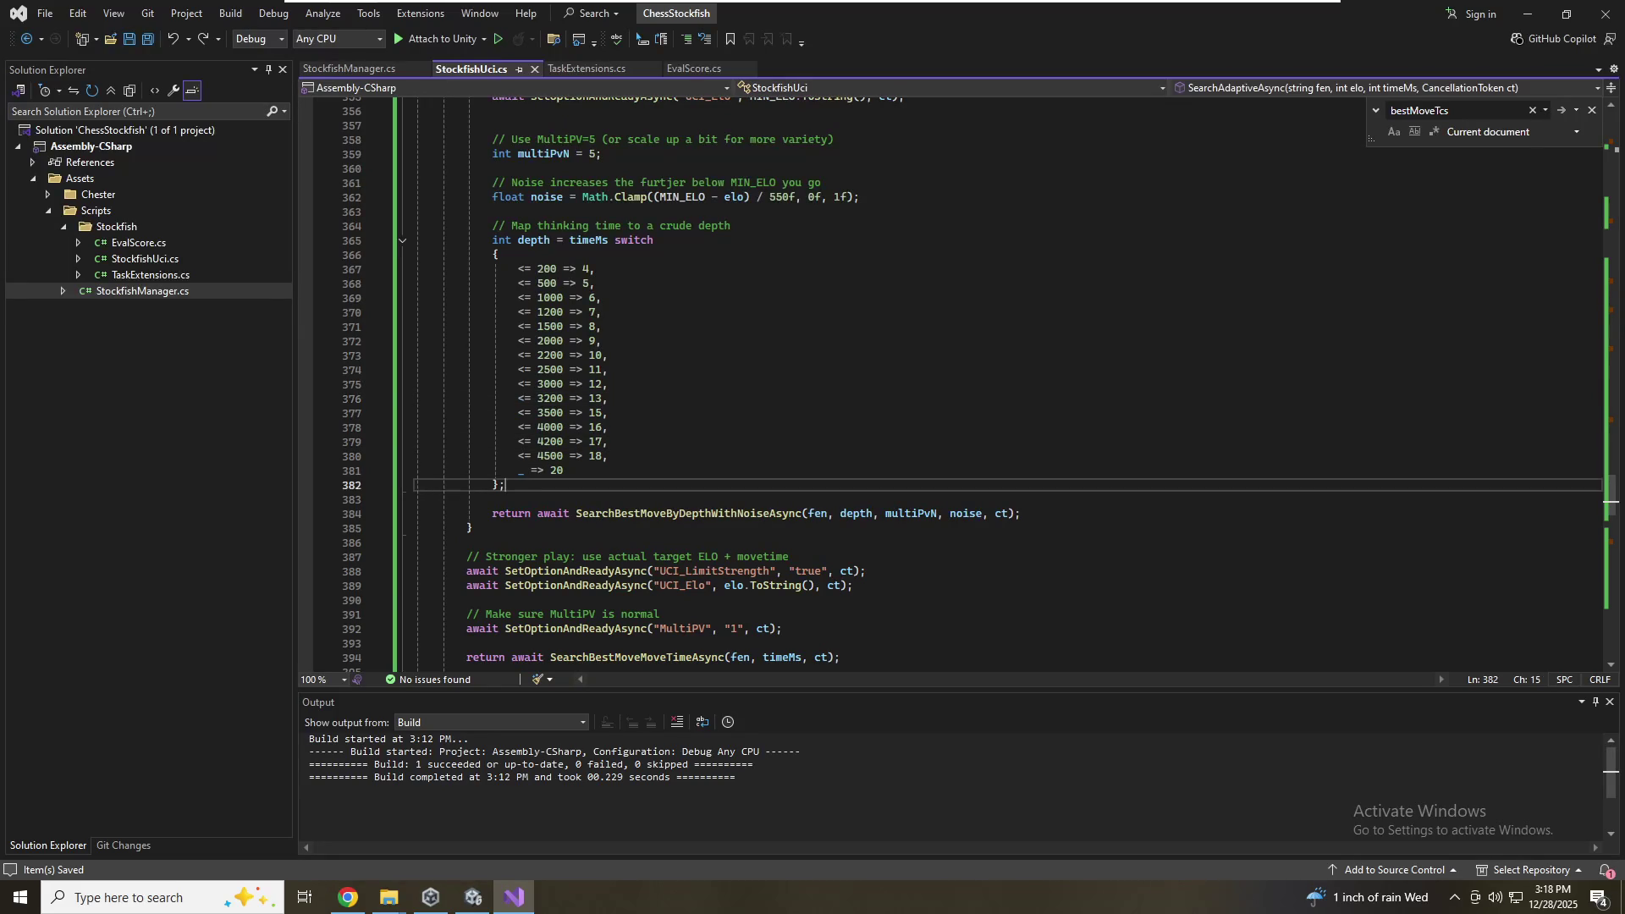
{"action": "scroll", "coordinate": [973, 385], "scroll_direction": "down", "scroll_amount": 2}
{"action": "left_click", "coordinate": [1021, 426]}
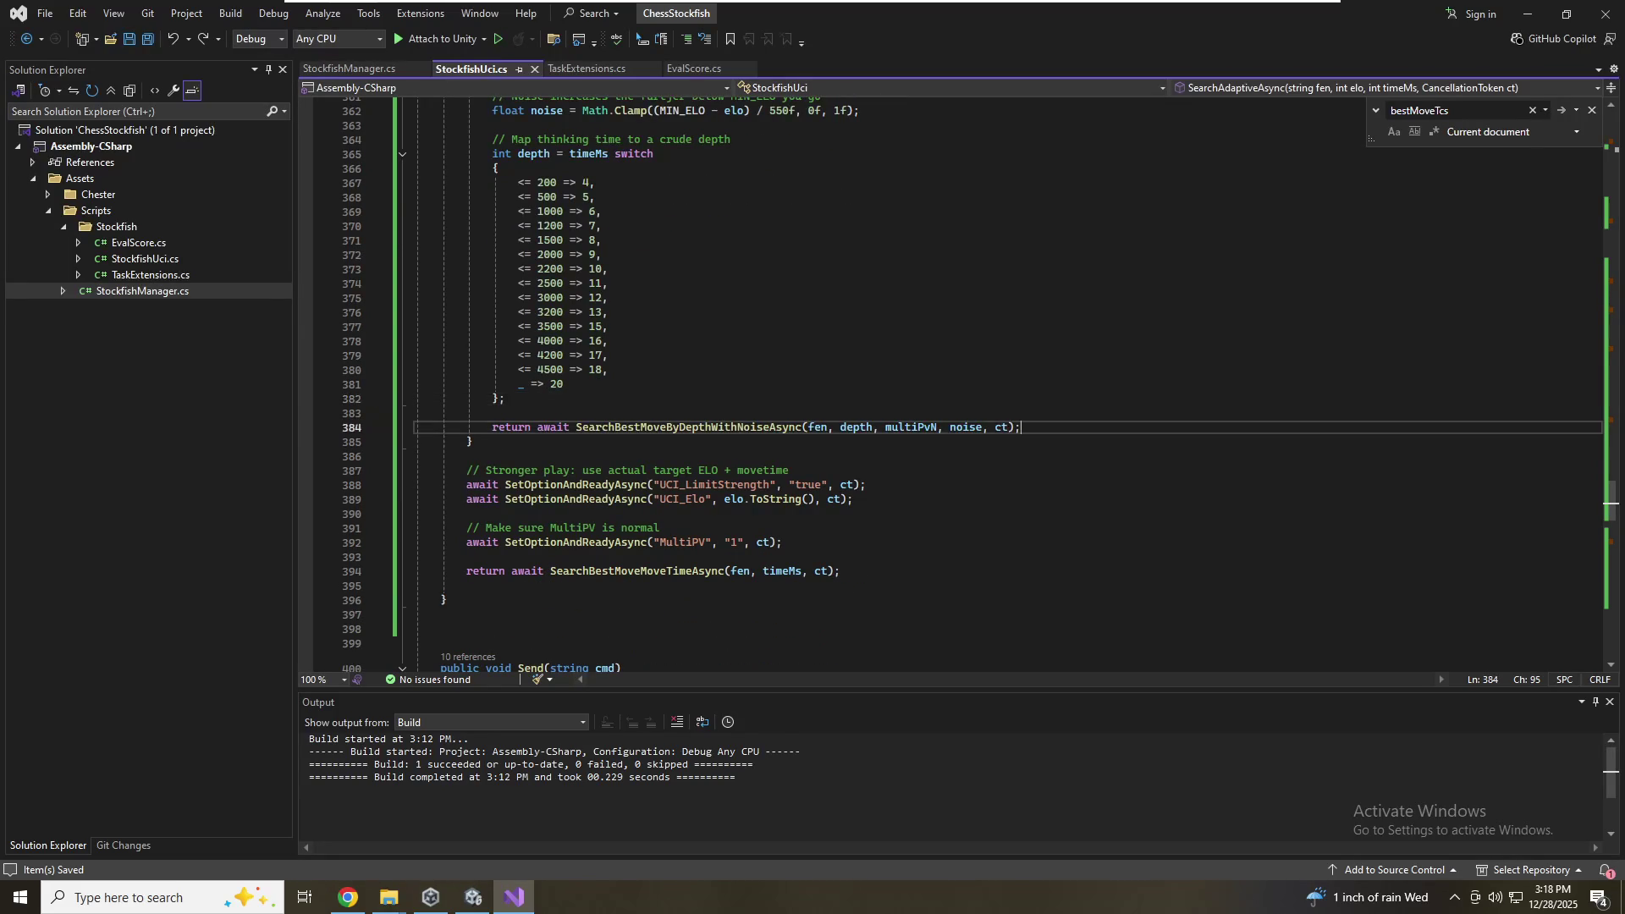
{"action": "left_click", "coordinate": [783, 541]}
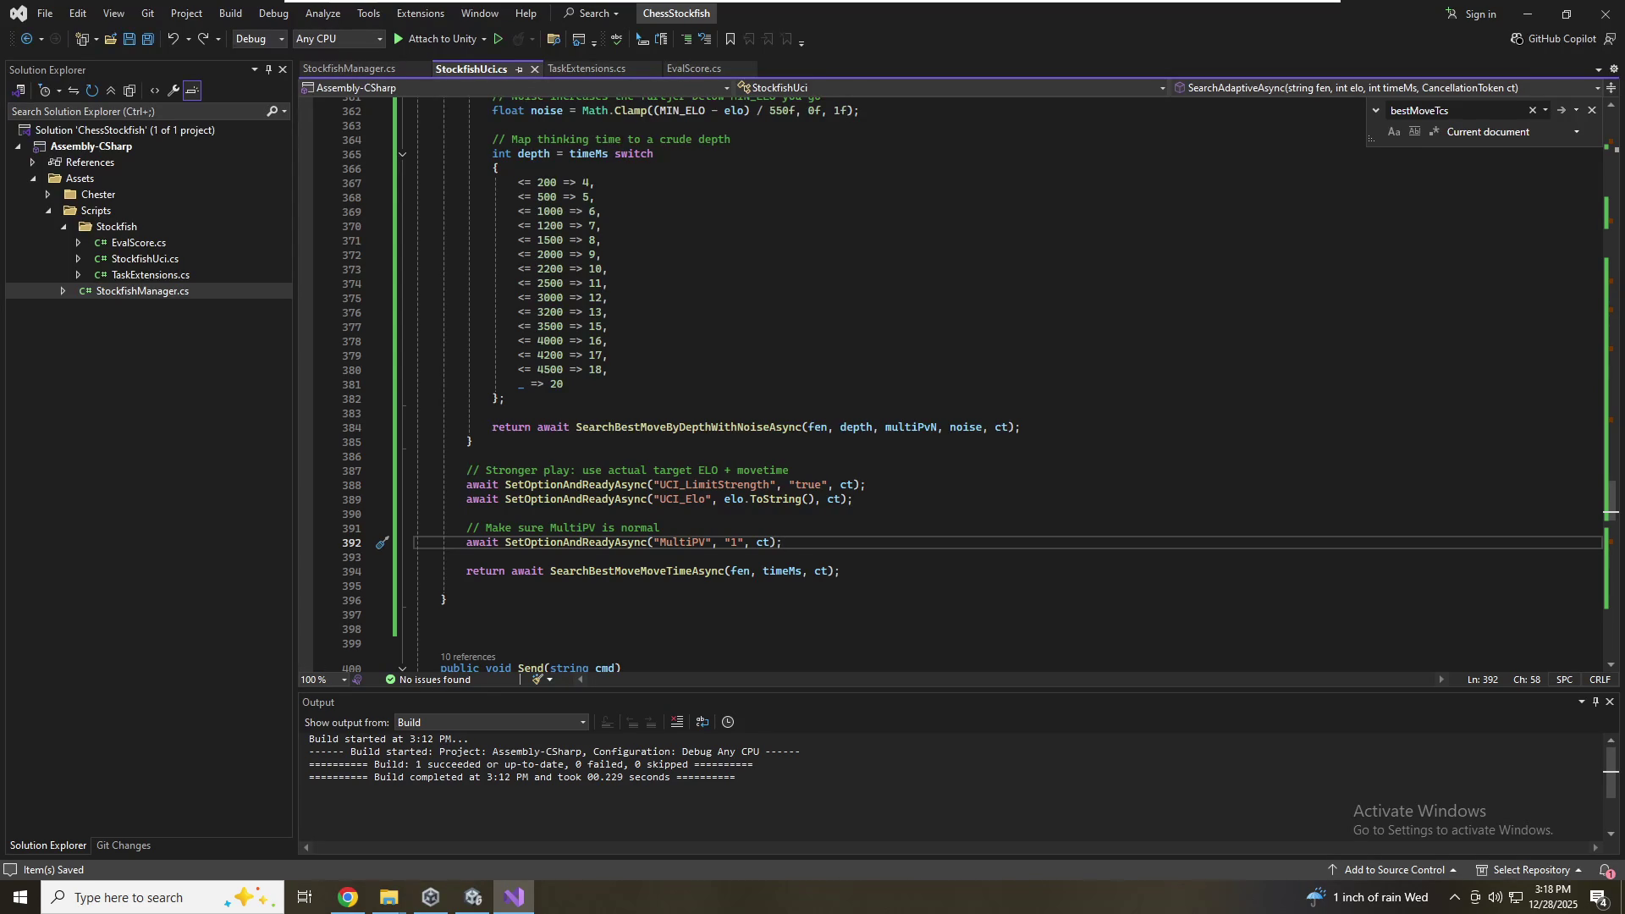
Delete the extra blank lines before Send, then undo to restore the saved file
{"action": "left_click", "coordinate": [441, 615]}
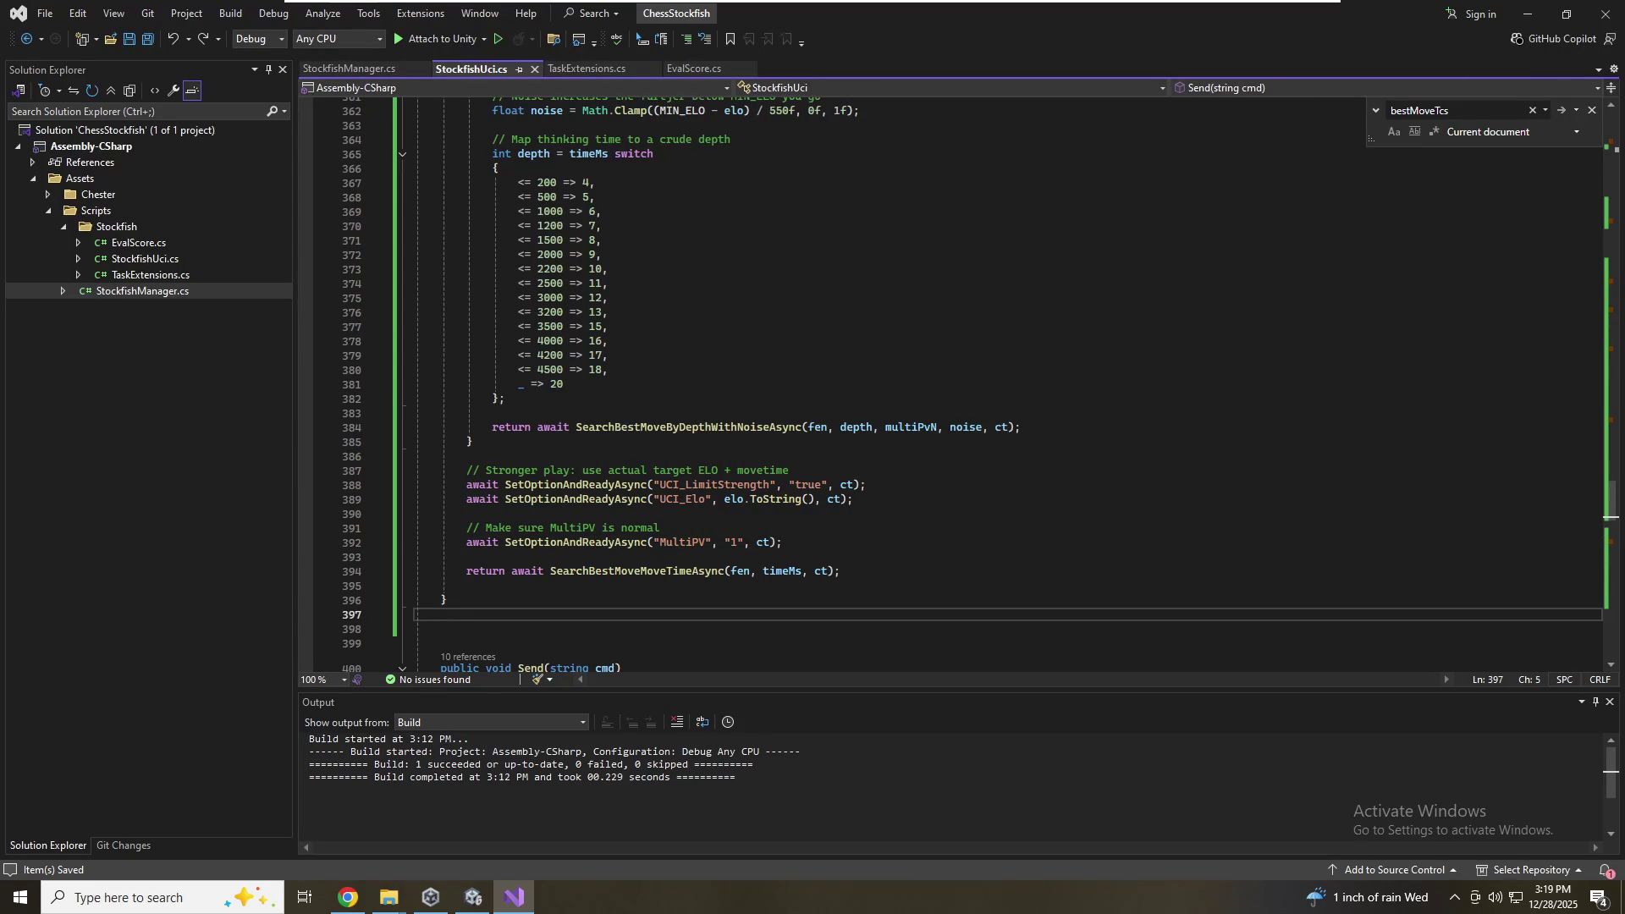
{"action": "key", "text": "Delete"}
{"action": "key", "text": "Delete"}
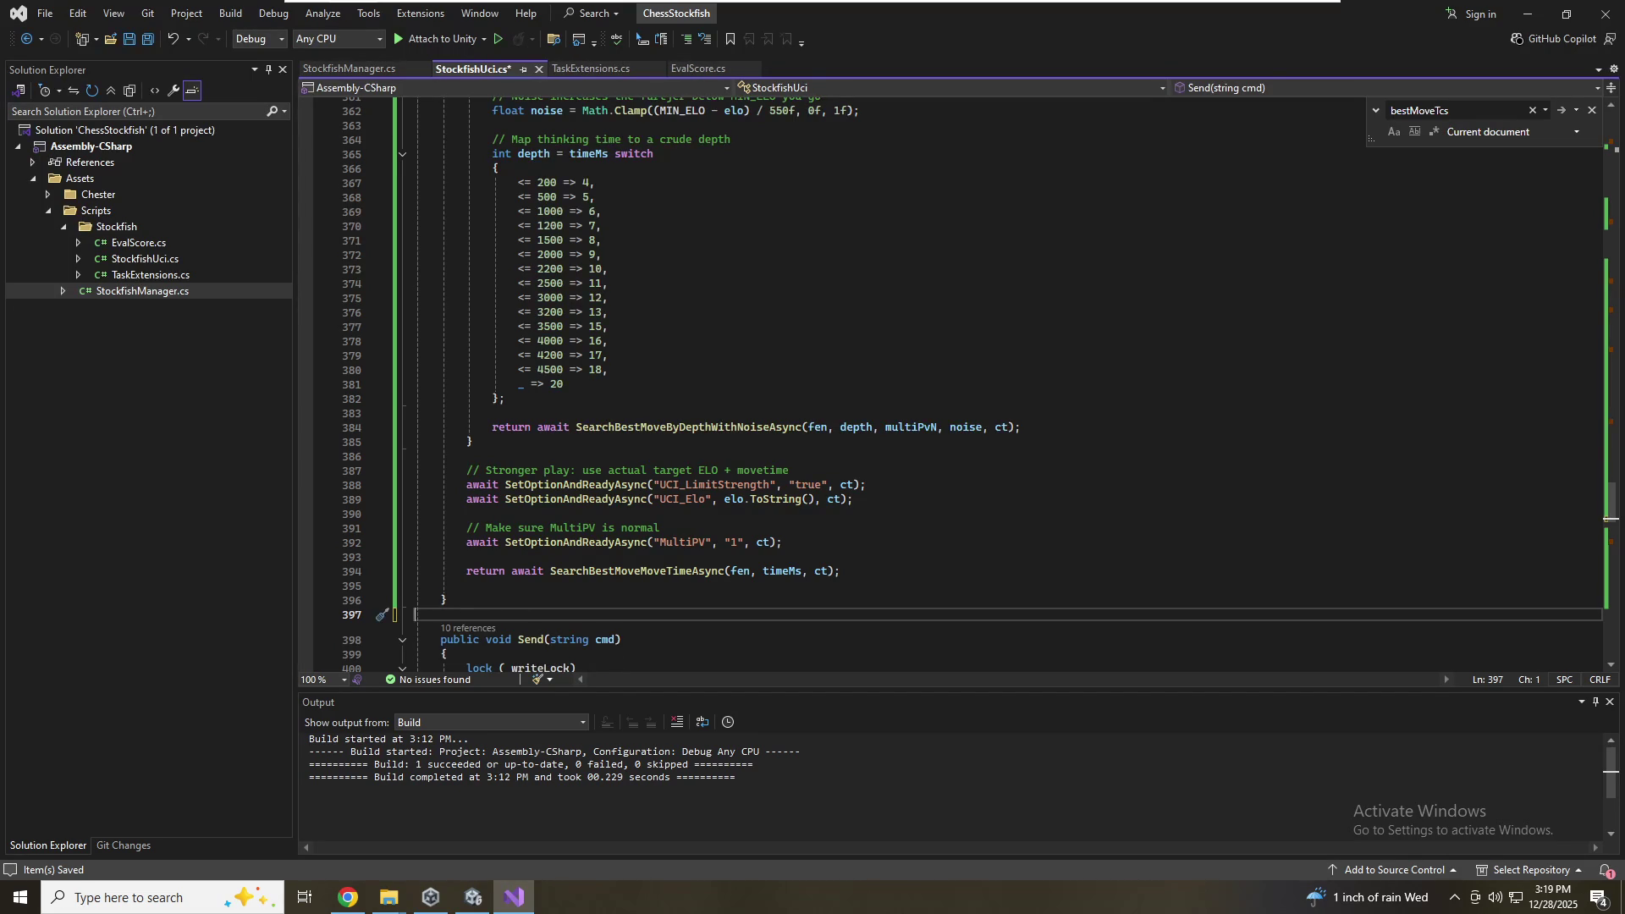
{"action": "key", "text": "ctrl+z"}
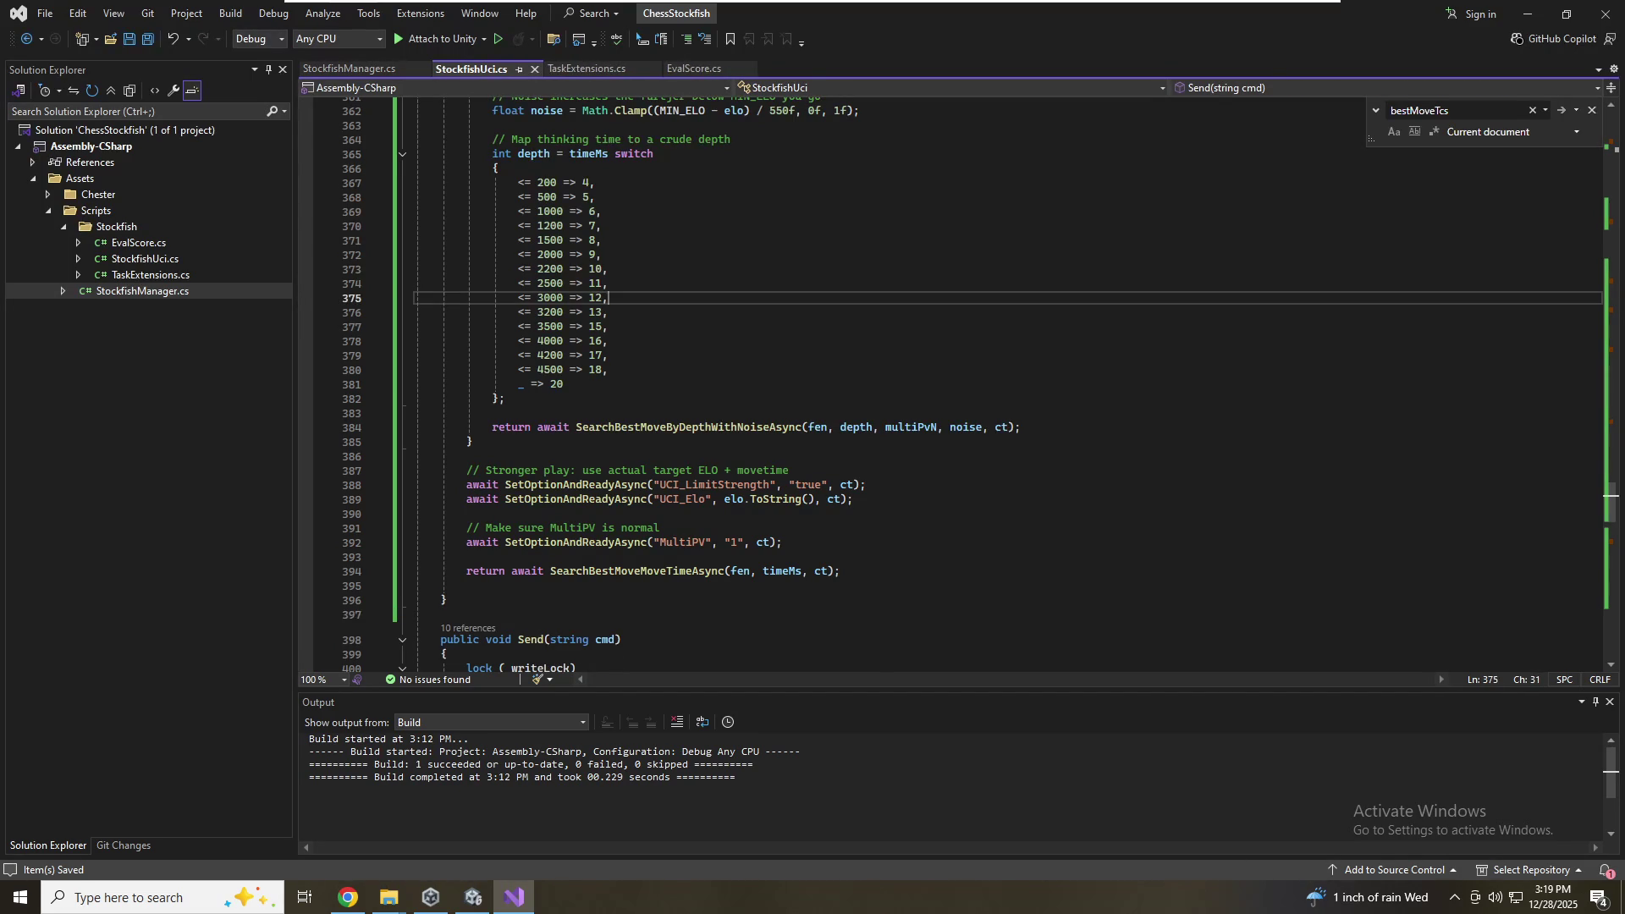
Go up to the _lines field and the StockfishUci constructor, then return to the Unity editor
{"action": "scroll", "coordinate": [974, 385], "scroll_direction": "up", "scroll_amount": 17}
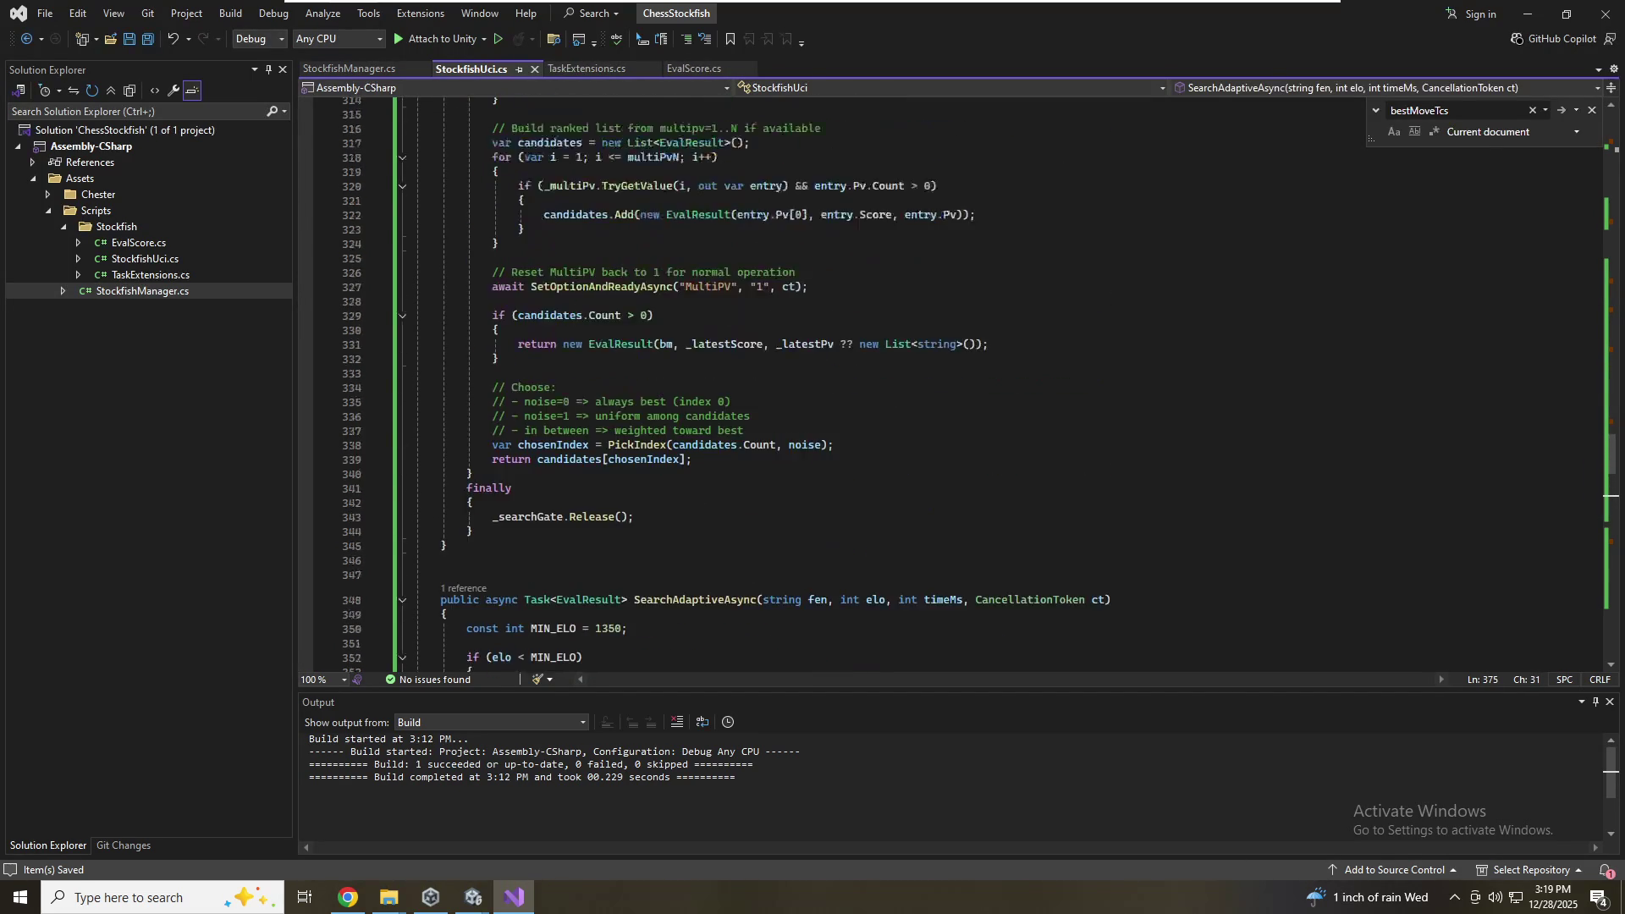
{"action": "scroll", "coordinate": [973, 385], "scroll_direction": "up", "scroll_amount": 17}
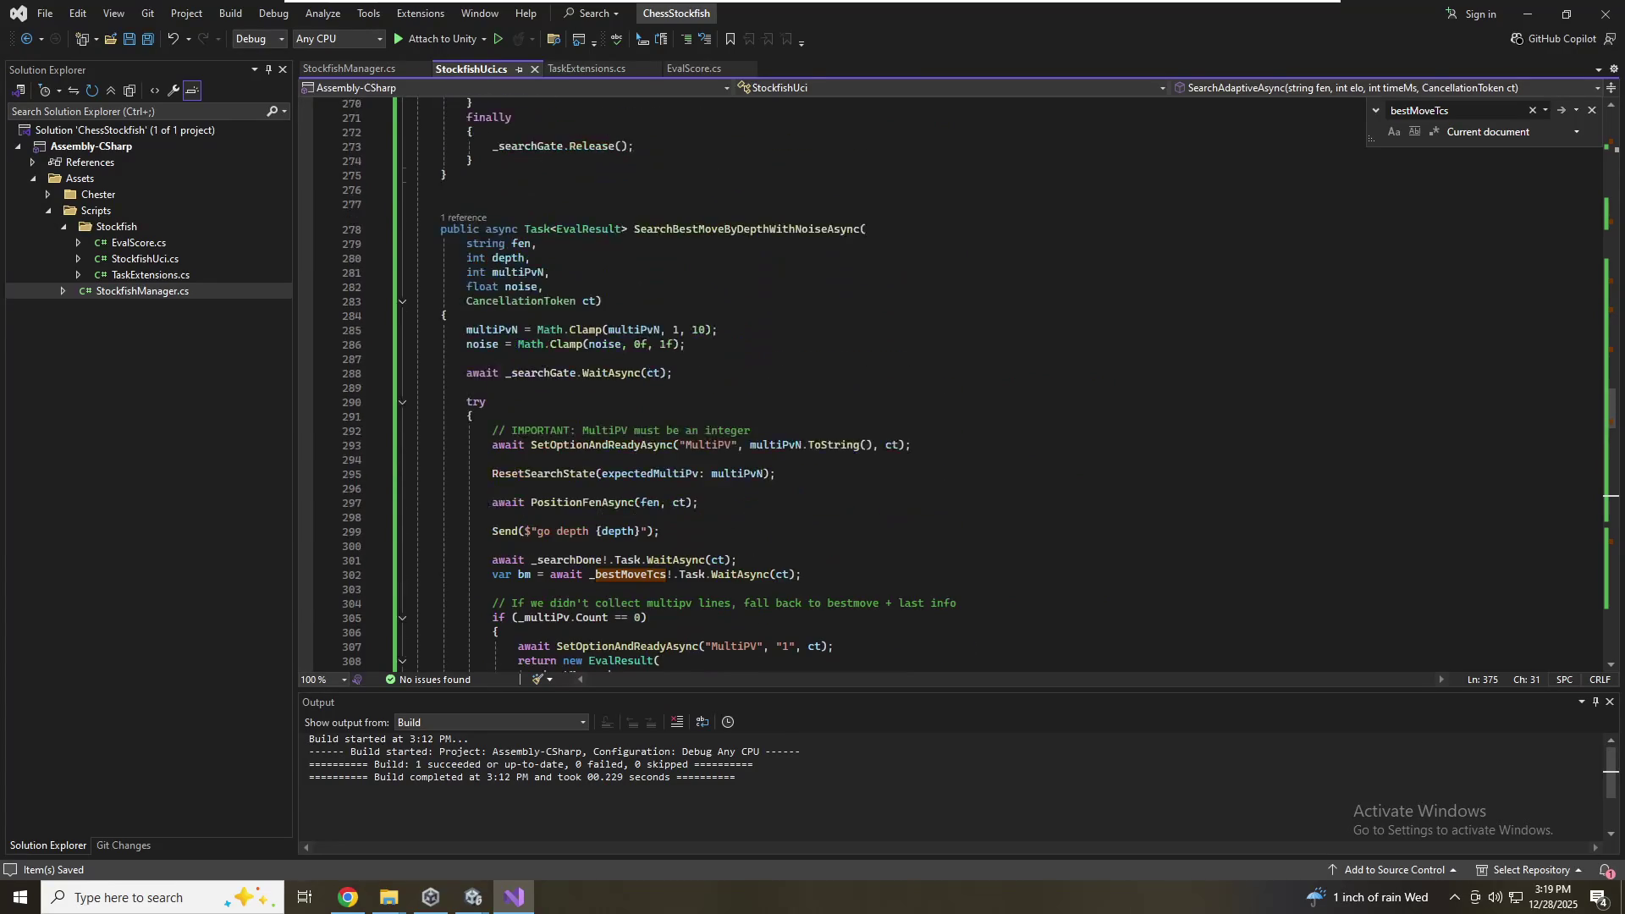
{"action": "scroll", "coordinate": [973, 385], "scroll_direction": "up", "scroll_amount": 18}
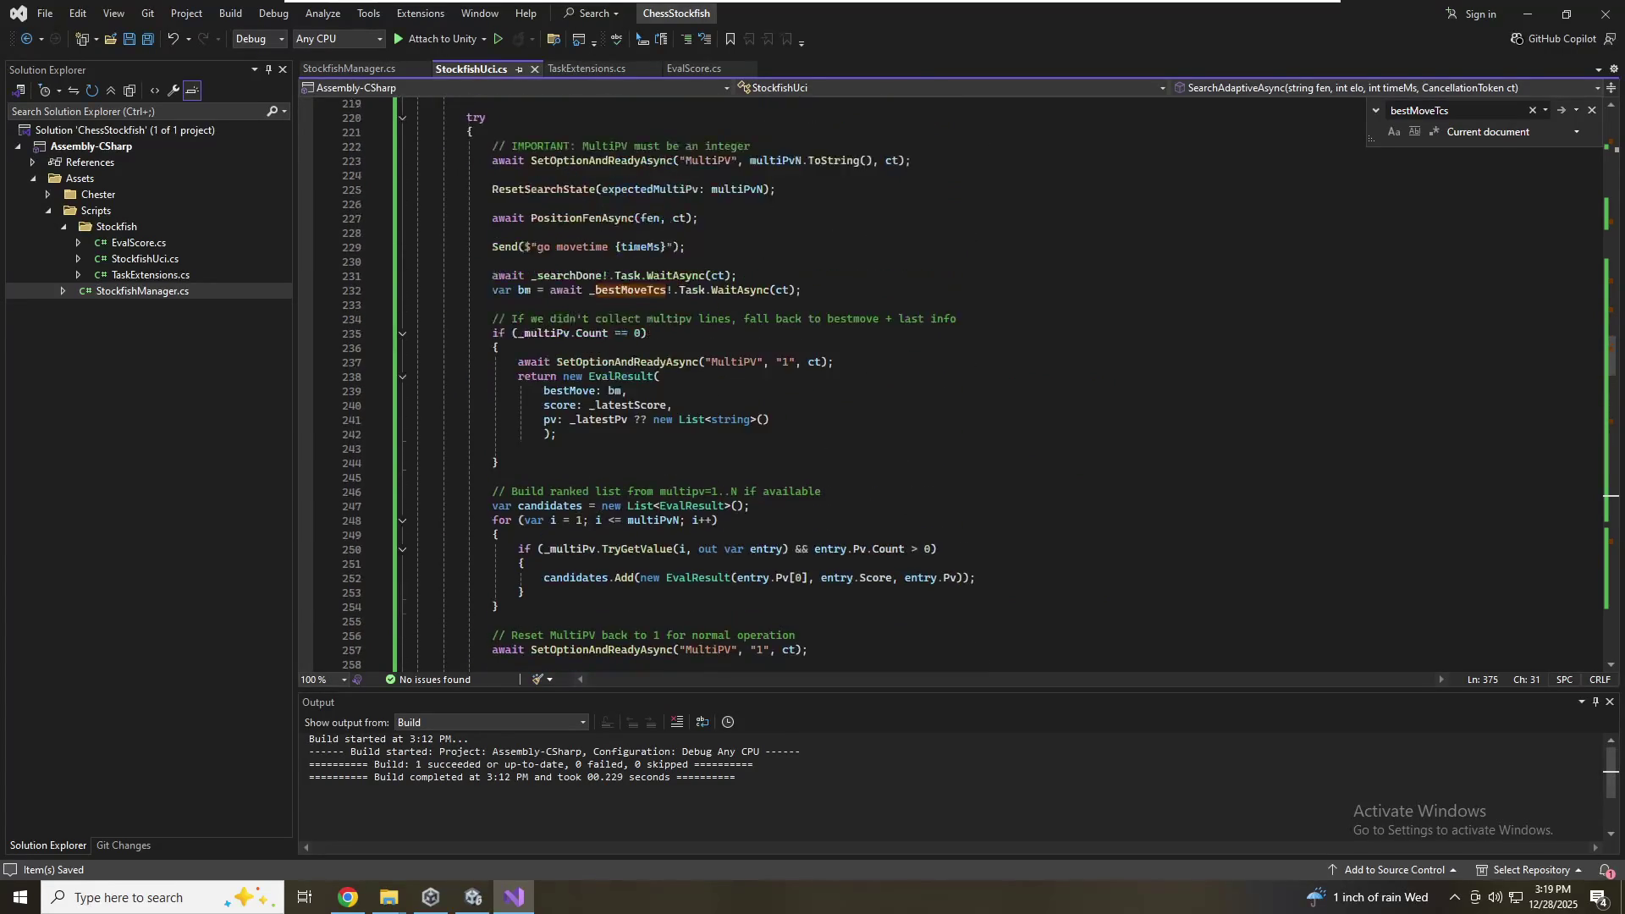
{"action": "scroll", "coordinate": [973, 385], "scroll_direction": "up", "scroll_amount": 12}
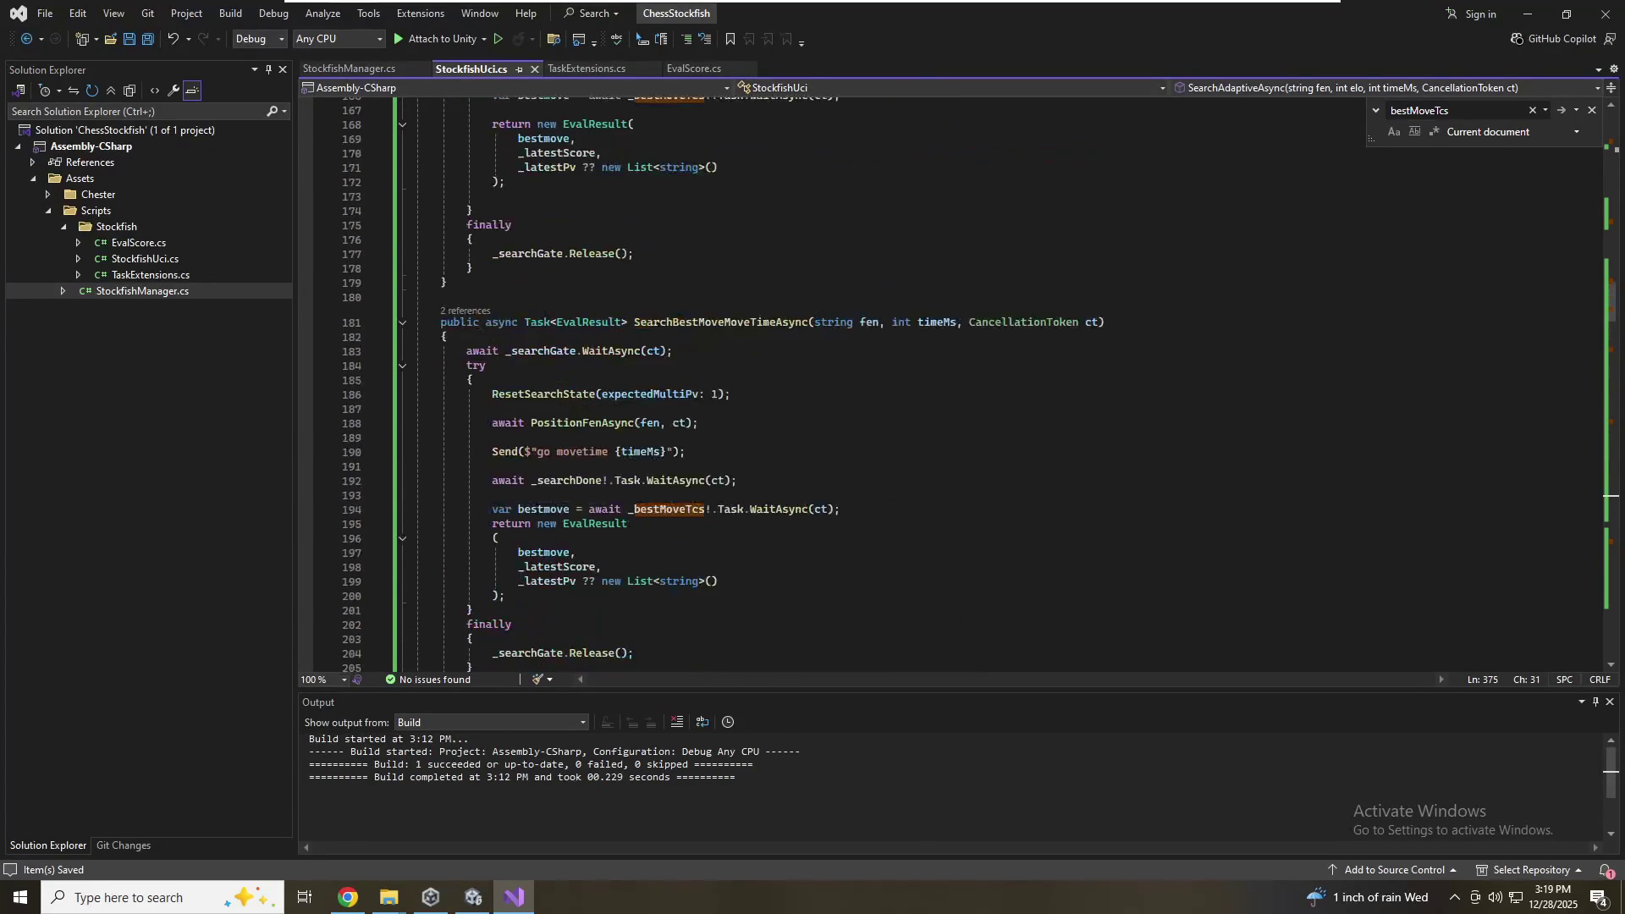
{"action": "scroll", "coordinate": [973, 385], "scroll_direction": "up", "scroll_amount": 17}
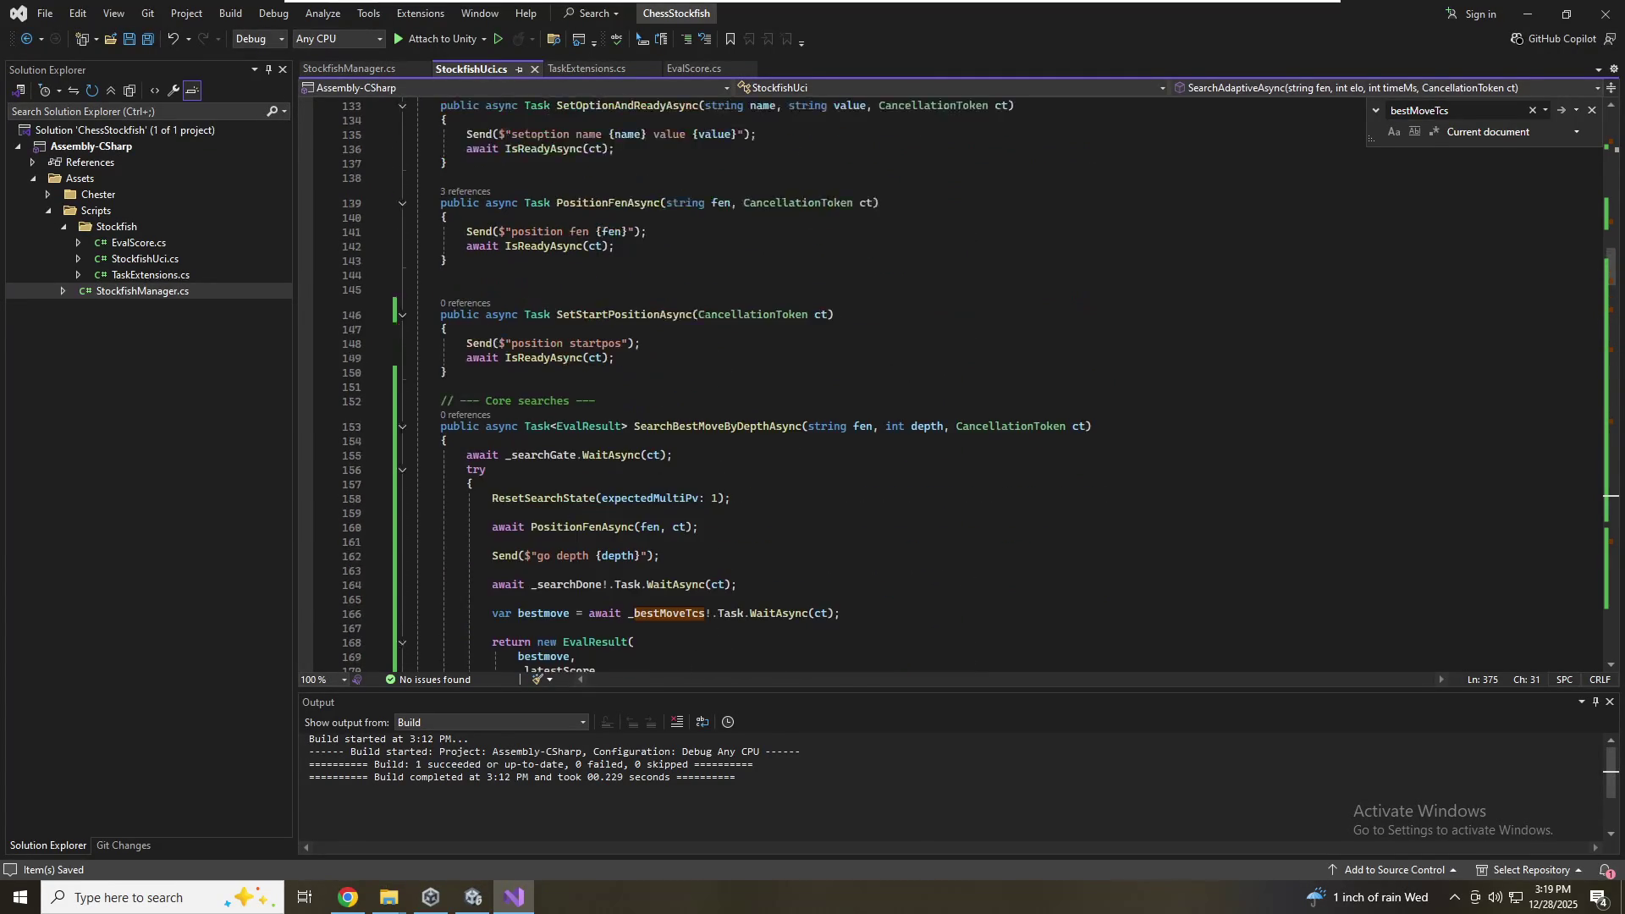
{"action": "scroll", "coordinate": [973, 385], "scroll_direction": "up", "scroll_amount": 12}
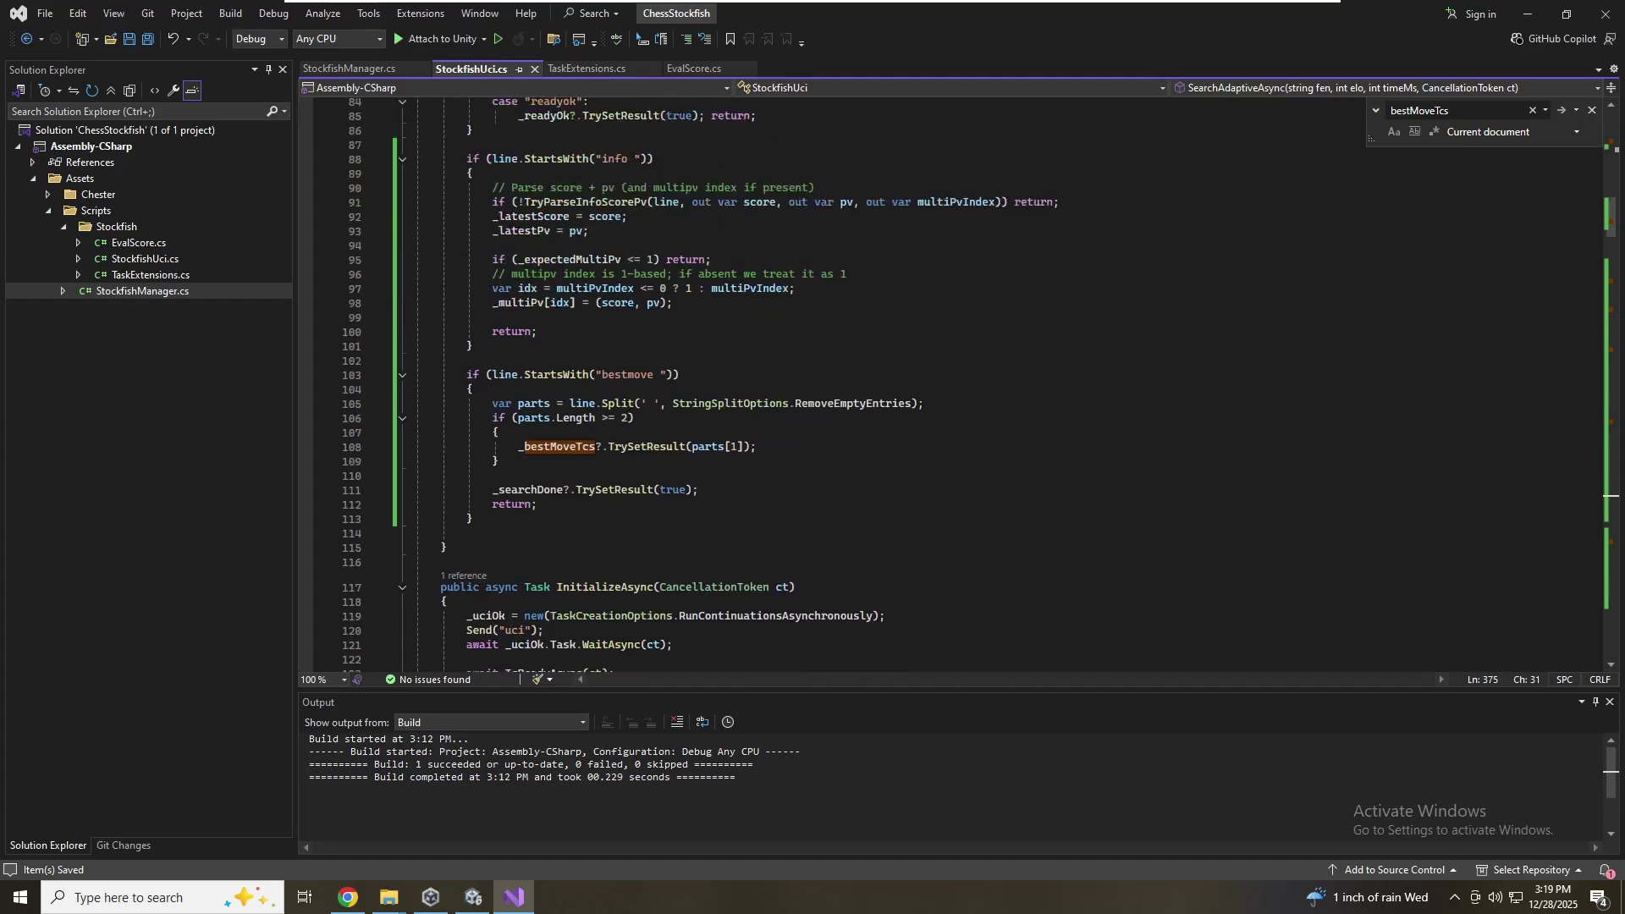
{"action": "scroll", "coordinate": [973, 385], "scroll_direction": "up", "scroll_amount": 12}
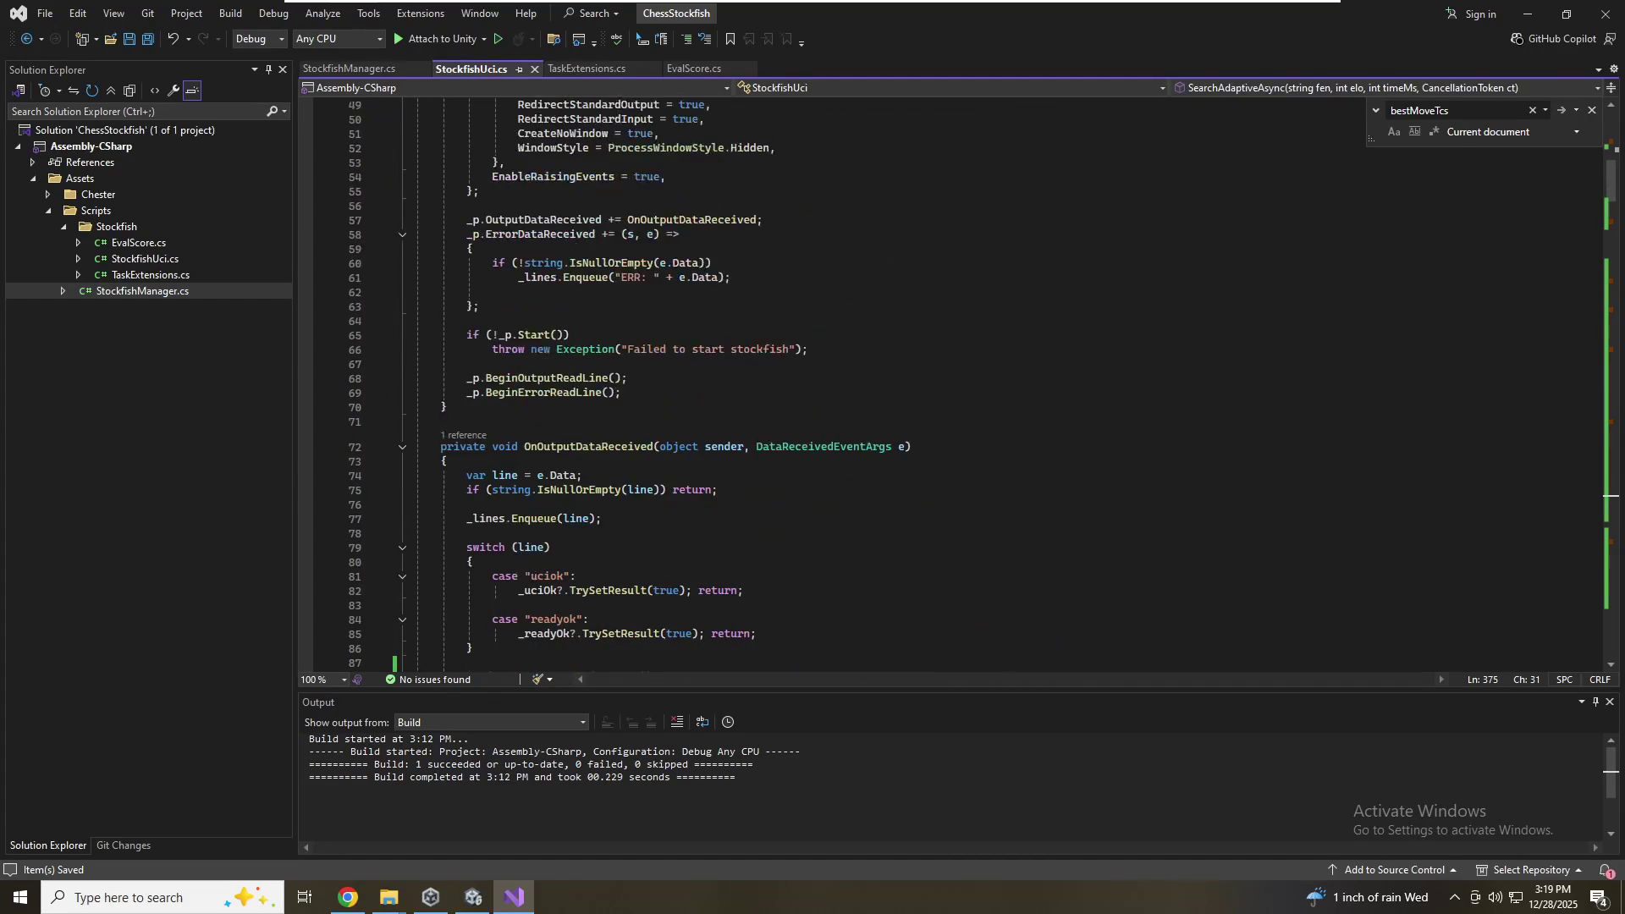
{"action": "scroll", "coordinate": [973, 385], "scroll_direction": "up", "scroll_amount": 8}
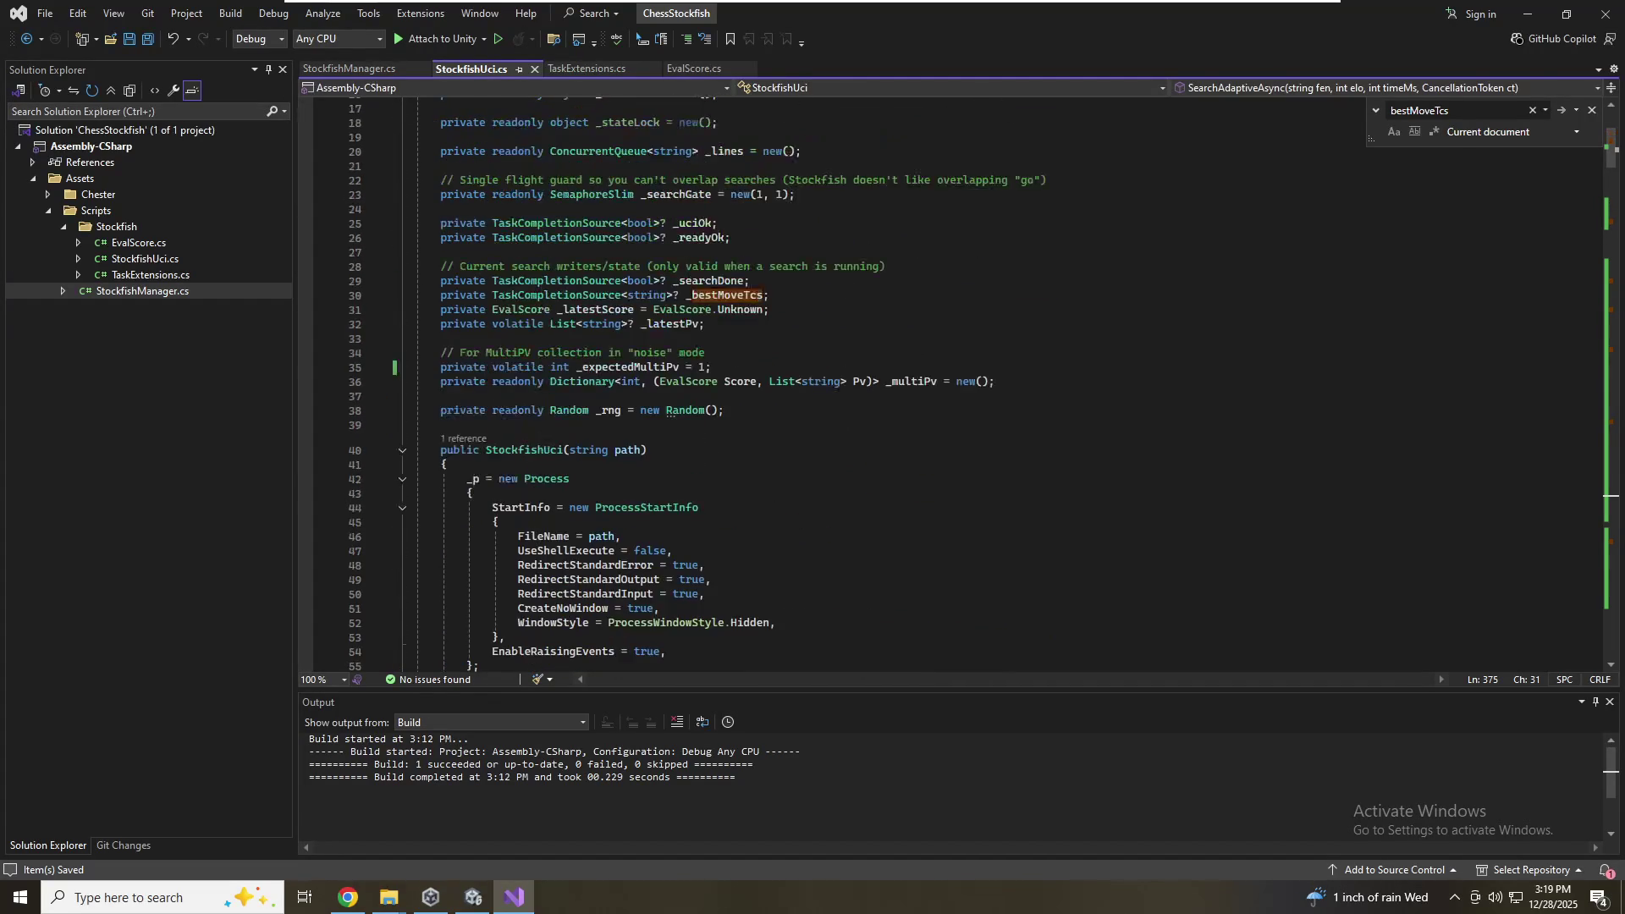
{"action": "left_click", "coordinate": [802, 238]}
{"action": "left_click", "coordinate": [476, 579]}
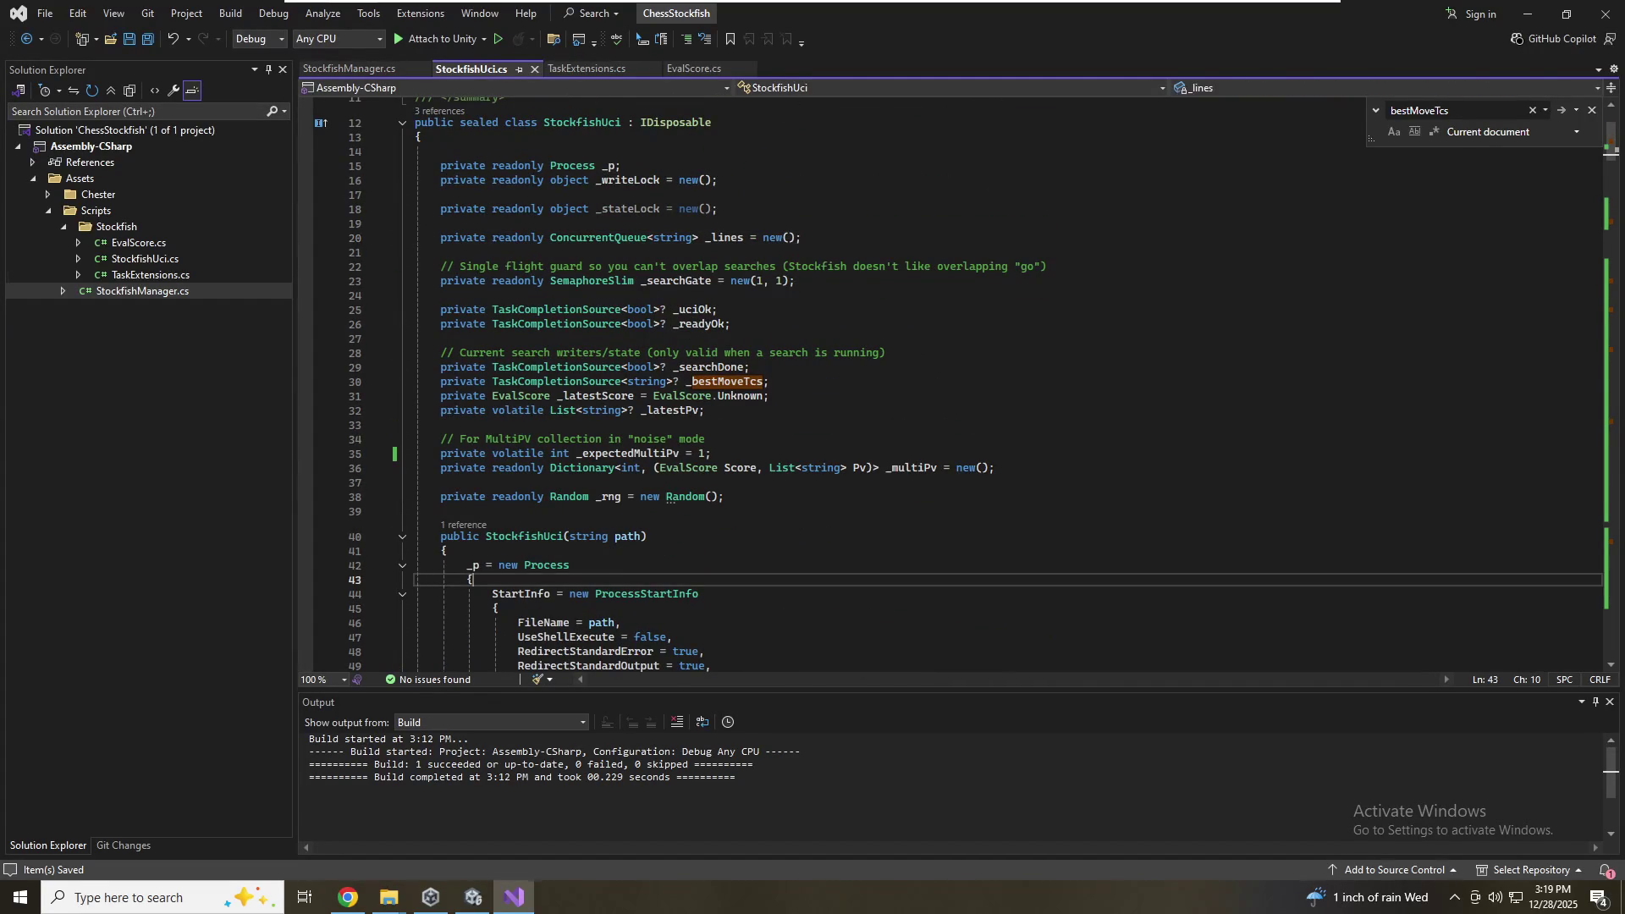
{"action": "left_click", "coordinate": [468, 898]}
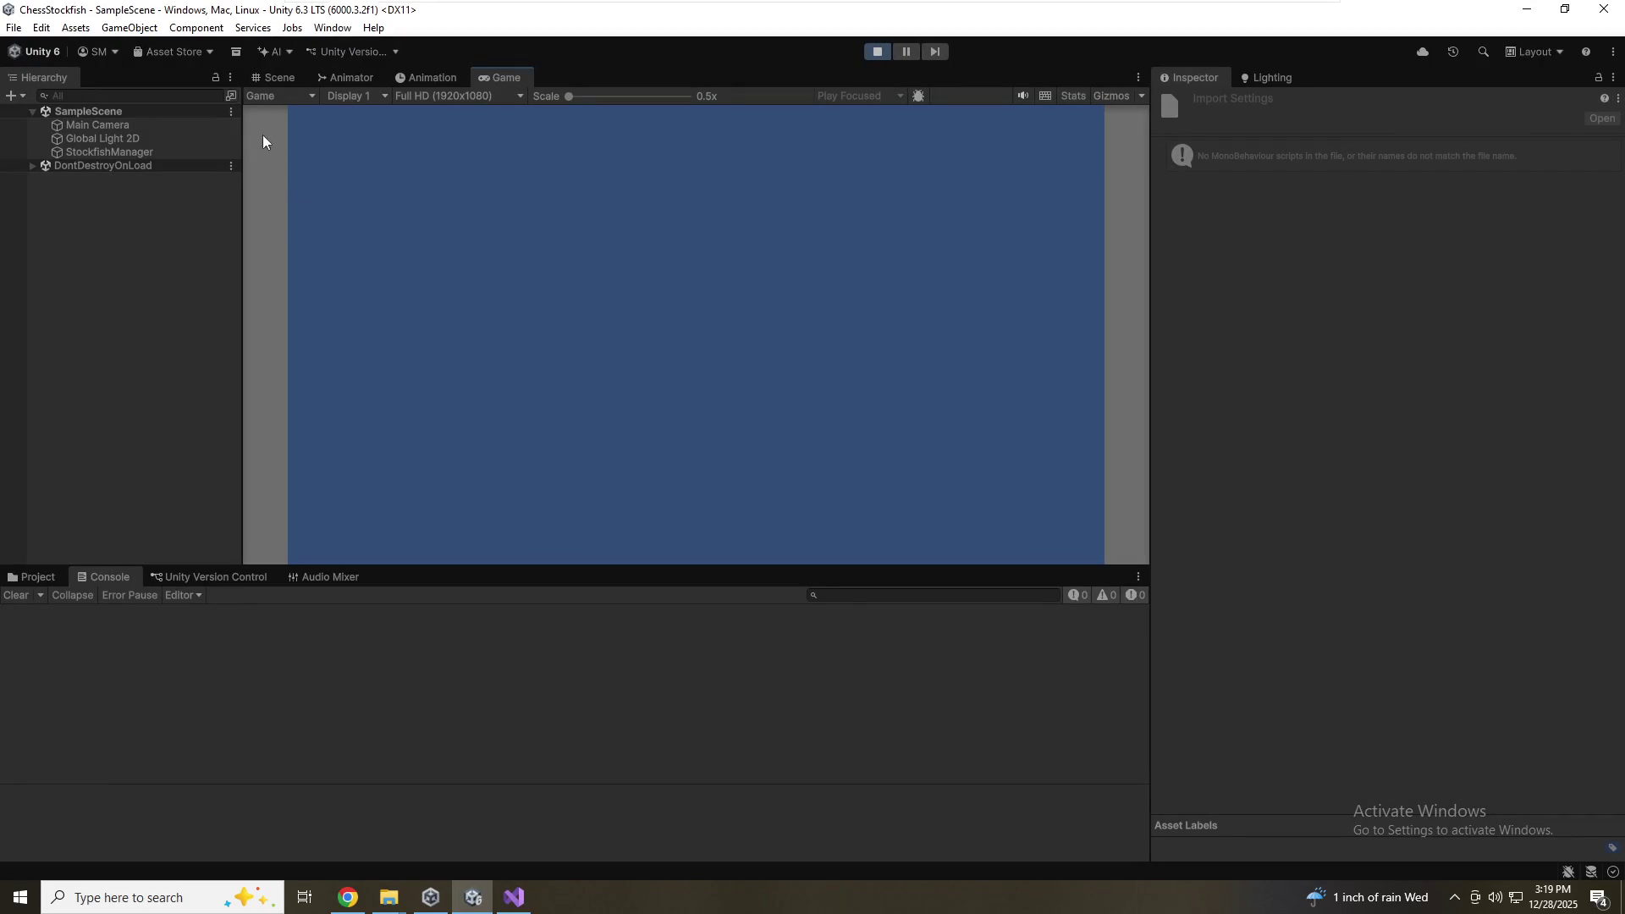
Stop play mode and expand Assets > Chess and Checkers in the Project window
{"action": "left_click", "coordinate": [269, 77]}
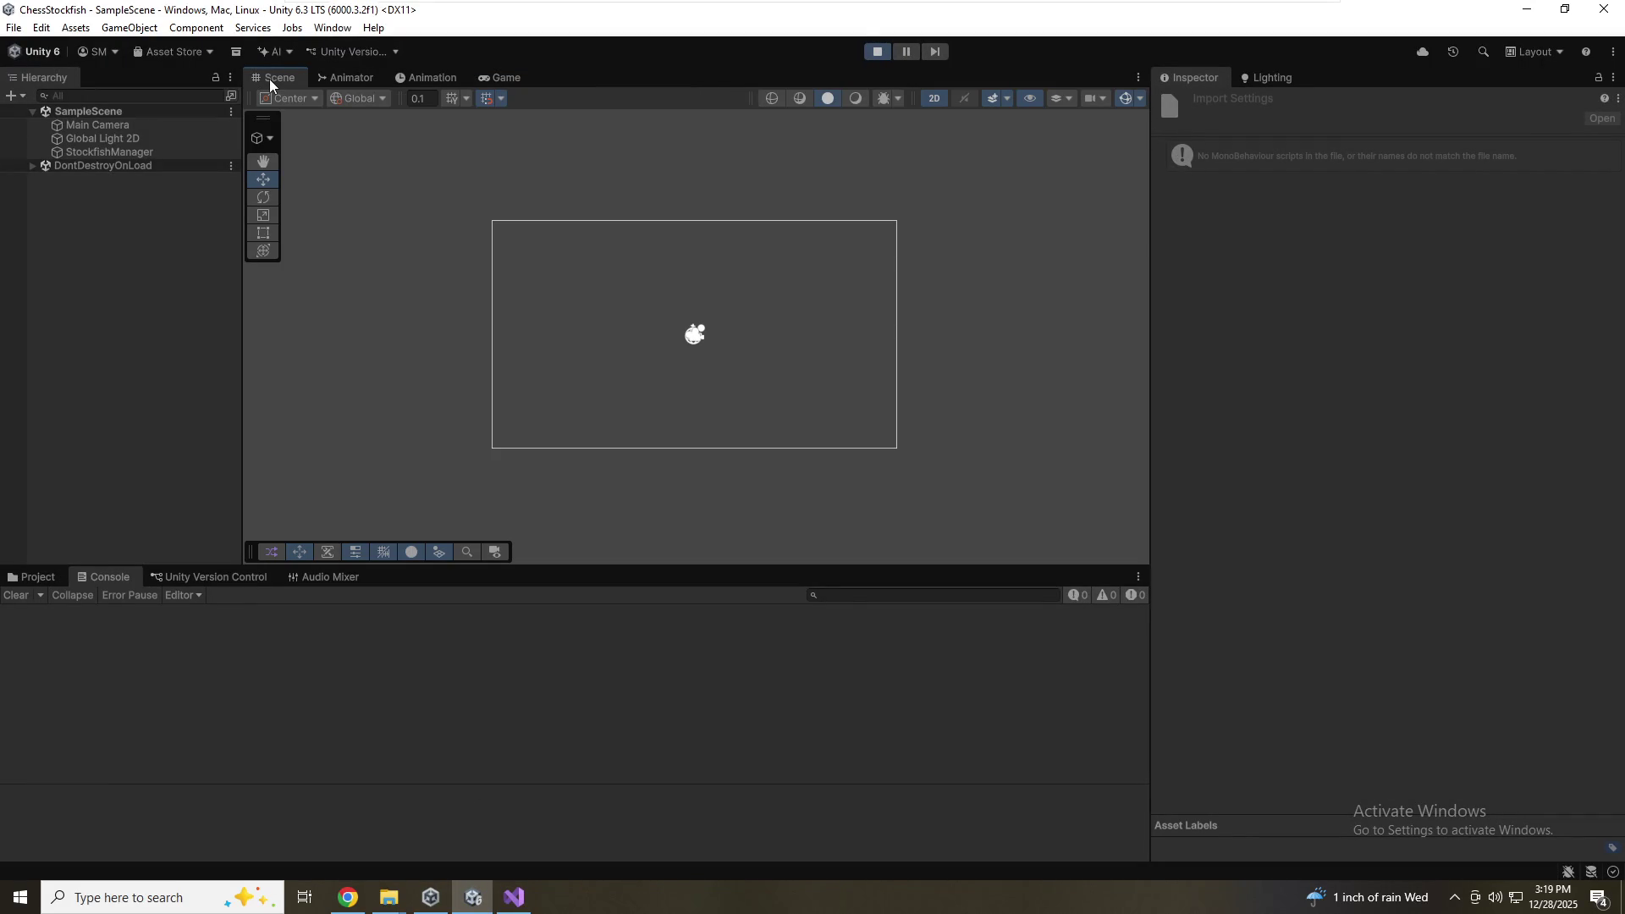
{"action": "left_click", "coordinate": [876, 51]}
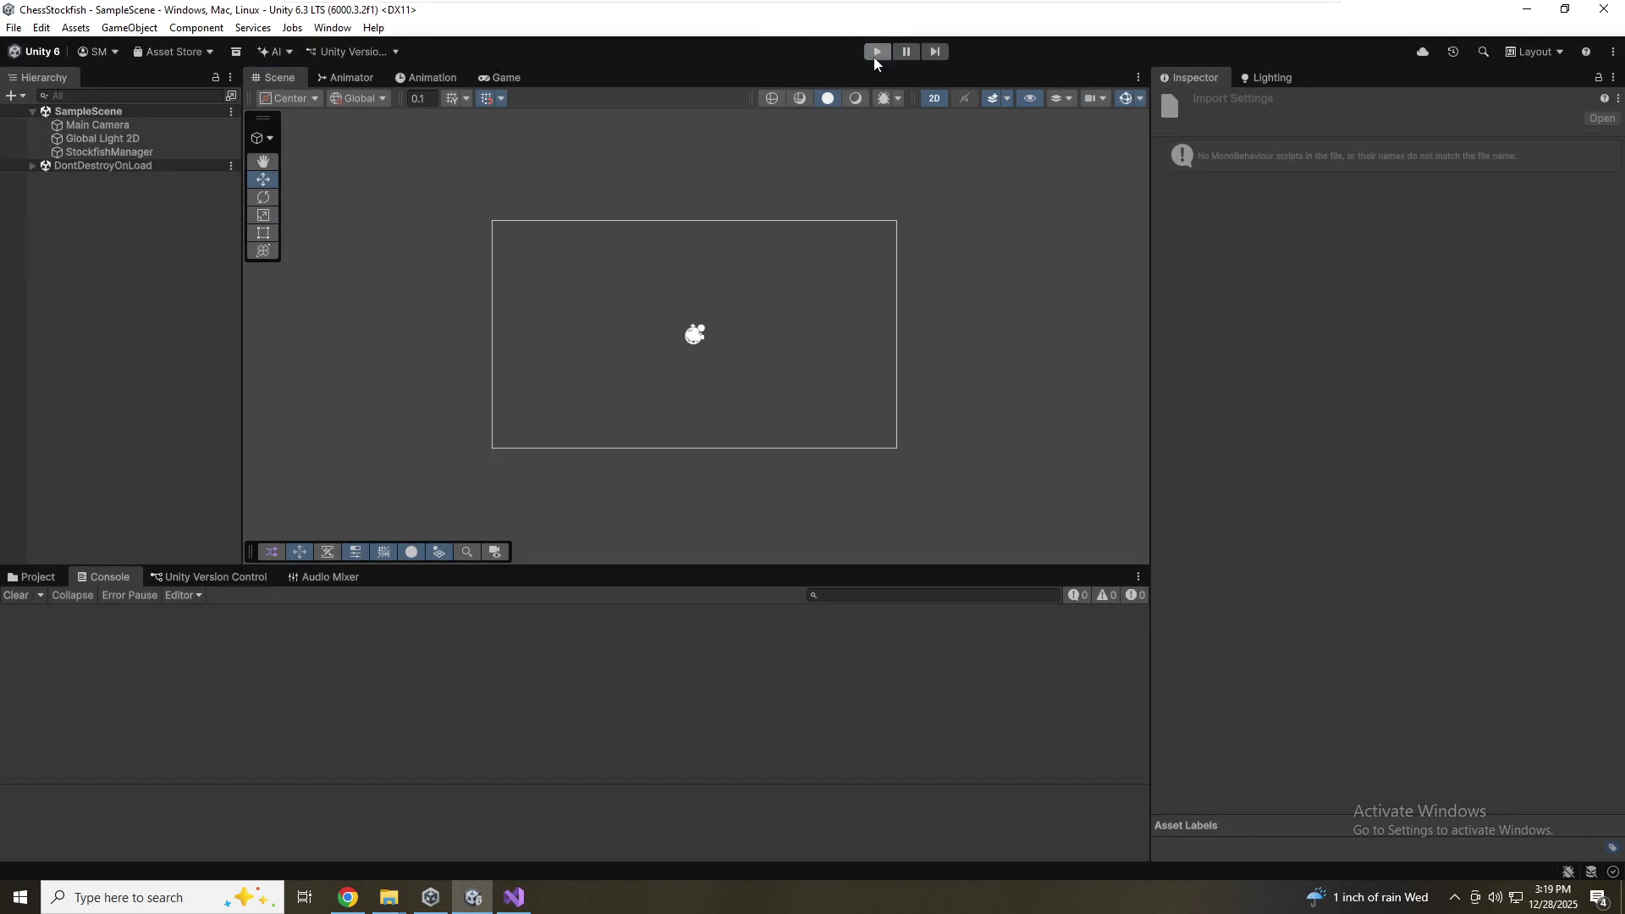
{"action": "left_click", "coordinate": [30, 576]}
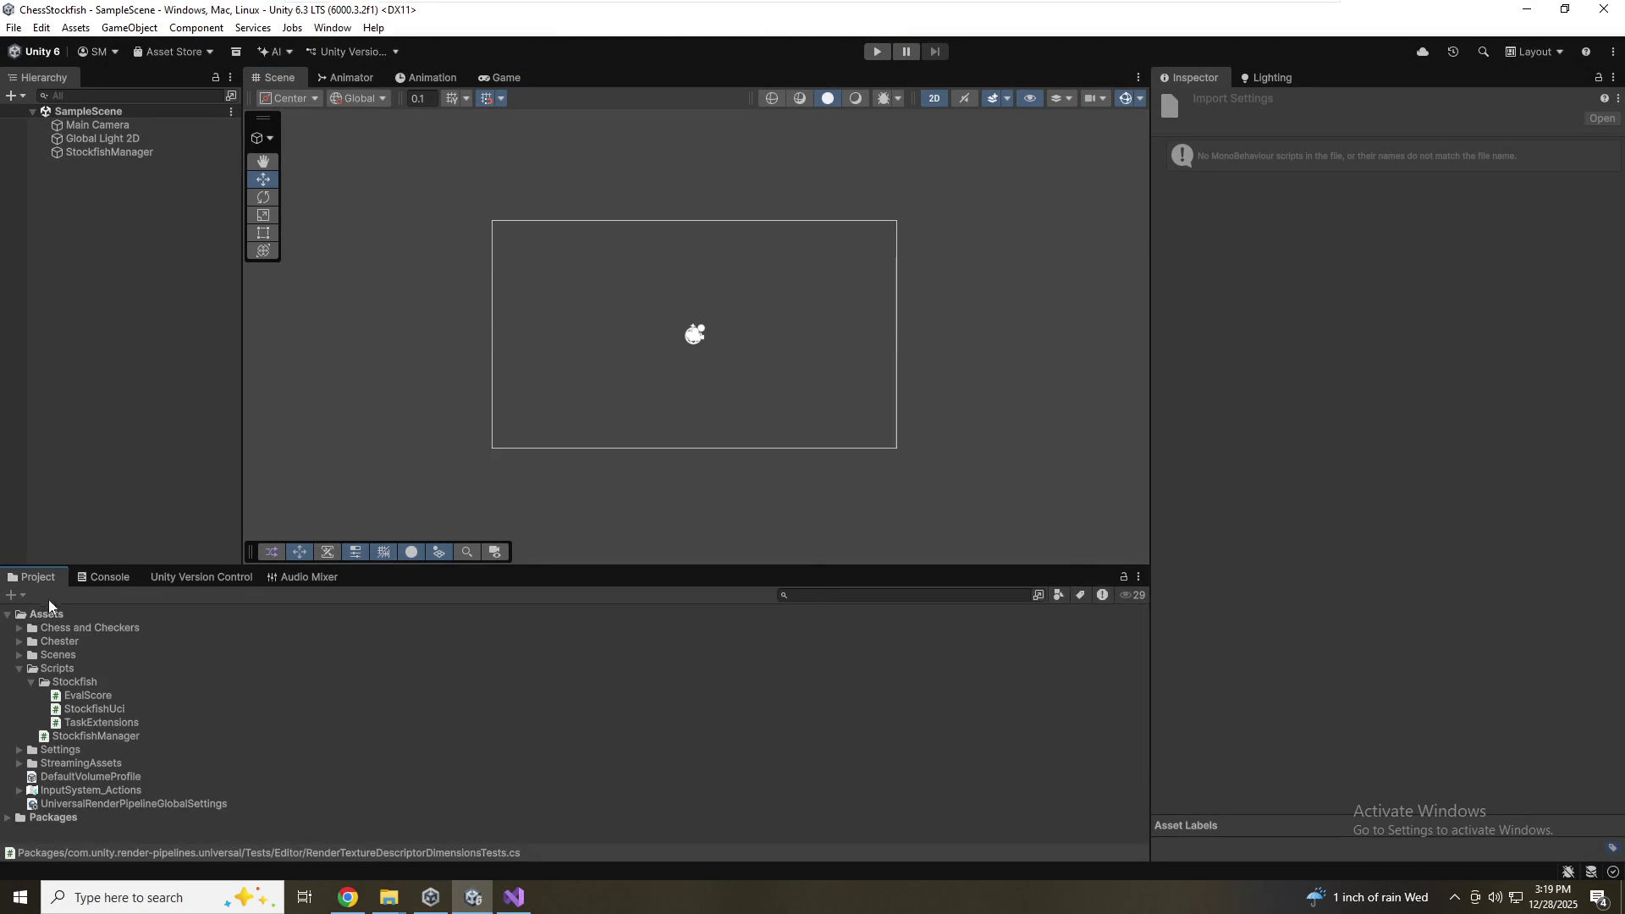
{"action": "left_click", "coordinate": [19, 627]}
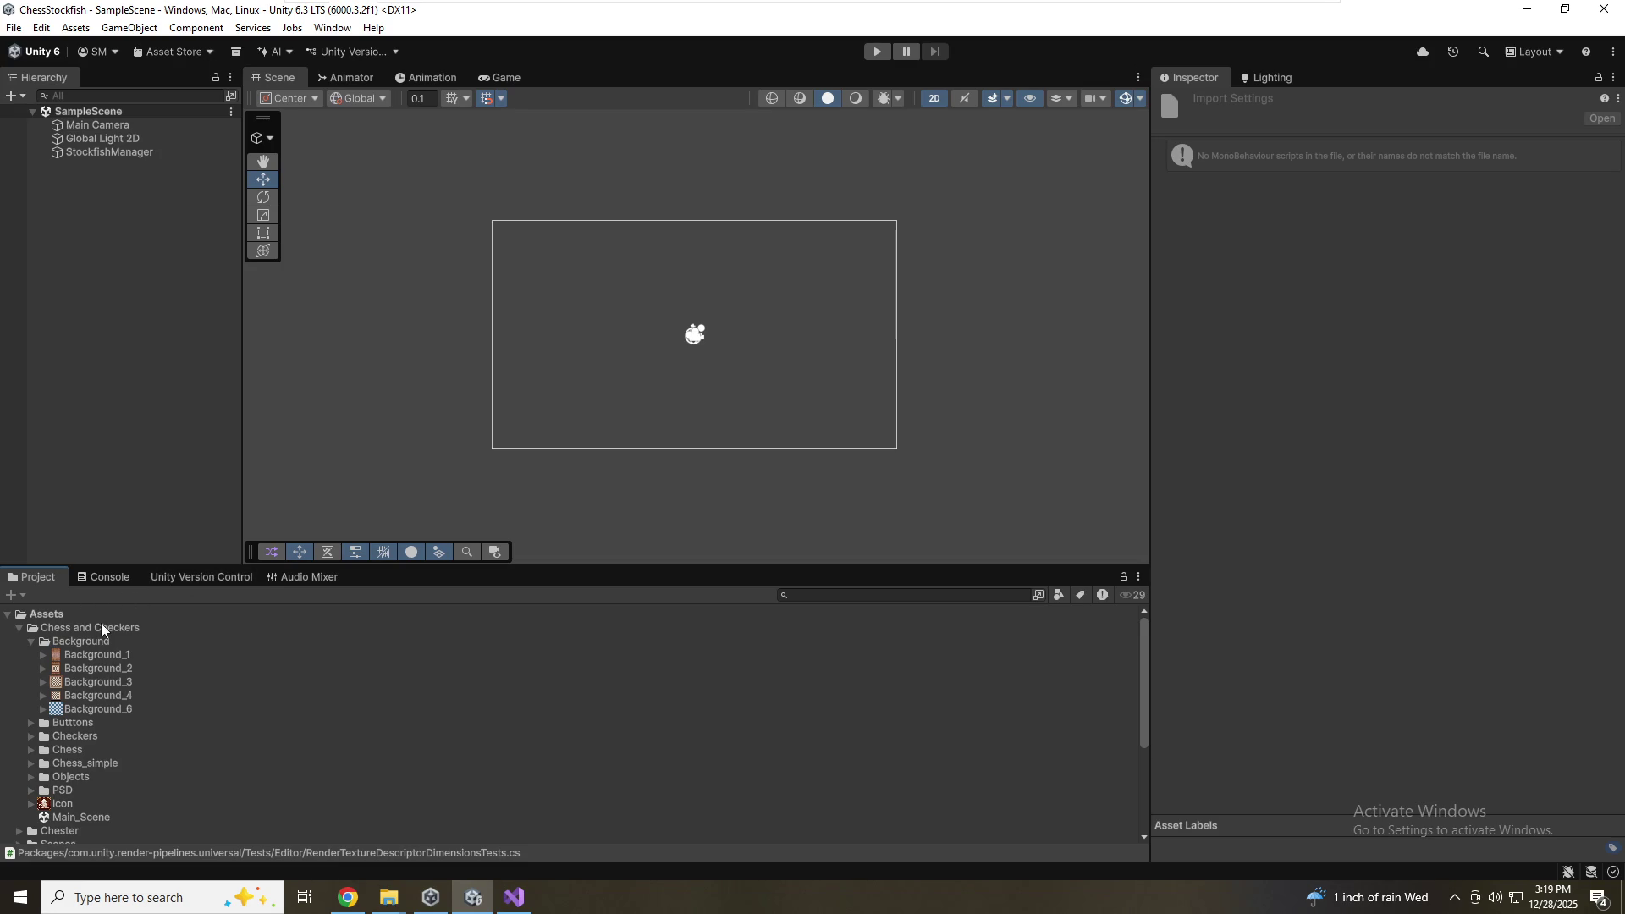
Add the Background_1 sprite, preview it at Scale X 3, then settle on Scale X 2
{"action": "left_click_drag", "start_coordinate": [103, 652], "coordinate": [119, 215]}
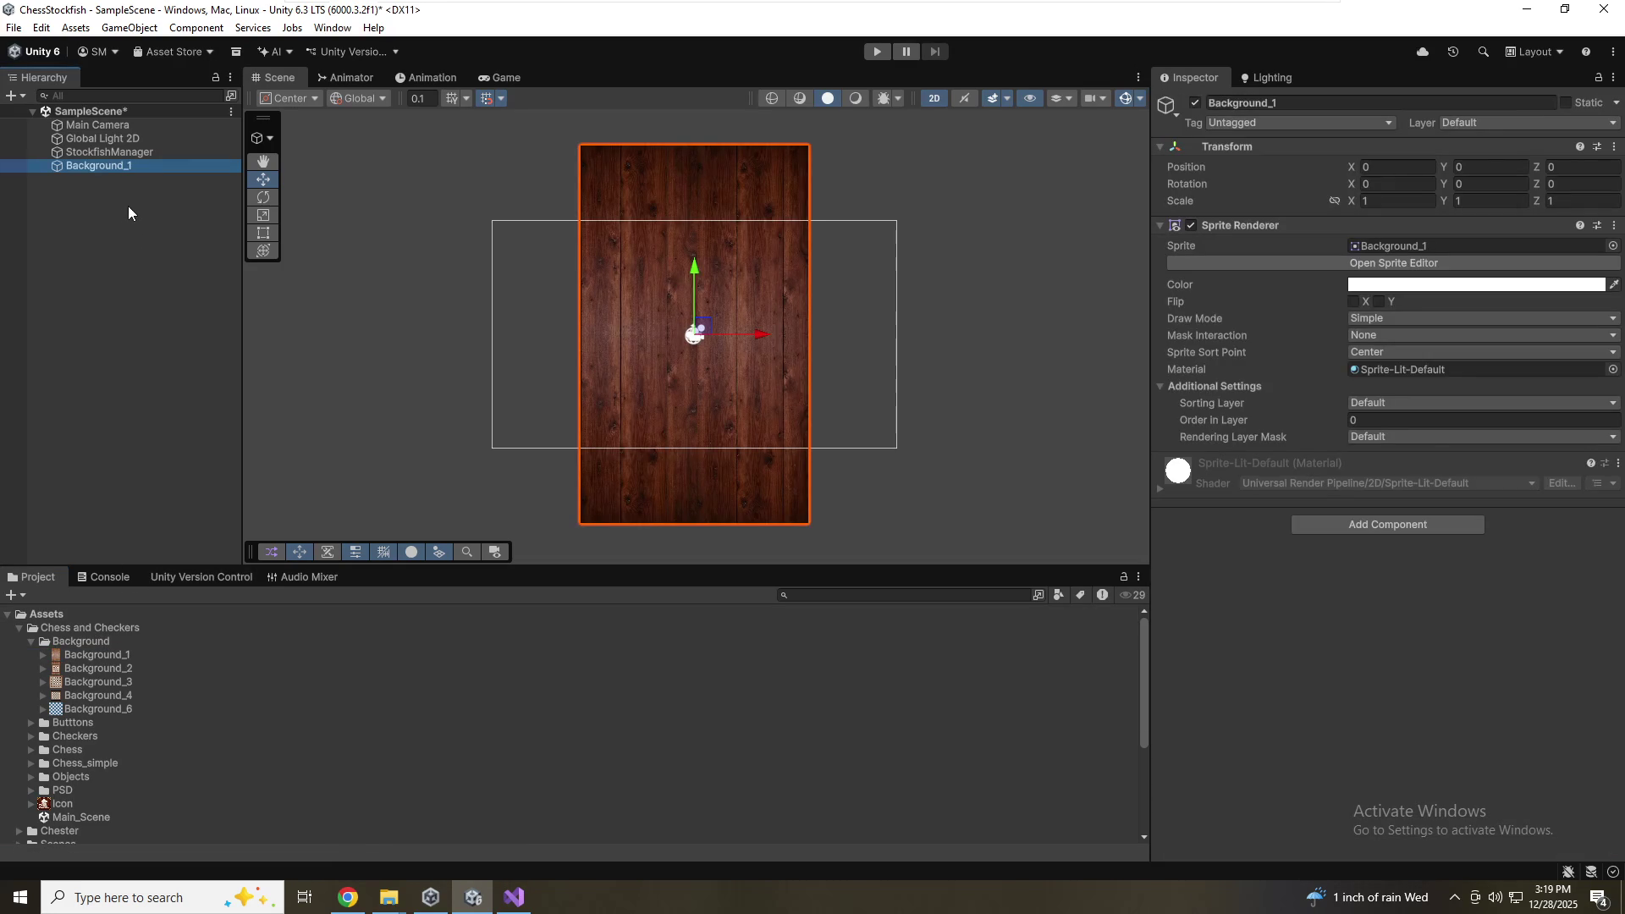
{"action": "left_click", "coordinate": [1388, 201]}
{"action": "type", "text": "3"}
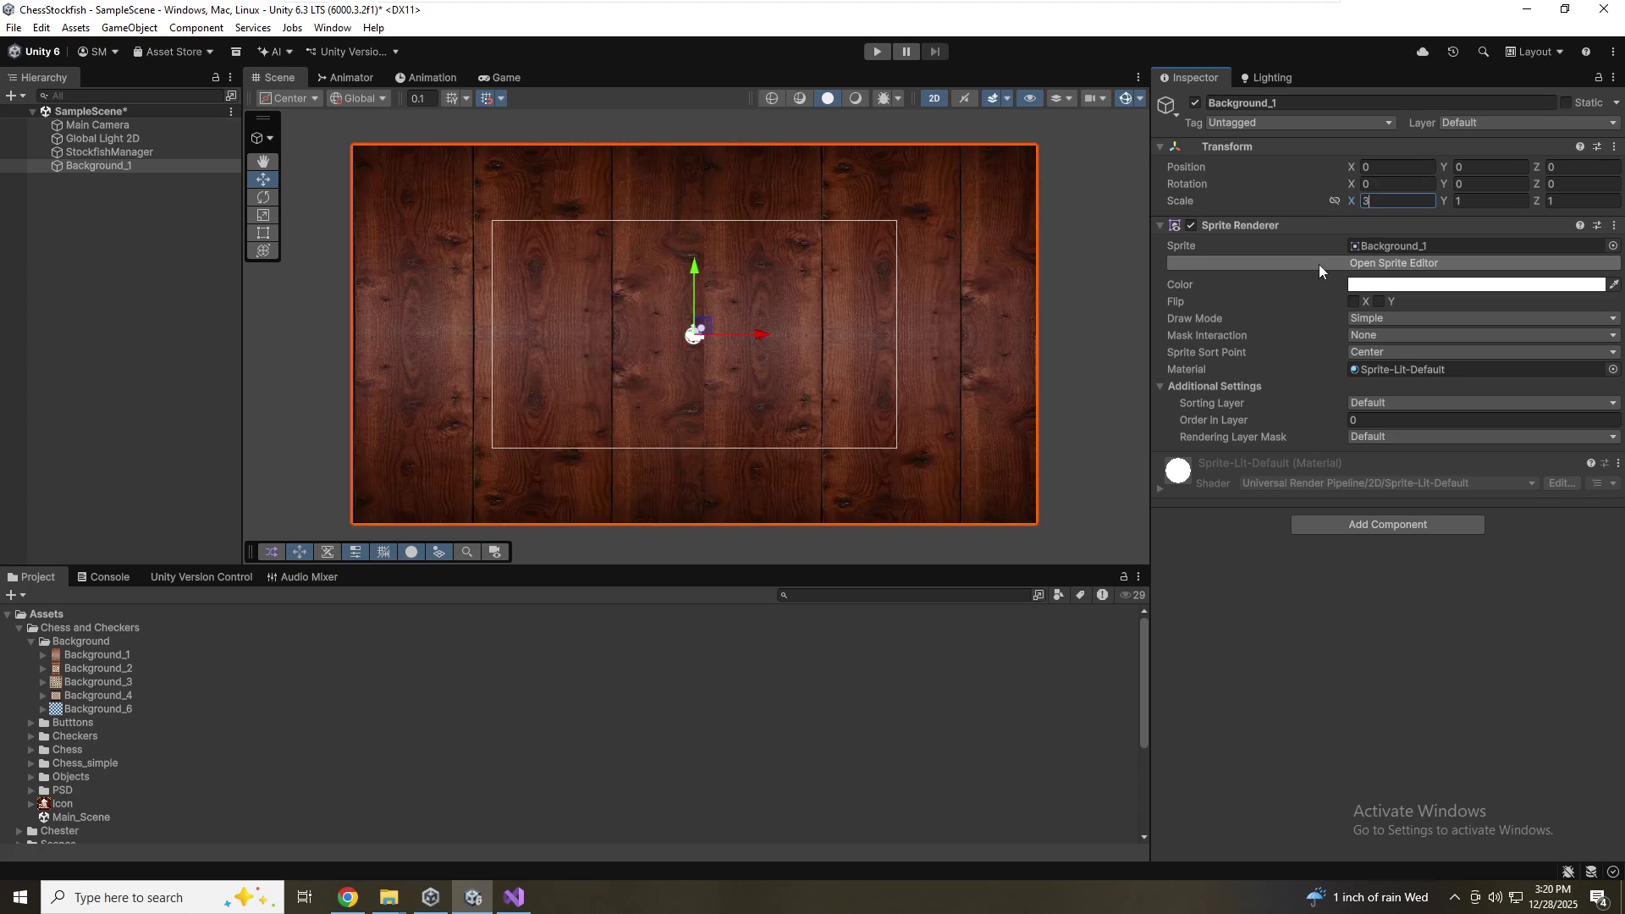
{"action": "left_click", "coordinate": [506, 78]}
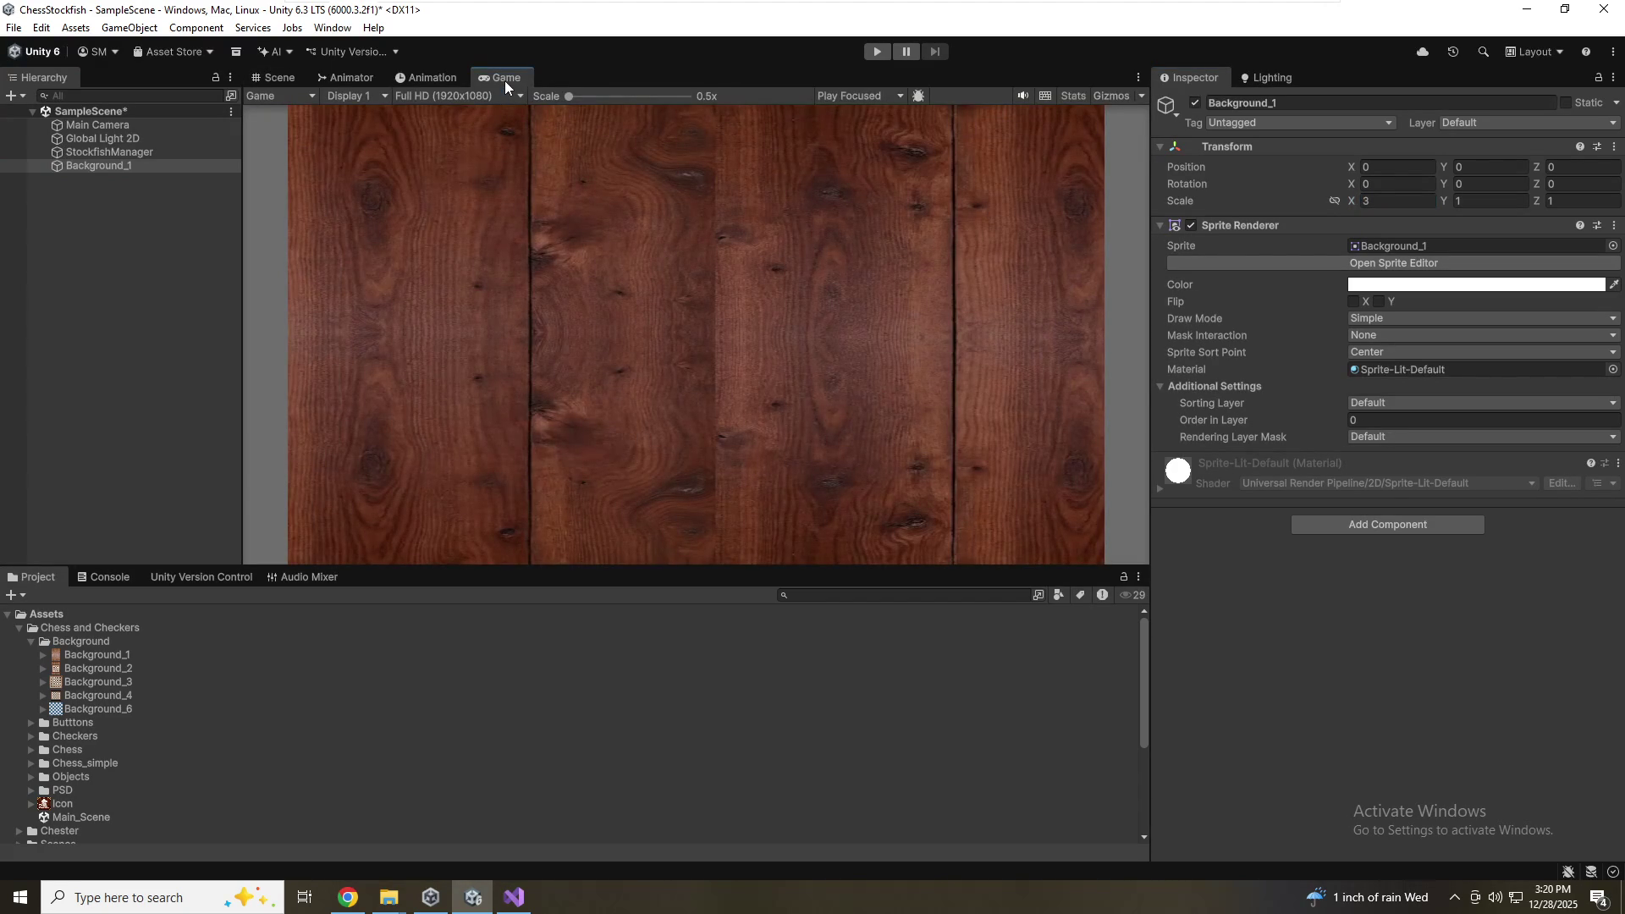
{"action": "left_click", "coordinate": [275, 77]}
{"action": "left_click", "coordinate": [1375, 204]}
{"action": "type", "text": "2"}
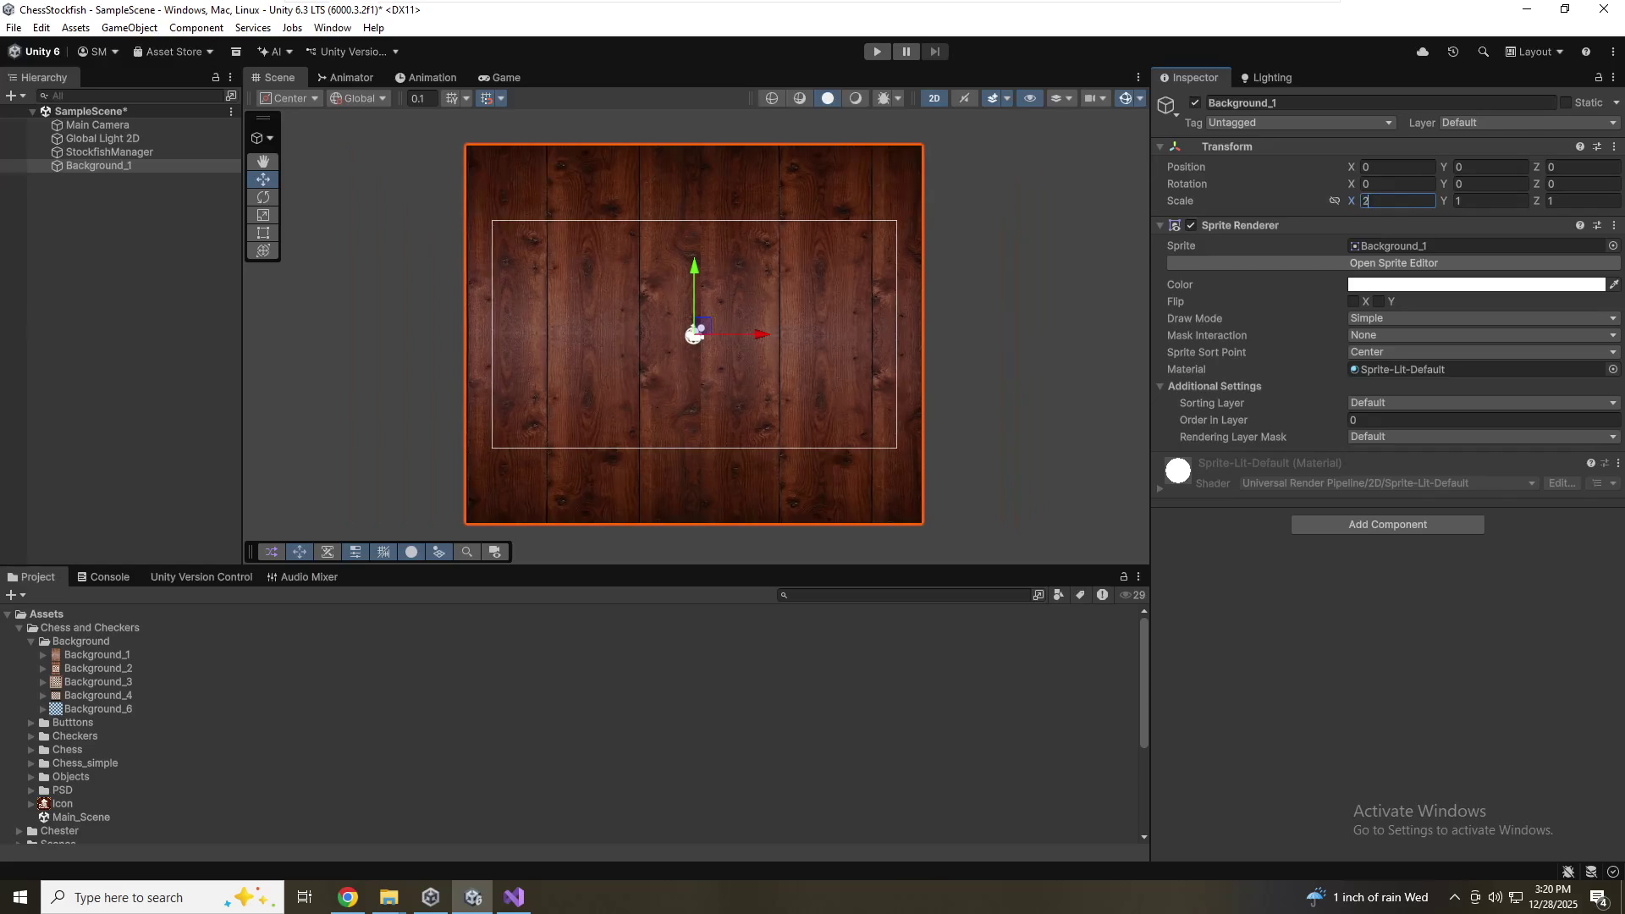
{"action": "left_click", "coordinate": [497, 84]}
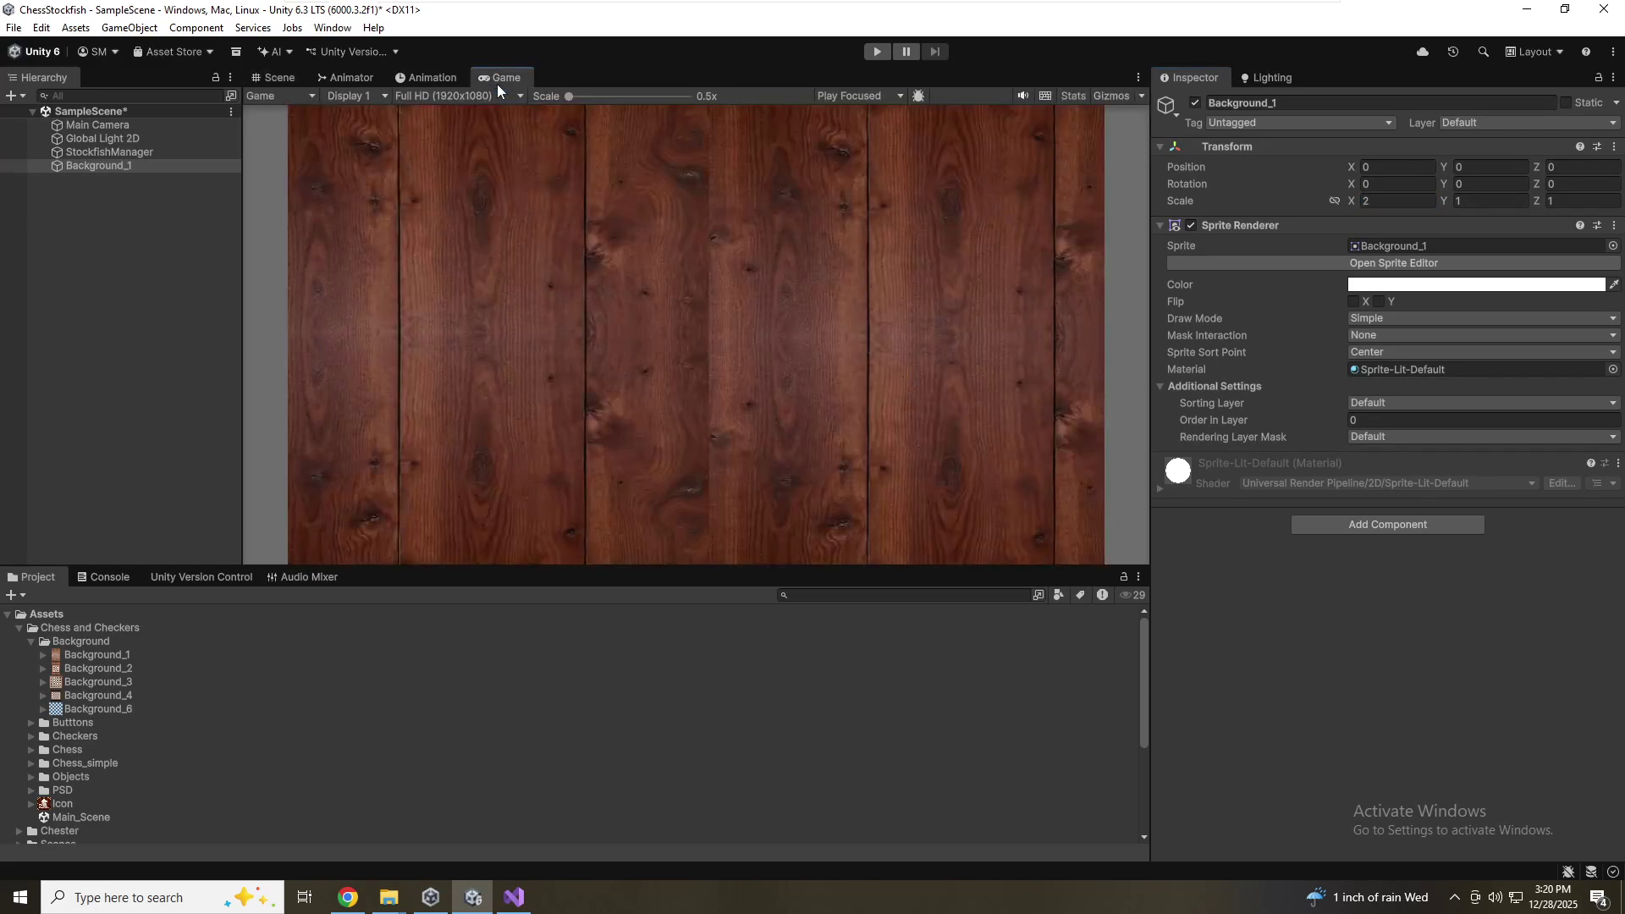
{"action": "left_click", "coordinate": [277, 78]}
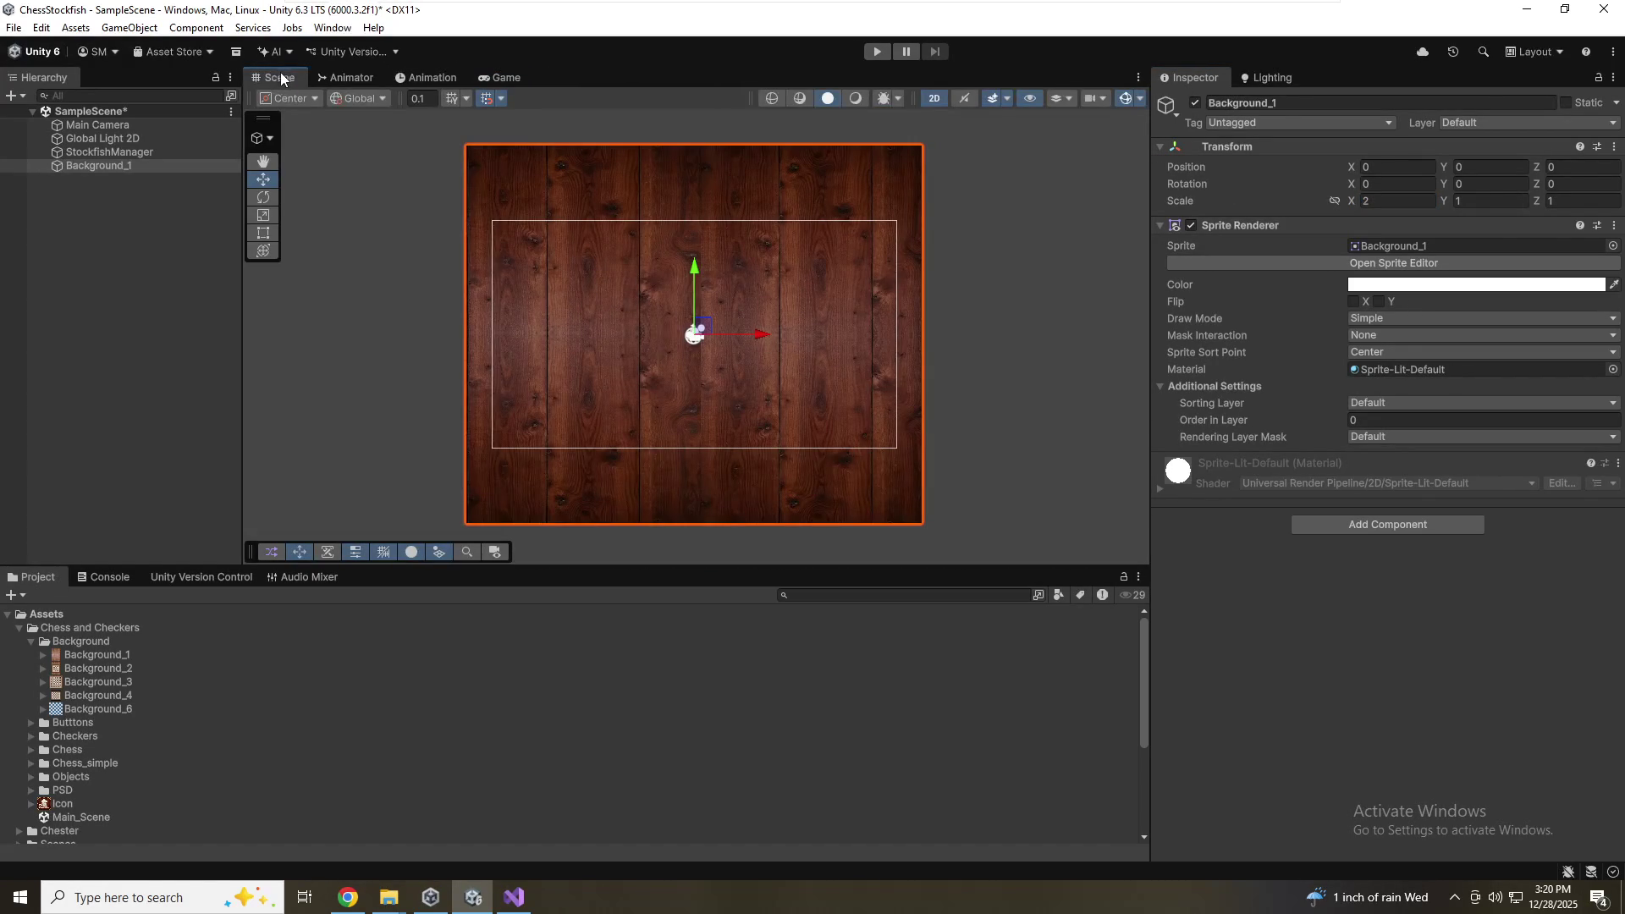
{"action": "left_click", "coordinate": [650, 723]}
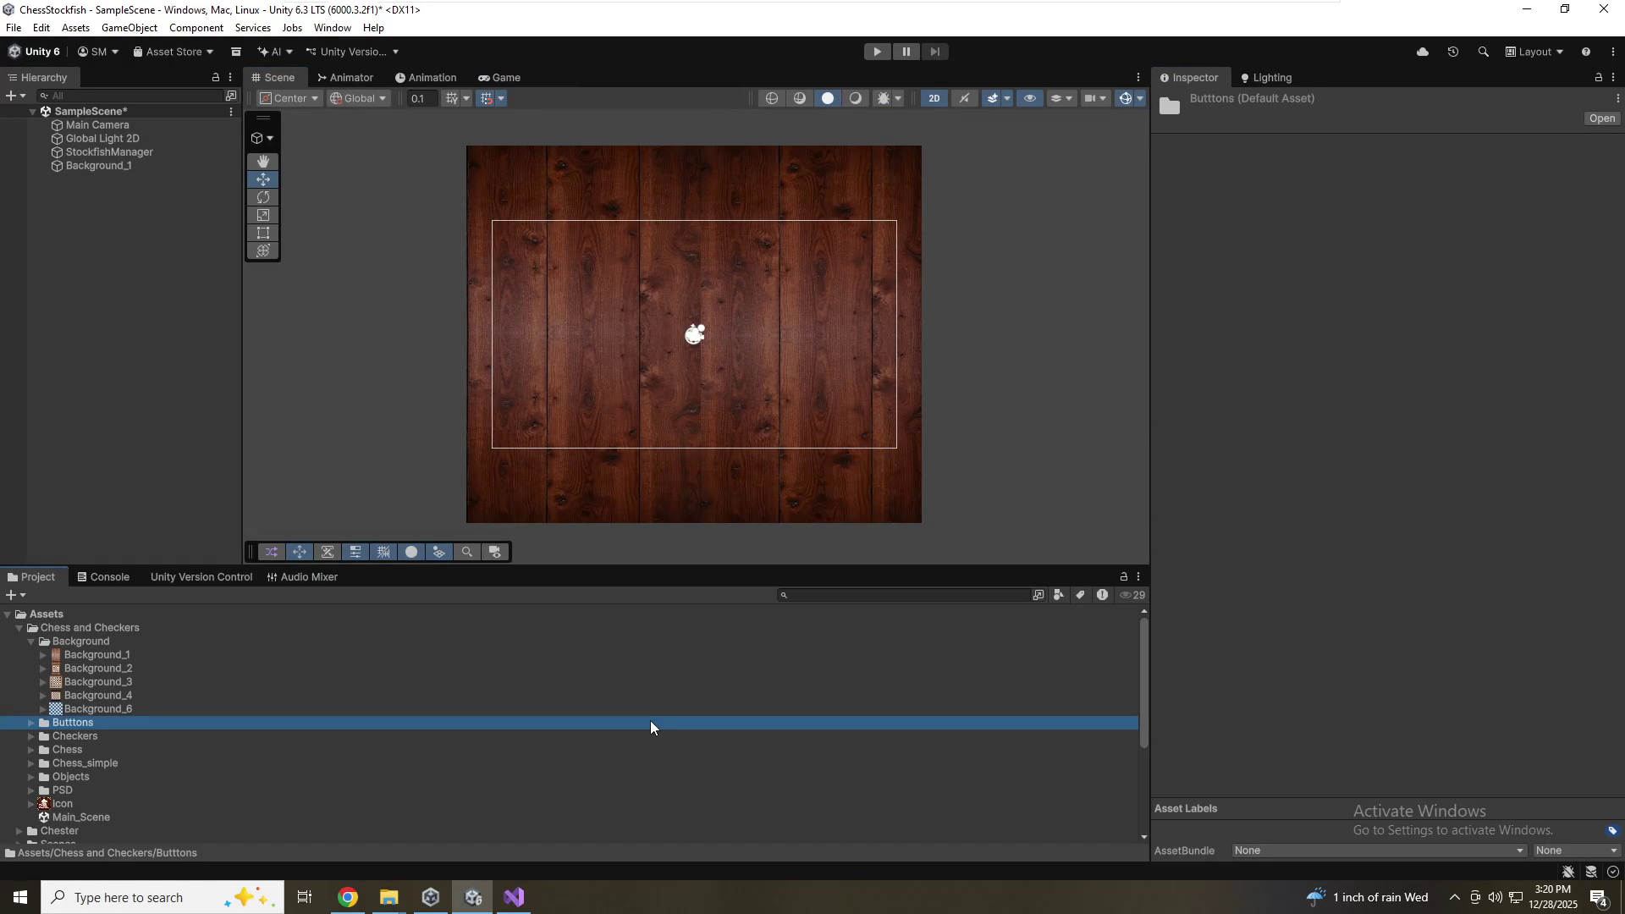
Save the scene and rename the wood sprite to 'Background'
{"action": "key", "text": "ctrl+s"}
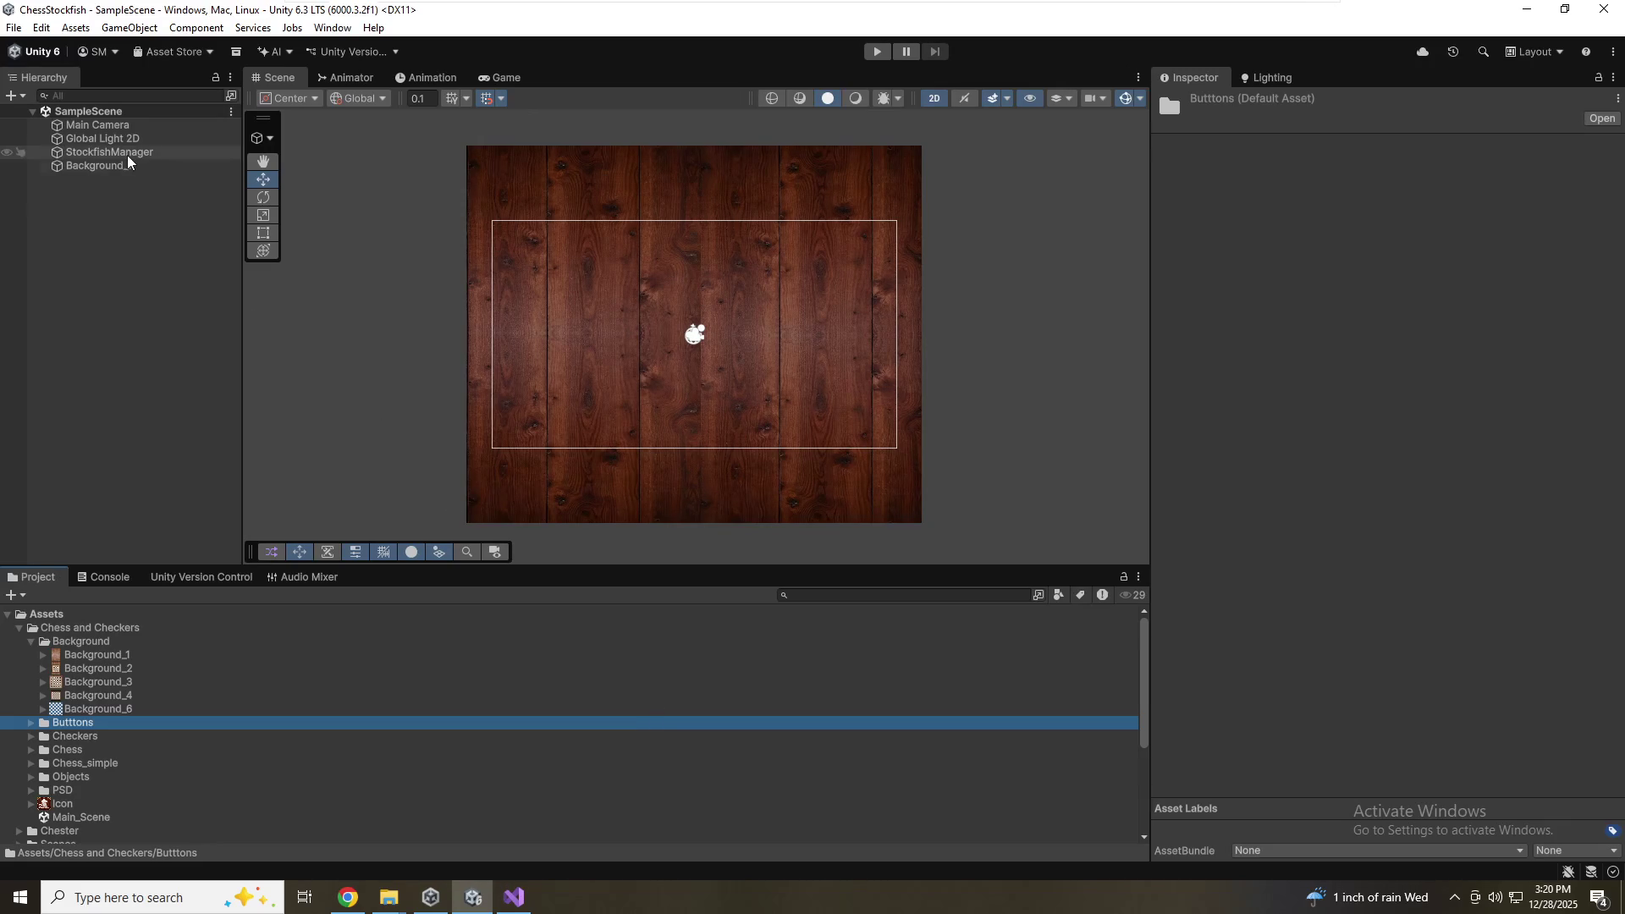
{"action": "left_click", "coordinate": [108, 165]}
{"action": "key", "text": "F2"}
{"action": "type", "text": "Background"}
{"action": "key", "text": "Return"}
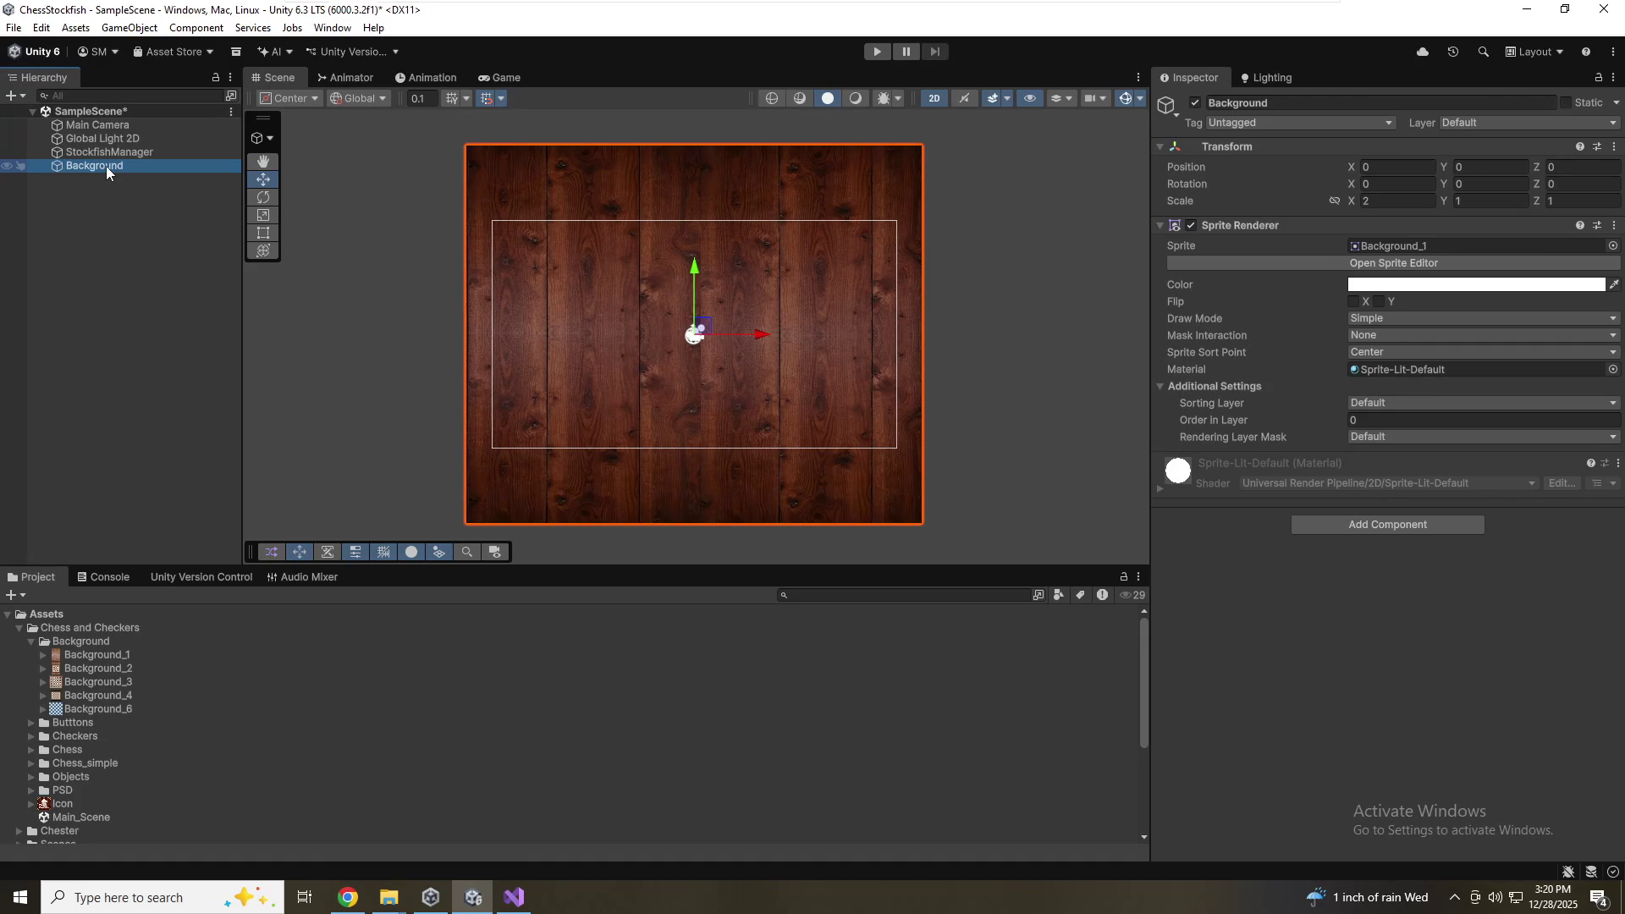
Add the Background_3 sprite to the scene at the origin
{"action": "right_click", "coordinate": [105, 225]}
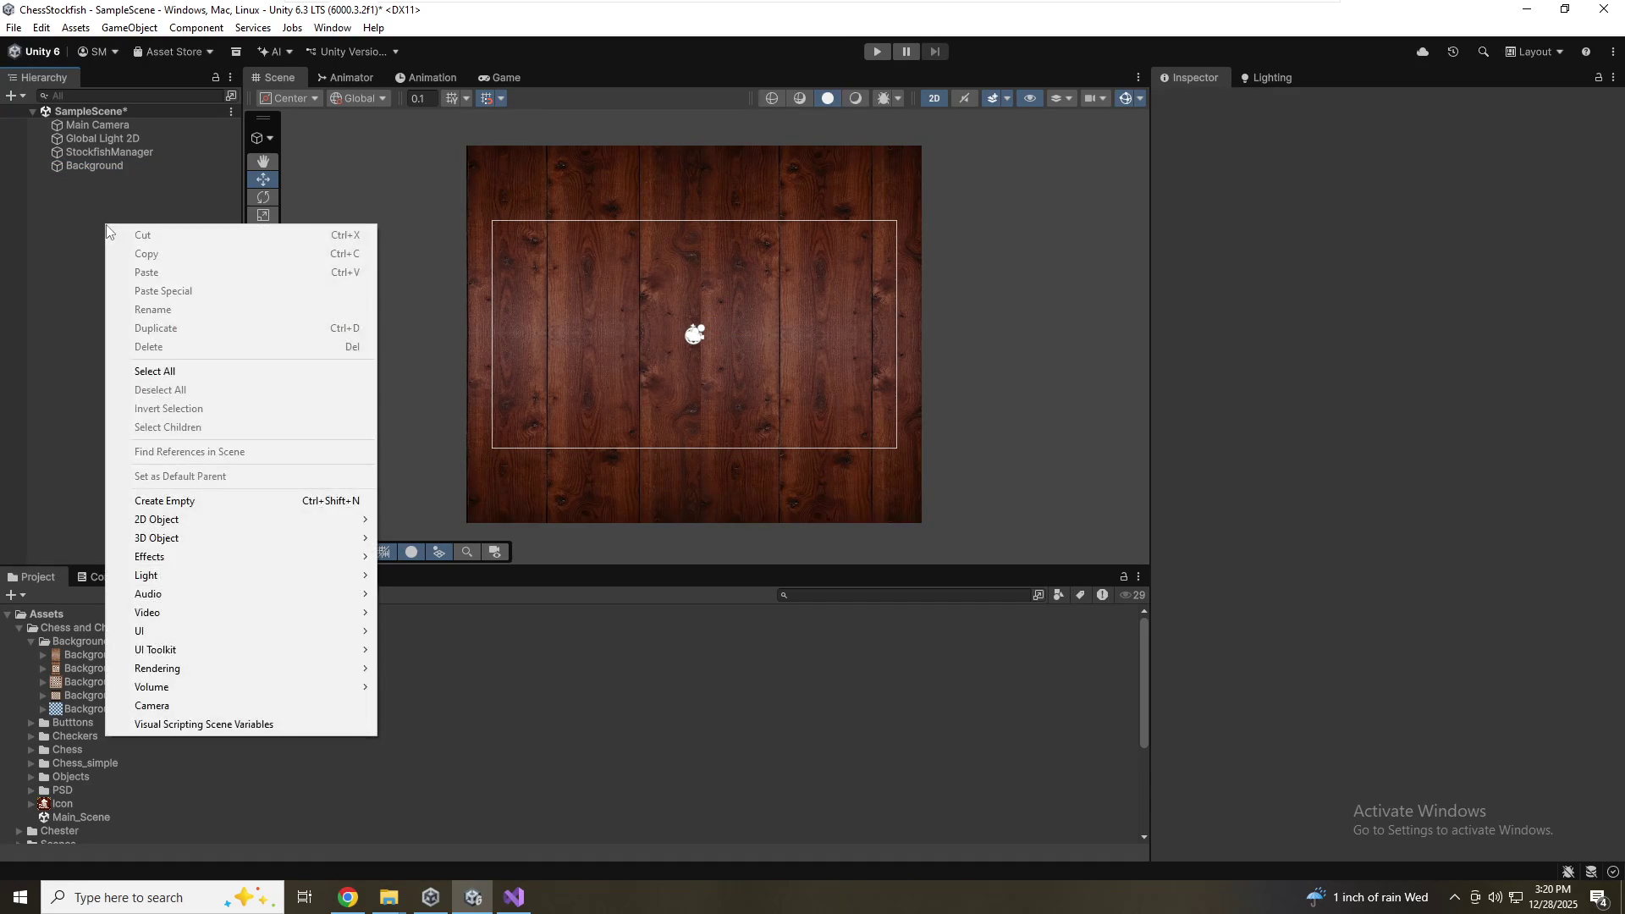
{"action": "left_click", "coordinate": [64, 283]}
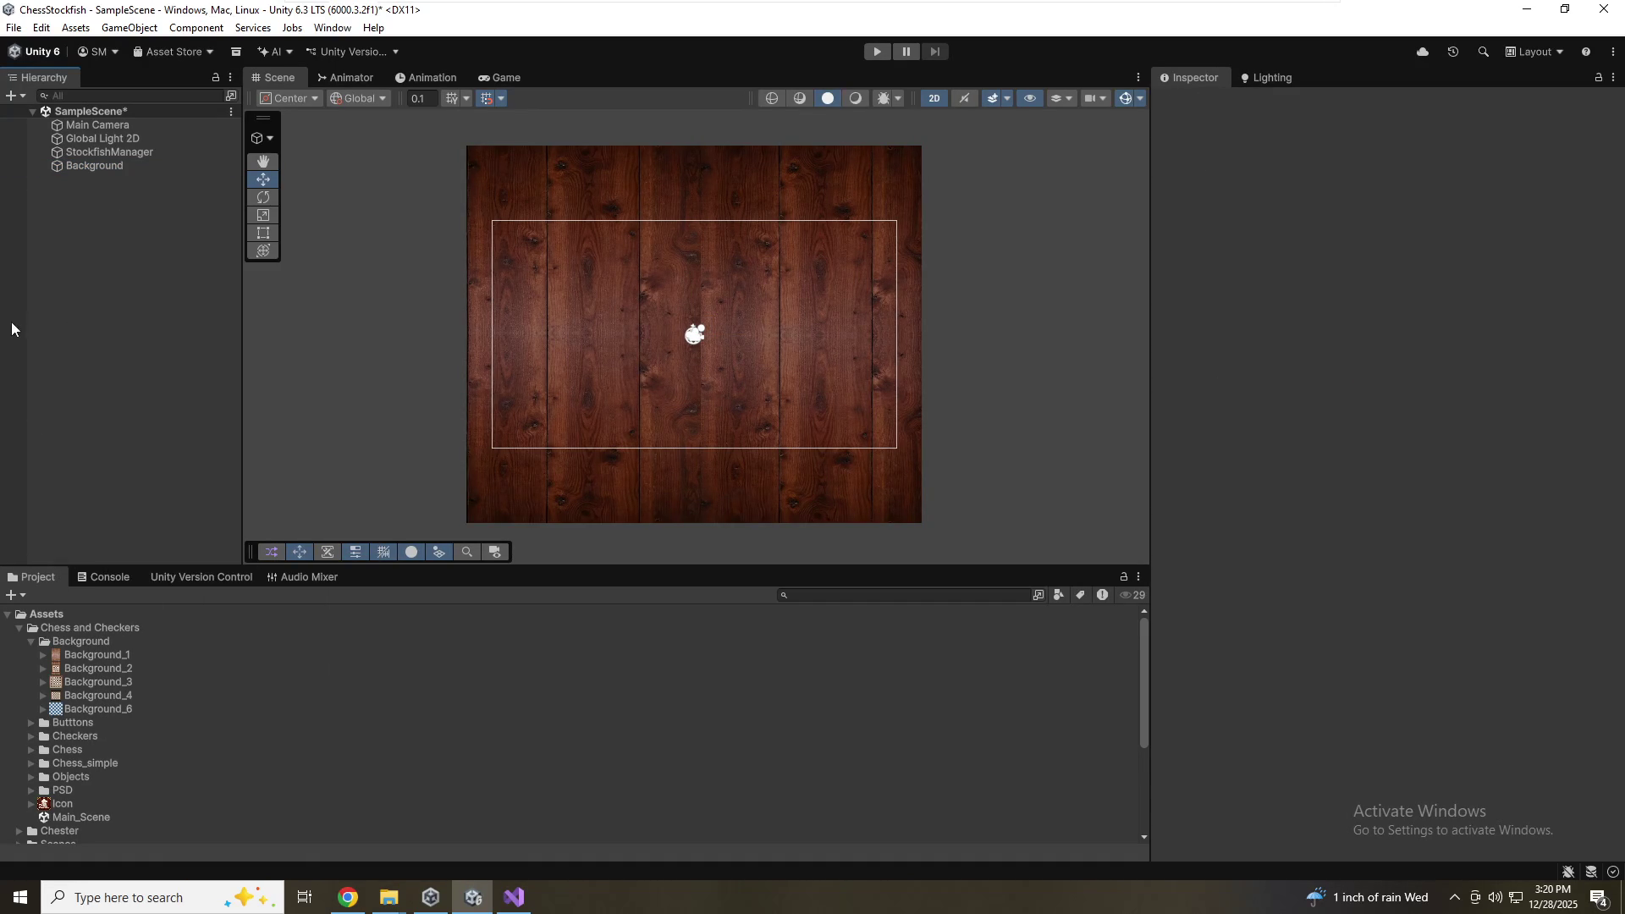
{"action": "mouse_move", "coordinate": [113, 679]}
{"action": "left_mouse_down"}
{"action": "mouse_move", "coordinate": [68, 288]}
{"action": "mouse_move", "coordinate": [97, 262]}
{"action": "left_mouse_up"}
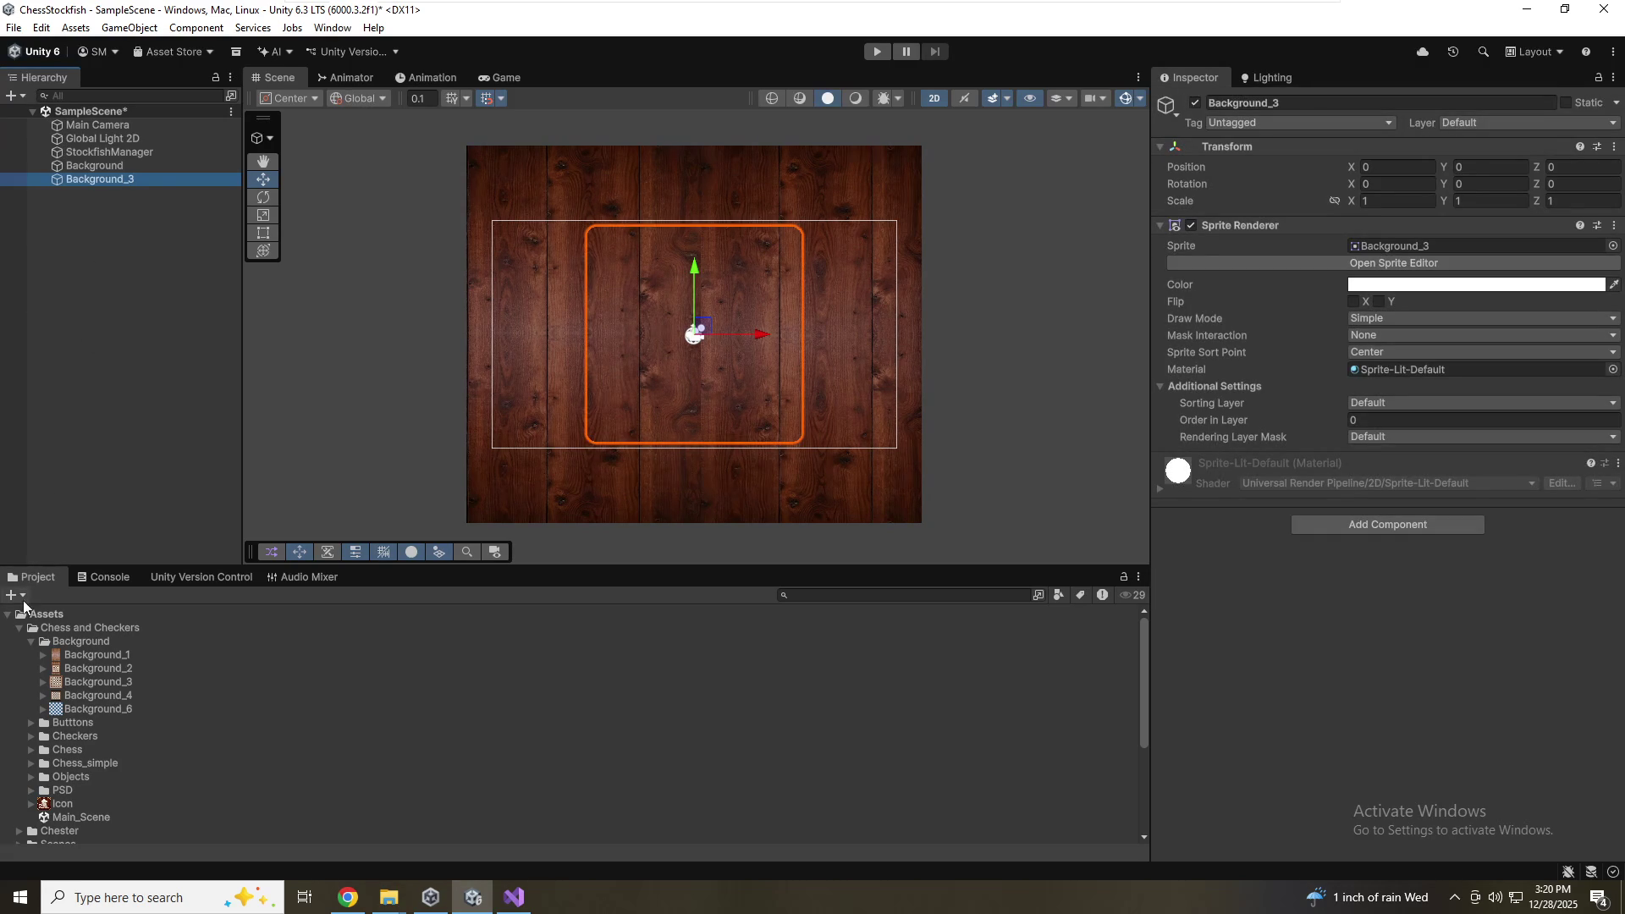
{"action": "left_click", "coordinate": [1413, 408]}
Create sorting layers named Background, Board and Pieces after Default
{"action": "left_click", "coordinate": [1411, 444]}
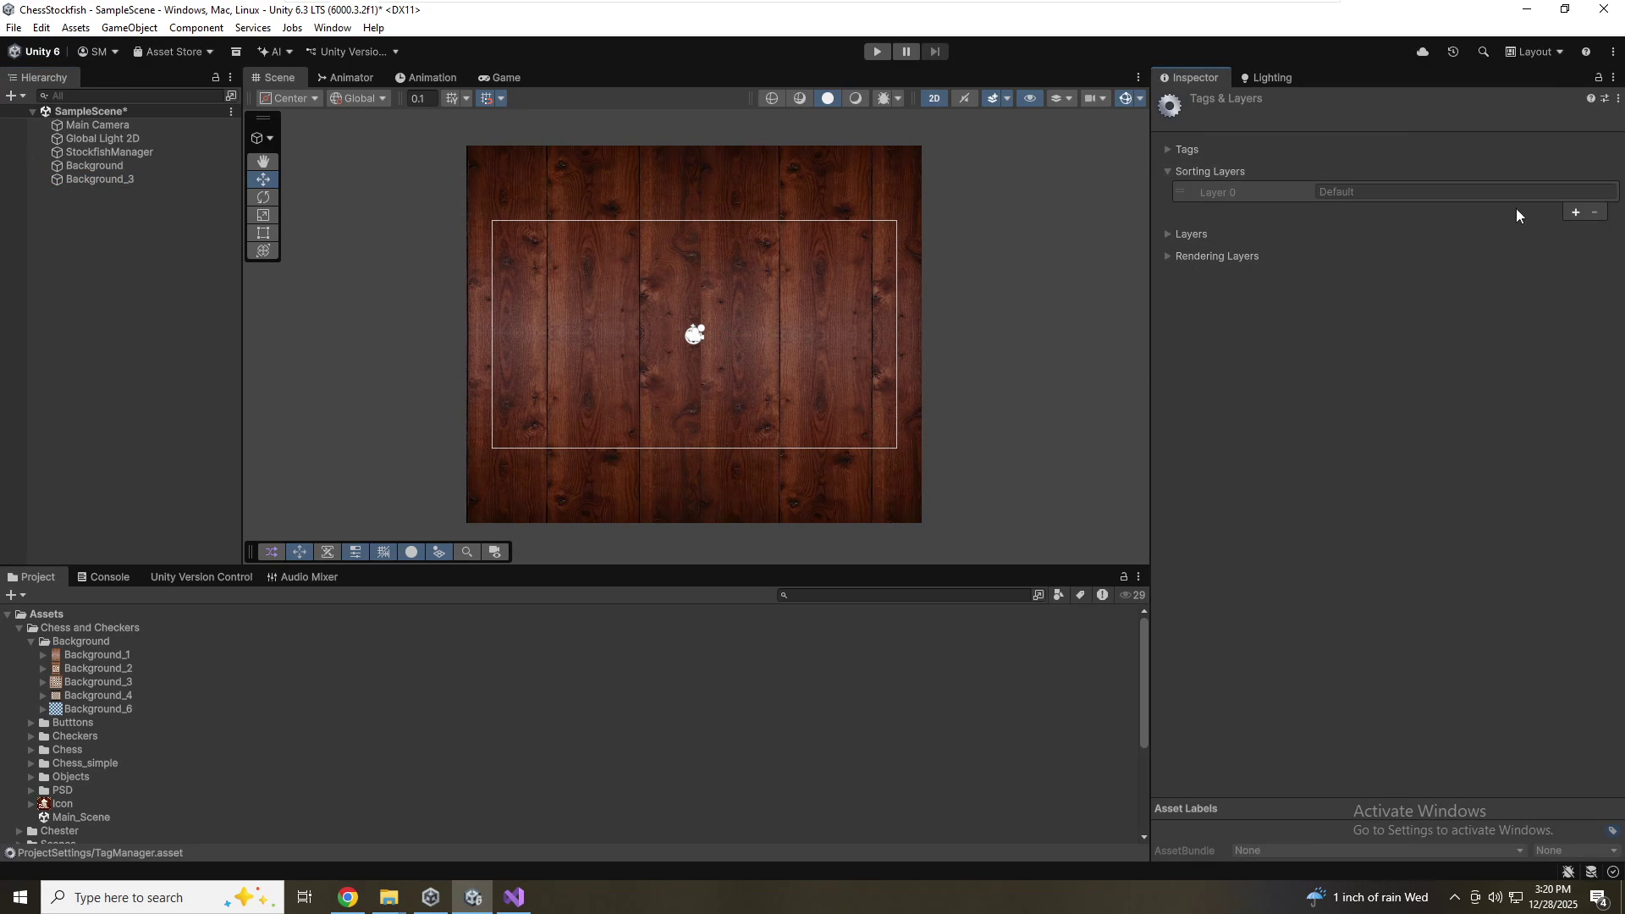
{"action": "left_click", "coordinate": [1574, 212]}
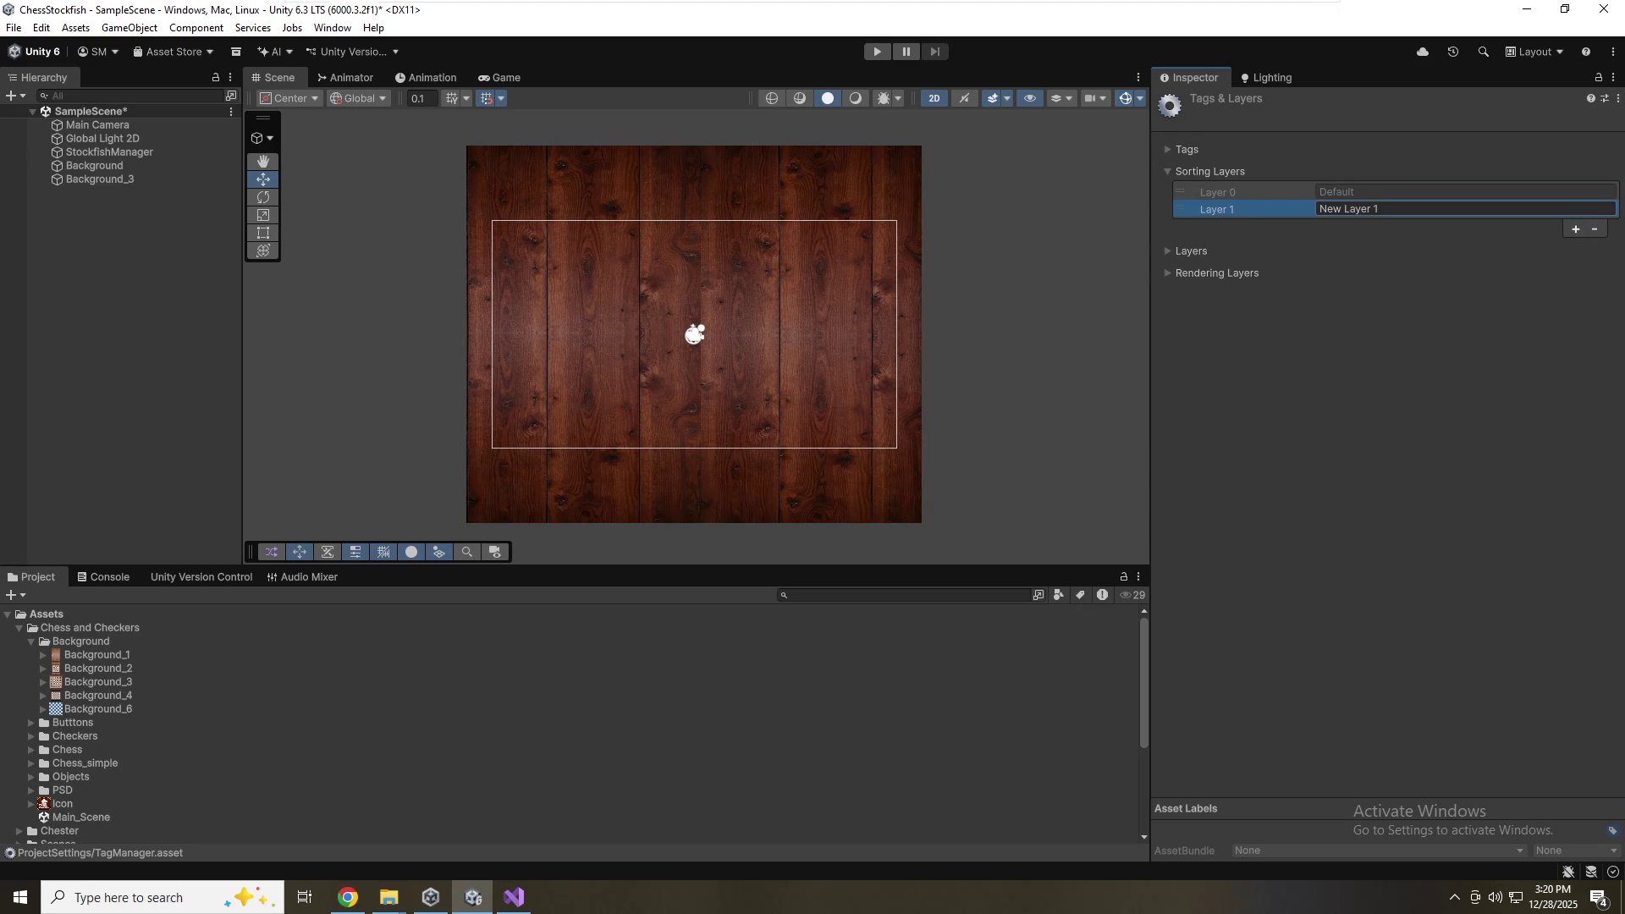
{"action": "type", "text": "Background"}
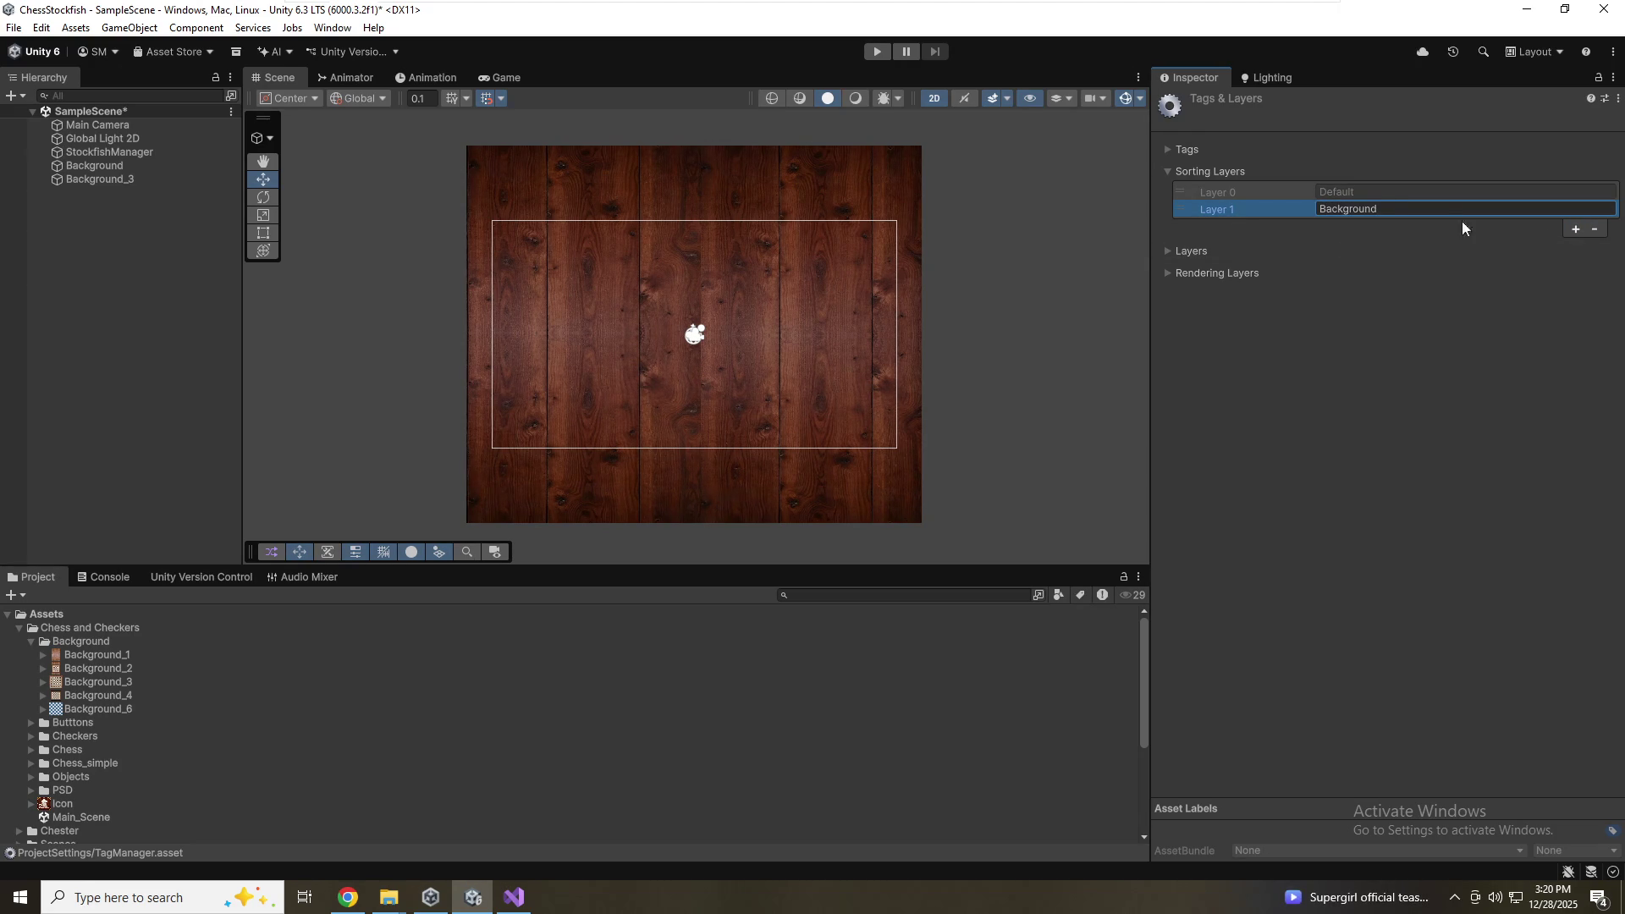
{"action": "left_click", "coordinate": [1569, 230]}
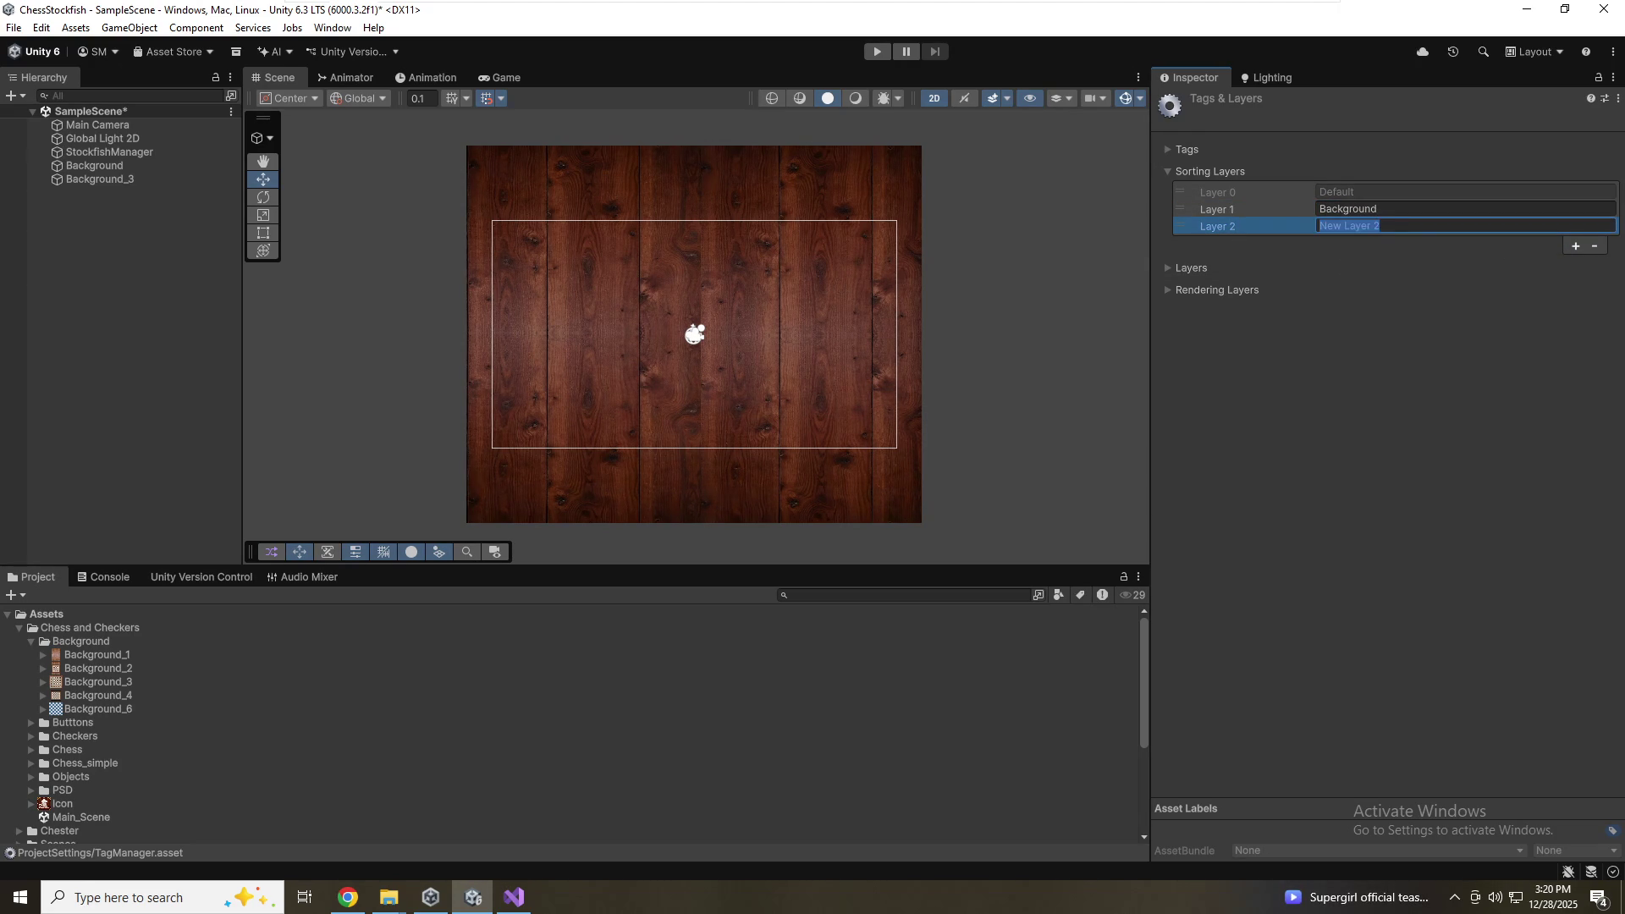
{"action": "type", "text": "Board"}
{"action": "left_click", "coordinate": [1574, 246]}
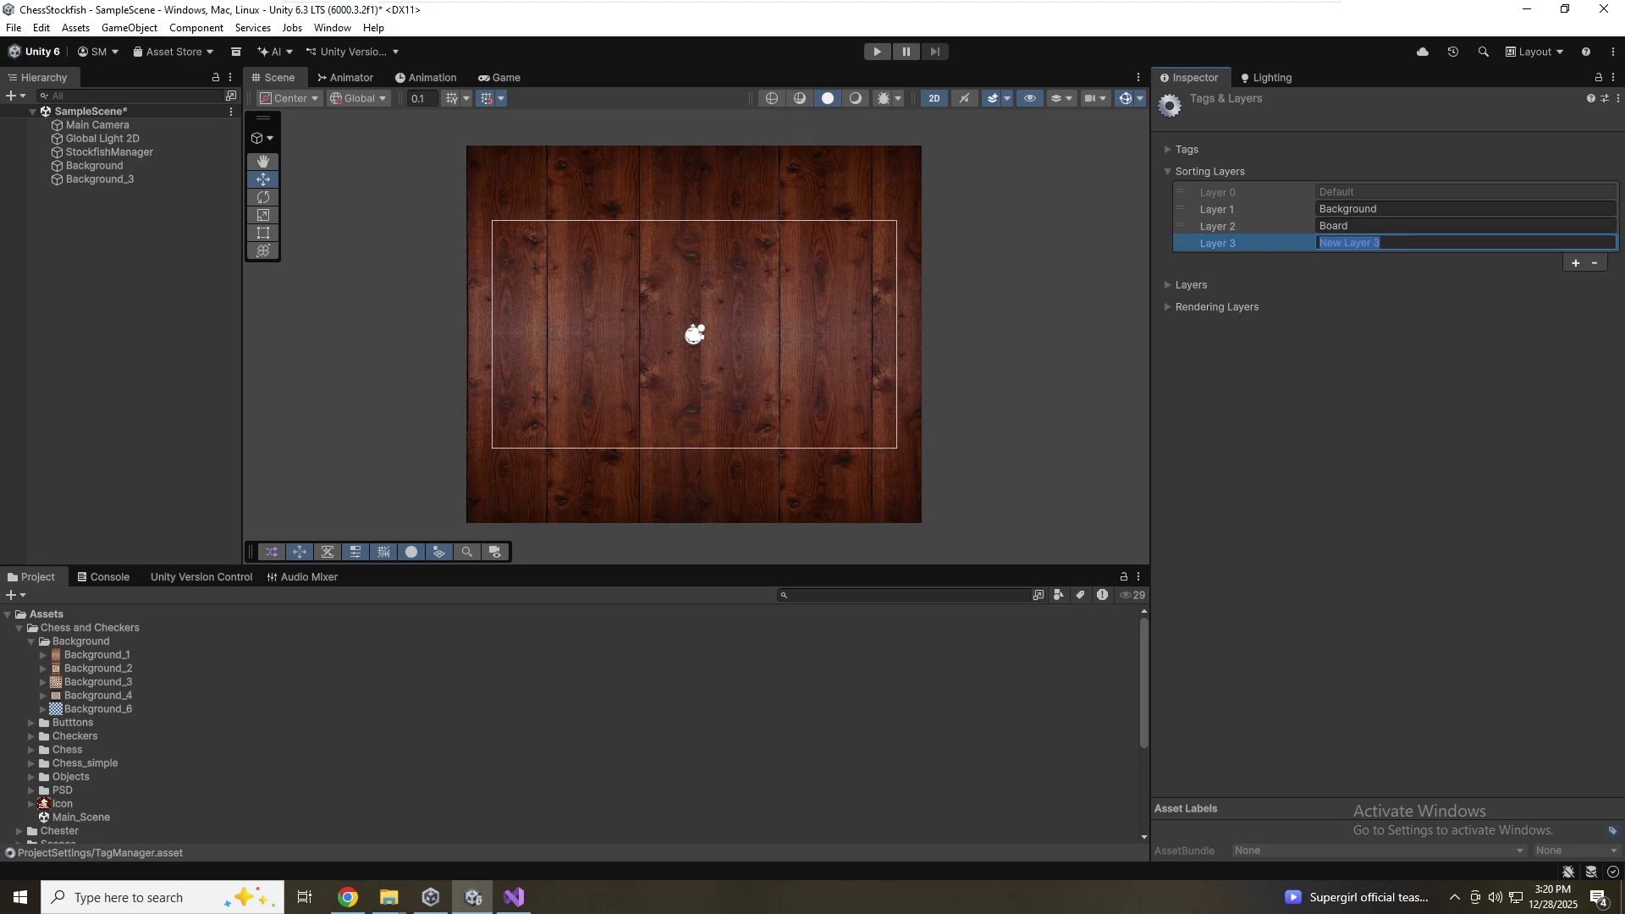
{"action": "type", "text": "Pieces"}
{"action": "left_click", "coordinate": [1401, 284]}
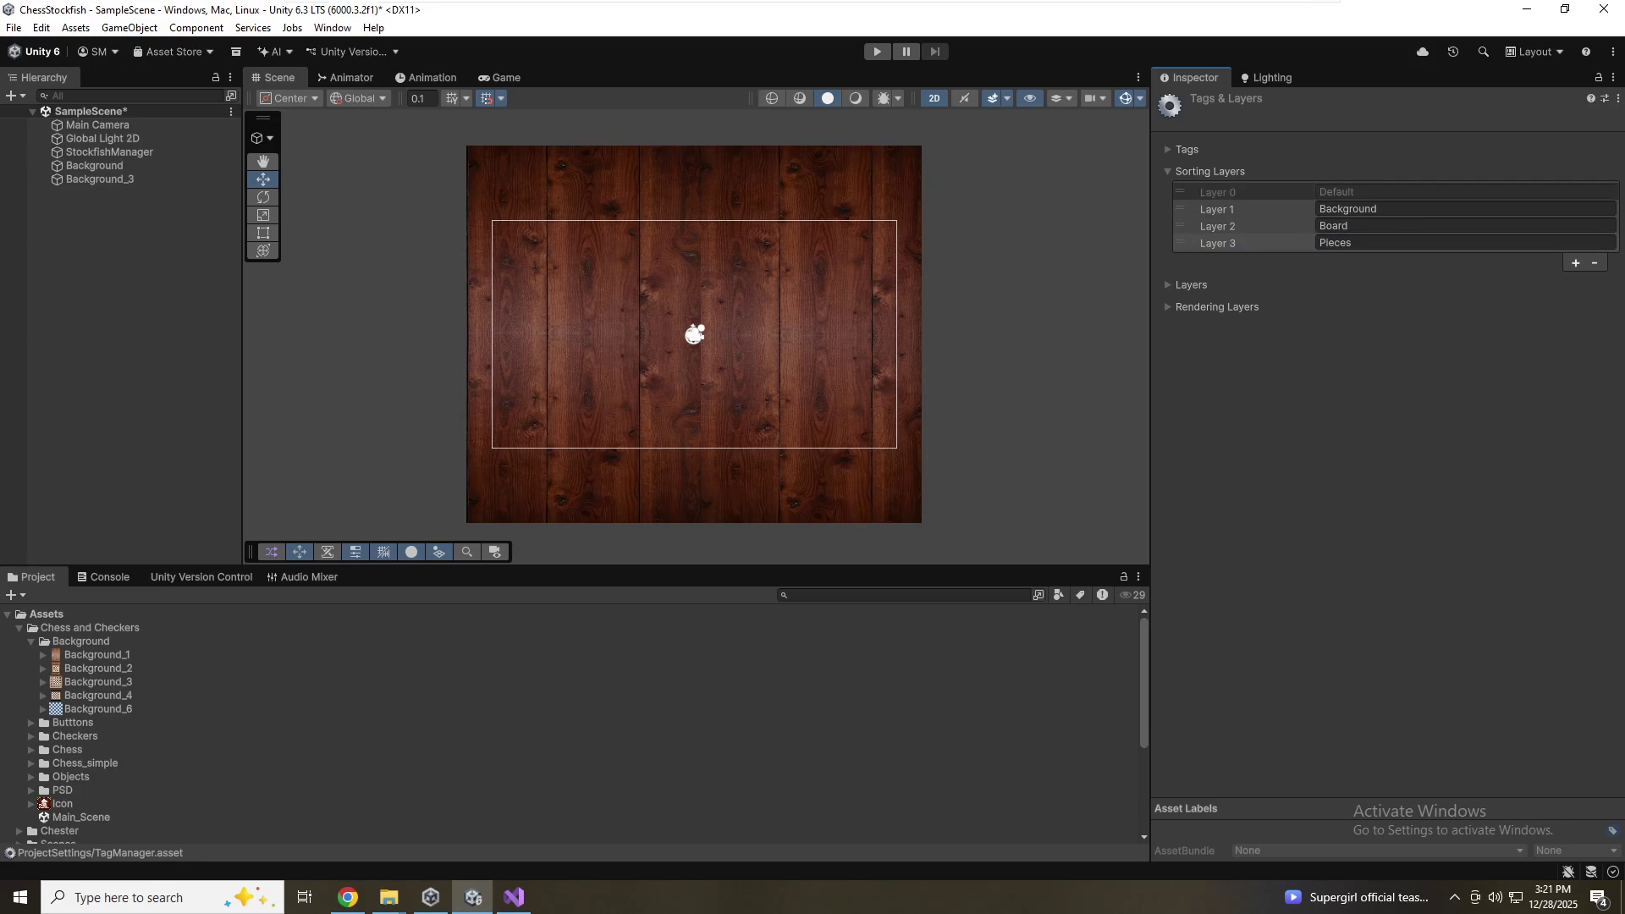
Put the Background object on the Background sorting layer
{"action": "left_click", "coordinate": [105, 160]}
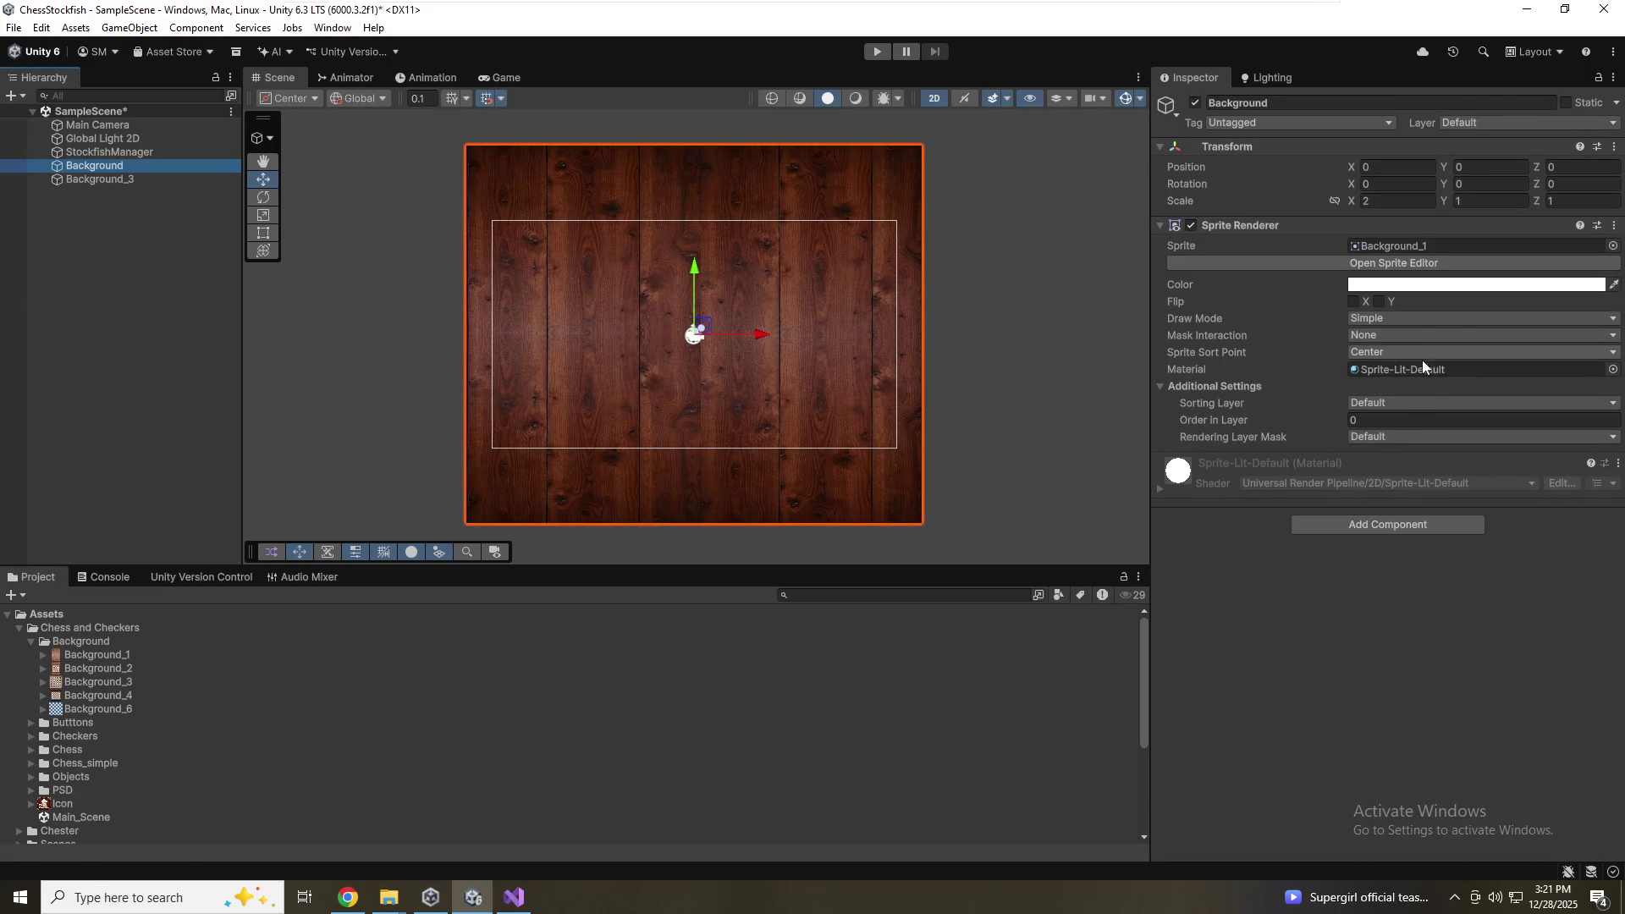
{"action": "left_click", "coordinate": [1411, 402]}
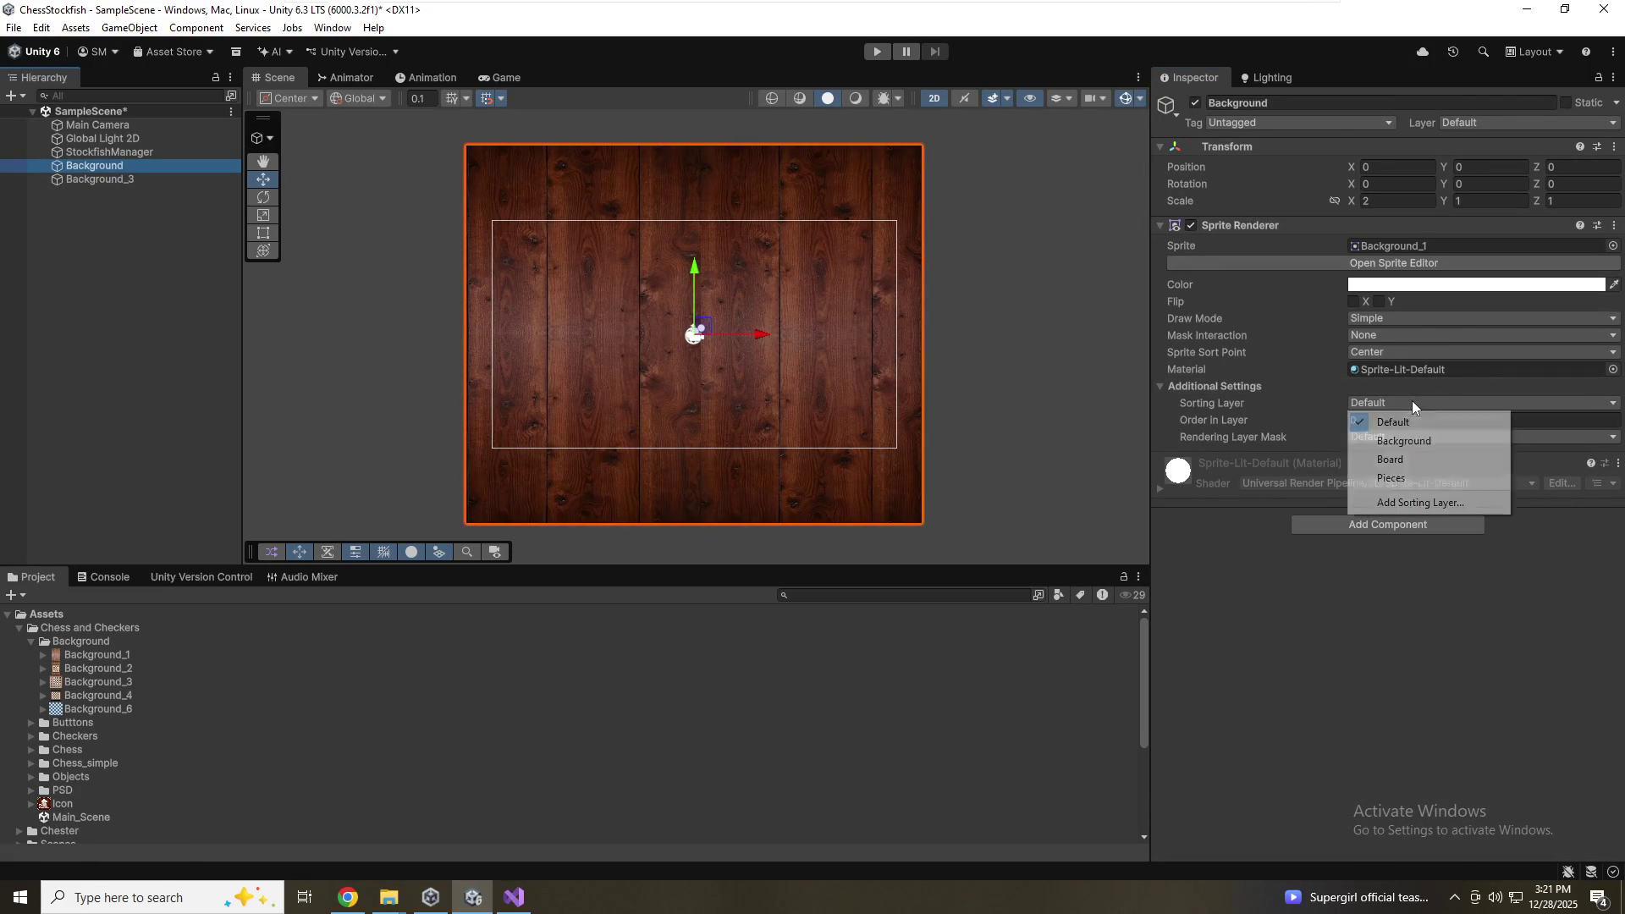
{"action": "left_click", "coordinate": [1405, 443]}
Rename Background_3 to 'Board', assign the Board sorting layer, save, and preview in Game view
{"action": "left_click", "coordinate": [76, 179]}
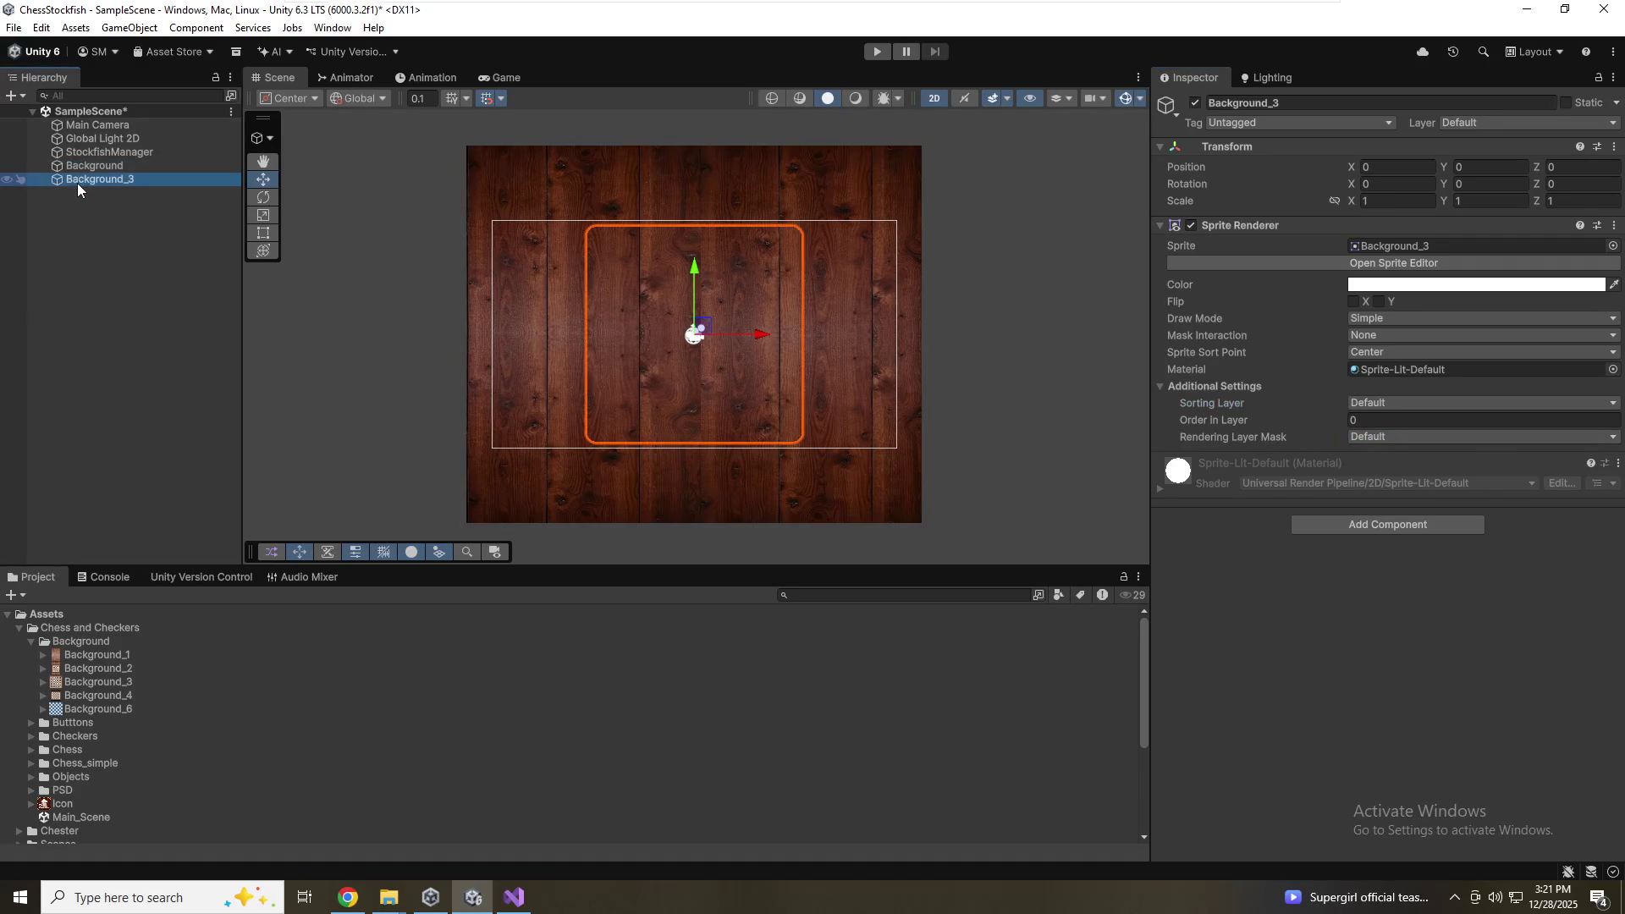
{"action": "key", "text": "F2"}
{"action": "type", "text": "Board"}
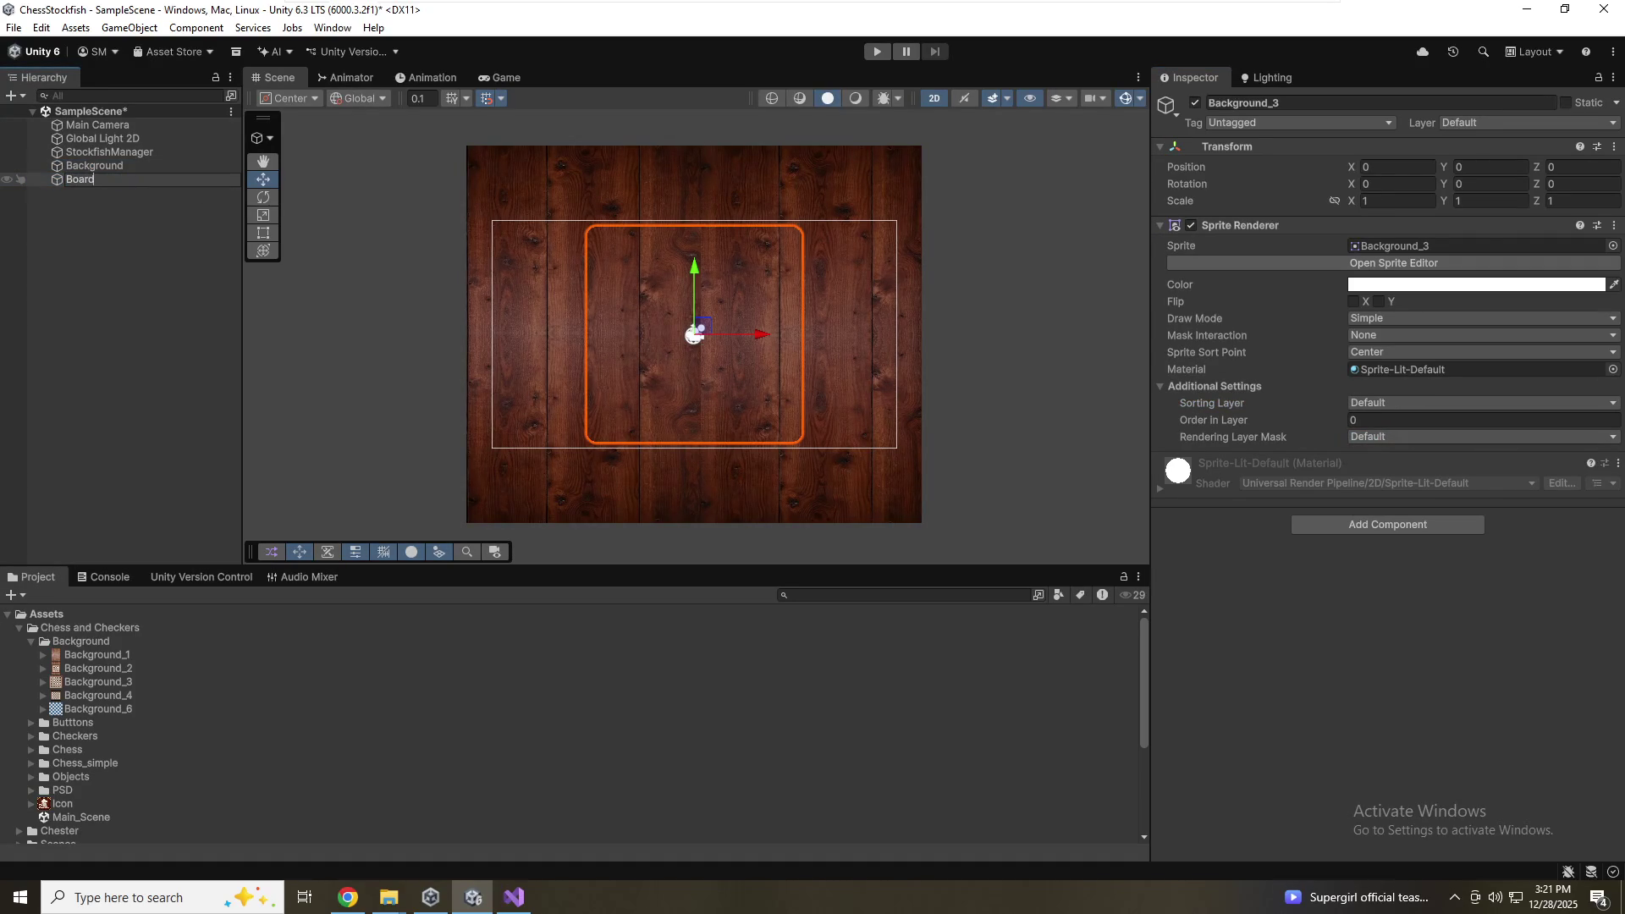
{"action": "key", "text": "Return"}
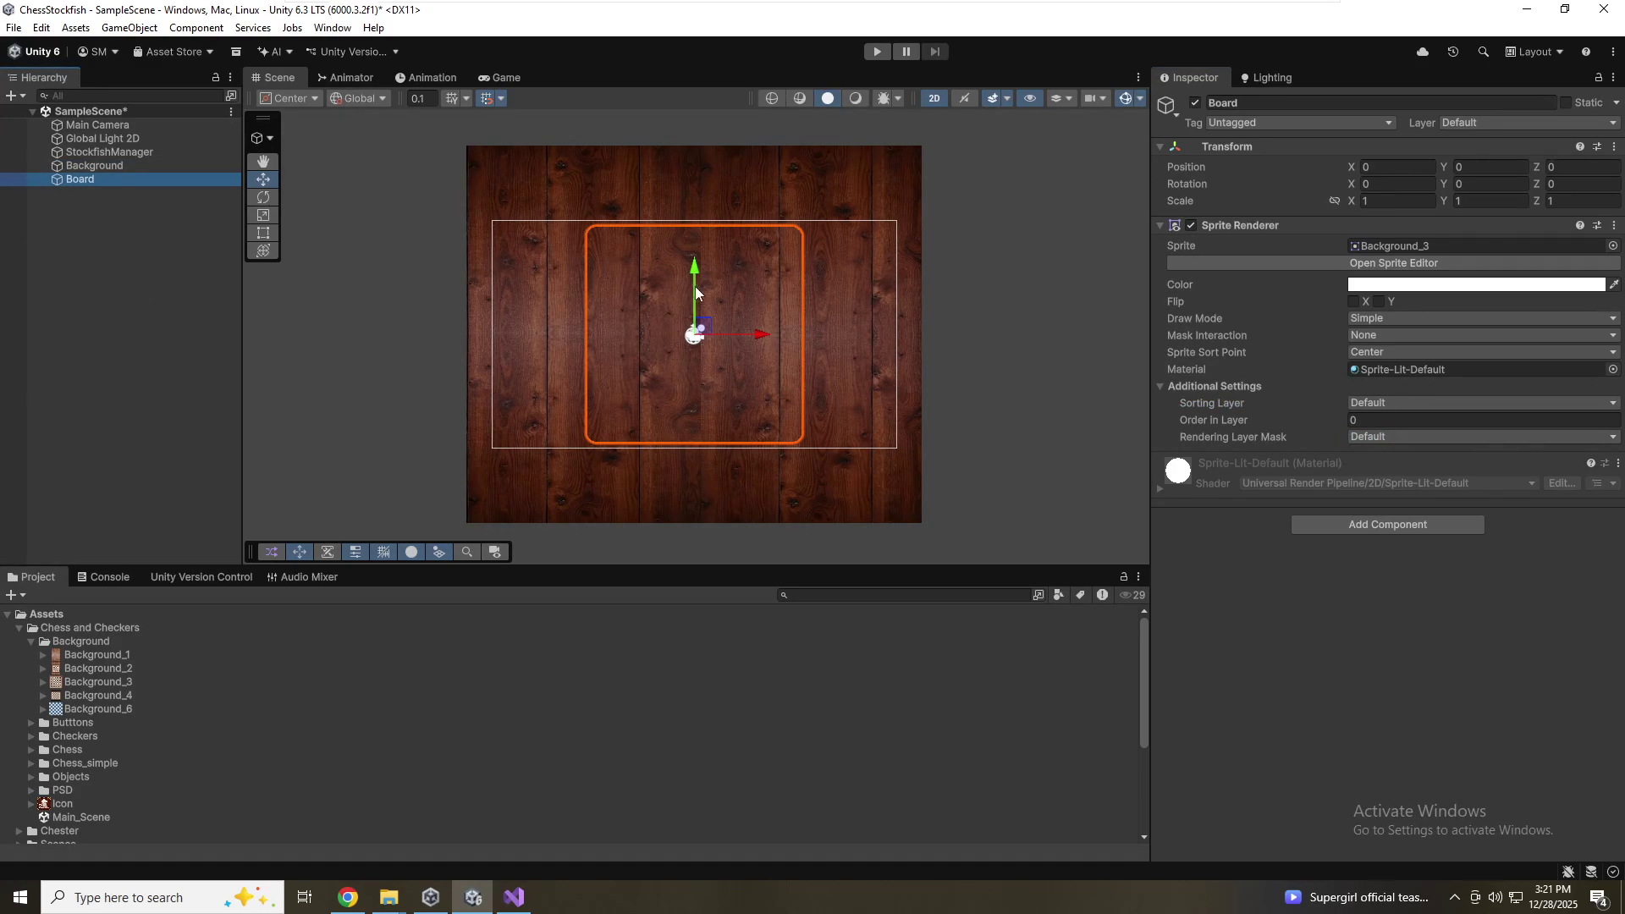
{"action": "left_click", "coordinate": [1410, 403]}
{"action": "left_click", "coordinate": [1388, 460]}
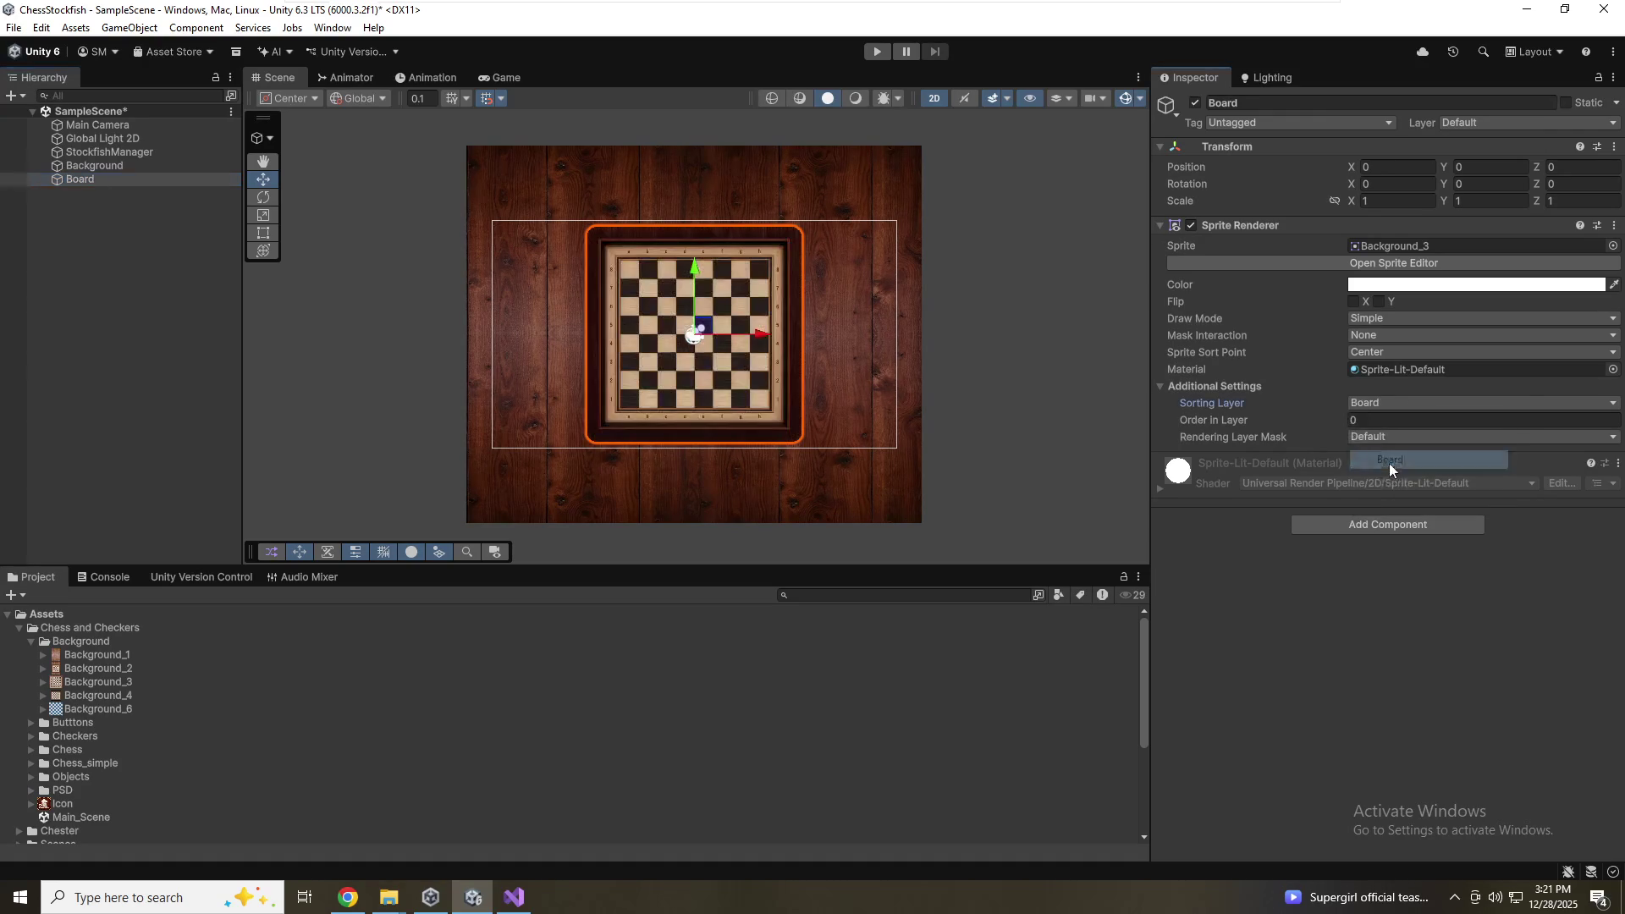
{"action": "key", "text": "ctrl+s"}
{"action": "left_click", "coordinate": [515, 74]}
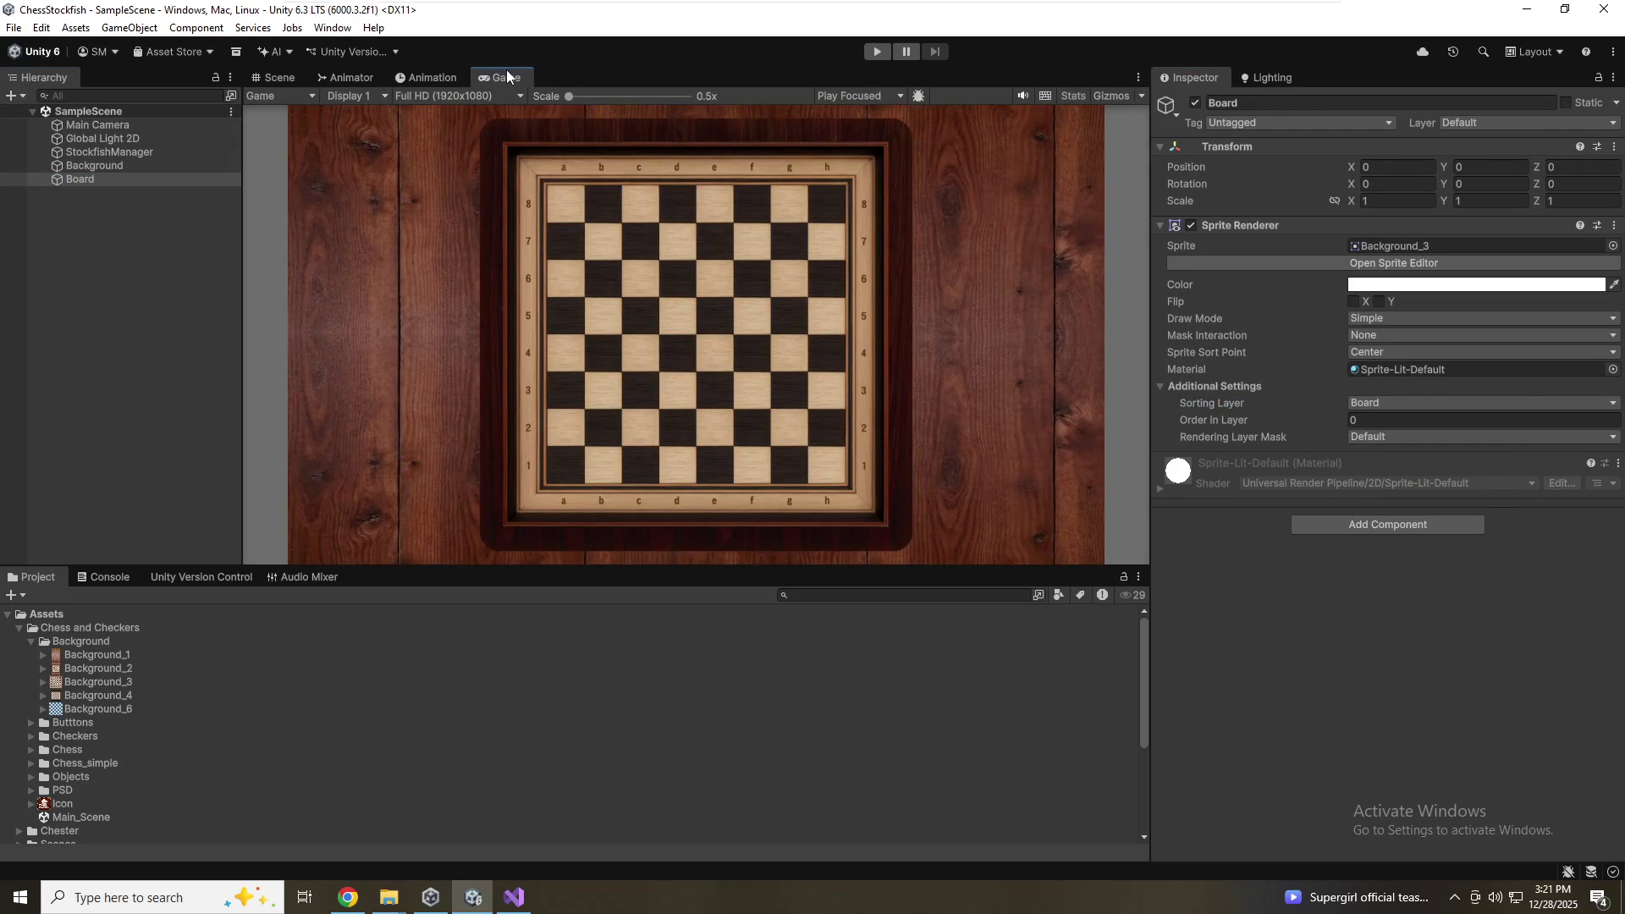
Pull the Game view into a maximized floating window and try docking it back
{"action": "mouse_move", "coordinate": [569, 96]}
{"action": "left_mouse_down"}
{"action": "mouse_move", "coordinate": [607, 115]}
{"action": "mouse_move", "coordinate": [320, 99]}
{"action": "left_mouse_up"}
{"action": "mouse_move", "coordinate": [476, 70]}
{"action": "left_mouse_down"}
{"action": "mouse_move", "coordinate": [508, 178]}
{"action": "mouse_move", "coordinate": [515, 317]}
{"action": "mouse_move", "coordinate": [525, 254]}
{"action": "left_mouse_up"}
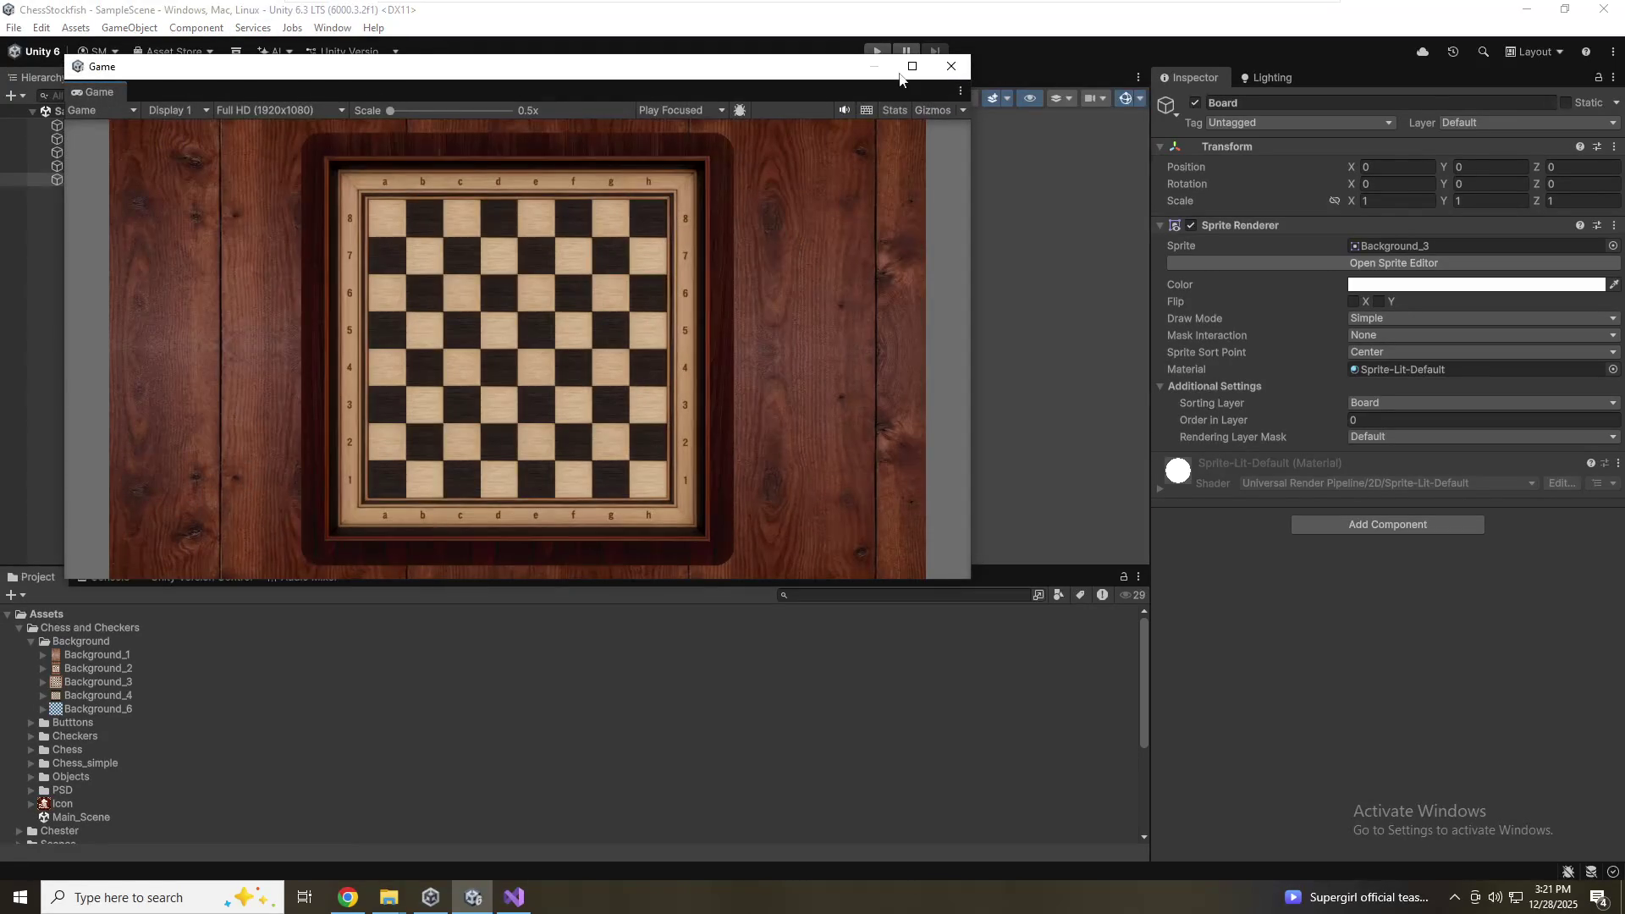
{"action": "left_click", "coordinate": [906, 74]}
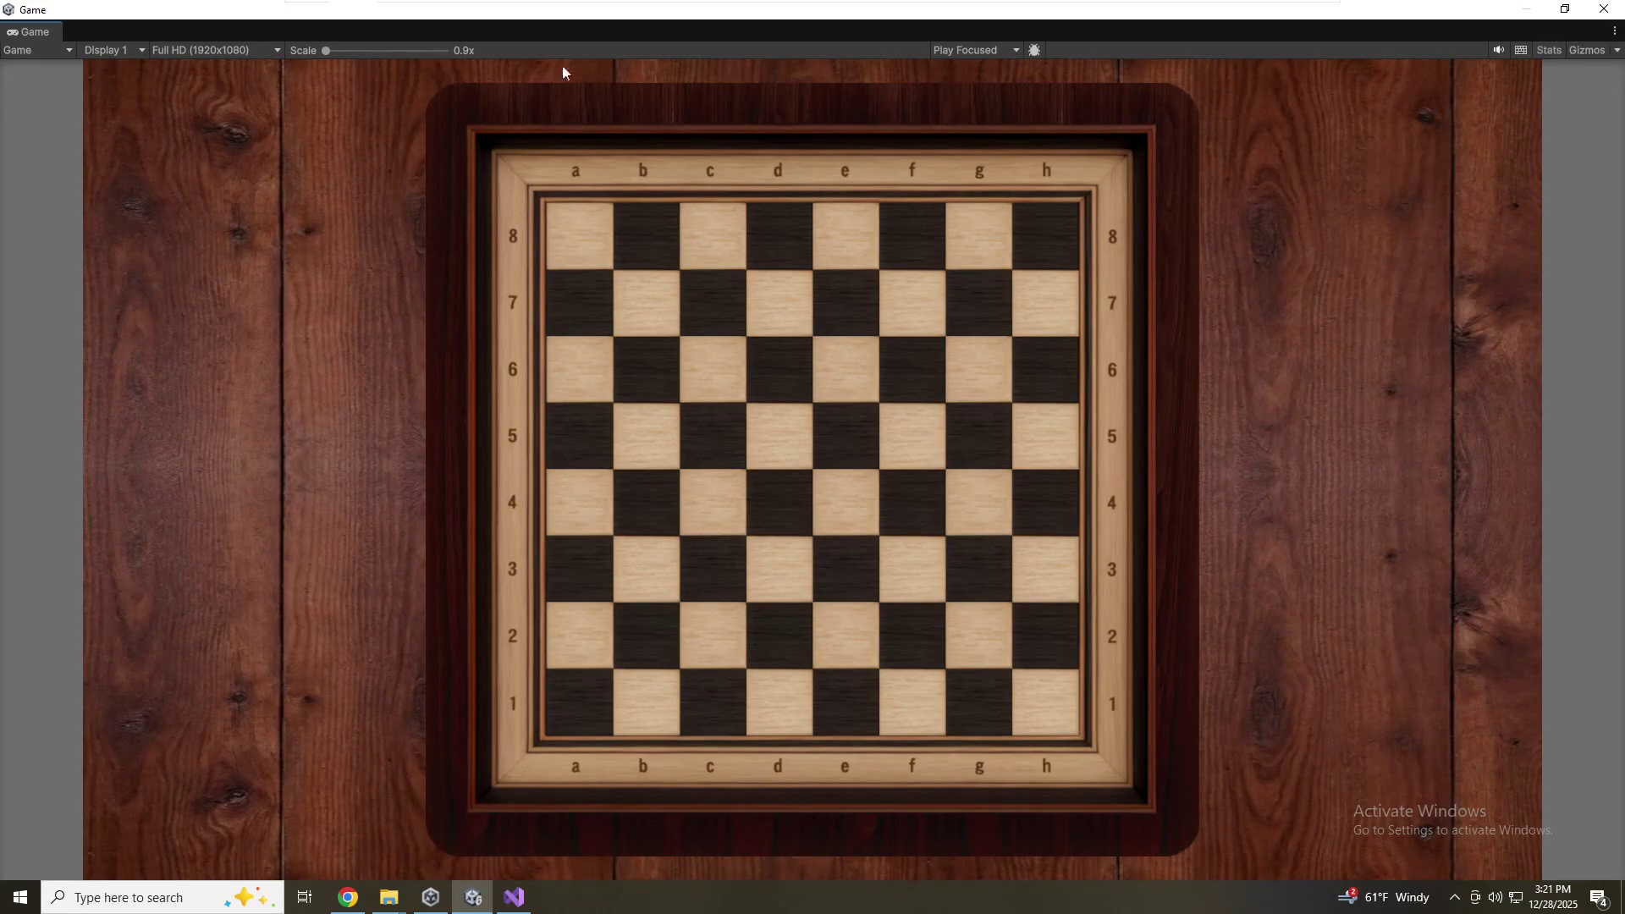
{"action": "mouse_move", "coordinate": [25, 32]}
{"action": "left_mouse_down"}
{"action": "mouse_move", "coordinate": [146, 176]}
{"action": "mouse_move", "coordinate": [494, 81]}
{"action": "mouse_move", "coordinate": [633, 181]}
{"action": "left_mouse_up"}
{"action": "left_click_drag", "start_coordinate": [51, 40], "coordinate": [355, 199]}
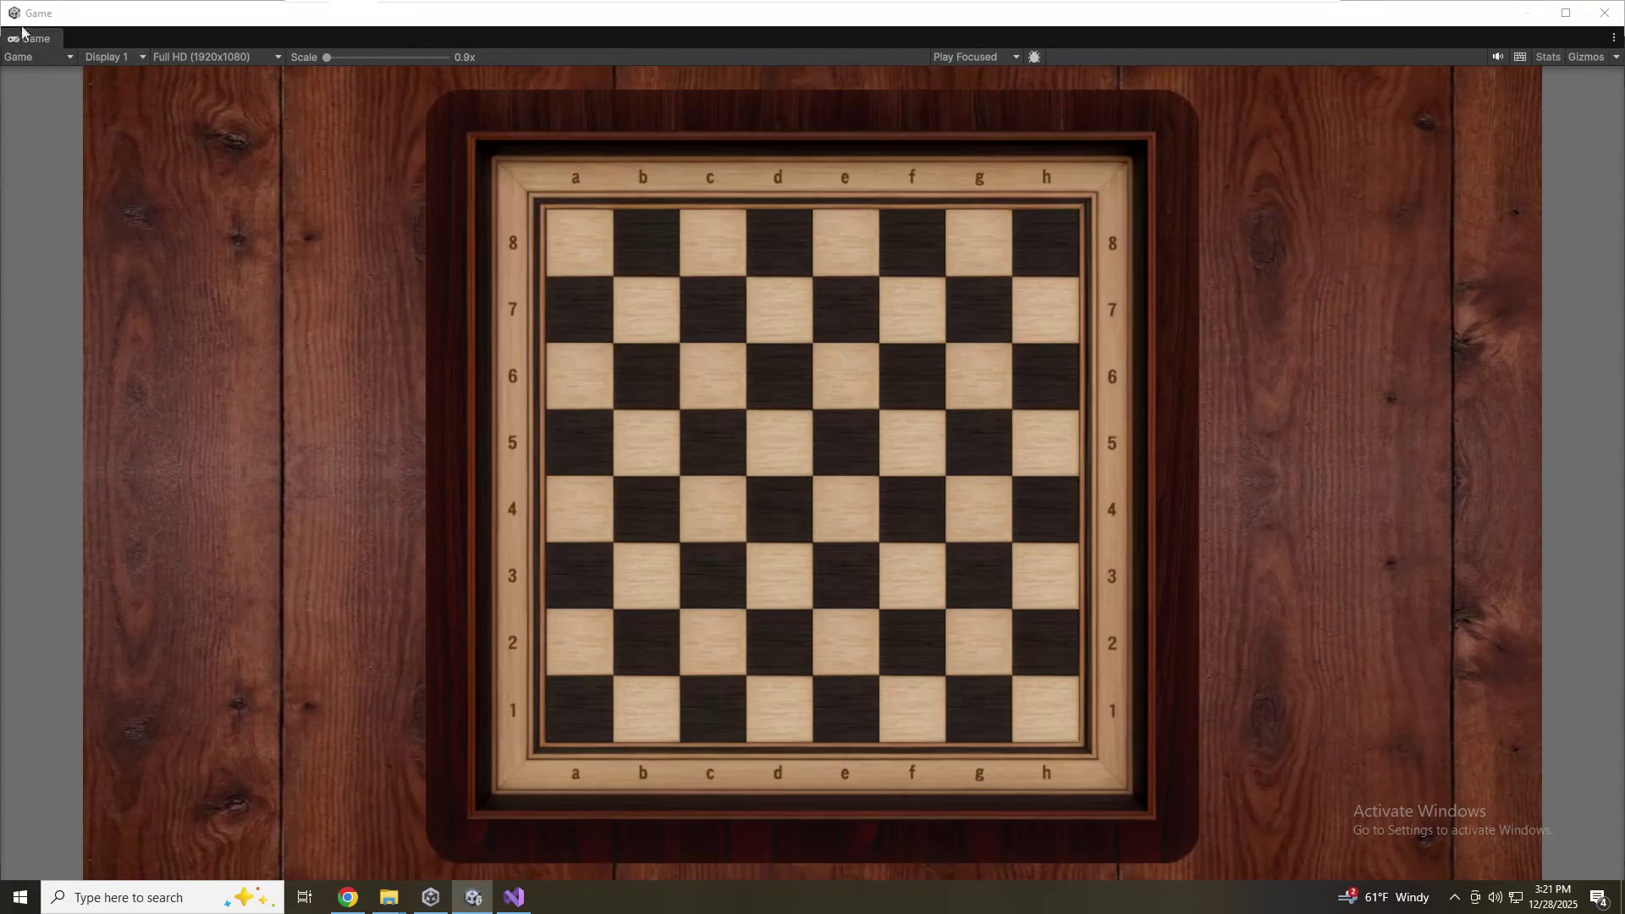
{"action": "mouse_move", "coordinate": [28, 38]}
{"action": "left_mouse_down"}
{"action": "mouse_move", "coordinate": [297, 276]}
{"action": "mouse_move", "coordinate": [880, 546]}
{"action": "mouse_move", "coordinate": [1183, 444]}
{"action": "mouse_move", "coordinate": [1100, 459]}
{"action": "left_mouse_up"}
{"action": "mouse_move", "coordinate": [56, 42]}
{"action": "left_mouse_down"}
{"action": "mouse_move", "coordinate": [722, 250]}
{"action": "mouse_move", "coordinate": [696, 327]}
{"action": "mouse_move", "coordinate": [520, 54]}
{"action": "left_mouse_up"}
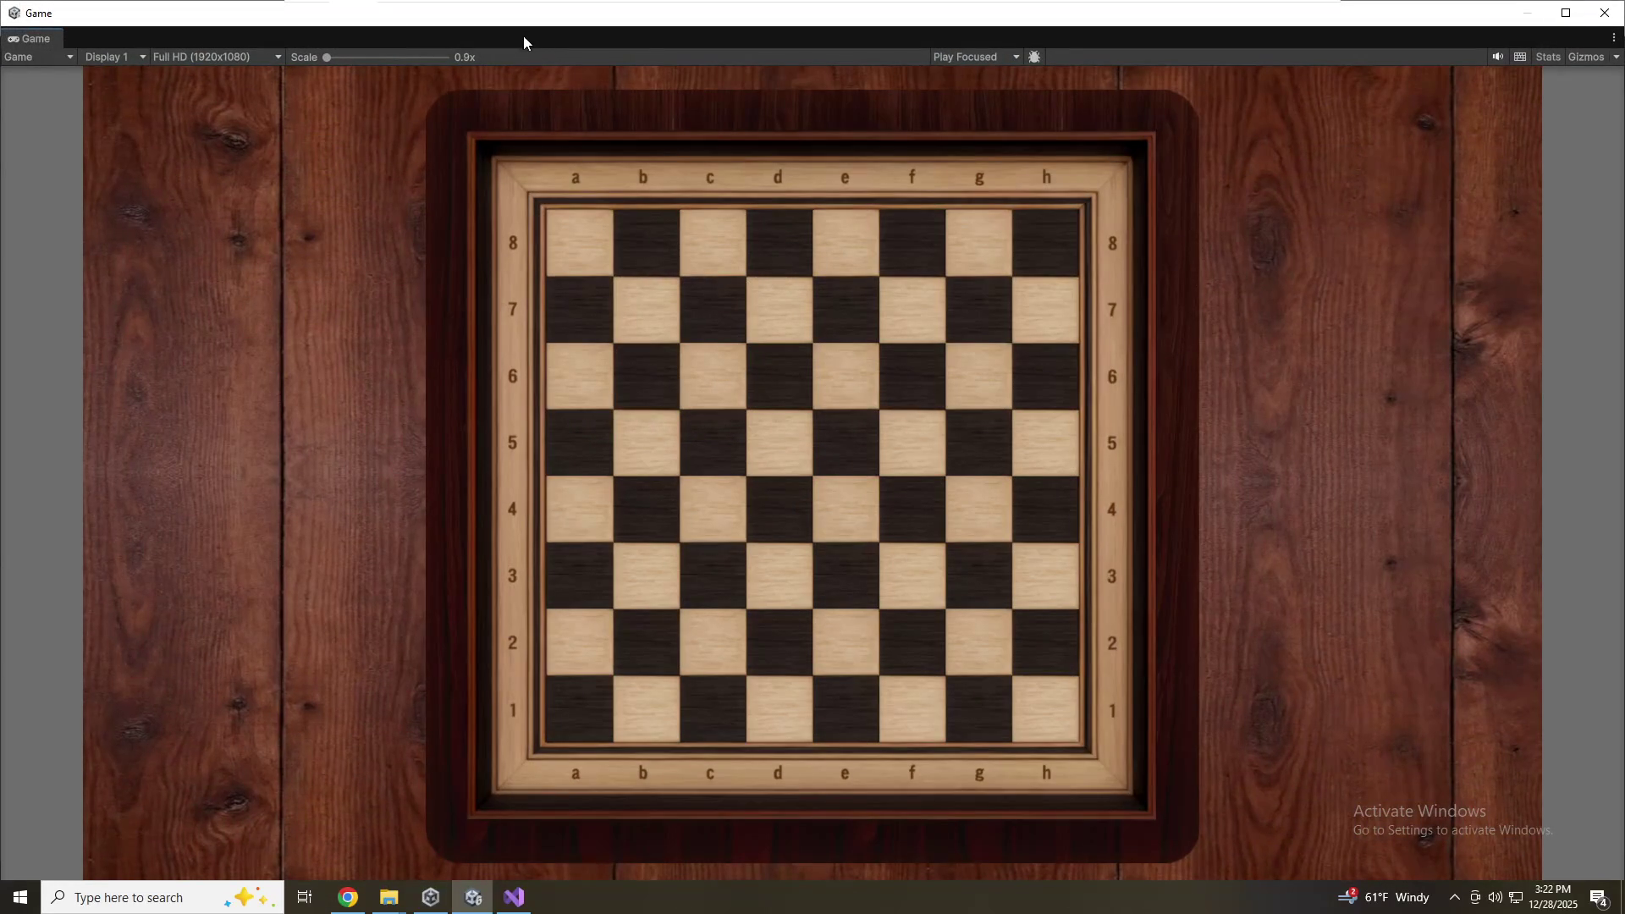
After further docking attempts, close the floating Game window with Close Tab
{"action": "left_click", "coordinate": [1613, 38]}
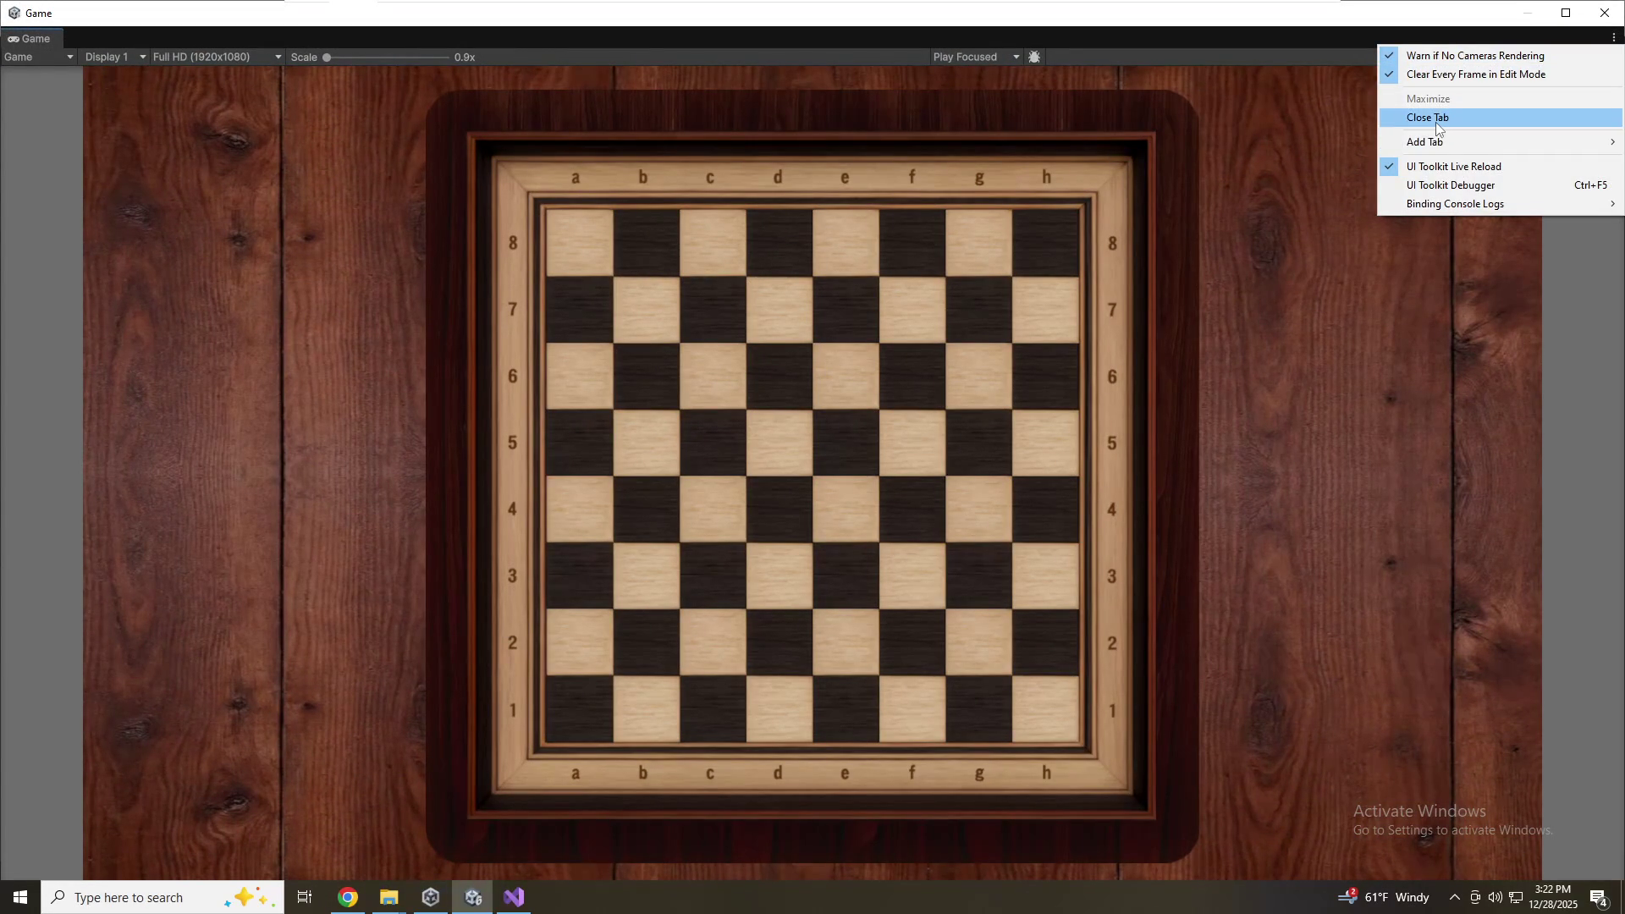
{"action": "mouse_move", "coordinate": [1412, 153]}
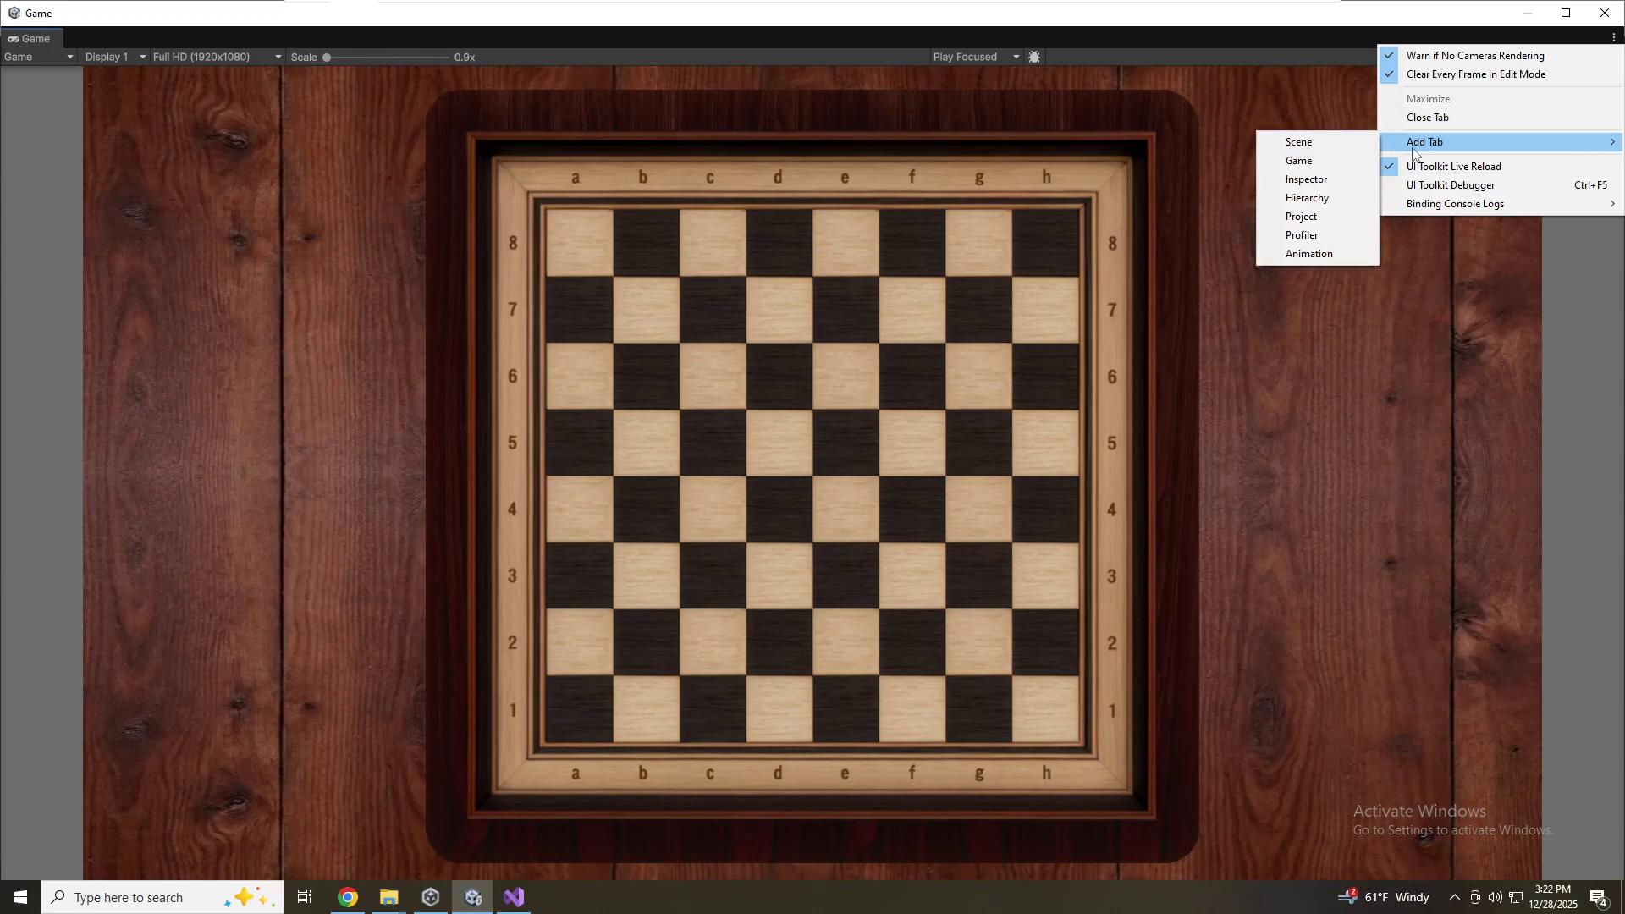
{"action": "left_click", "coordinate": [592, 72]}
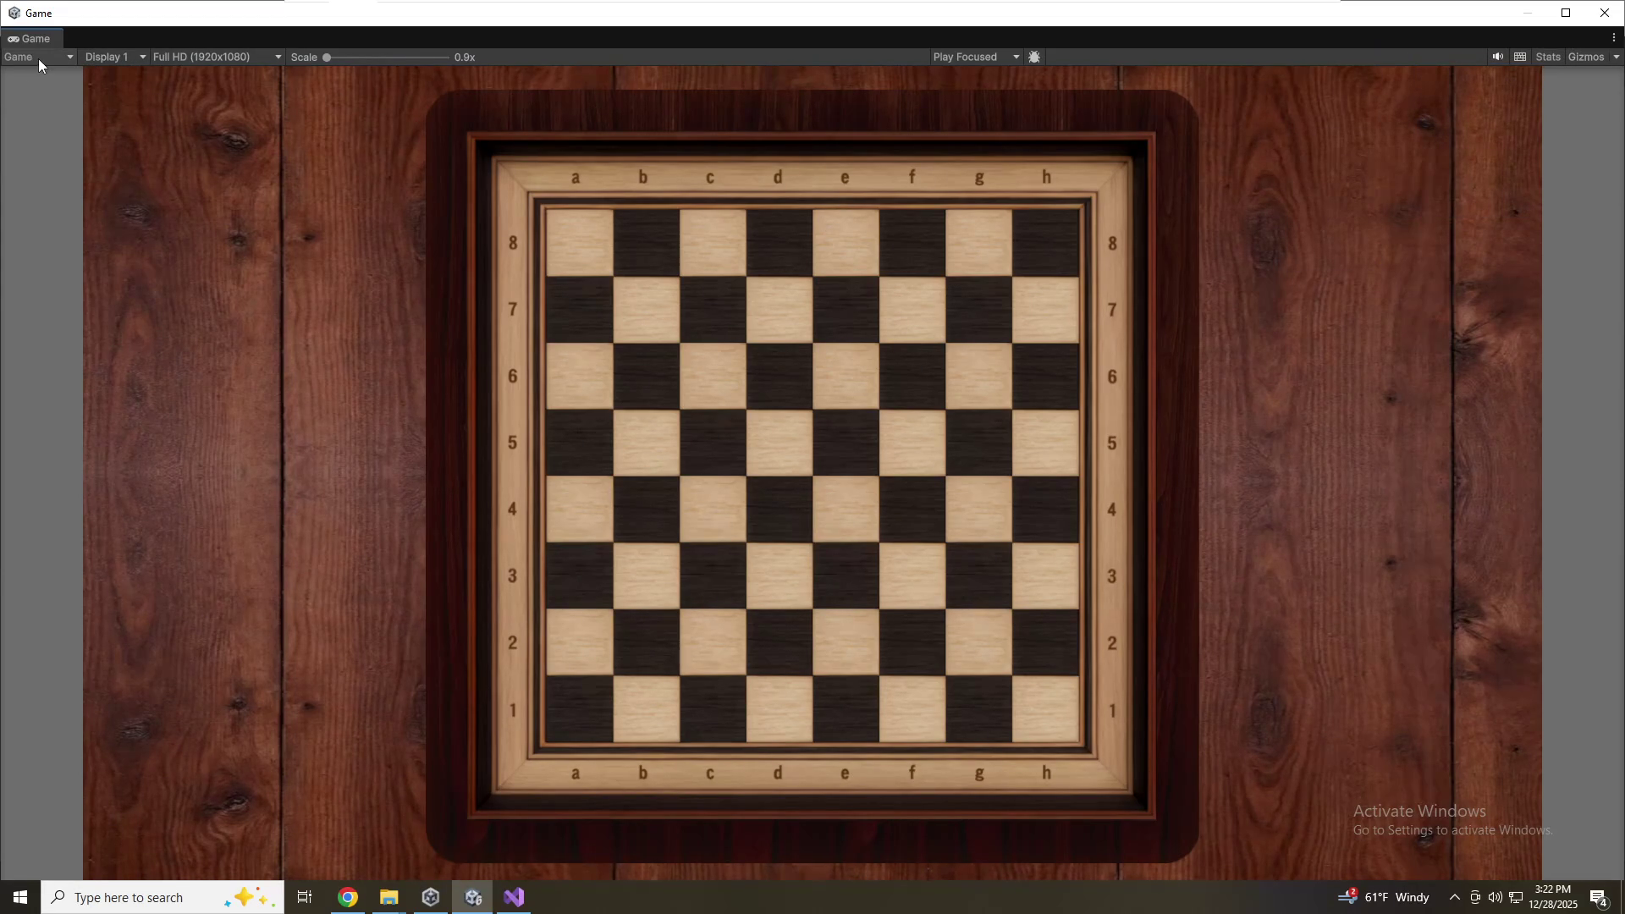
{"action": "mouse_move", "coordinate": [35, 39]}
{"action": "left_mouse_down"}
{"action": "mouse_move", "coordinate": [251, 116]}
{"action": "mouse_move", "coordinate": [417, 232]}
{"action": "mouse_move", "coordinate": [984, 464]}
{"action": "mouse_move", "coordinate": [1430, 499]}
{"action": "mouse_move", "coordinate": [1160, 570]}
{"action": "mouse_move", "coordinate": [1244, 643]}
{"action": "mouse_move", "coordinate": [1296, 78]}
{"action": "left_mouse_up"}
{"action": "mouse_move", "coordinate": [33, 38]}
{"action": "left_mouse_down"}
{"action": "mouse_move", "coordinate": [496, 196]}
{"action": "mouse_move", "coordinate": [597, 317]}
{"action": "left_mouse_up"}
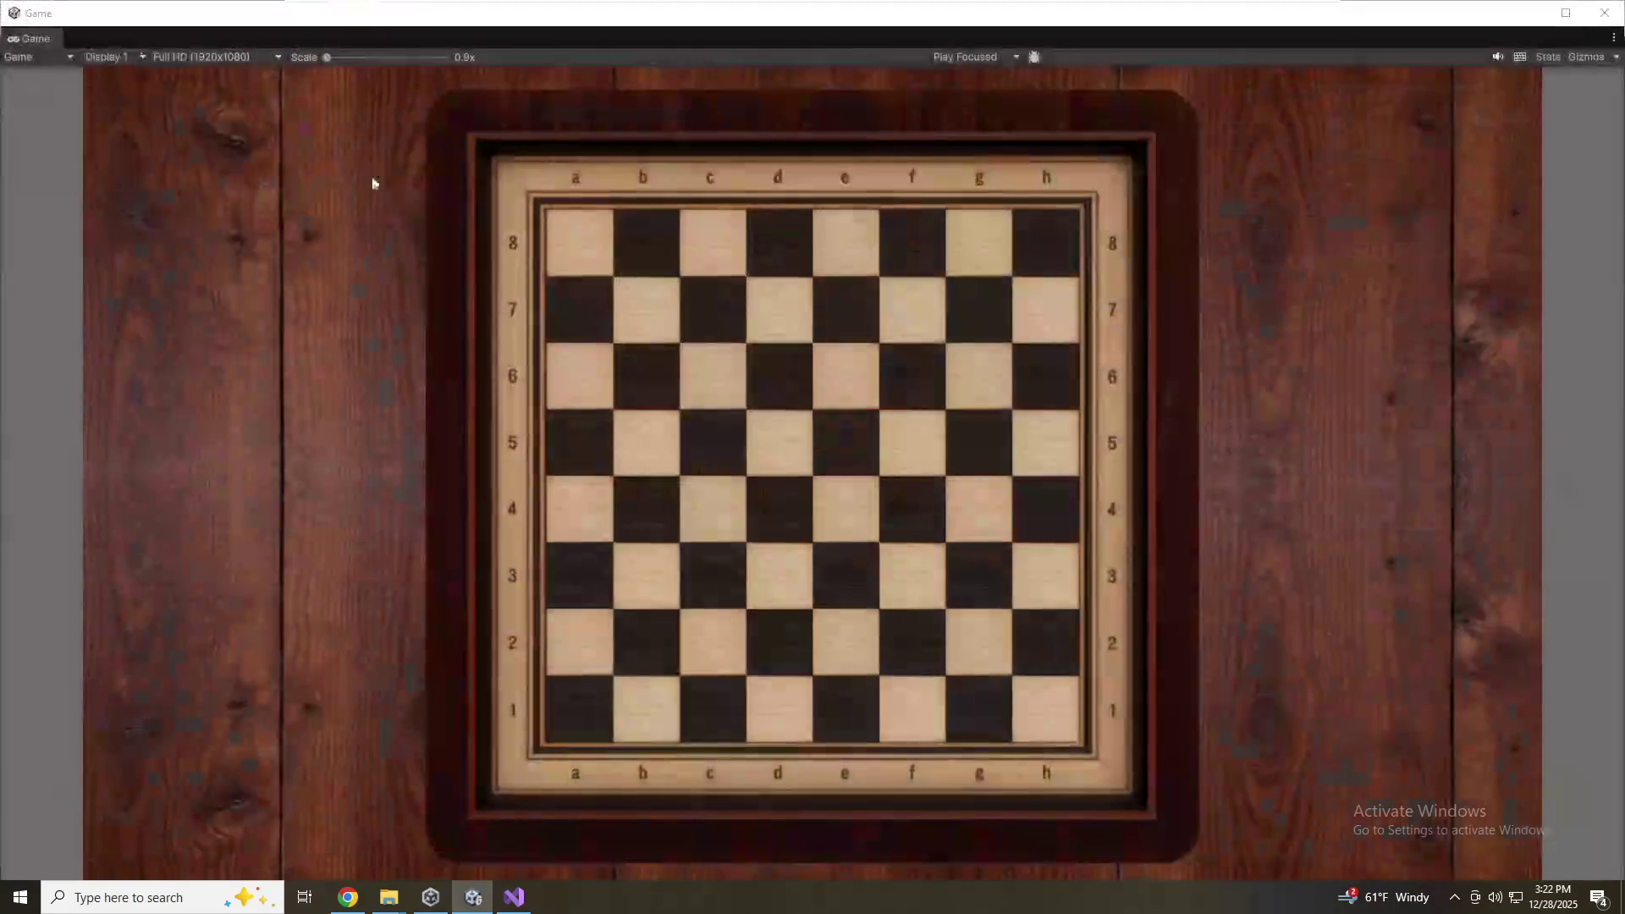
{"action": "right_click", "coordinate": [24, 38]}
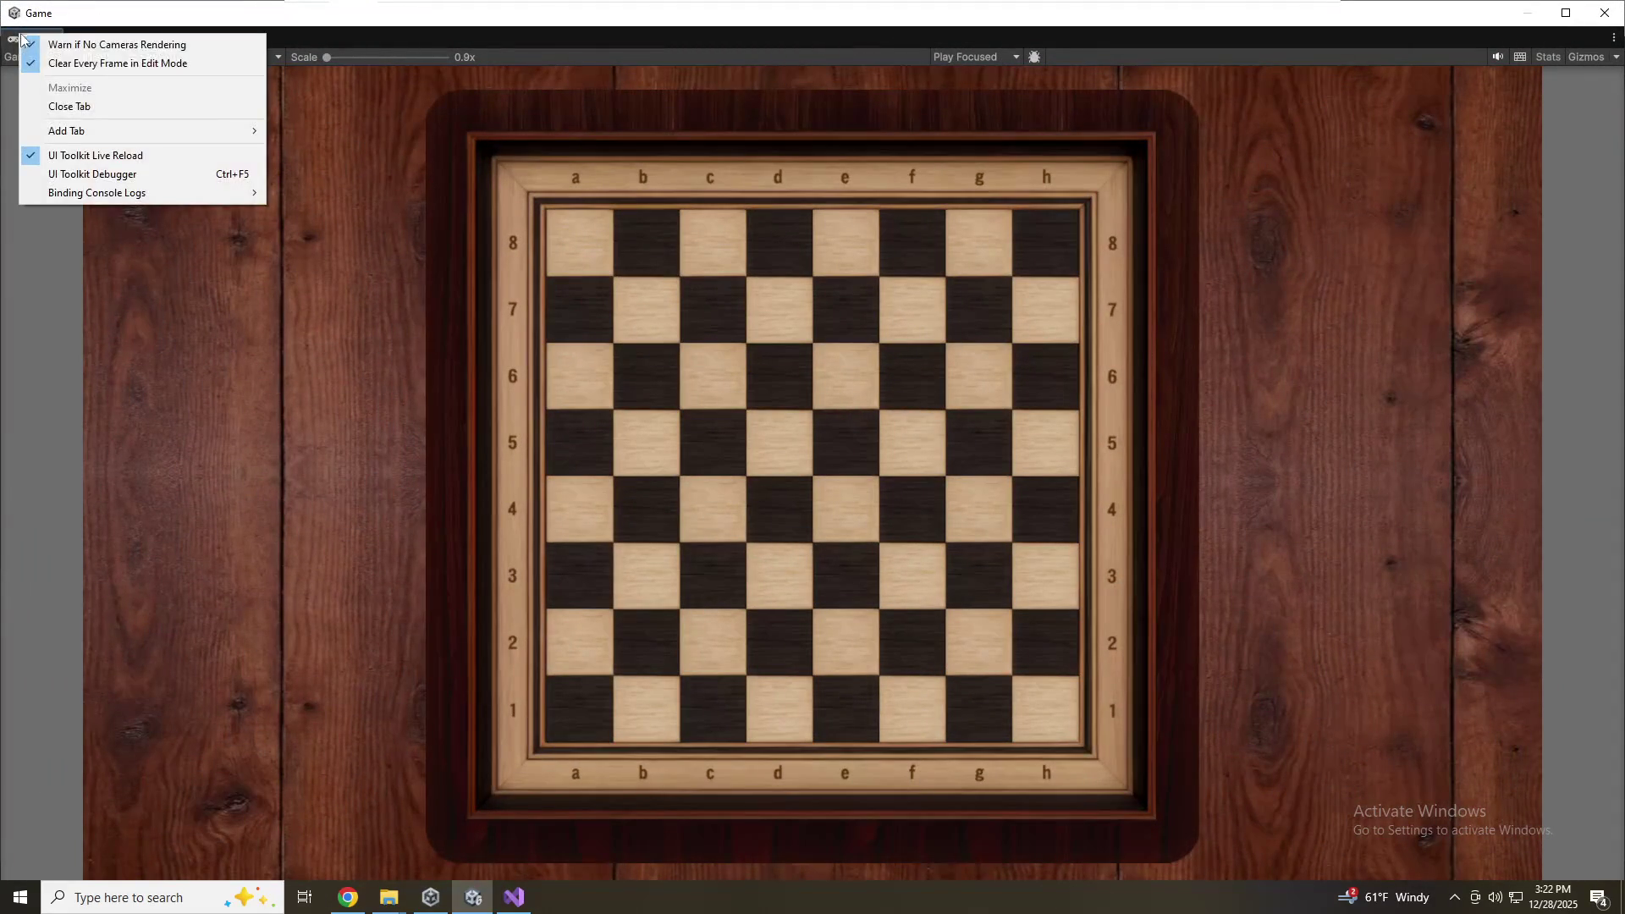
{"action": "left_click", "coordinate": [99, 108]}
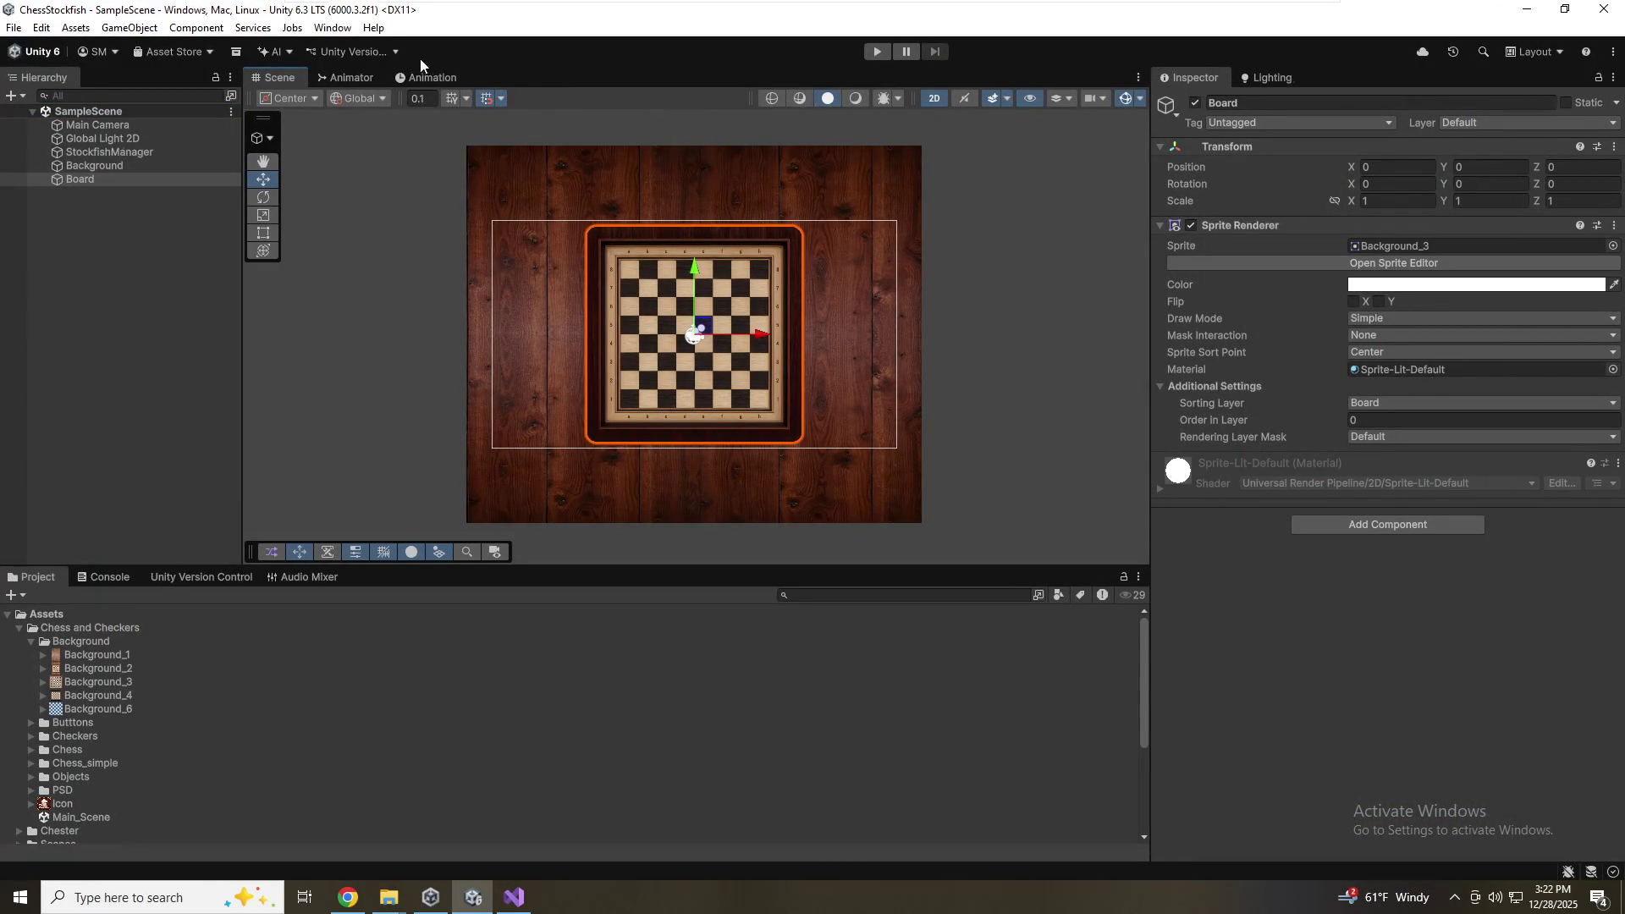
{"action": "left_click", "coordinate": [332, 27]}
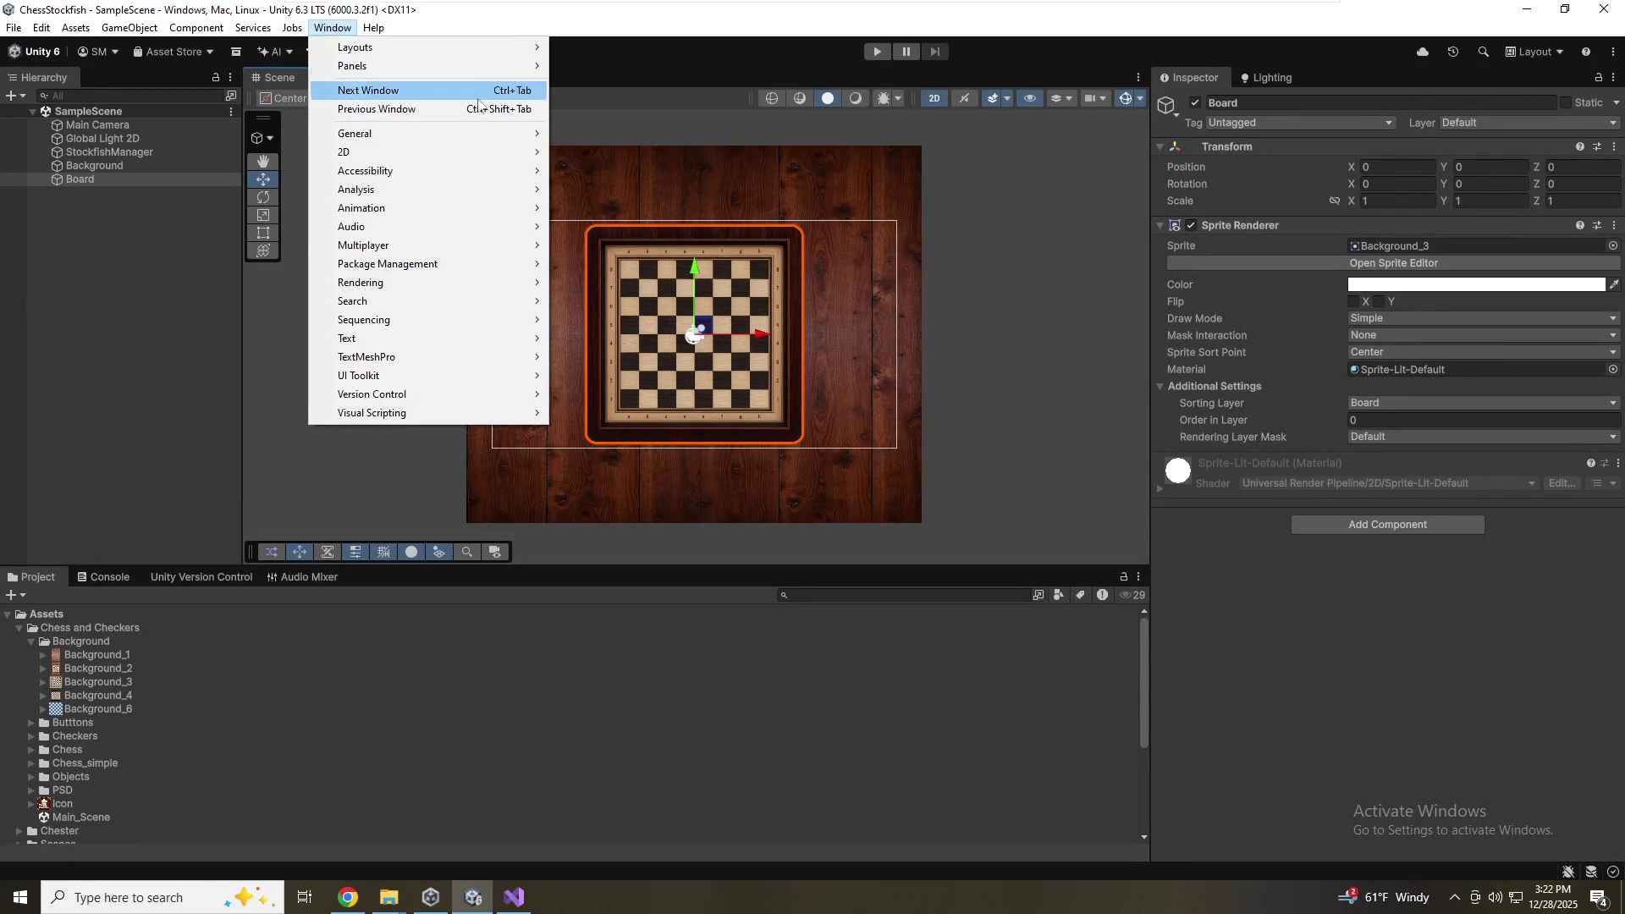
Reopen the Game view via Window > General > Game and dock it beside the Scene tab
{"action": "mouse_move", "coordinate": [443, 133]}
{"action": "left_click", "coordinate": [601, 157]}
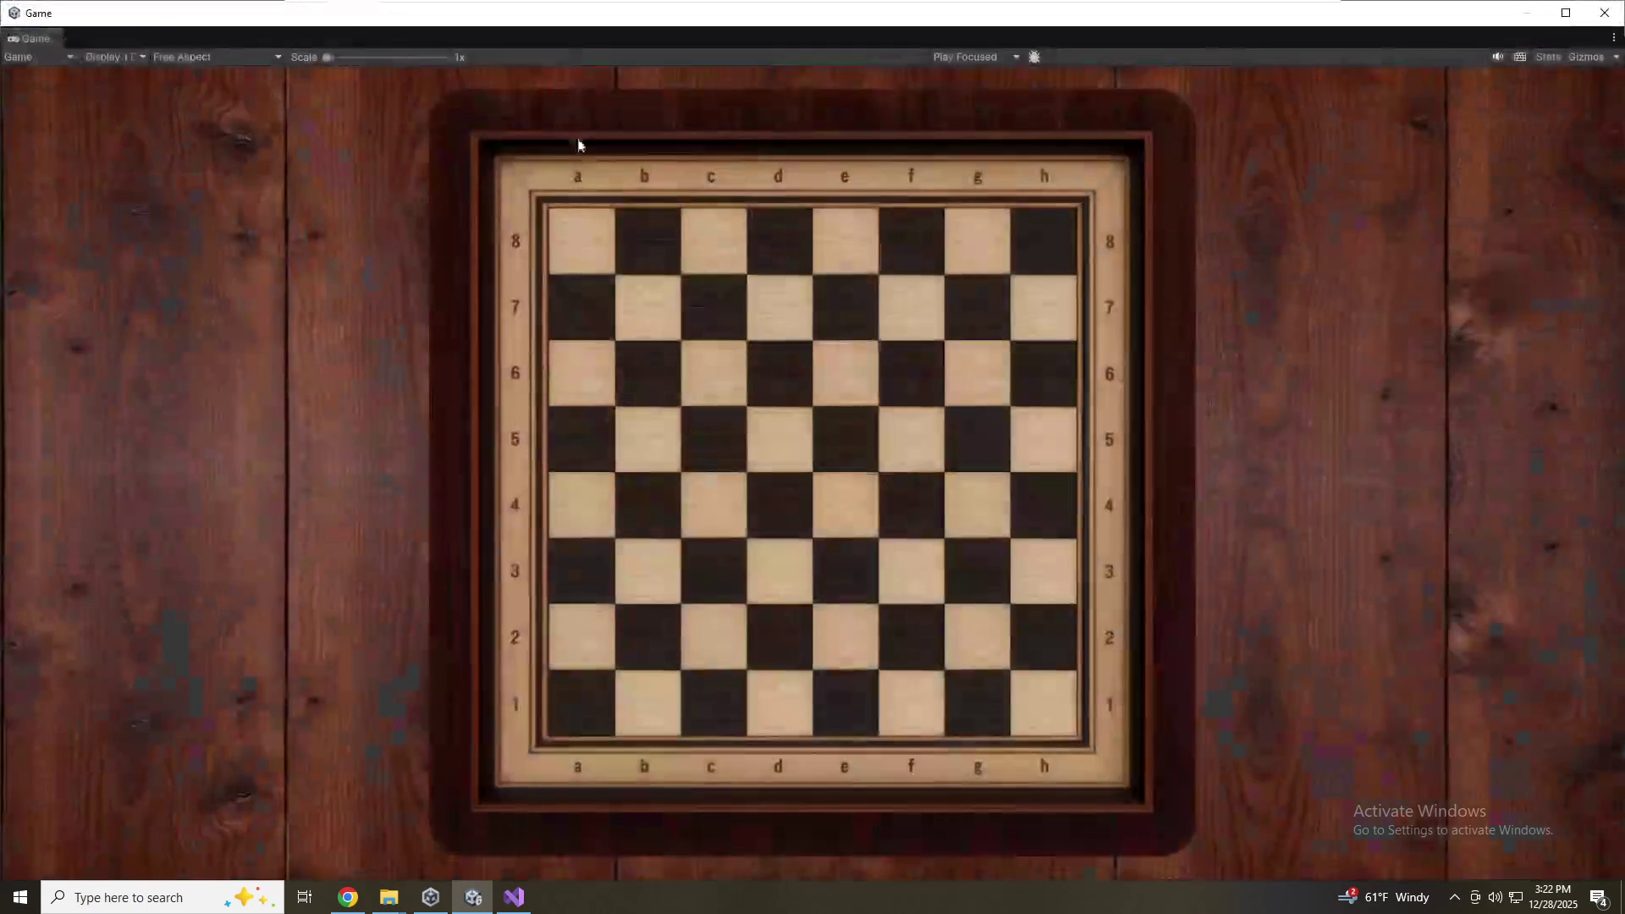
{"action": "mouse_move", "coordinate": [61, 39]}
{"action": "left_mouse_down"}
{"action": "mouse_move", "coordinate": [784, 232]}
{"action": "mouse_move", "coordinate": [1347, 475]}
{"action": "mouse_move", "coordinate": [1345, 529]}
{"action": "left_mouse_up"}
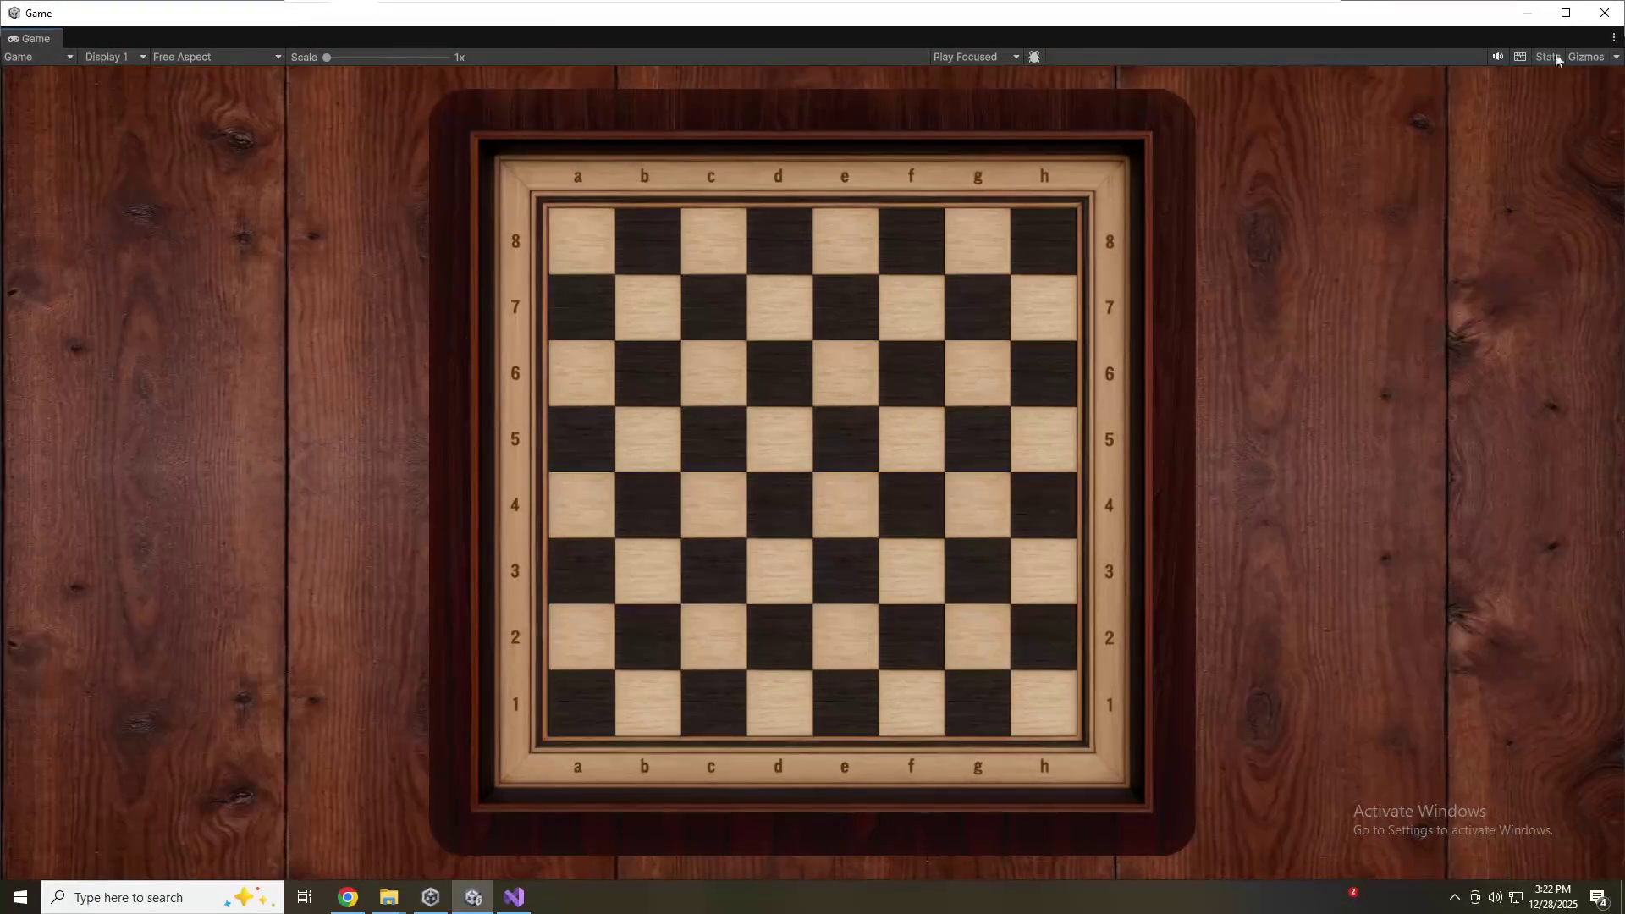
{"action": "left_click", "coordinate": [1613, 39]}
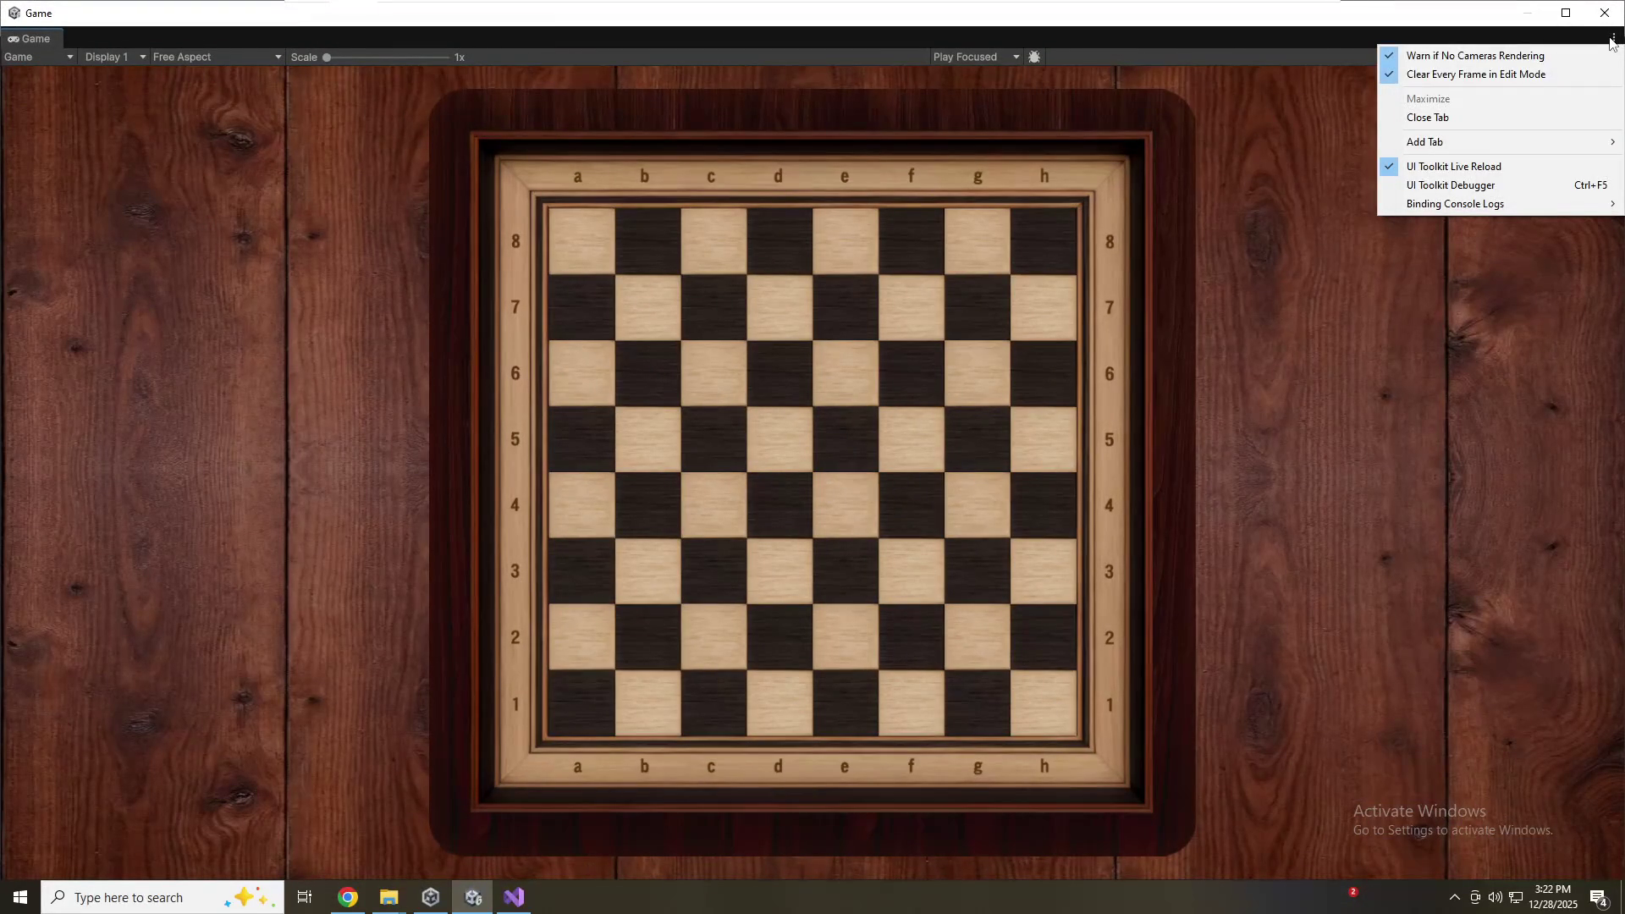
{"action": "mouse_move", "coordinate": [1469, 145]}
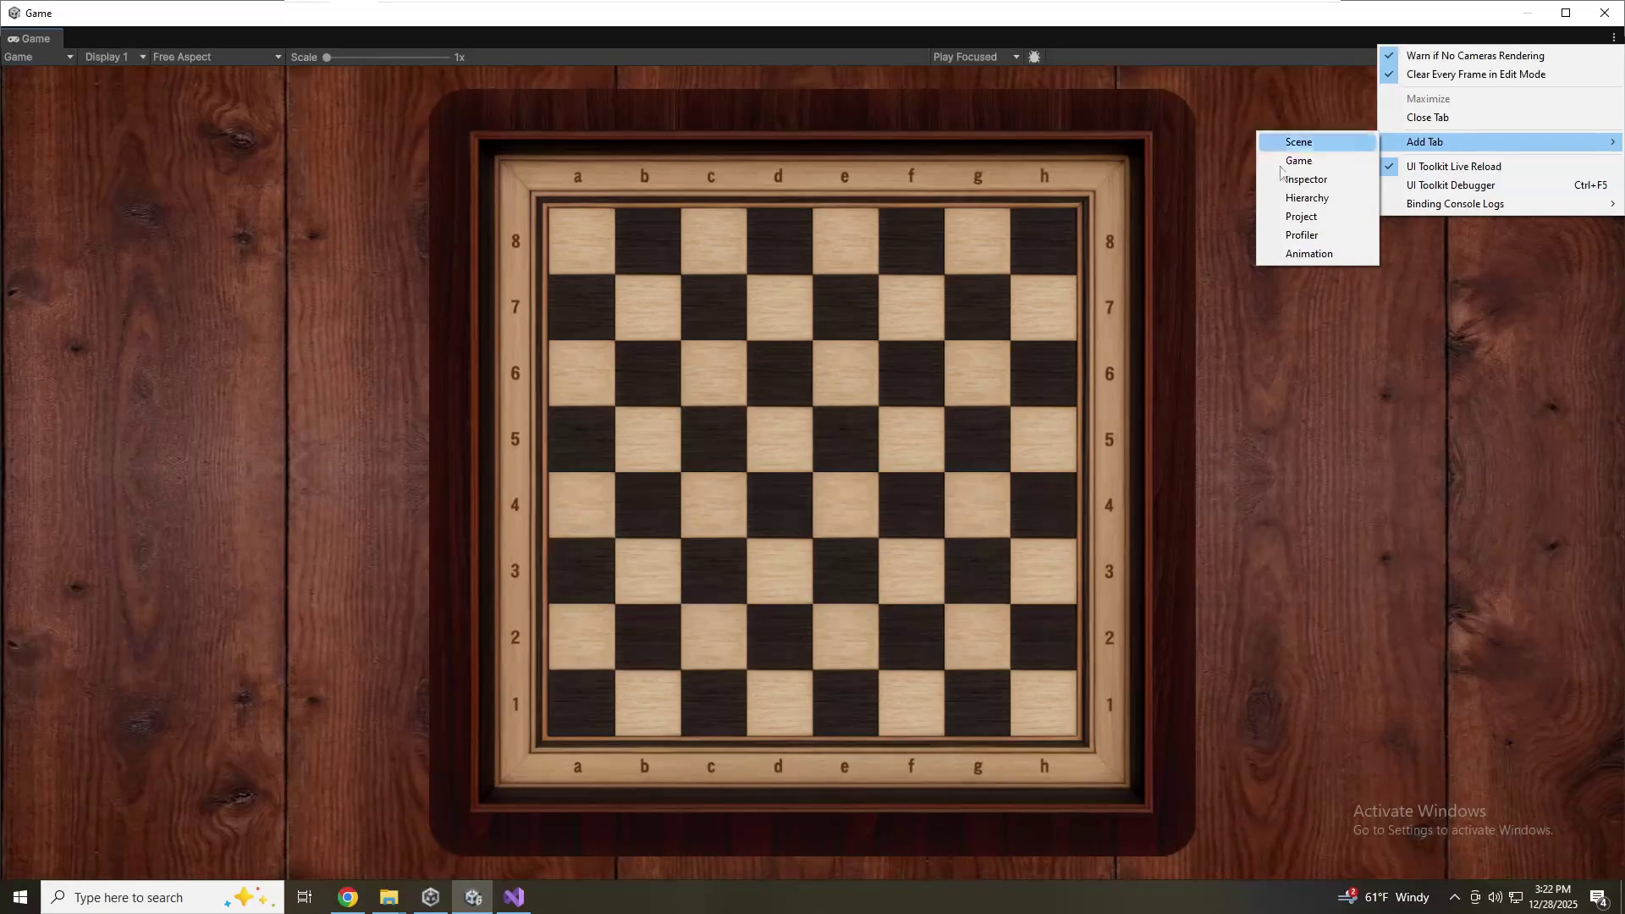
{"action": "left_click", "coordinate": [1377, 440]}
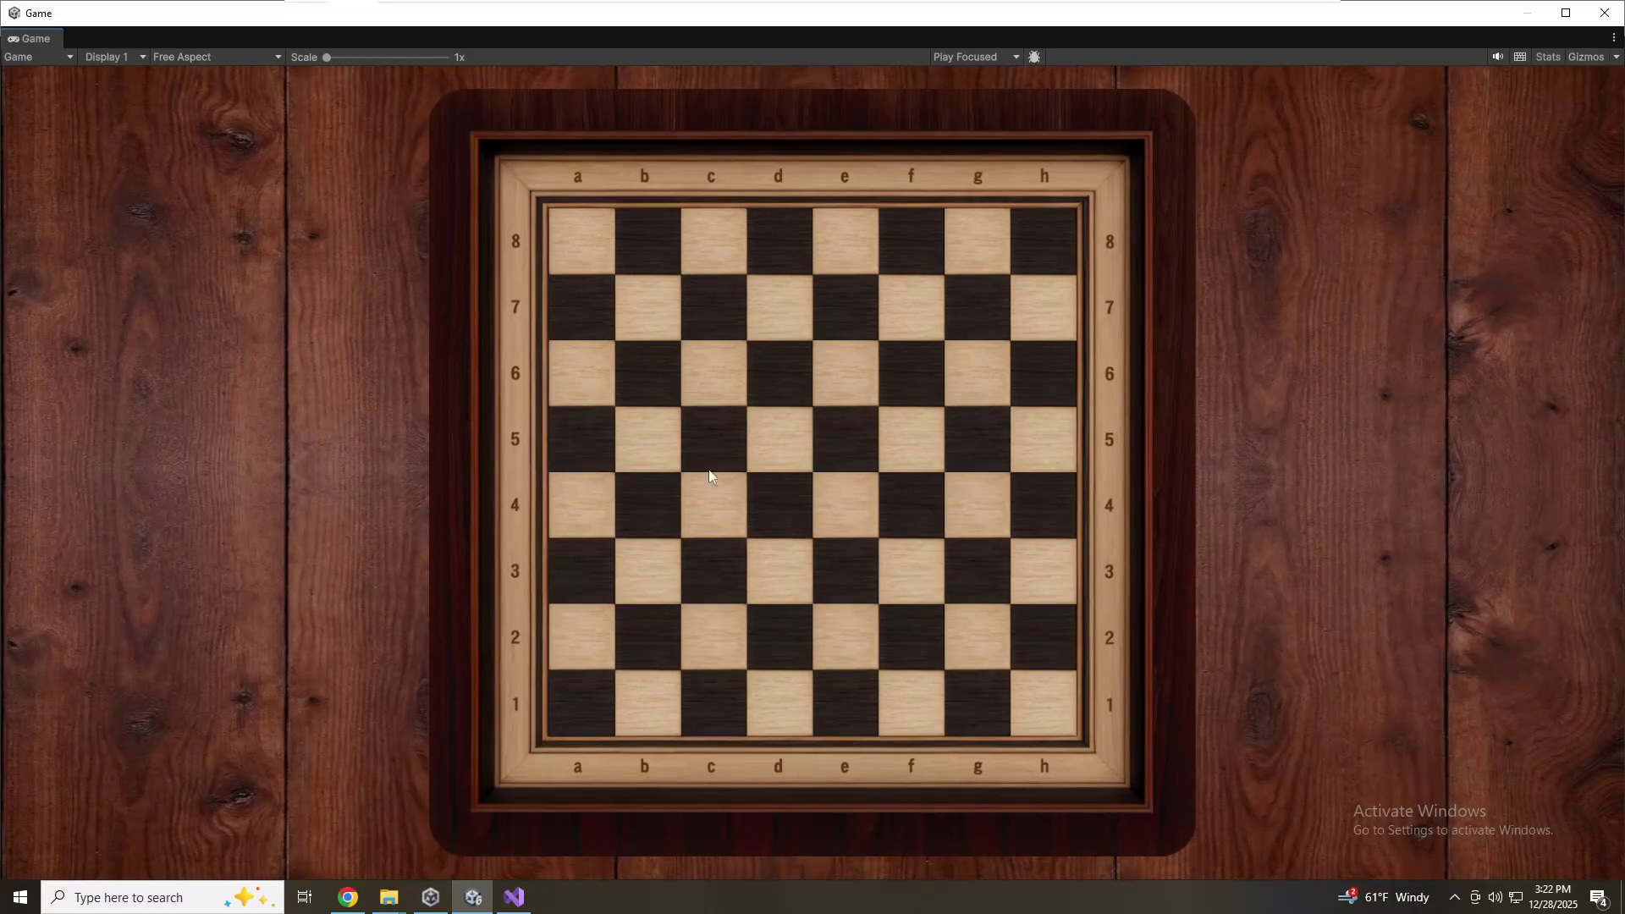
{"action": "mouse_move", "coordinate": [38, 39]}
{"action": "left_mouse_down"}
{"action": "mouse_move", "coordinate": [1033, 439]}
{"action": "mouse_move", "coordinate": [1321, 523]}
{"action": "mouse_move", "coordinate": [1188, 577]}
{"action": "mouse_move", "coordinate": [1023, 719]}
{"action": "mouse_move", "coordinate": [550, 843]}
{"action": "mouse_move", "coordinate": [485, 907]}
{"action": "left_mouse_up"}
{"action": "left_click", "coordinate": [479, 904]}
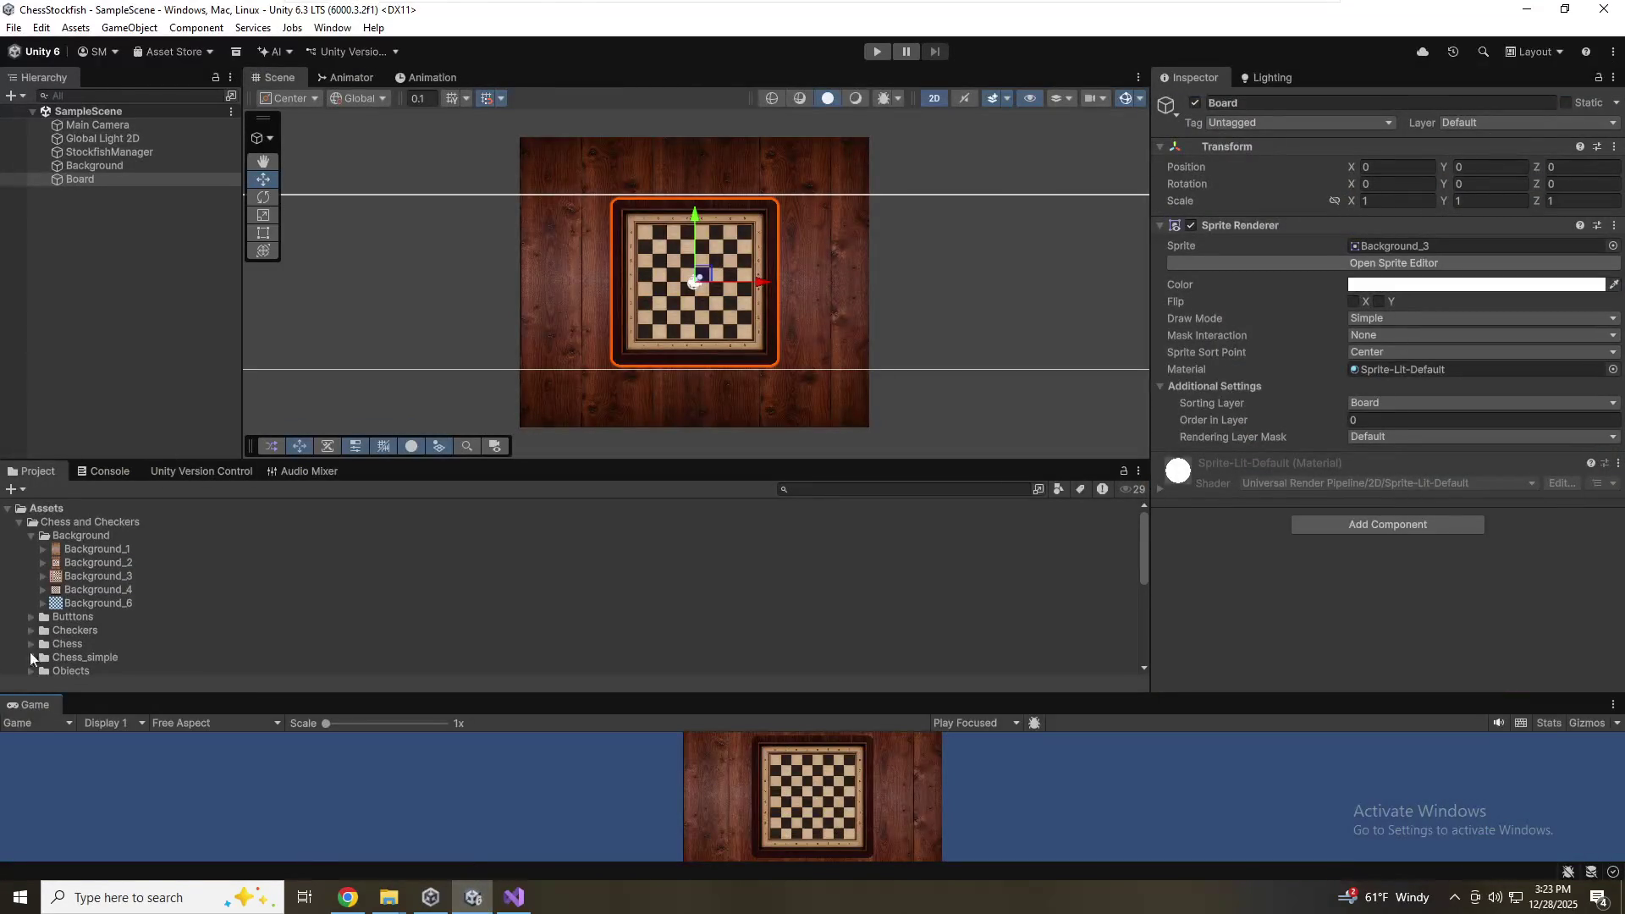
{"action": "left_click_drag", "start_coordinate": [194, 79], "coordinate": [503, 77]}
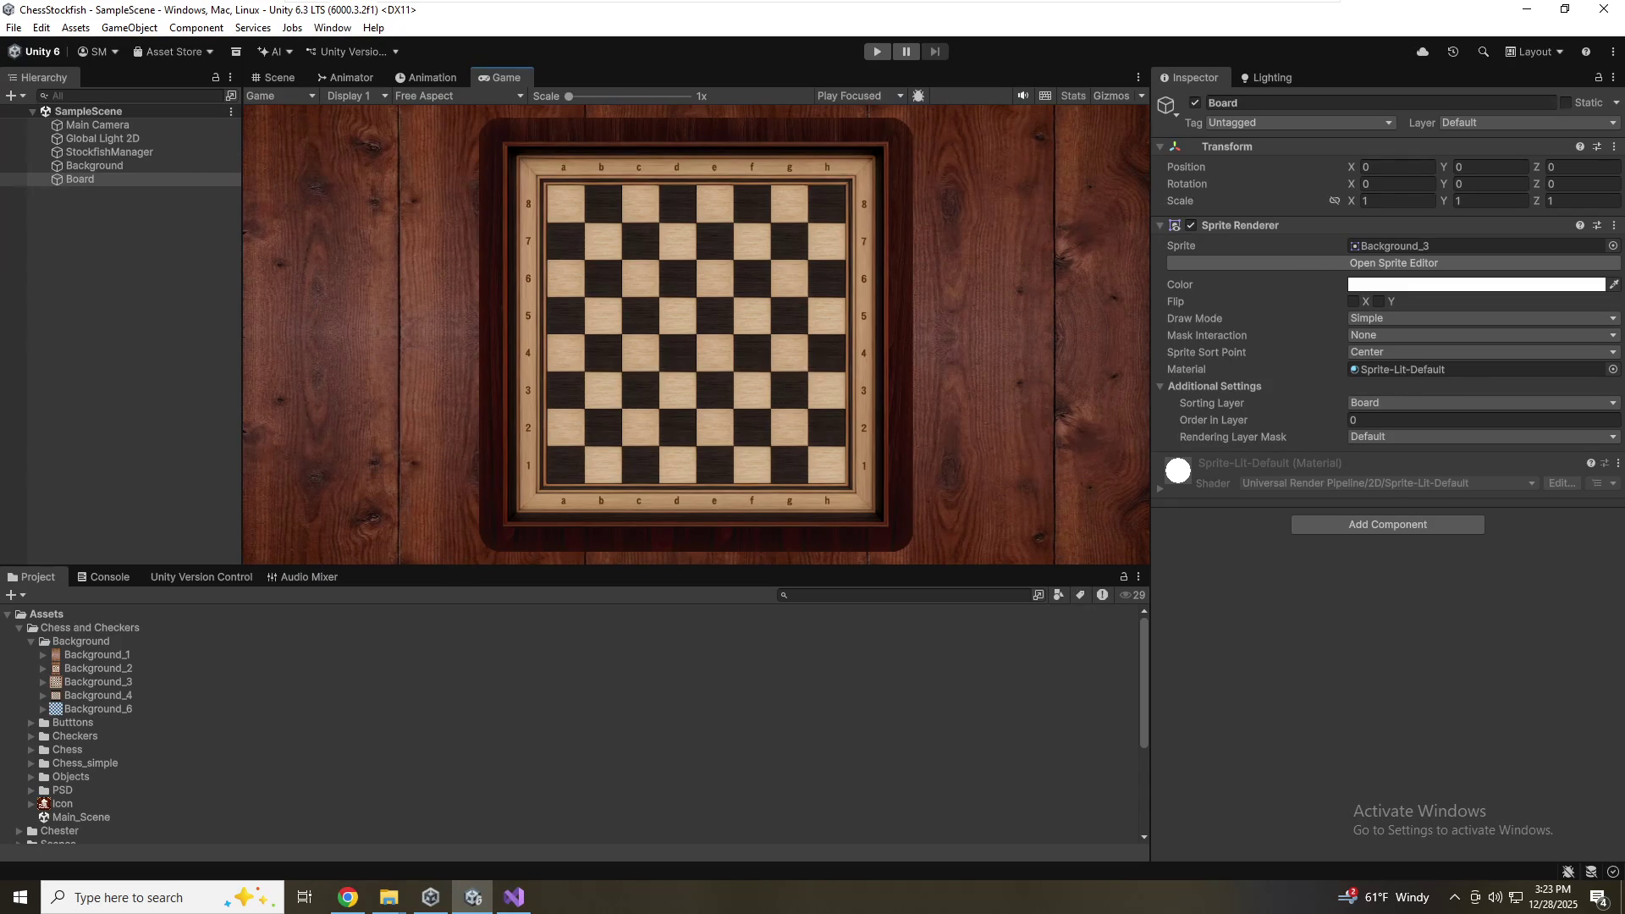
{"action": "left_click", "coordinate": [58, 125]}
Set the Main Camera's orthographic size to 6 and save the scene
{"action": "left_click", "coordinate": [1374, 302]}
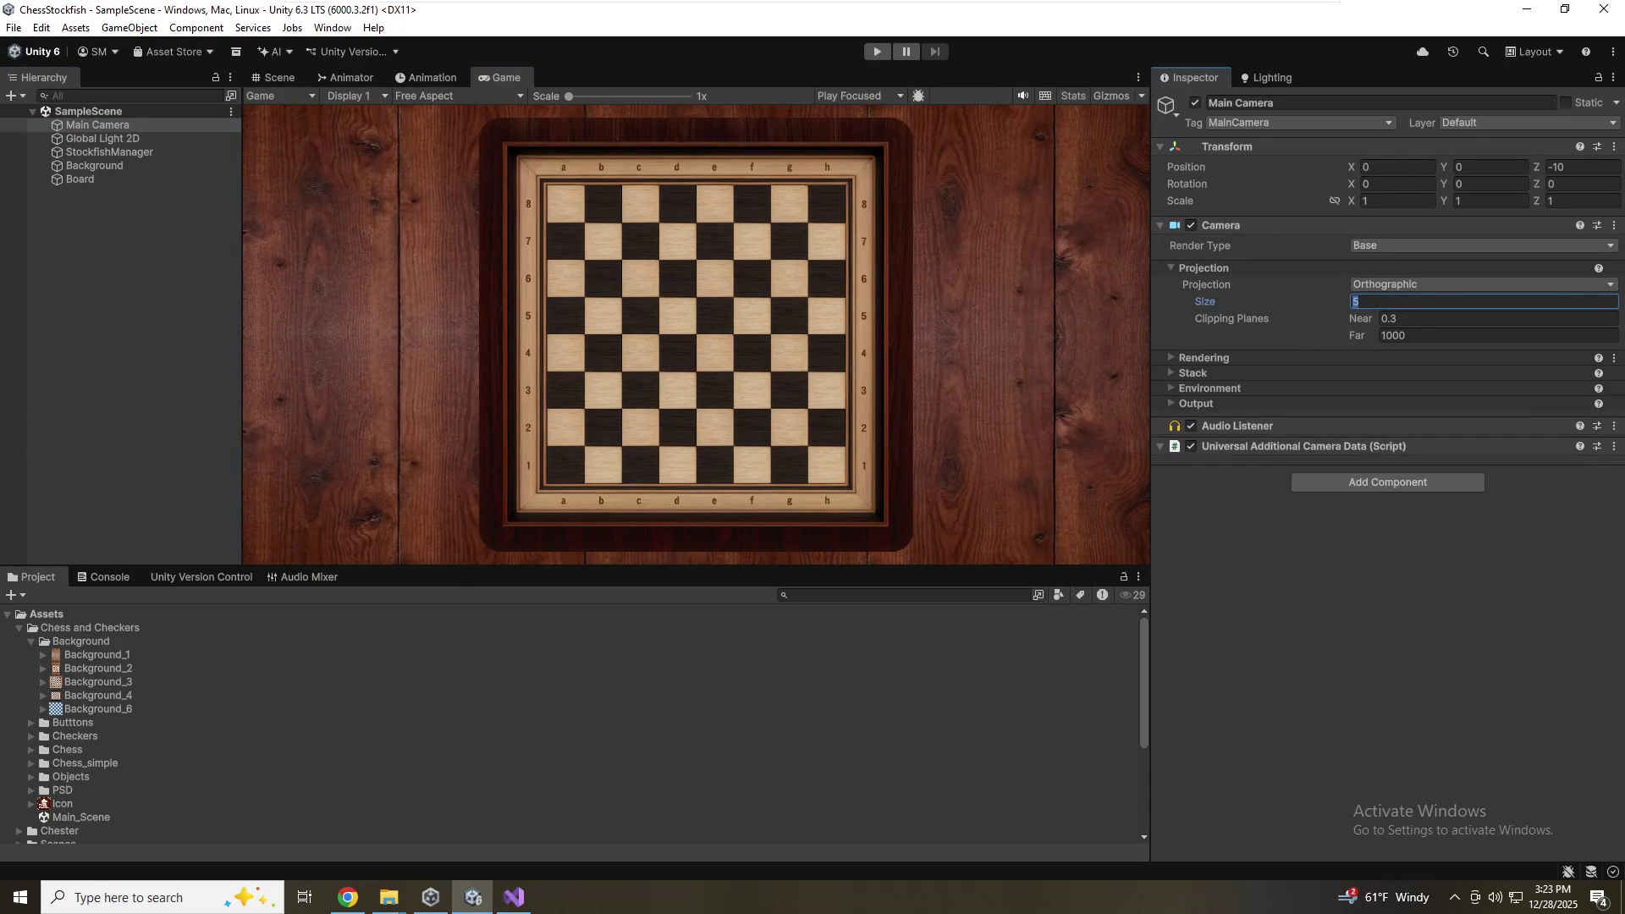
{"action": "type", "text": "6"}
{"action": "key", "text": "ctrl+s"}
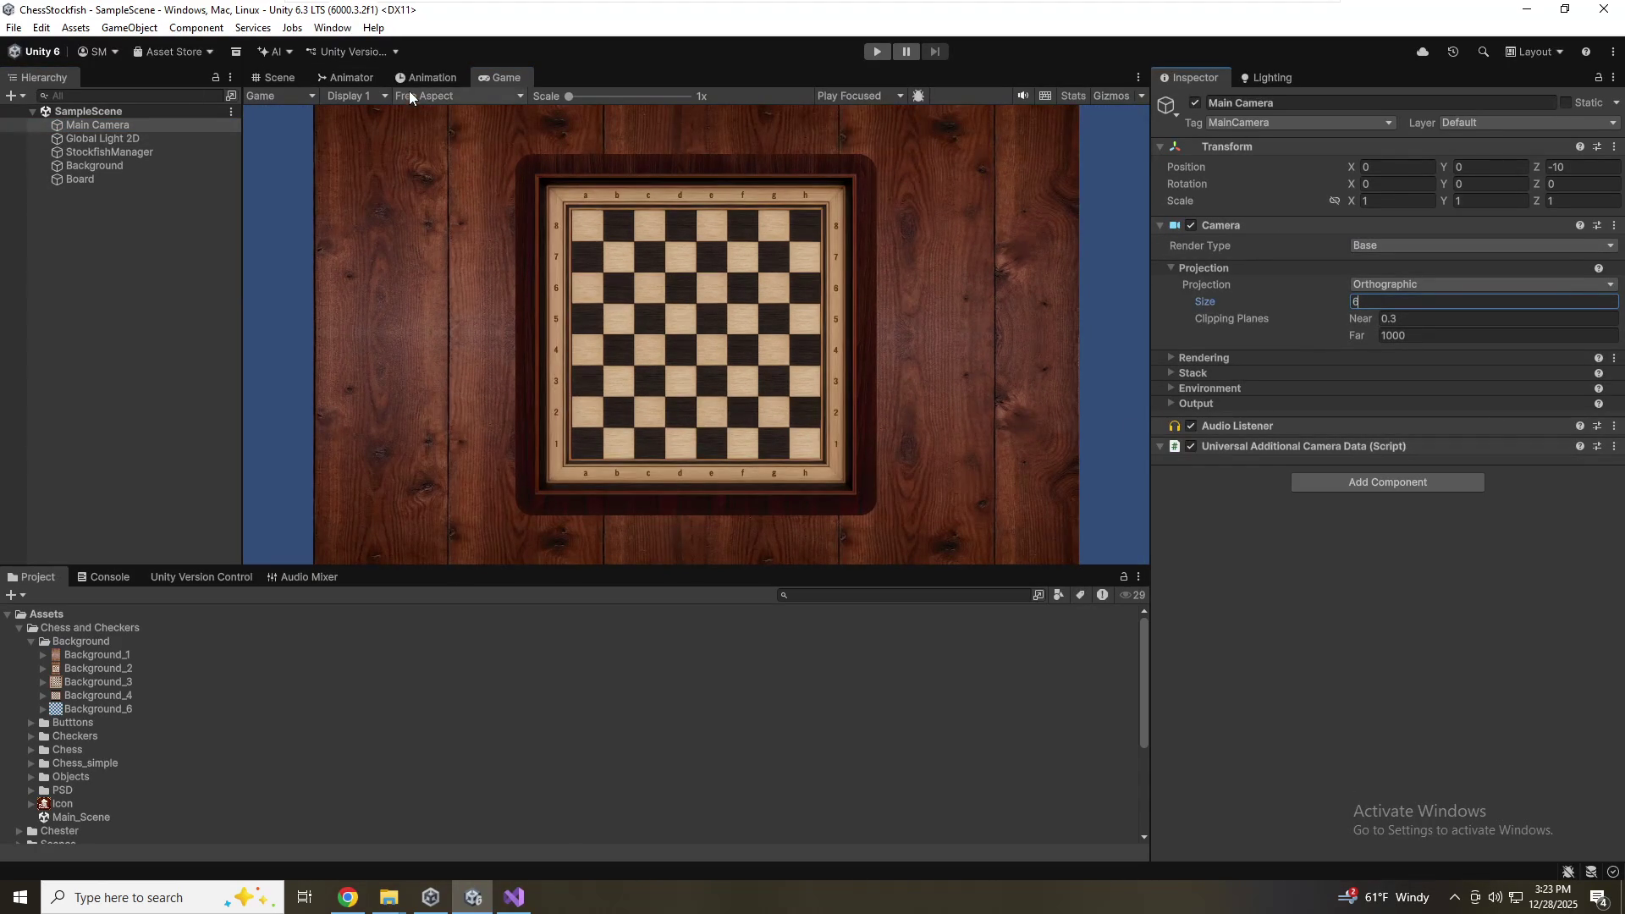
Set the Background's Scale X to 3 and preview it in the Game view
{"action": "left_click", "coordinate": [282, 75]}
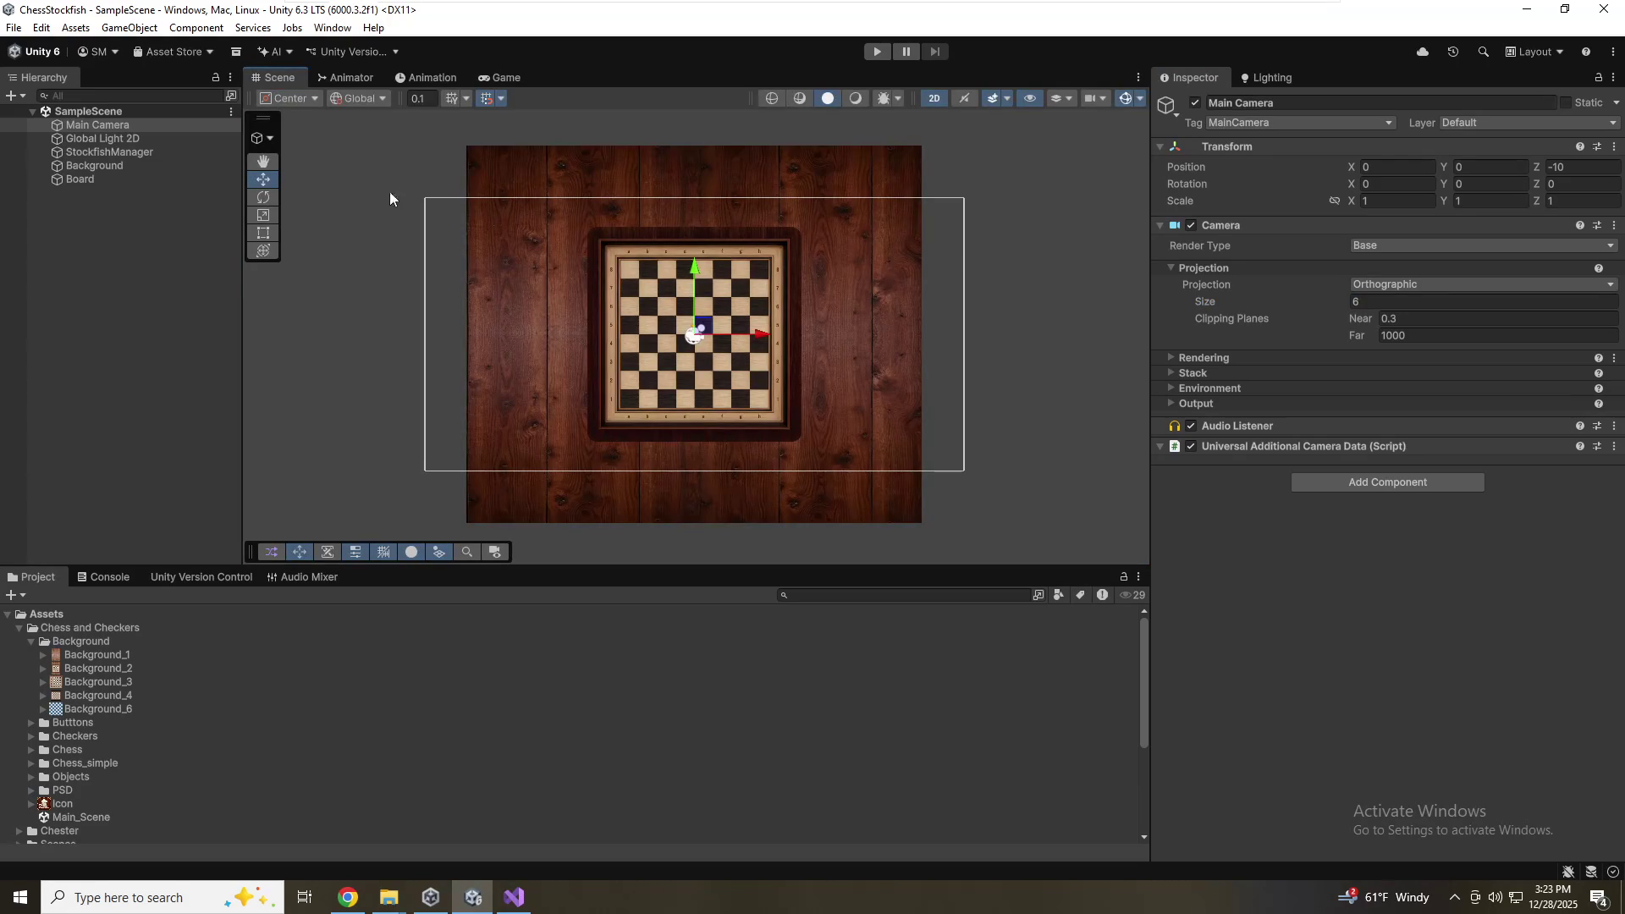
{"action": "left_click", "coordinate": [100, 183]}
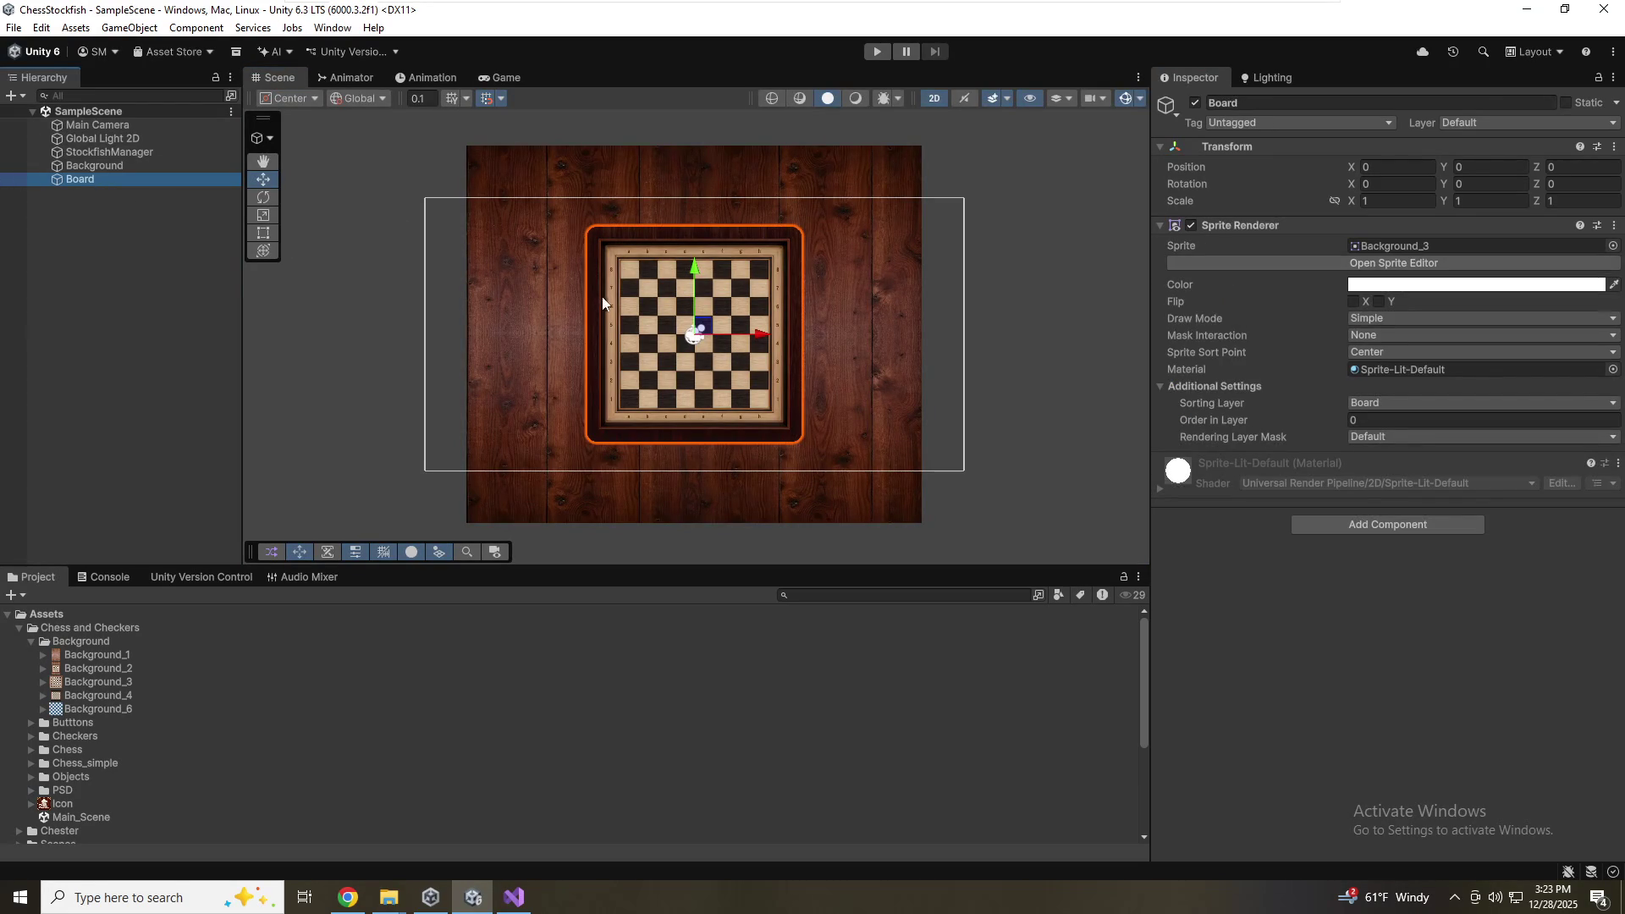
{"action": "left_click", "coordinate": [85, 166]}
{"action": "left_click", "coordinate": [1397, 201]}
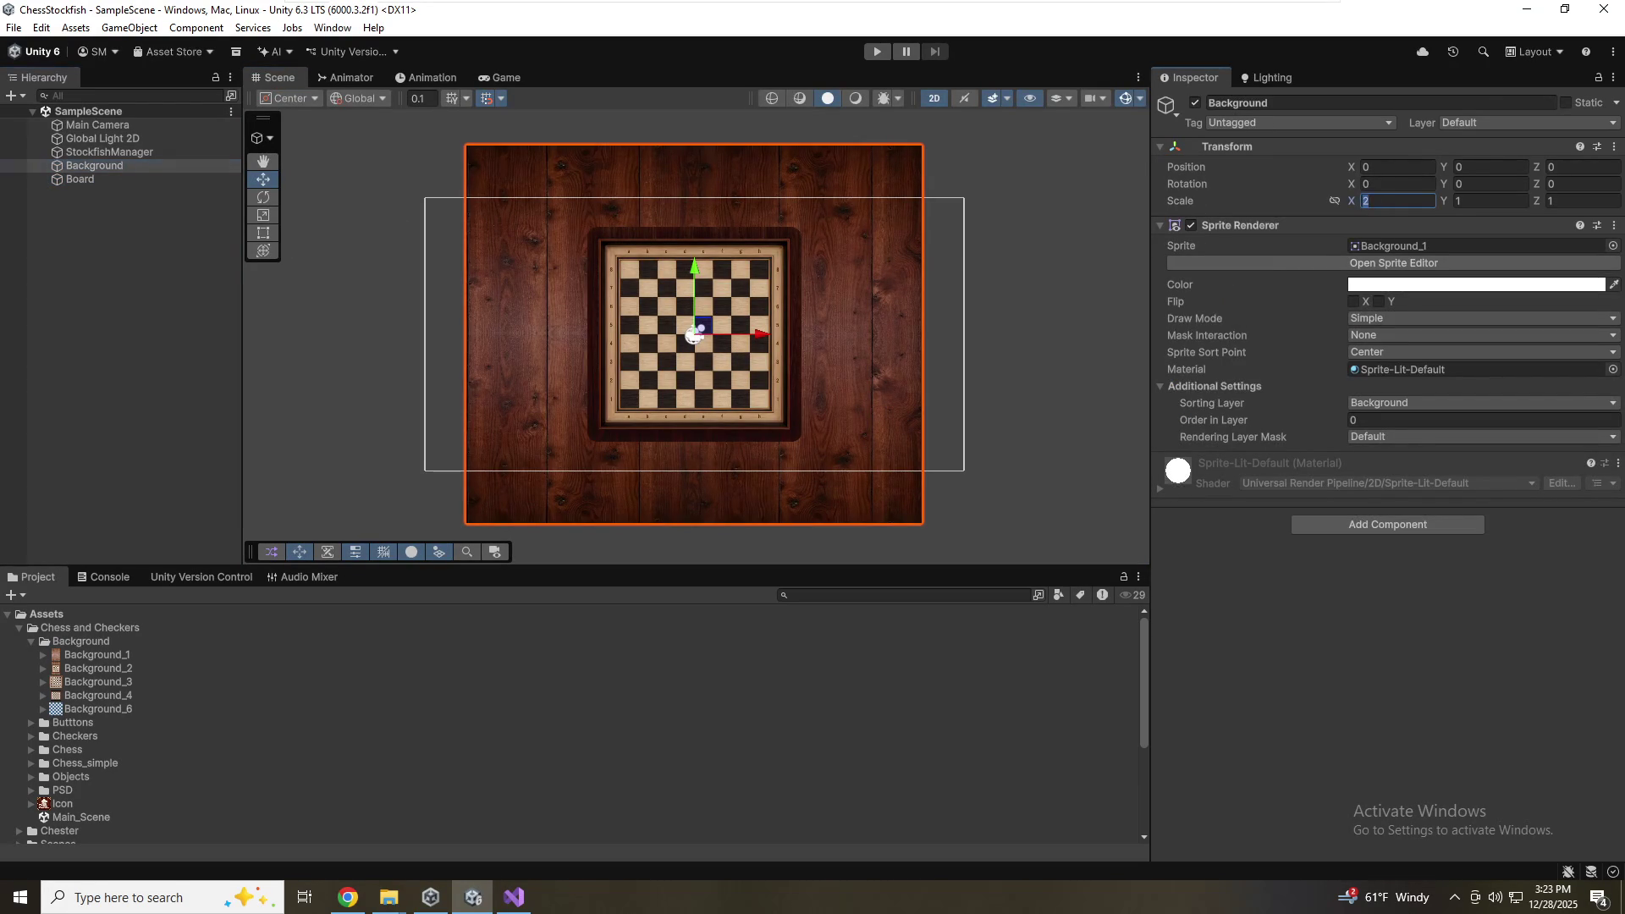
{"action": "type", "text": "3"}
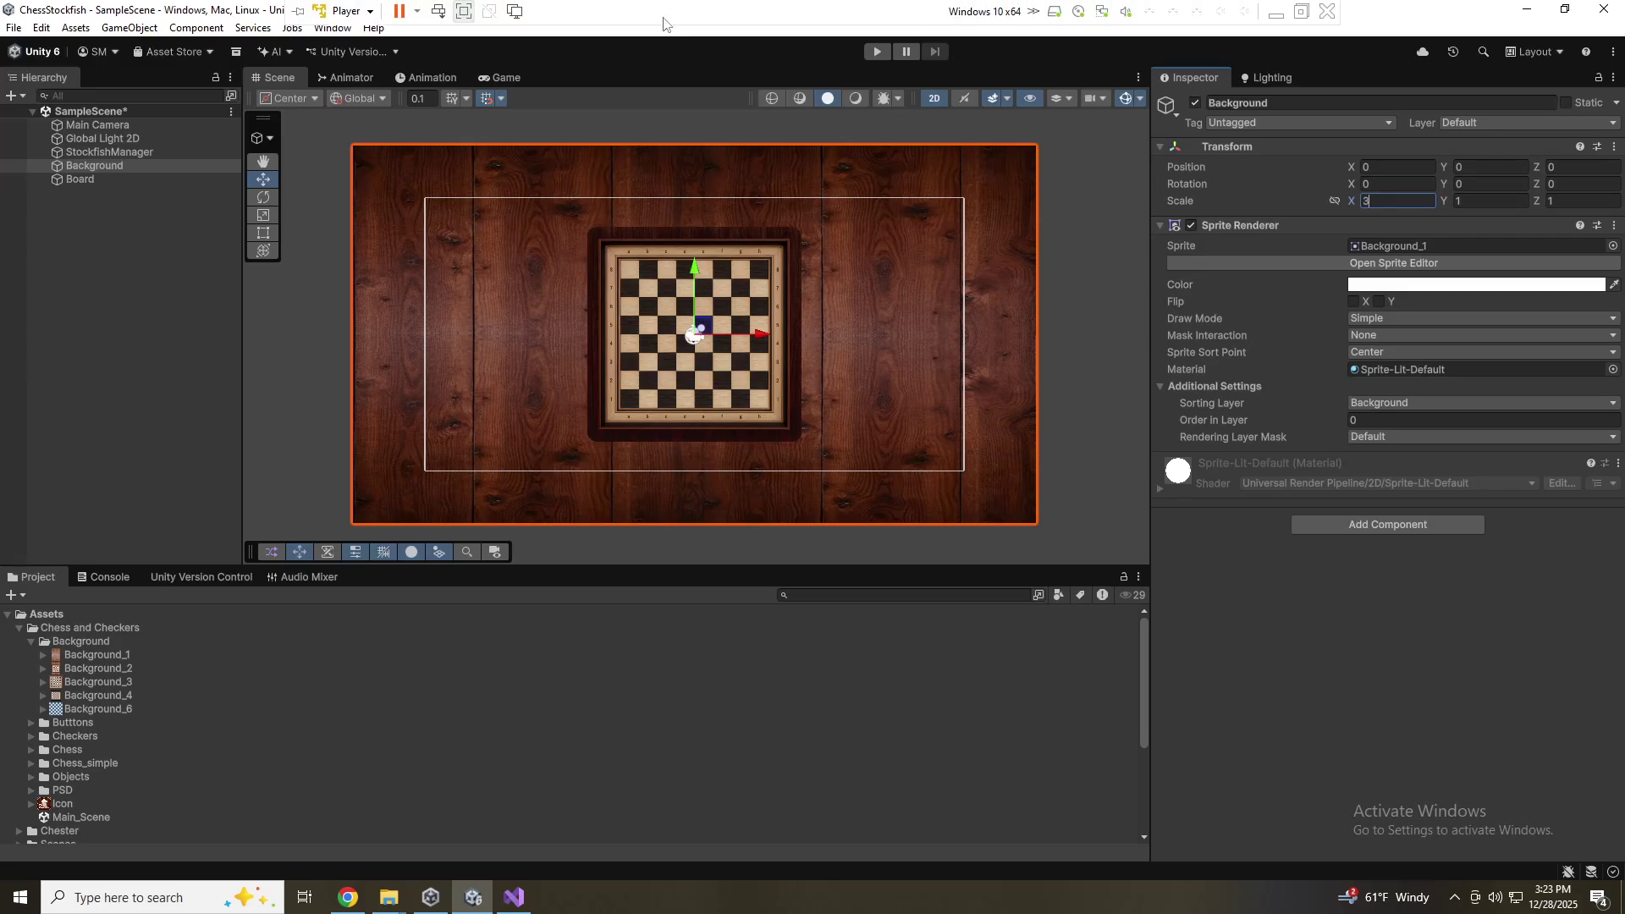
{"action": "left_click", "coordinate": [492, 84]}
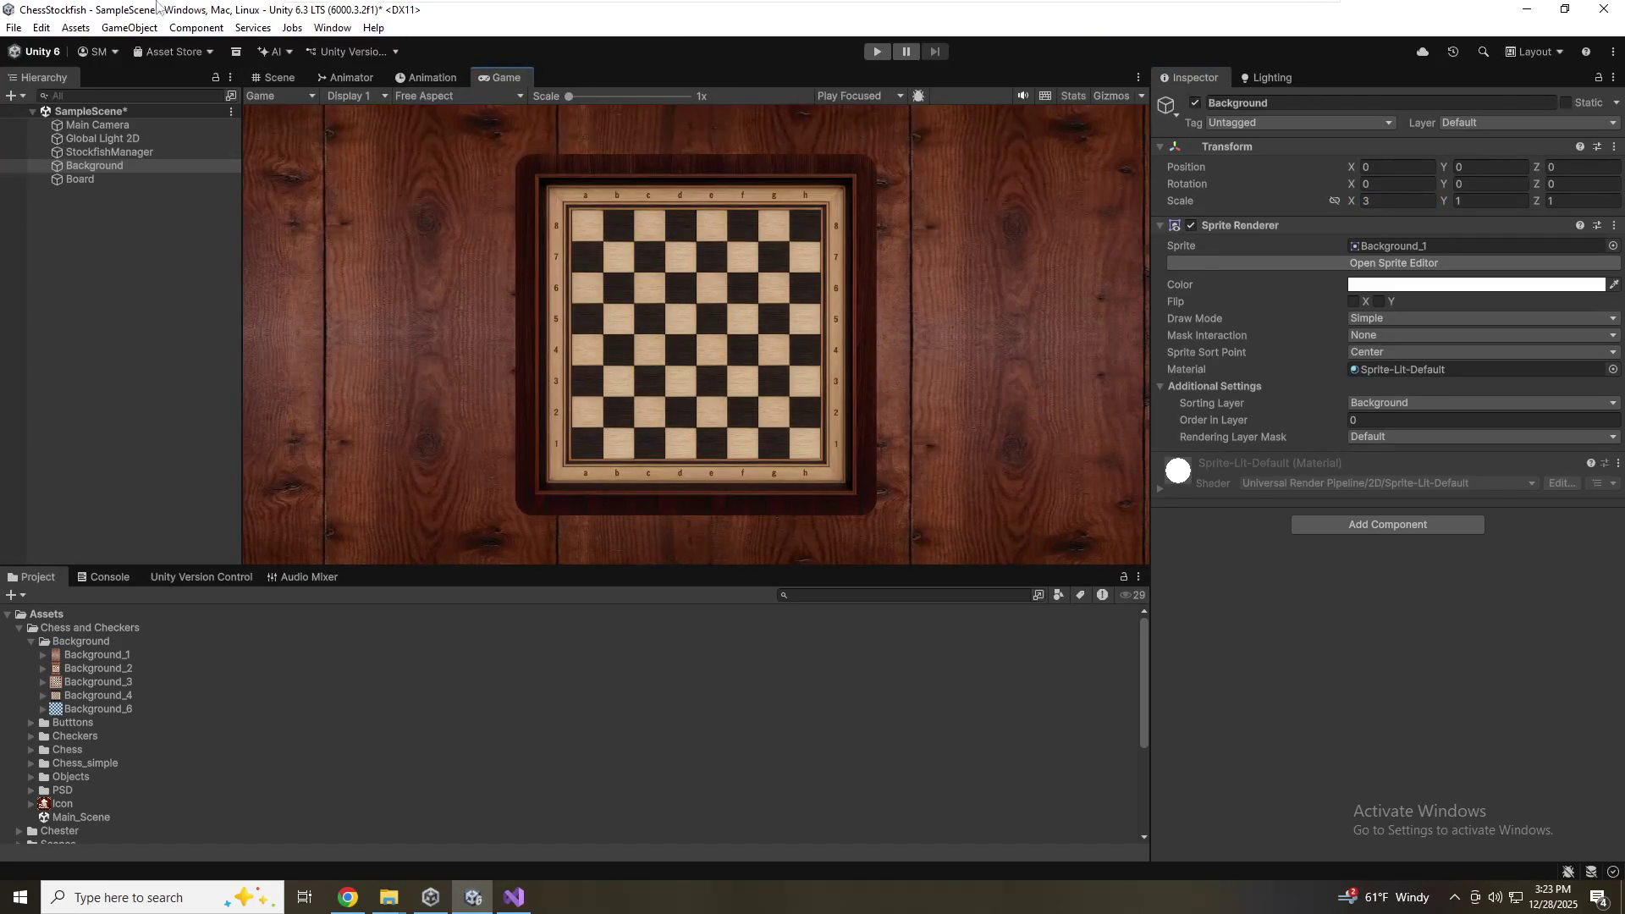
Trial-raise the Board along Y, check it in Game view, undo to recentre, then show Animation
{"action": "left_click", "coordinate": [79, 181]}
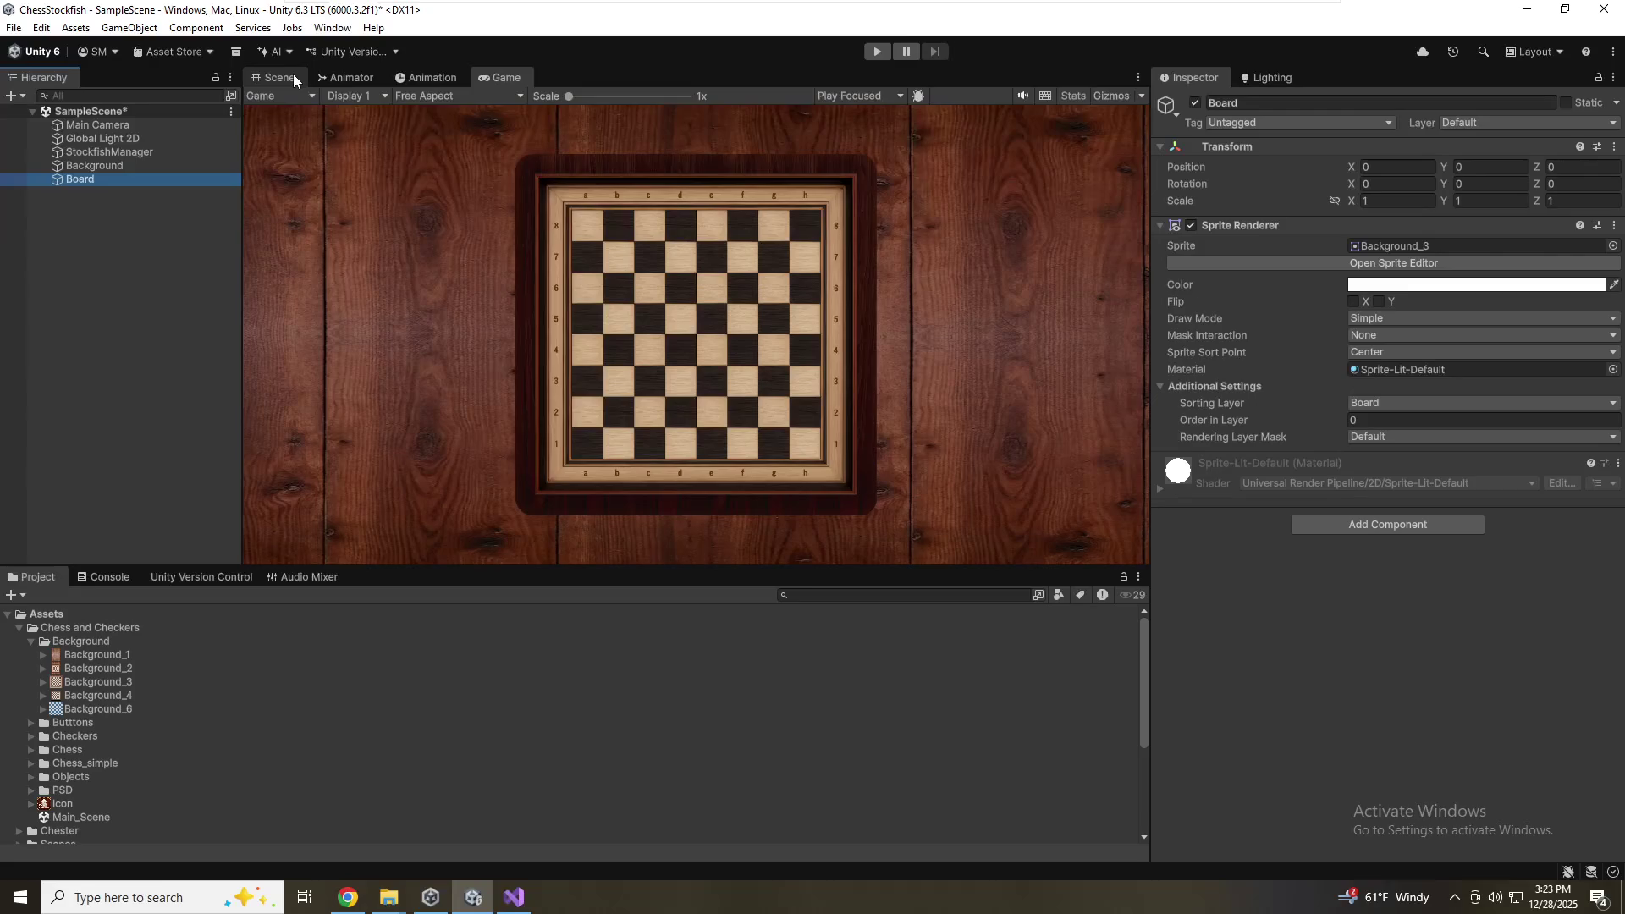
{"action": "left_click", "coordinate": [293, 77]}
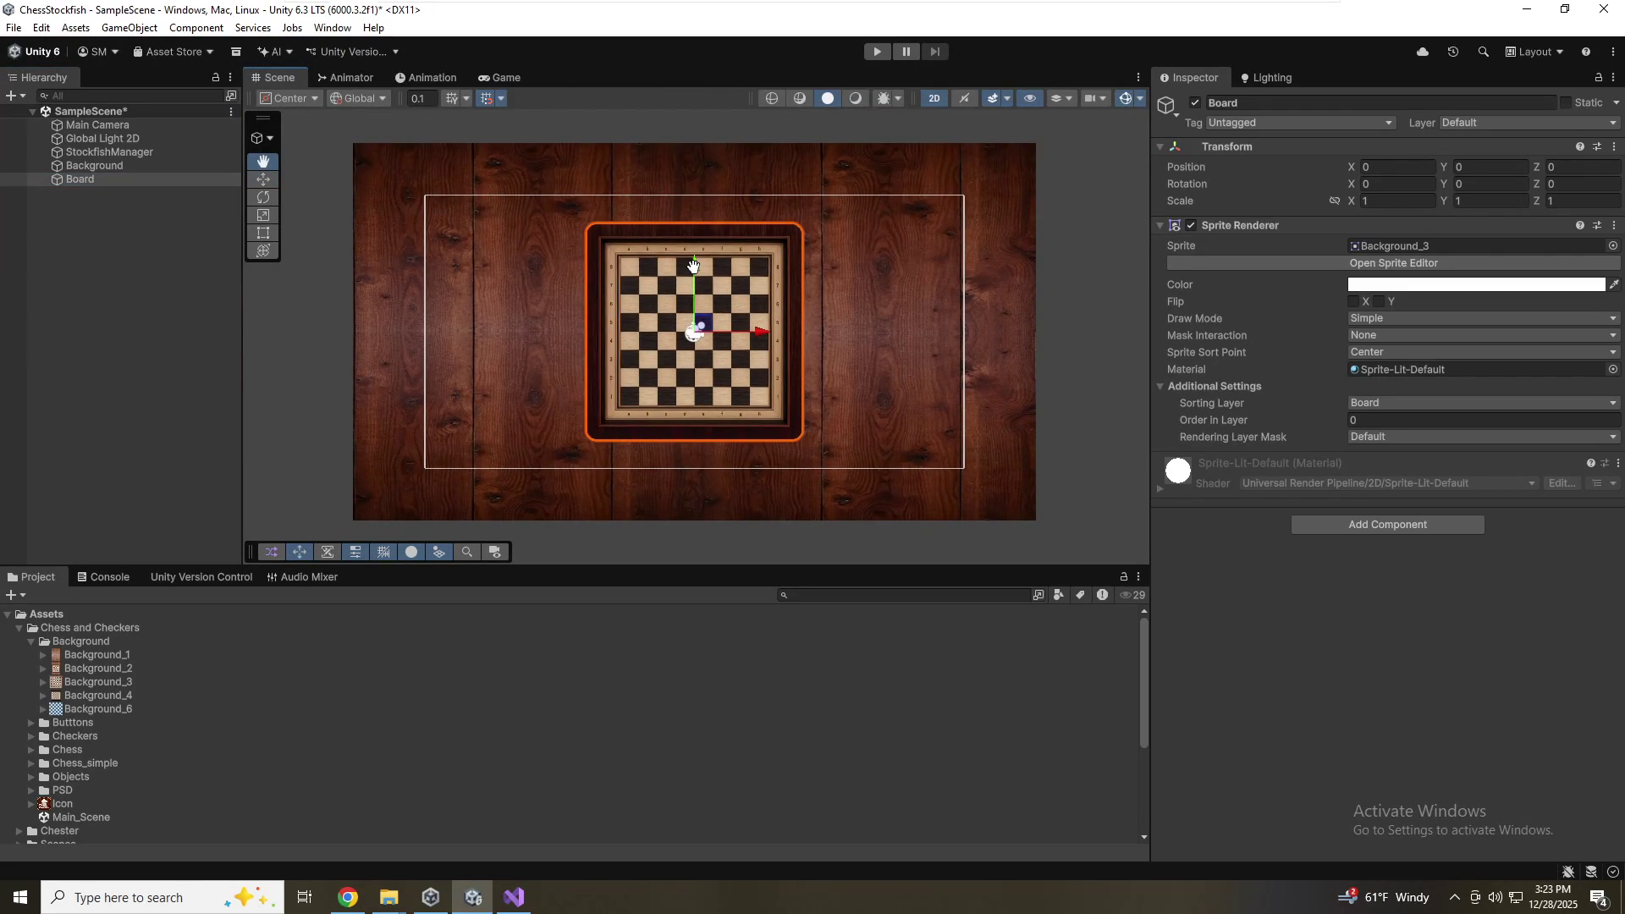
{"action": "left_click", "coordinate": [84, 178]}
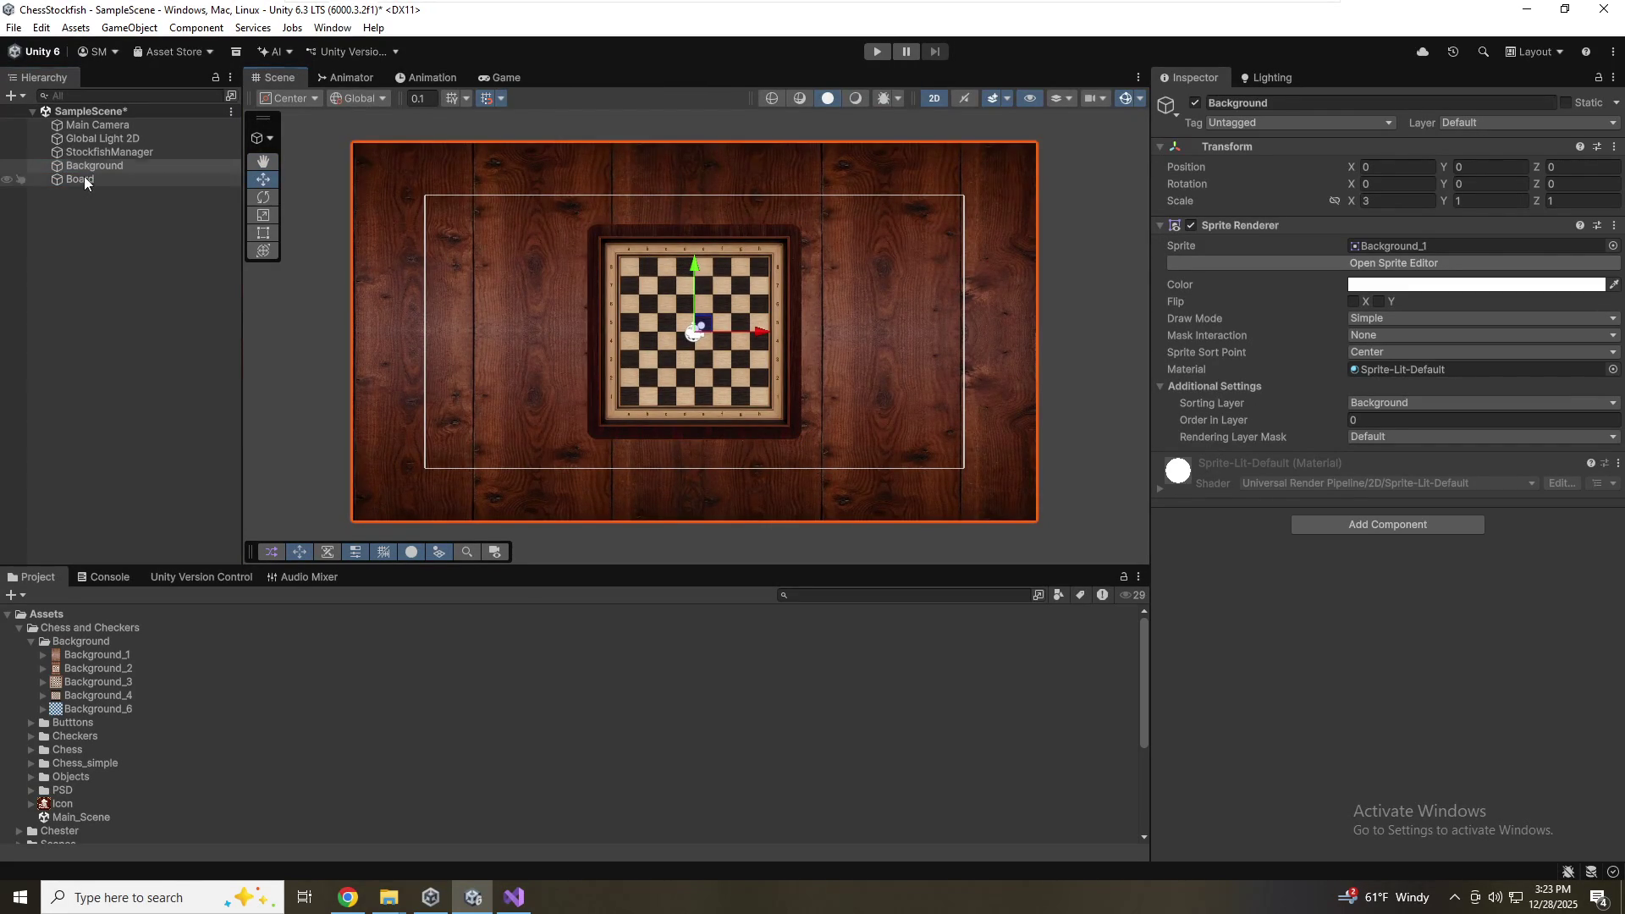
{"action": "left_click", "coordinate": [693, 269]}
{"action": "left_click_drag", "start_coordinate": [693, 269], "coordinate": [693, 243]}
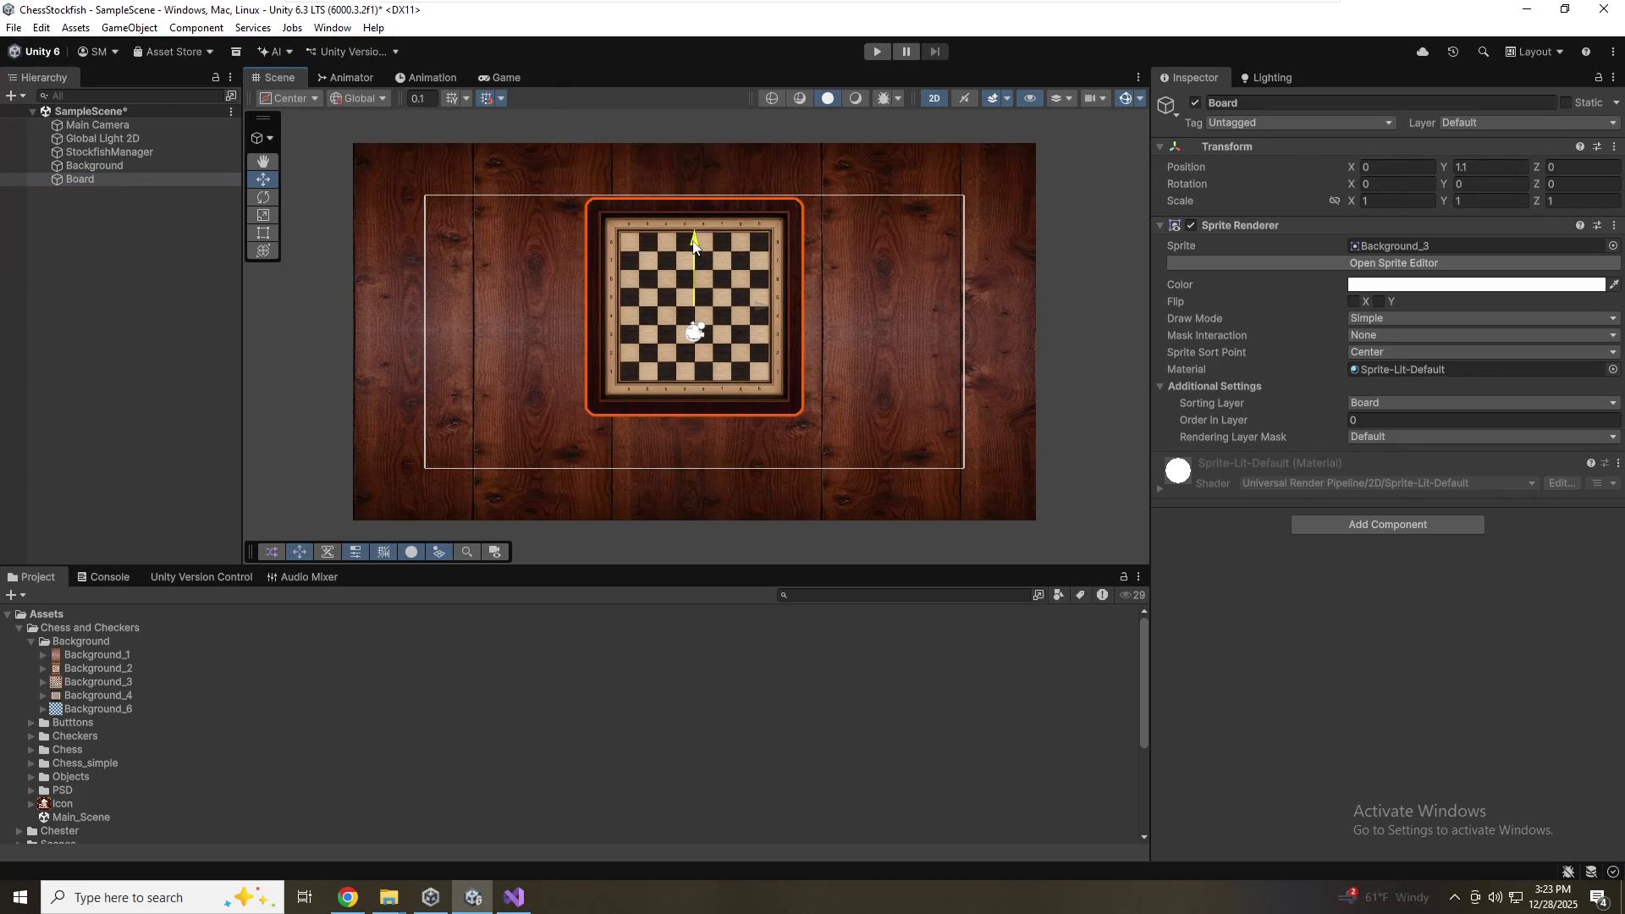
{"action": "left_click_drag", "start_coordinate": [693, 243], "coordinate": [691, 243]}
{"action": "left_click", "coordinate": [499, 77]}
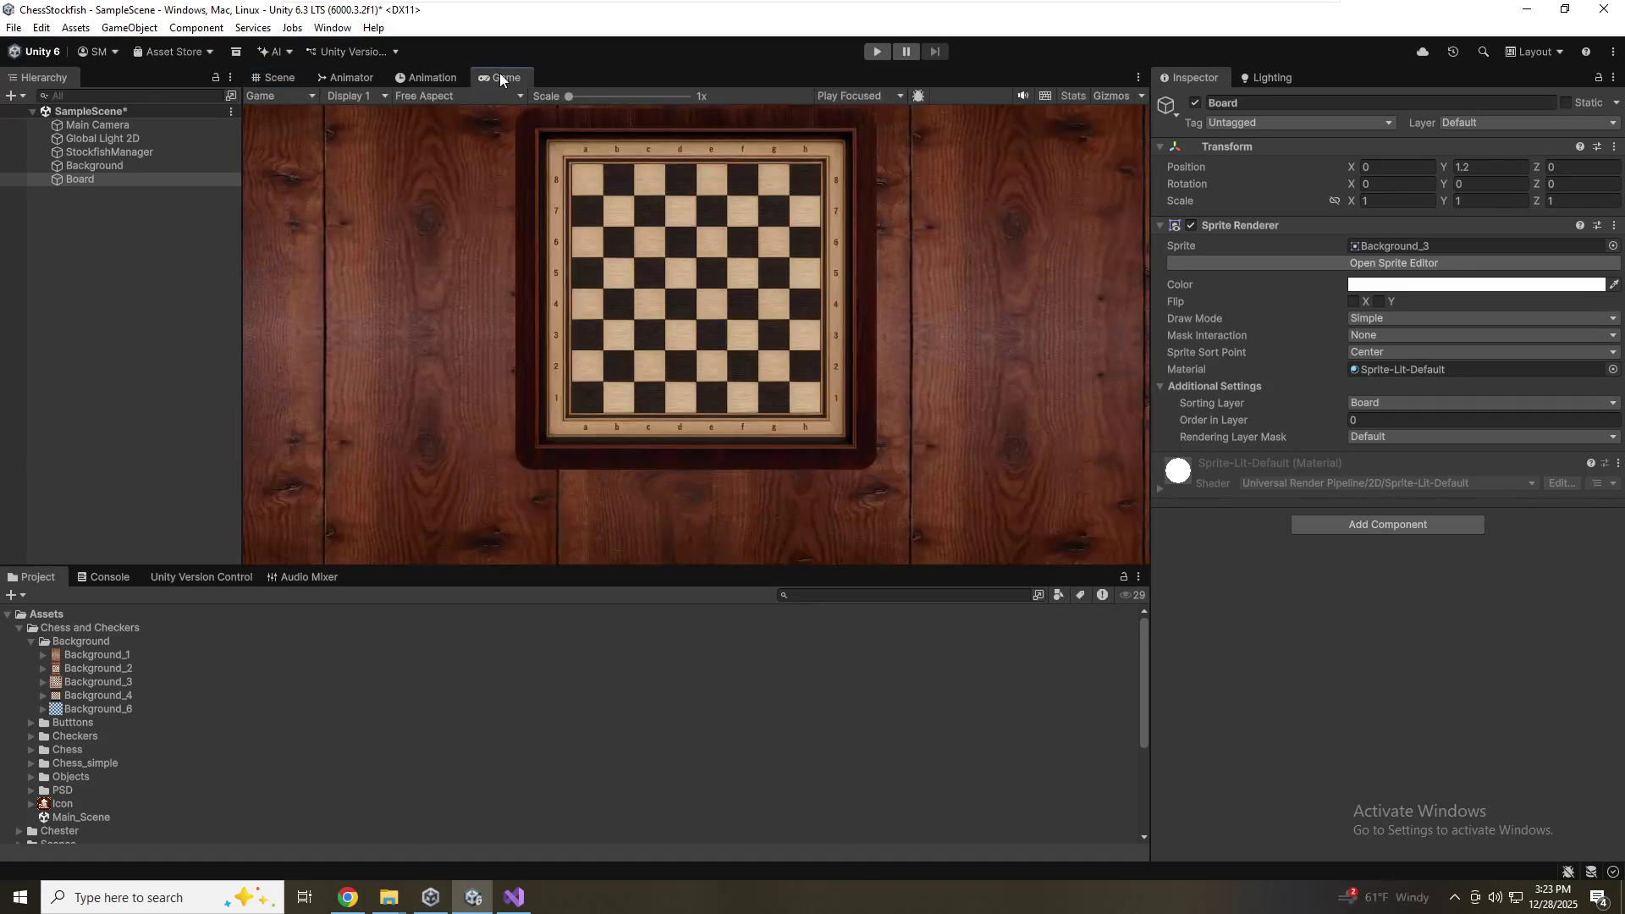
{"action": "left_click", "coordinate": [290, 79]}
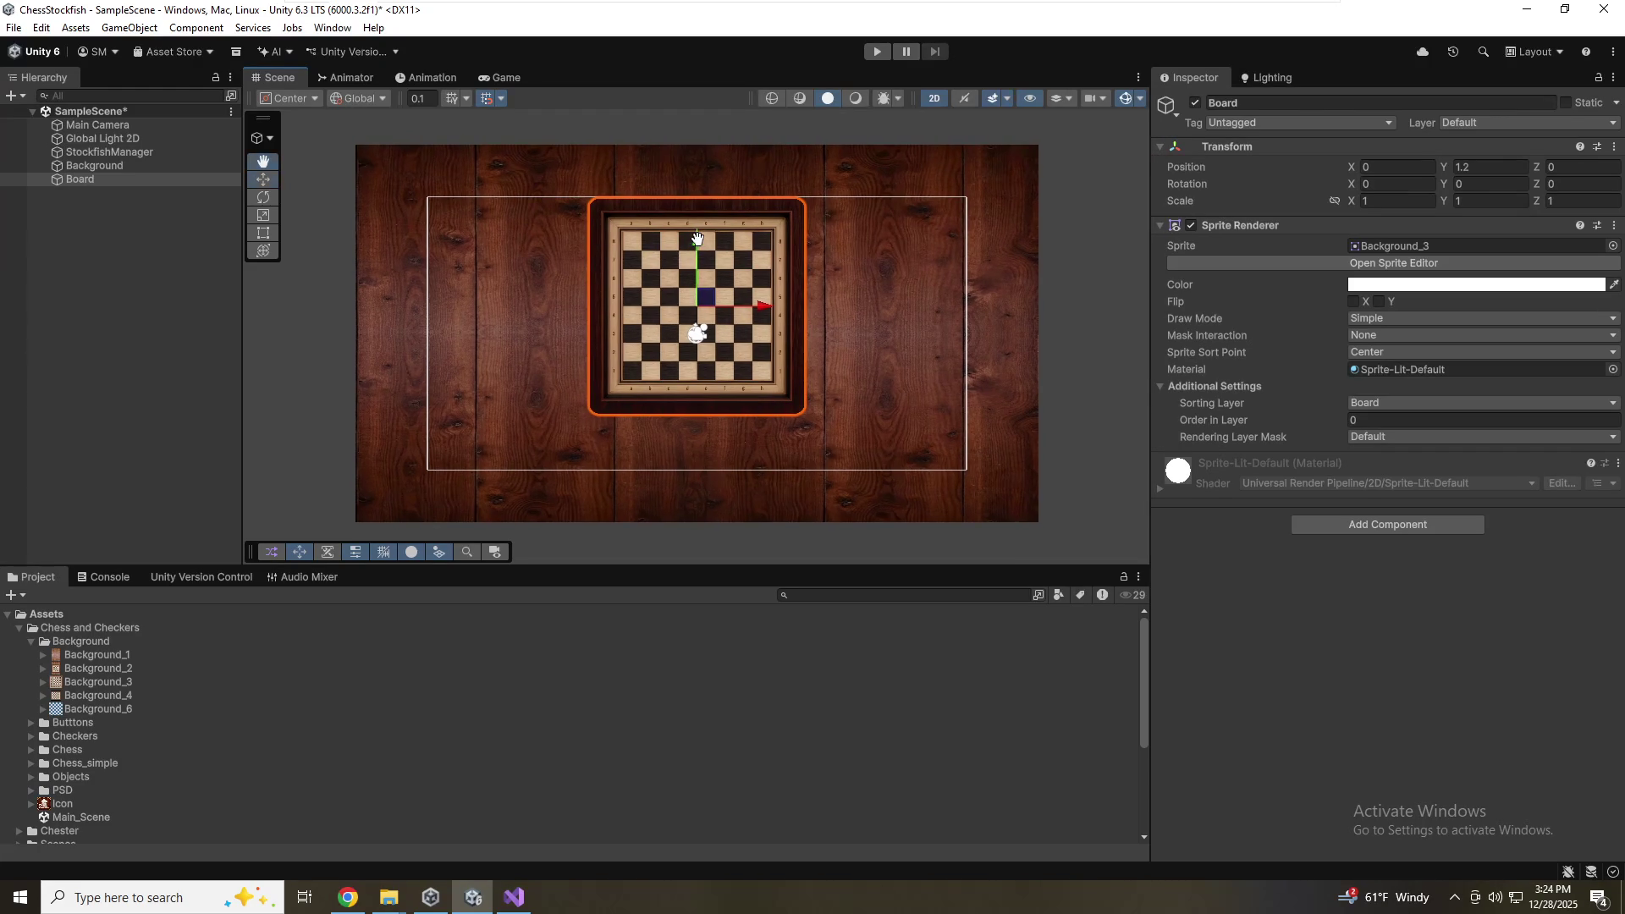
{"action": "key", "text": "ctrl+z"}
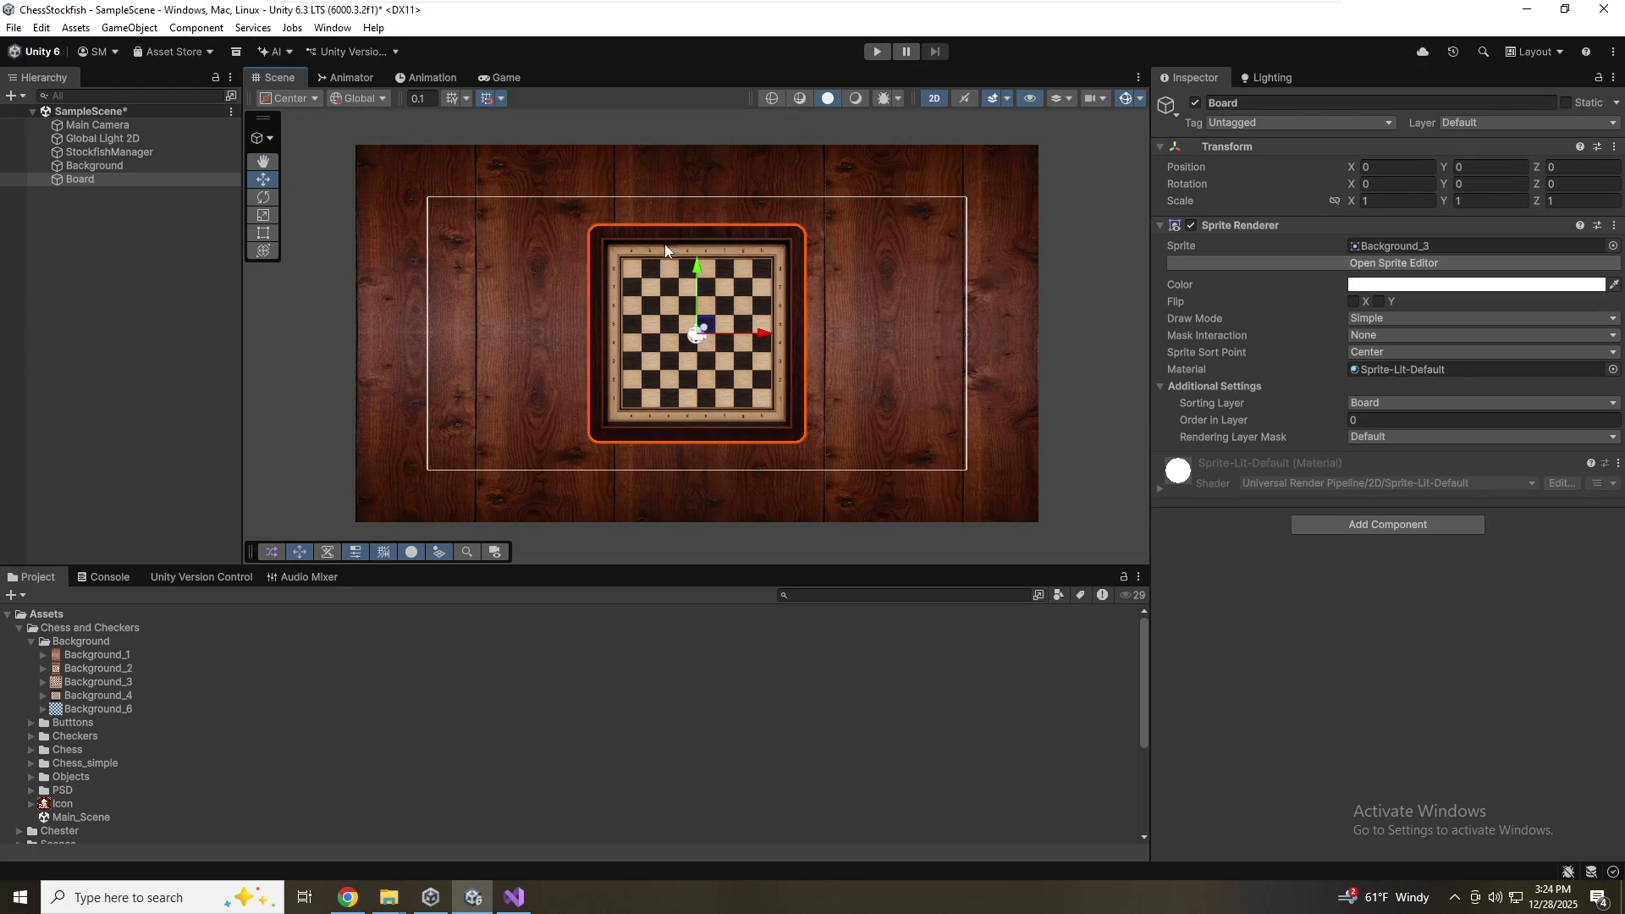
{"action": "left_click", "coordinate": [351, 77]}
{"action": "left_click", "coordinate": [432, 77]}
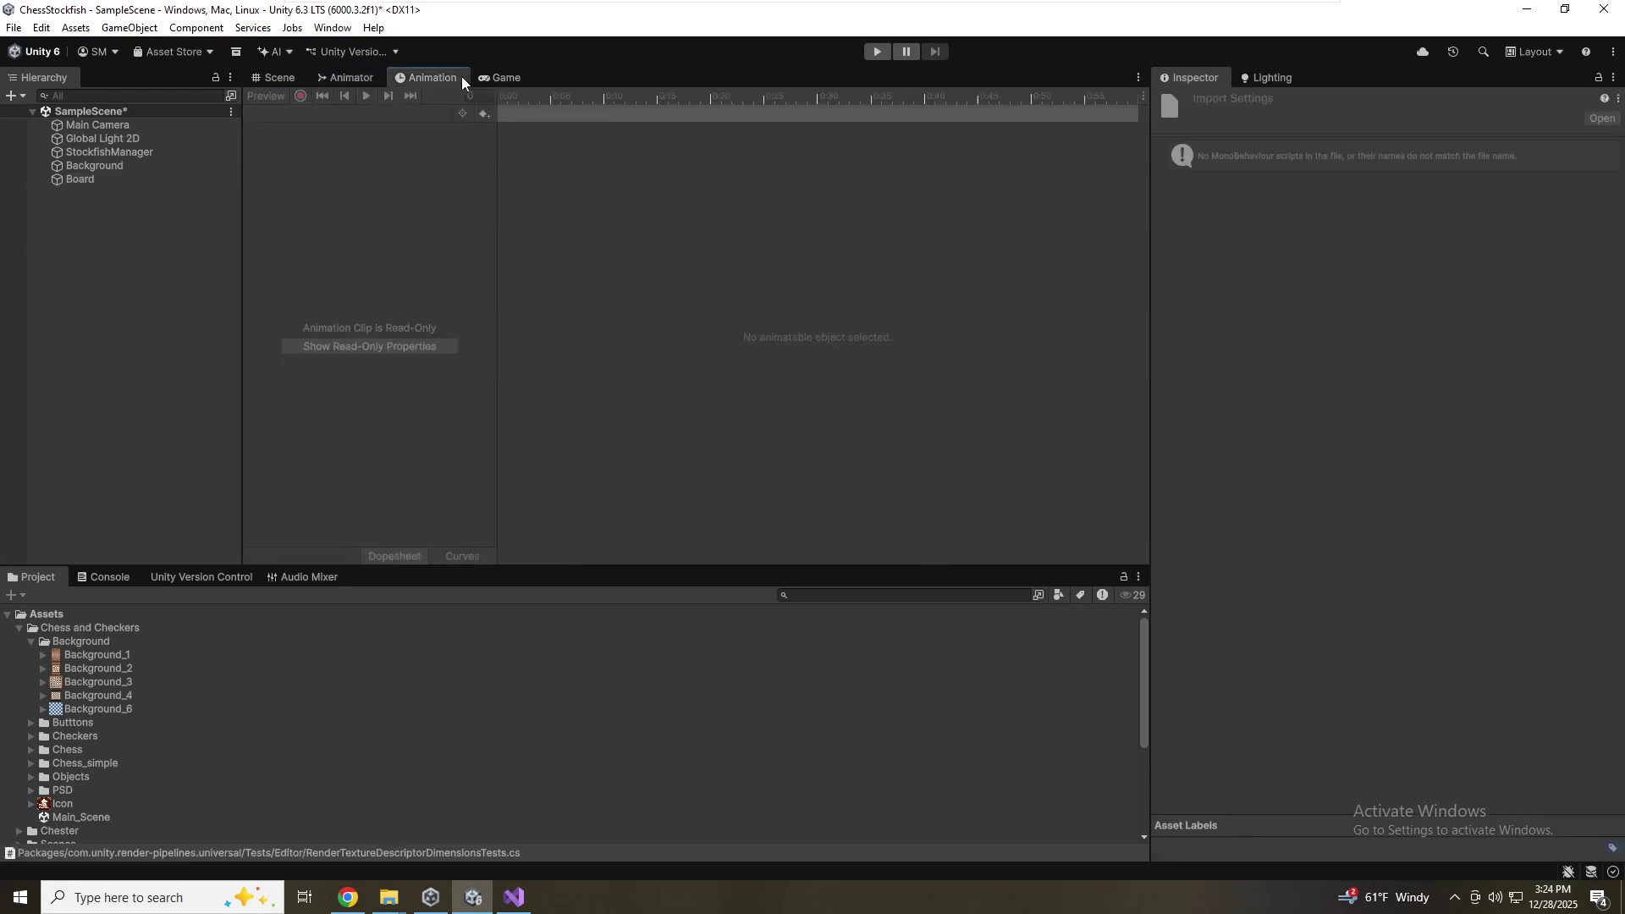
Lock the Game view aspect to Full HD (1920x1080), then return to the Scene view
{"action": "left_click", "coordinate": [485, 77]}
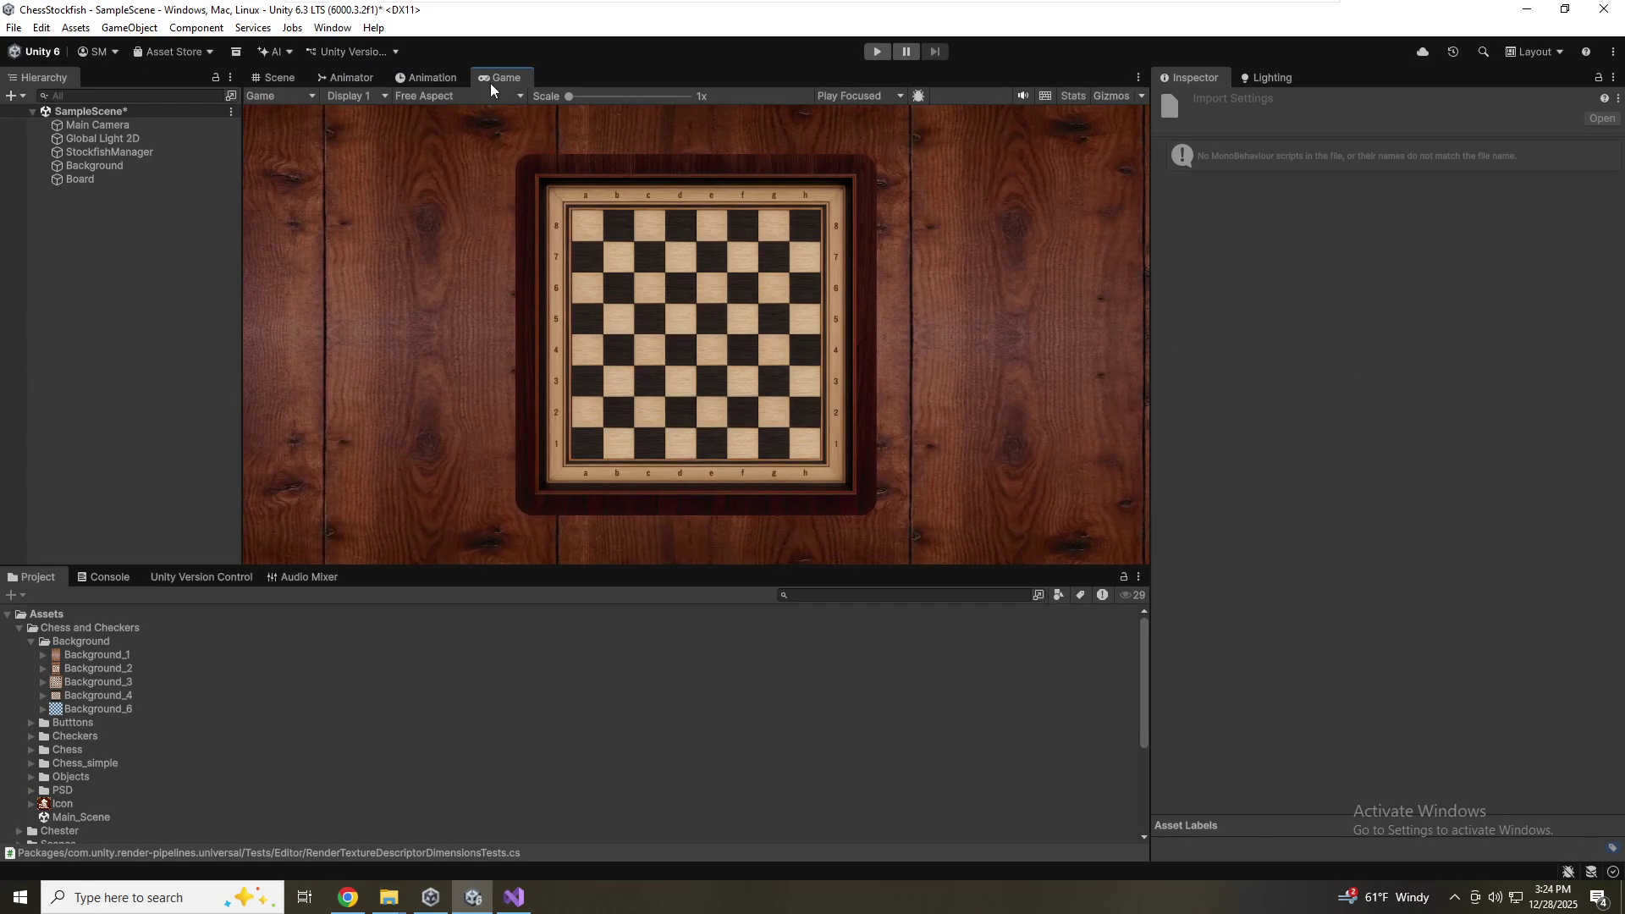
{"action": "mouse_move", "coordinate": [572, 110]}
{"action": "left_mouse_down"}
{"action": "mouse_move", "coordinate": [601, 112]}
{"action": "mouse_move", "coordinate": [528, 90]}
{"action": "left_mouse_up"}
{"action": "left_click", "coordinate": [455, 93]}
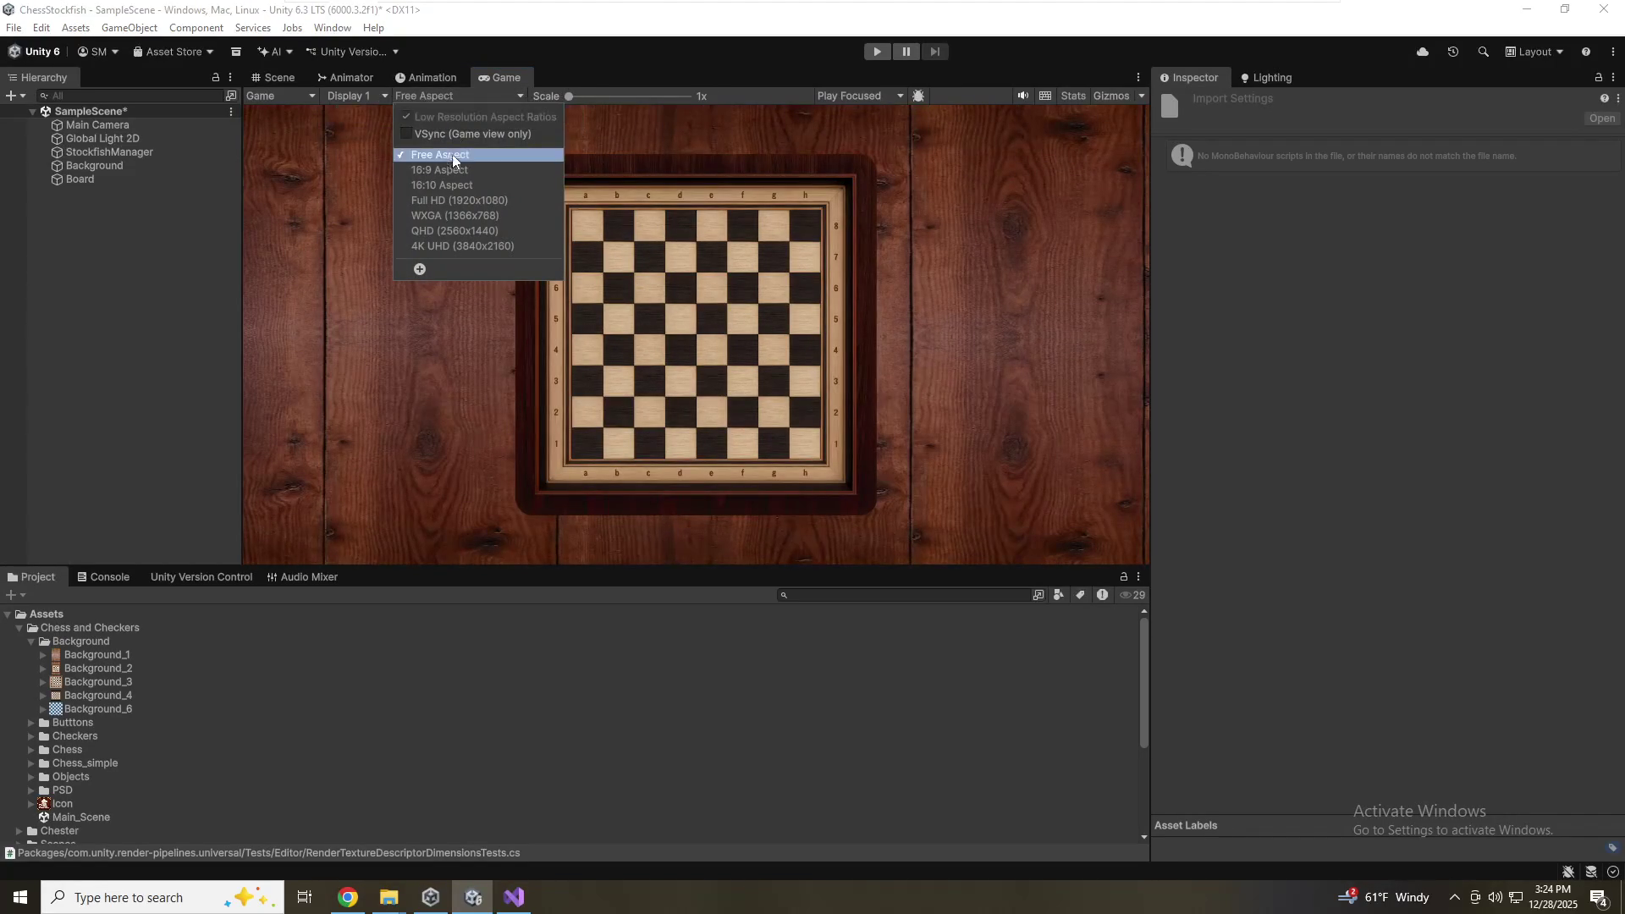
{"action": "left_click", "coordinate": [465, 199]}
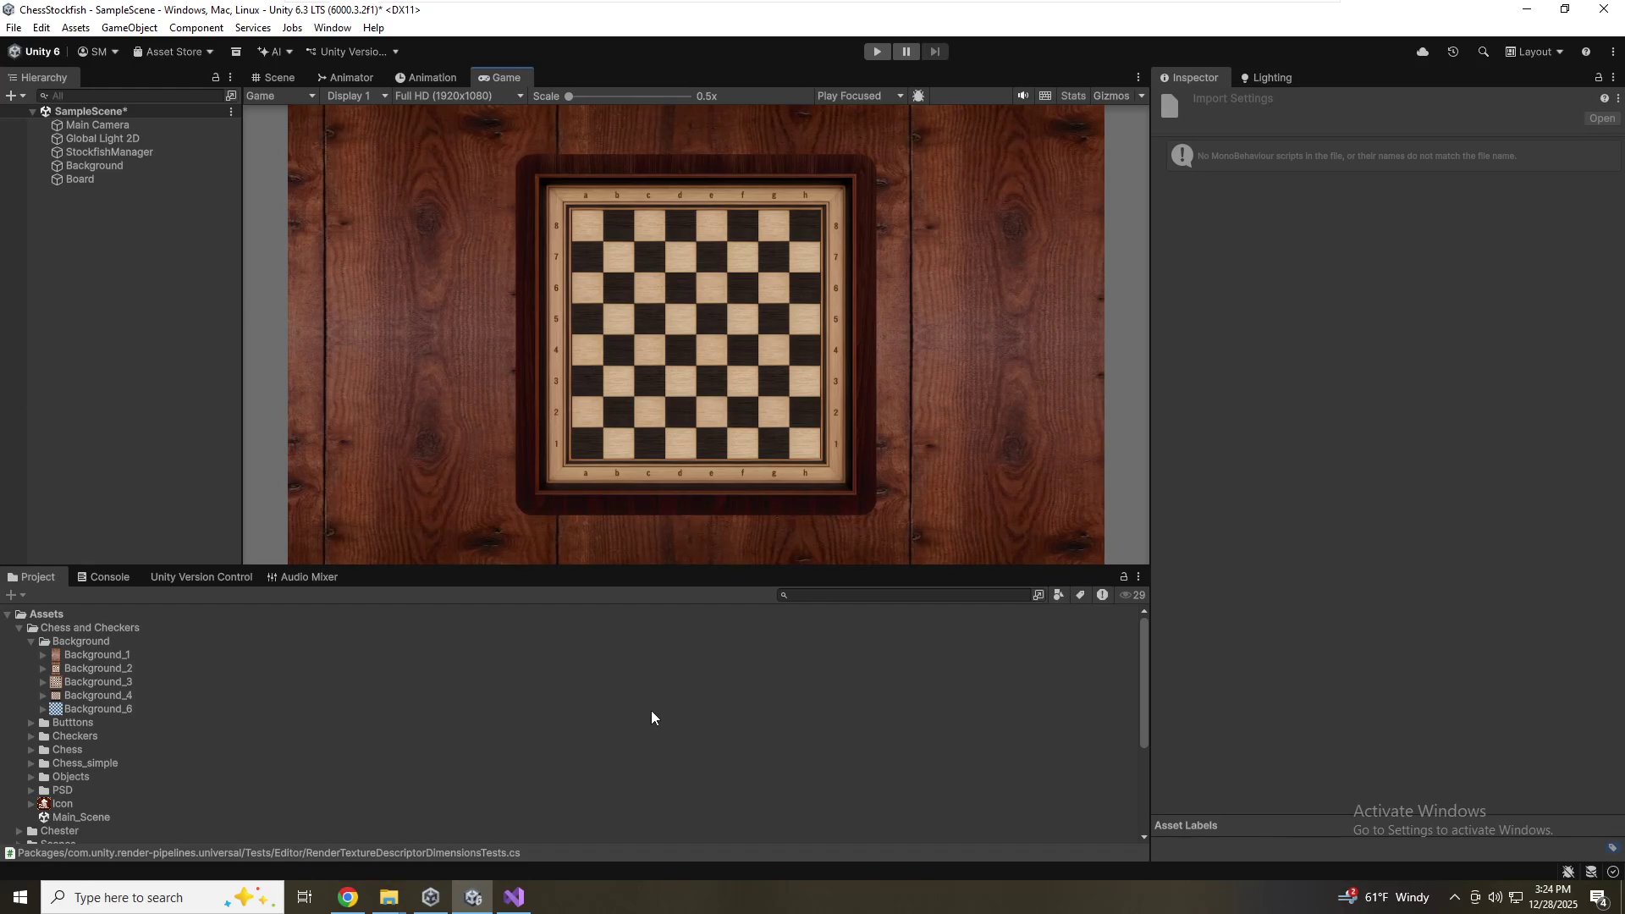
{"action": "left_click", "coordinate": [609, 721]}
{"action": "left_click", "coordinate": [277, 80]}
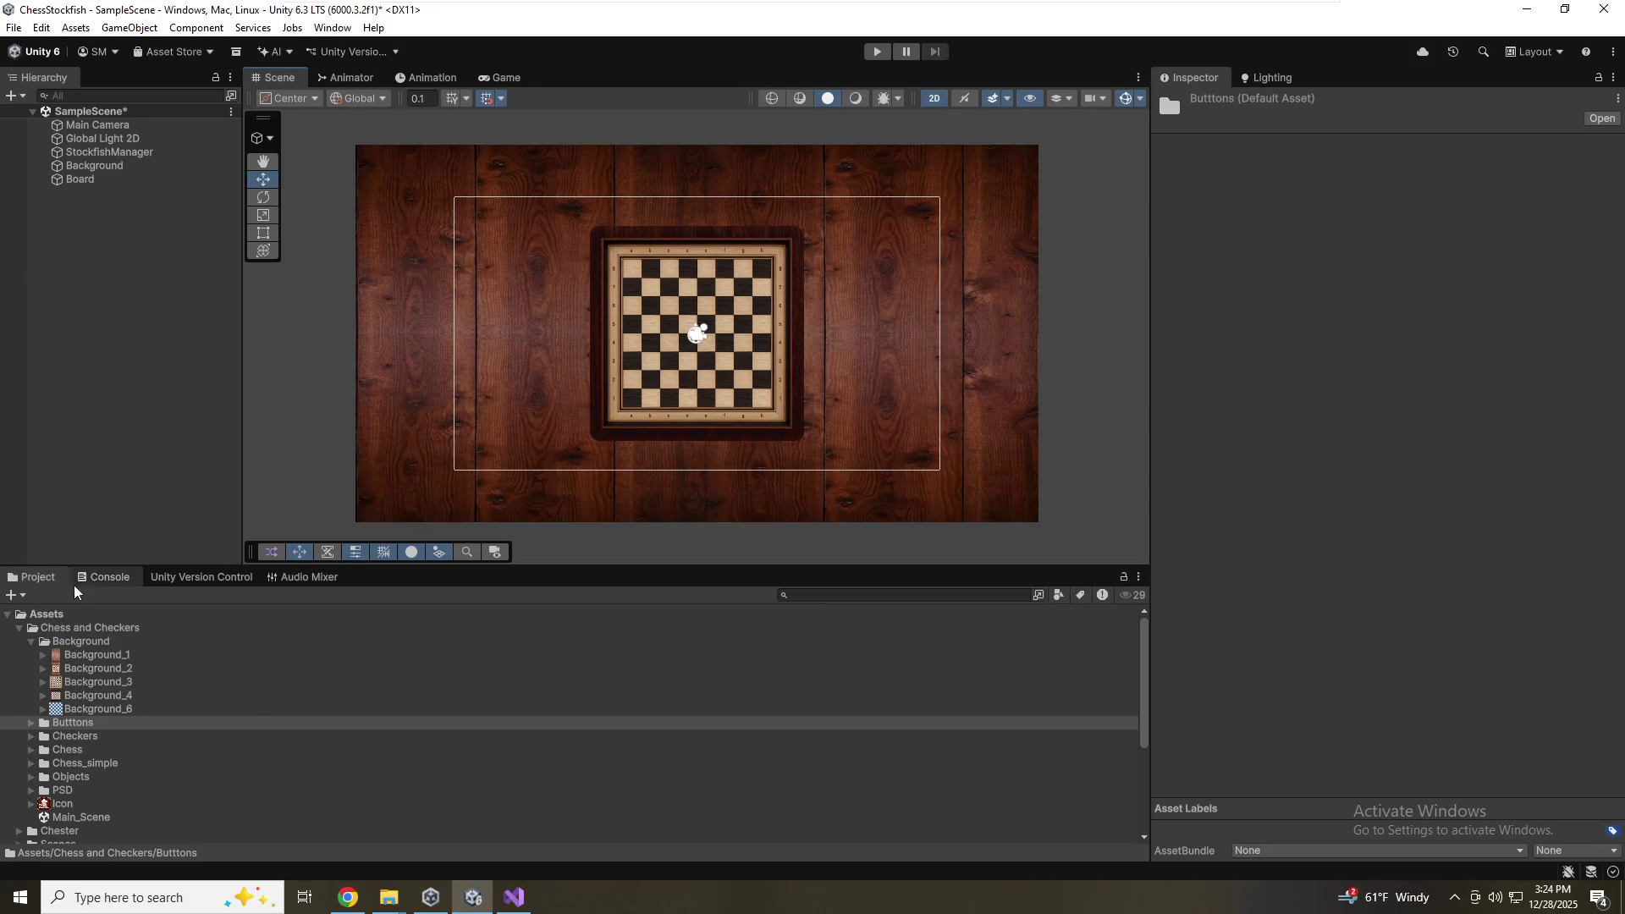
Drag the Chess_simple_white_pawn sprite into the scene and assign it to the Pieces sorting layer
{"action": "left_click", "coordinate": [29, 764]}
{"action": "scroll", "coordinate": [146, 813], "scroll_direction": "down", "scroll_amount": 3}
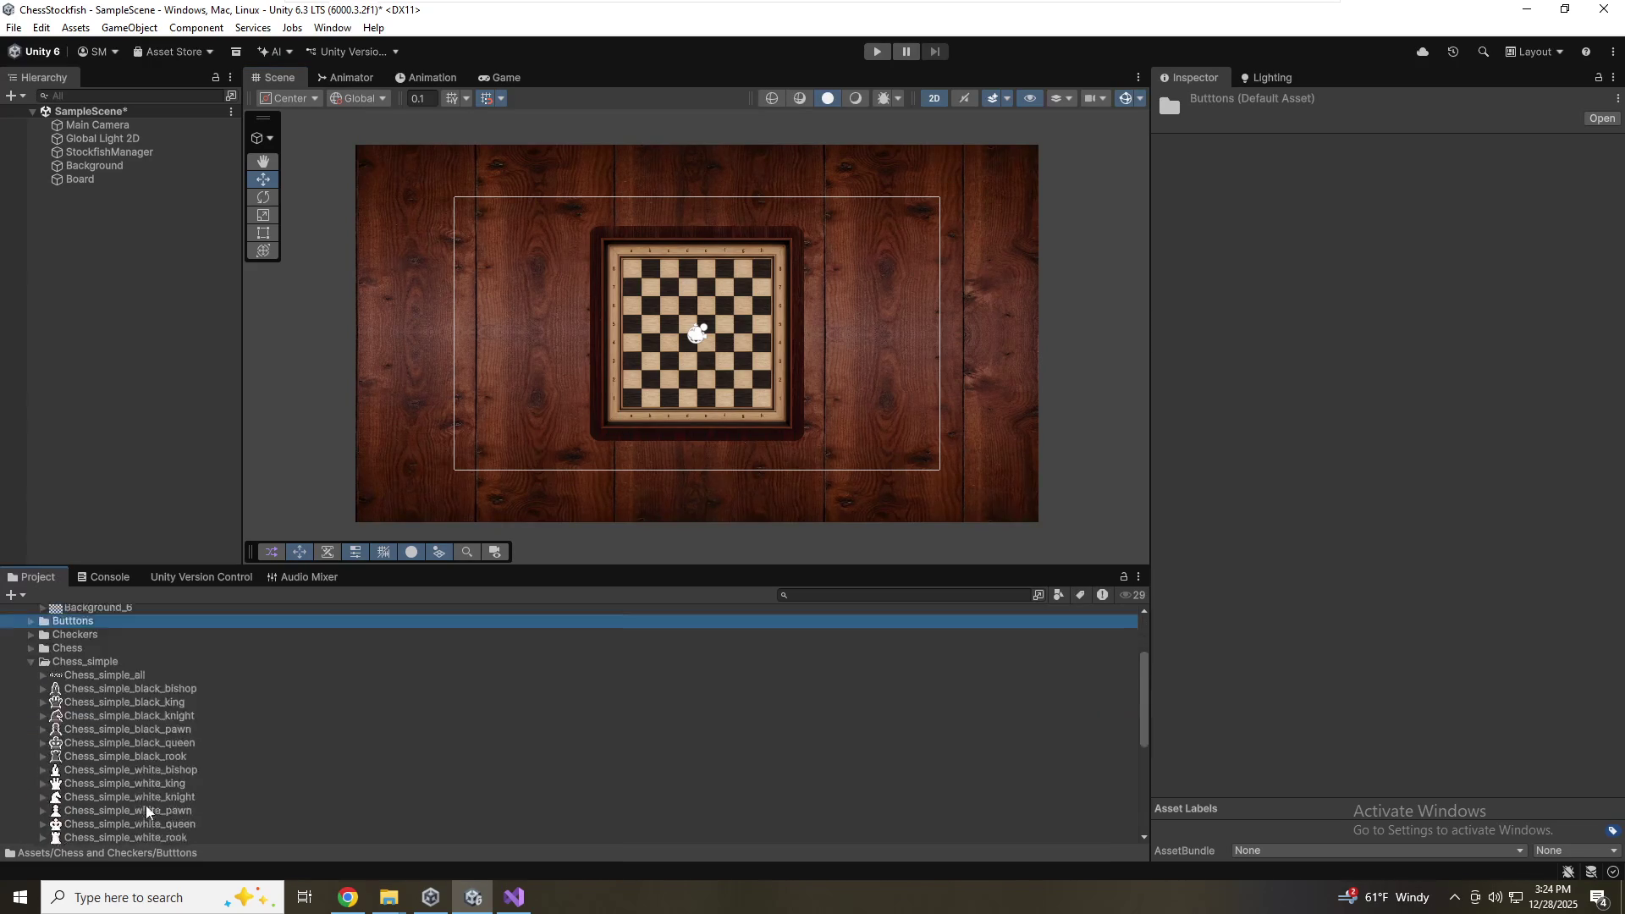
{"action": "scroll", "coordinate": [143, 827], "scroll_direction": "up", "scroll_amount": 1}
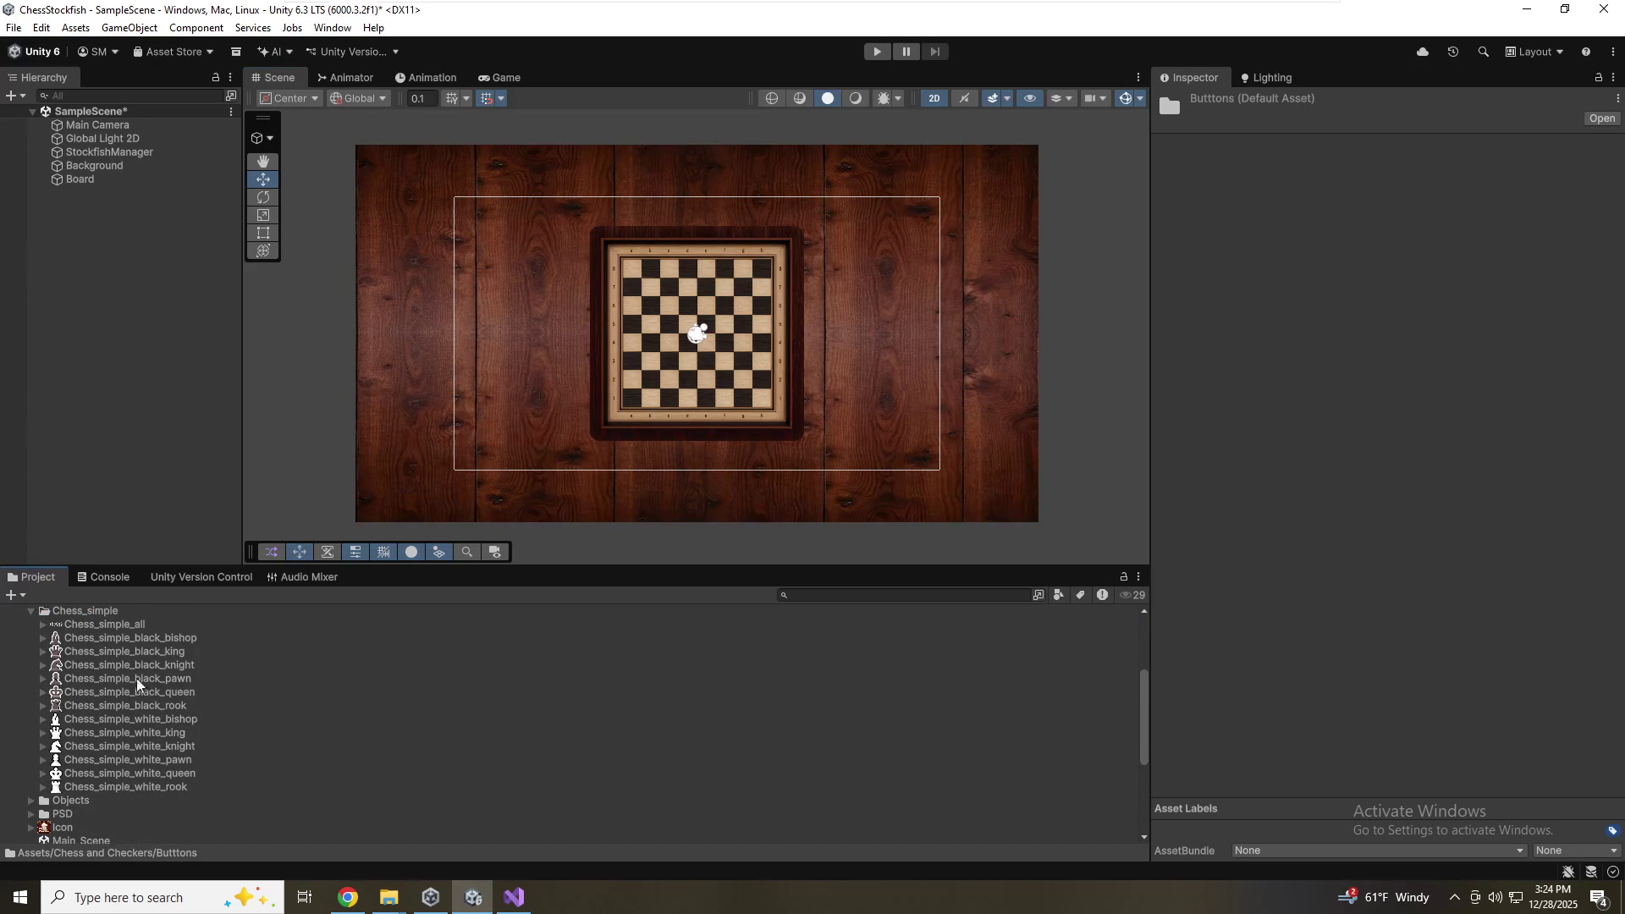
{"action": "mouse_move", "coordinate": [171, 761]}
{"action": "left_mouse_down"}
{"action": "mouse_move", "coordinate": [579, 476]}
{"action": "mouse_move", "coordinate": [552, 453]}
{"action": "mouse_move", "coordinate": [134, 326]}
{"action": "mouse_move", "coordinate": [623, 451]}
{"action": "left_mouse_up"}
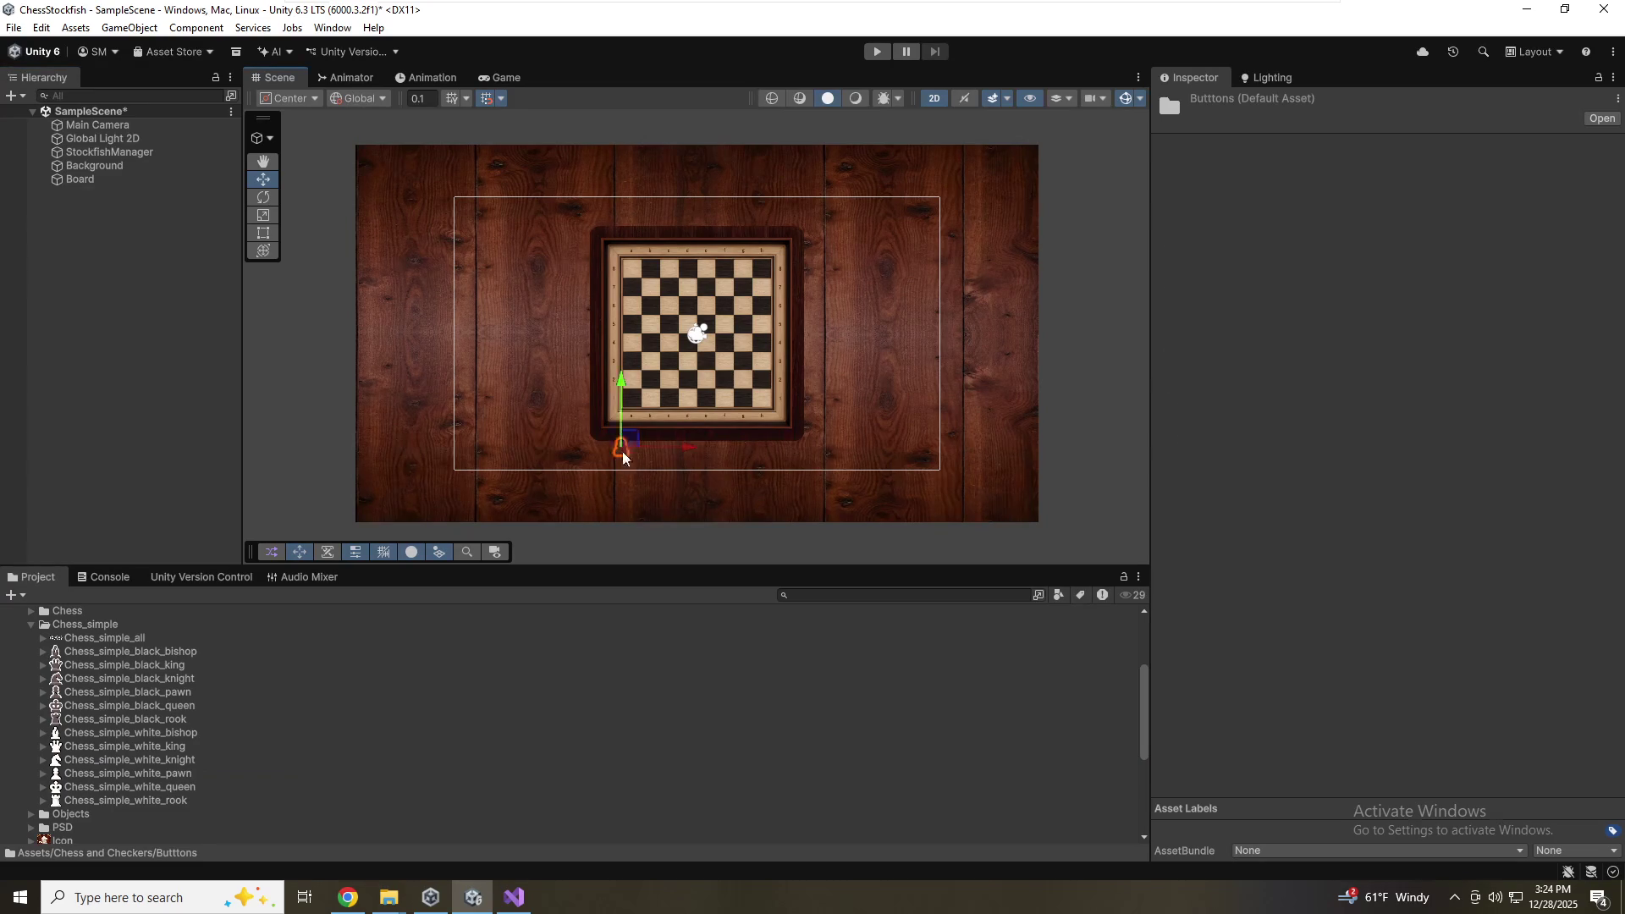
{"action": "left_click", "coordinate": [1441, 401]}
{"action": "left_click", "coordinate": [1392, 478]}
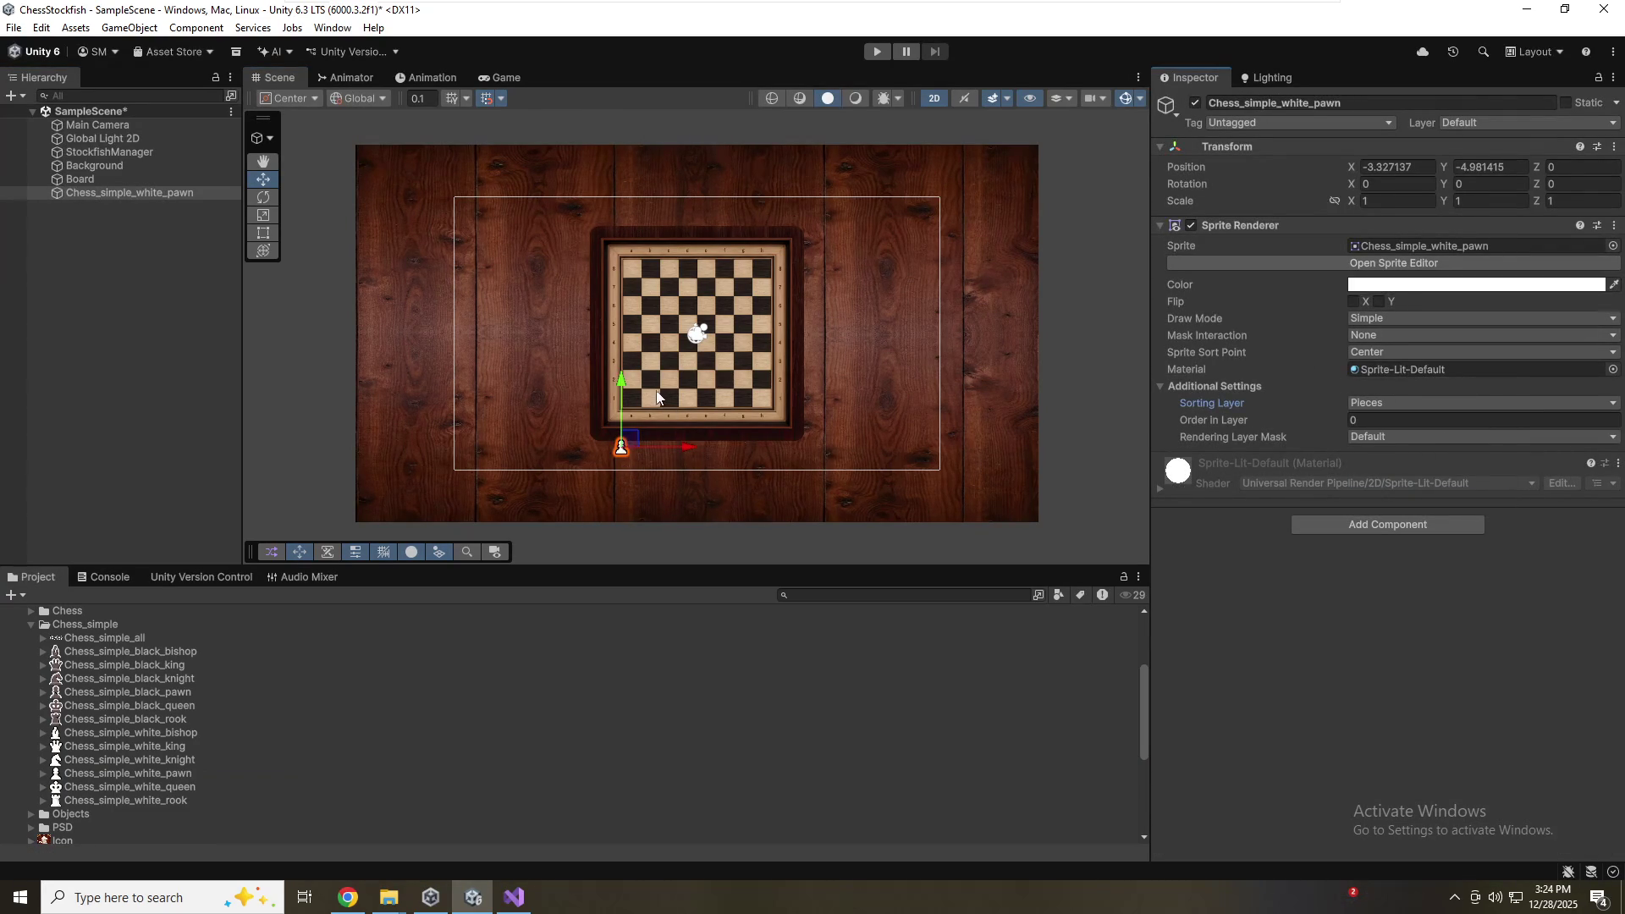
Move the pawn to X -4.5, Y -5.2 below the board's lower-left corner, checking it through the camera
{"action": "left_click_drag", "start_coordinate": [616, 381], "coordinate": [614, 388]}
{"action": "left_click_drag", "start_coordinate": [689, 453], "coordinate": [664, 453]}
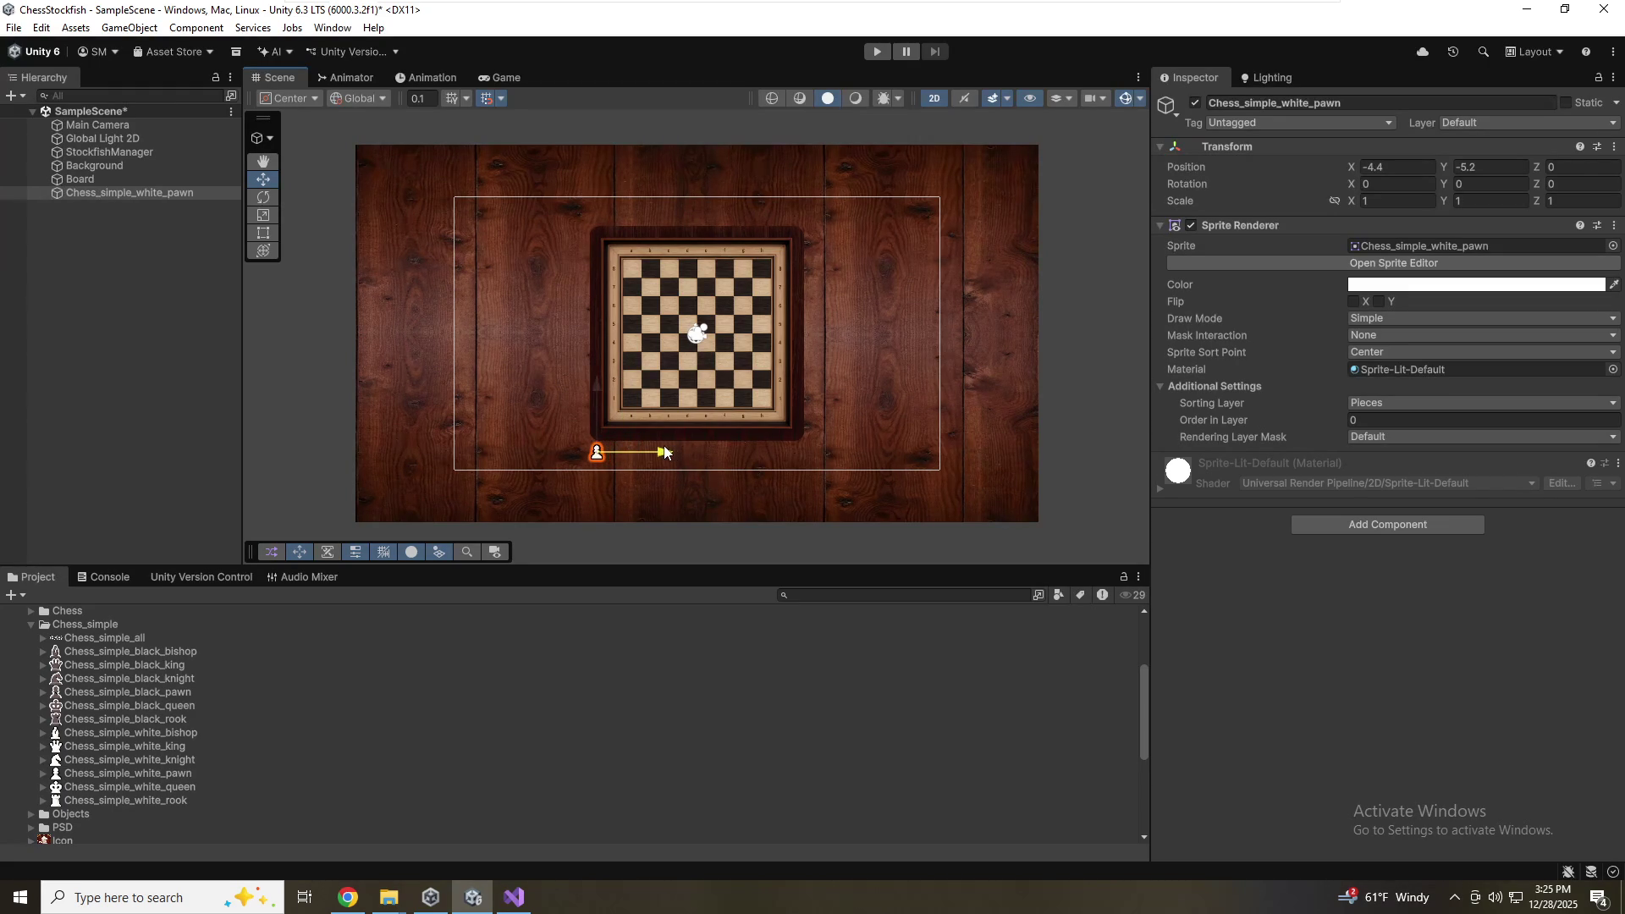
{"action": "left_click", "coordinate": [512, 79]}
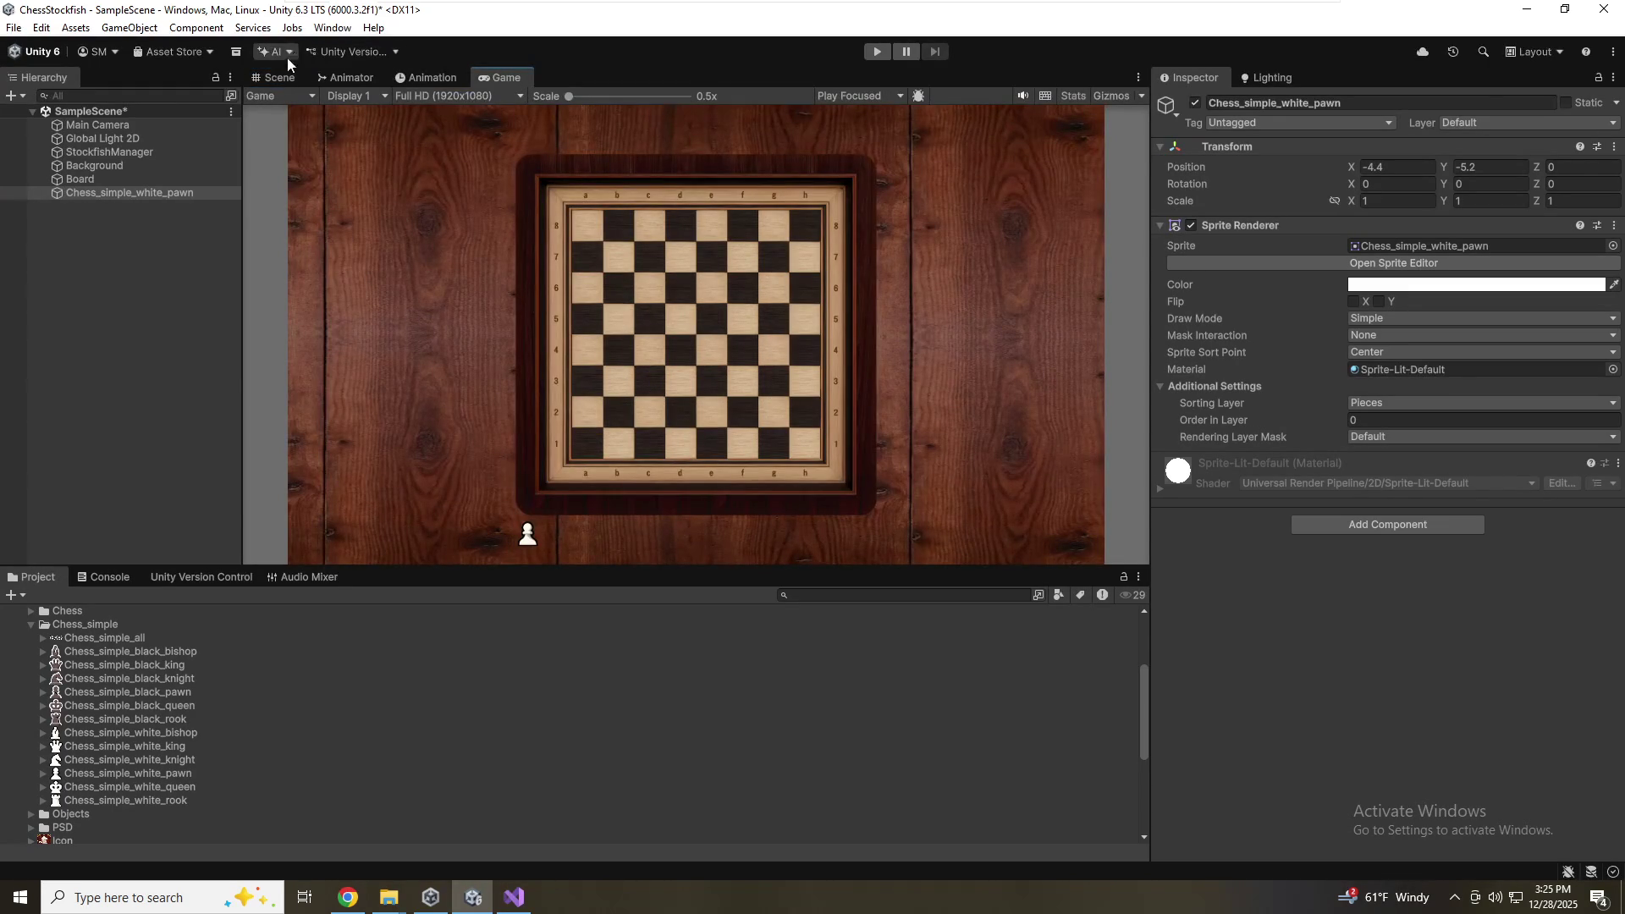
{"action": "left_click", "coordinate": [272, 78]}
{"action": "left_click_drag", "start_coordinate": [653, 452], "coordinate": [653, 453]}
{"action": "left_click", "coordinate": [479, 77]}
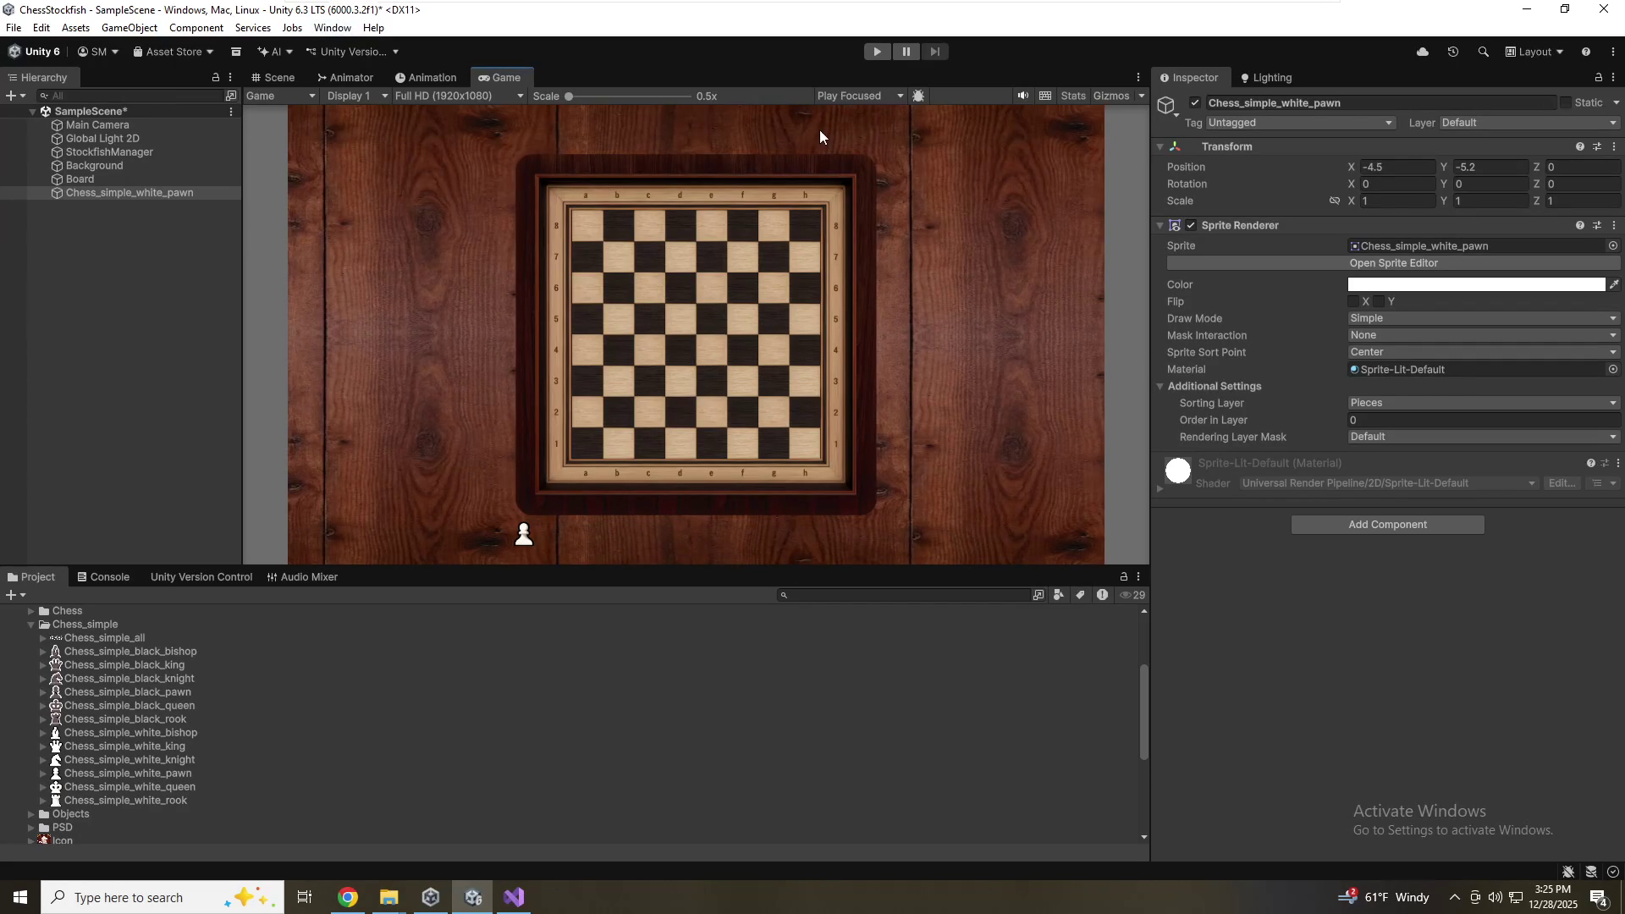
Rename the pawn object in the Hierarchy to WhitePawn
{"action": "left_click", "coordinate": [156, 222]}
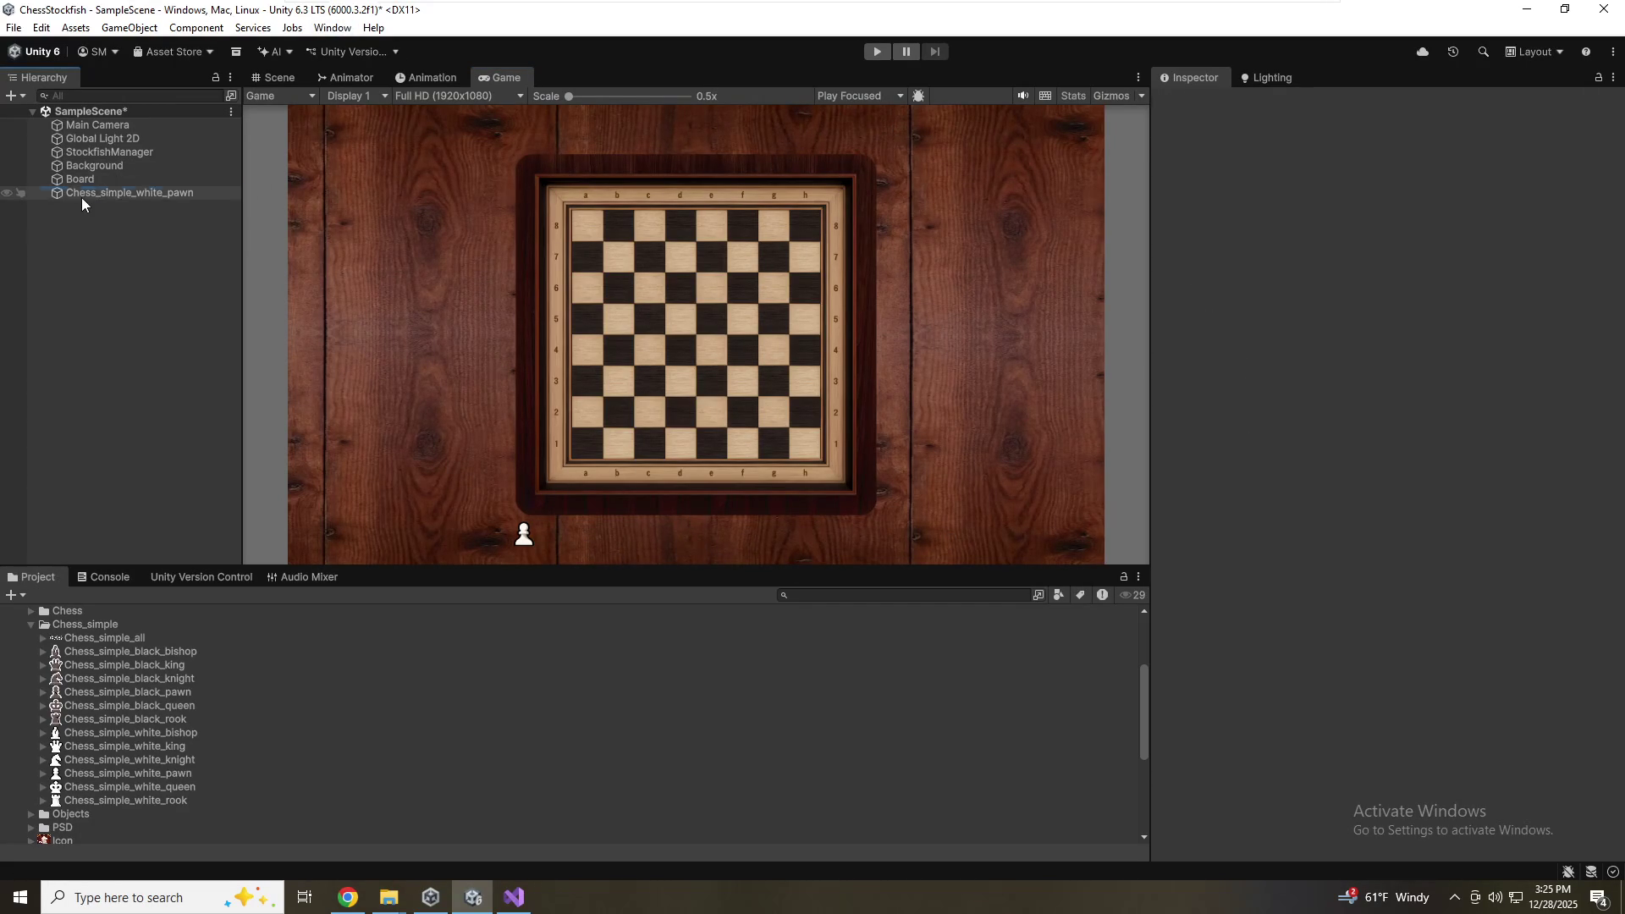
{"action": "left_click", "coordinate": [85, 193]}
{"action": "key", "text": "F2"}
{"action": "type", "text": "W"}
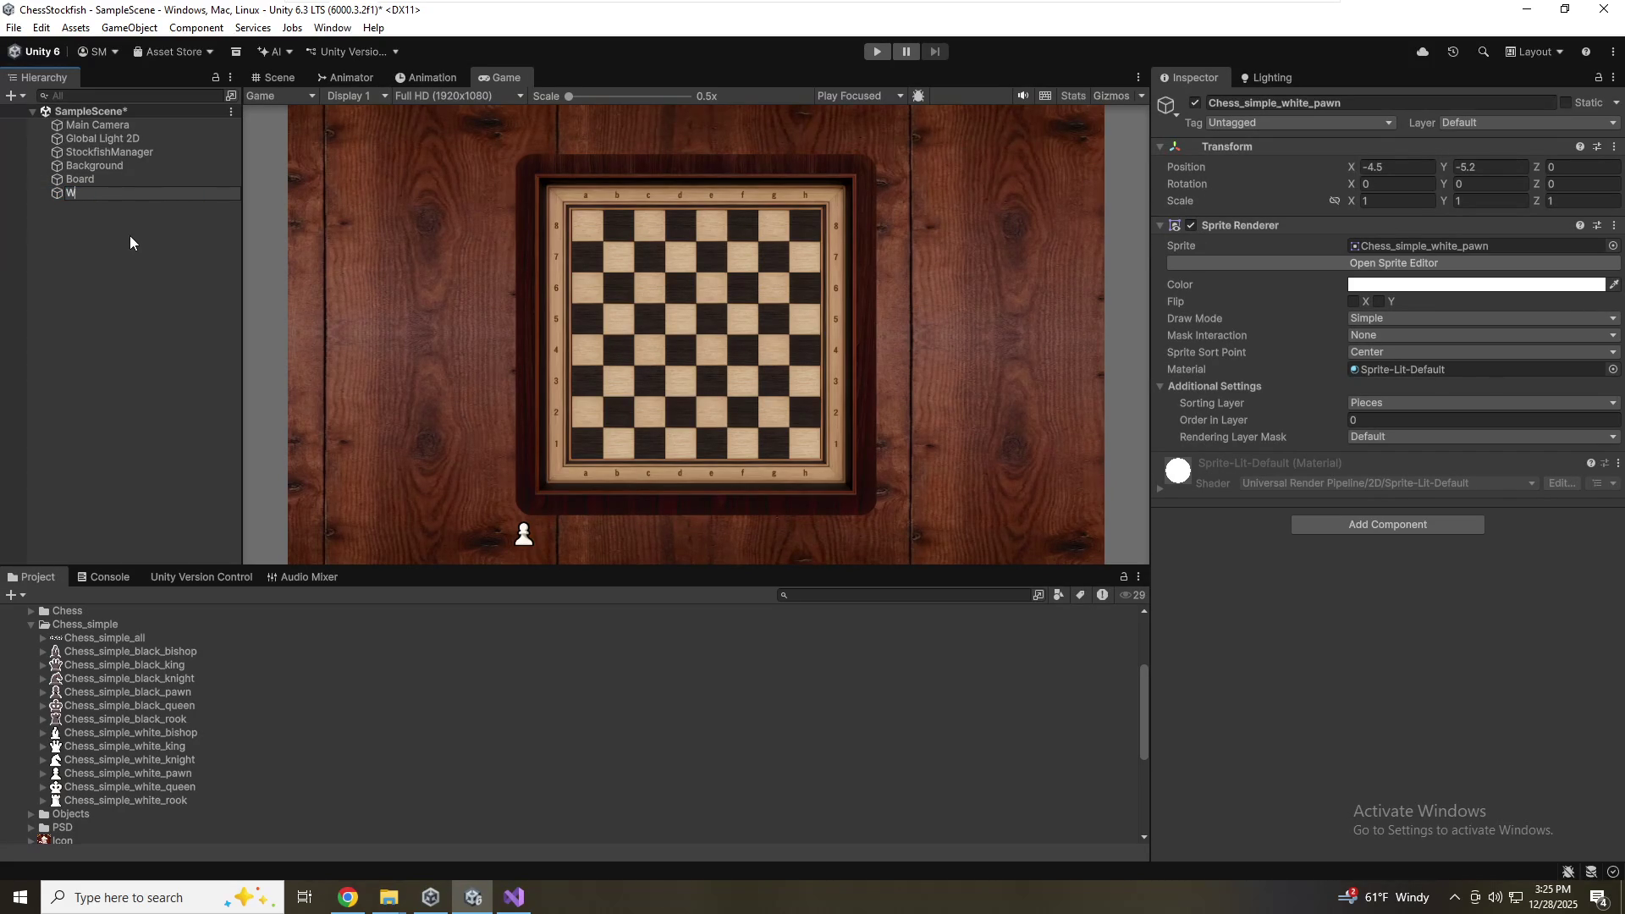
{"action": "type", "text": "hitePawn"}
{"action": "key", "text": "Return"}
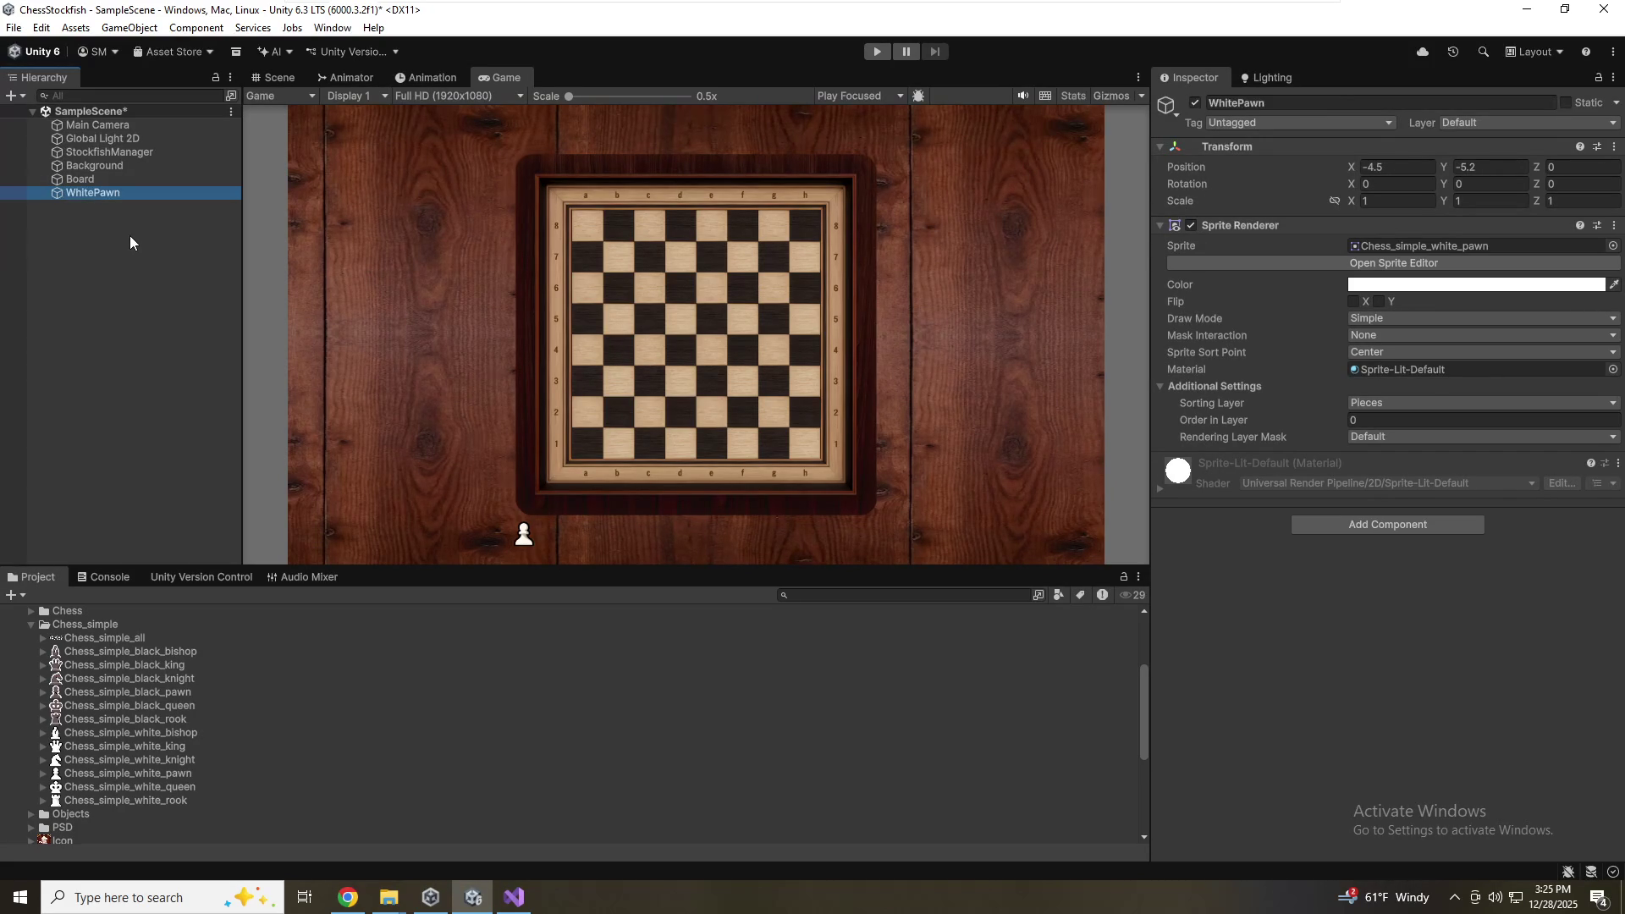
Collapse the Chess and Checkers and Scripts folders and create an Assets/Prefabs folder
{"action": "scroll", "coordinate": [9, 639], "scroll_direction": "up", "scroll_amount": 5}
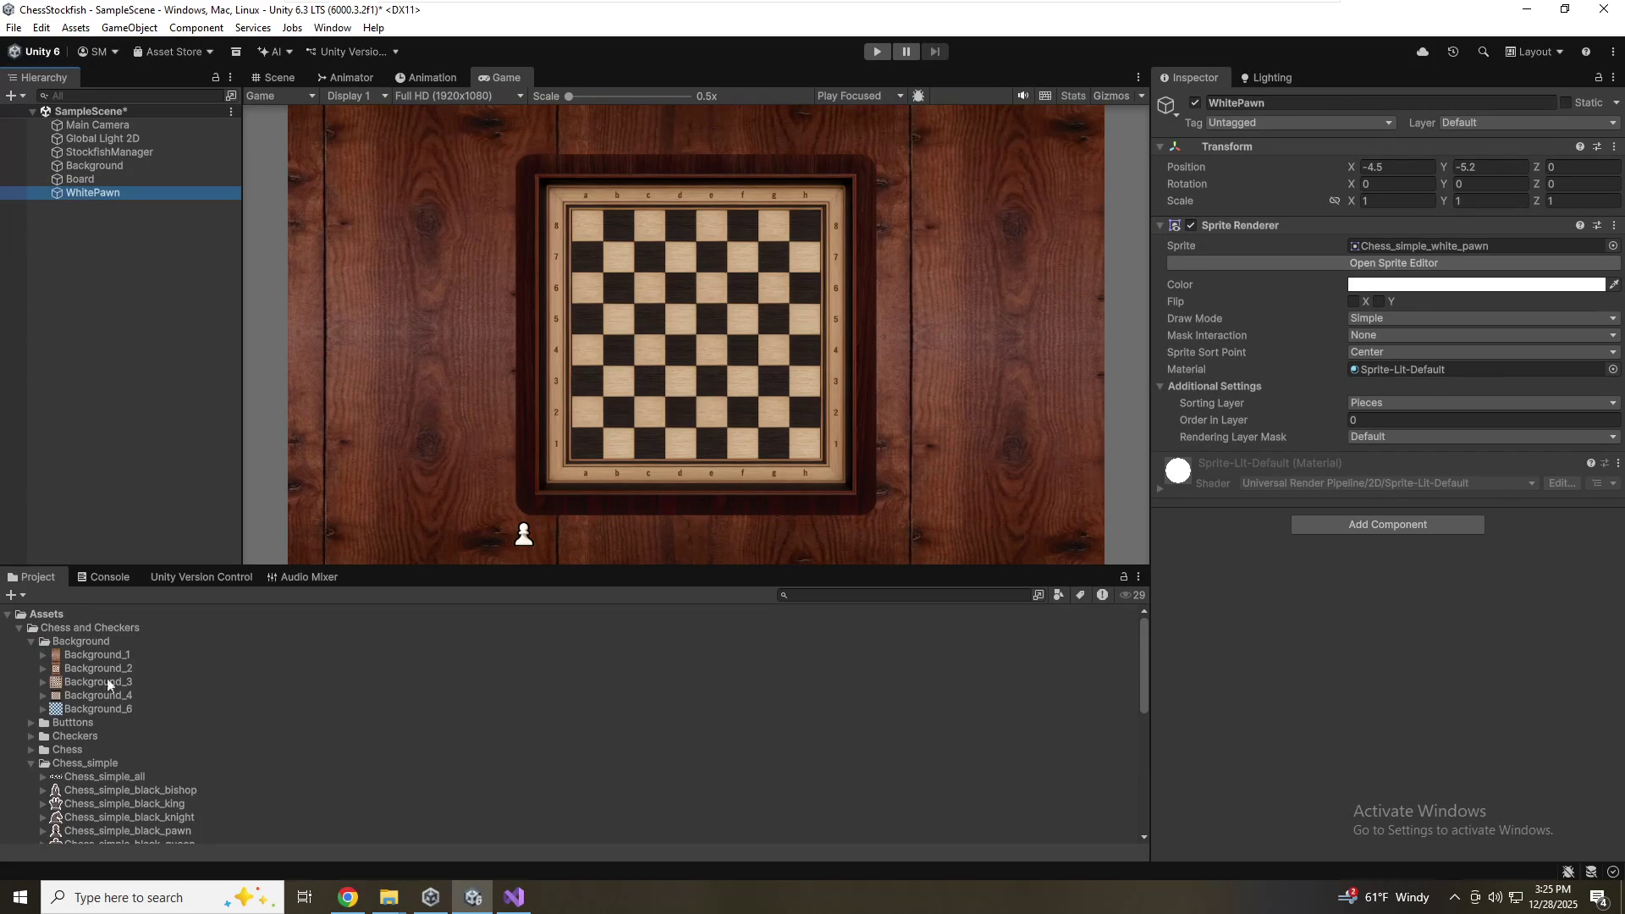
{"action": "left_click", "coordinate": [19, 627]}
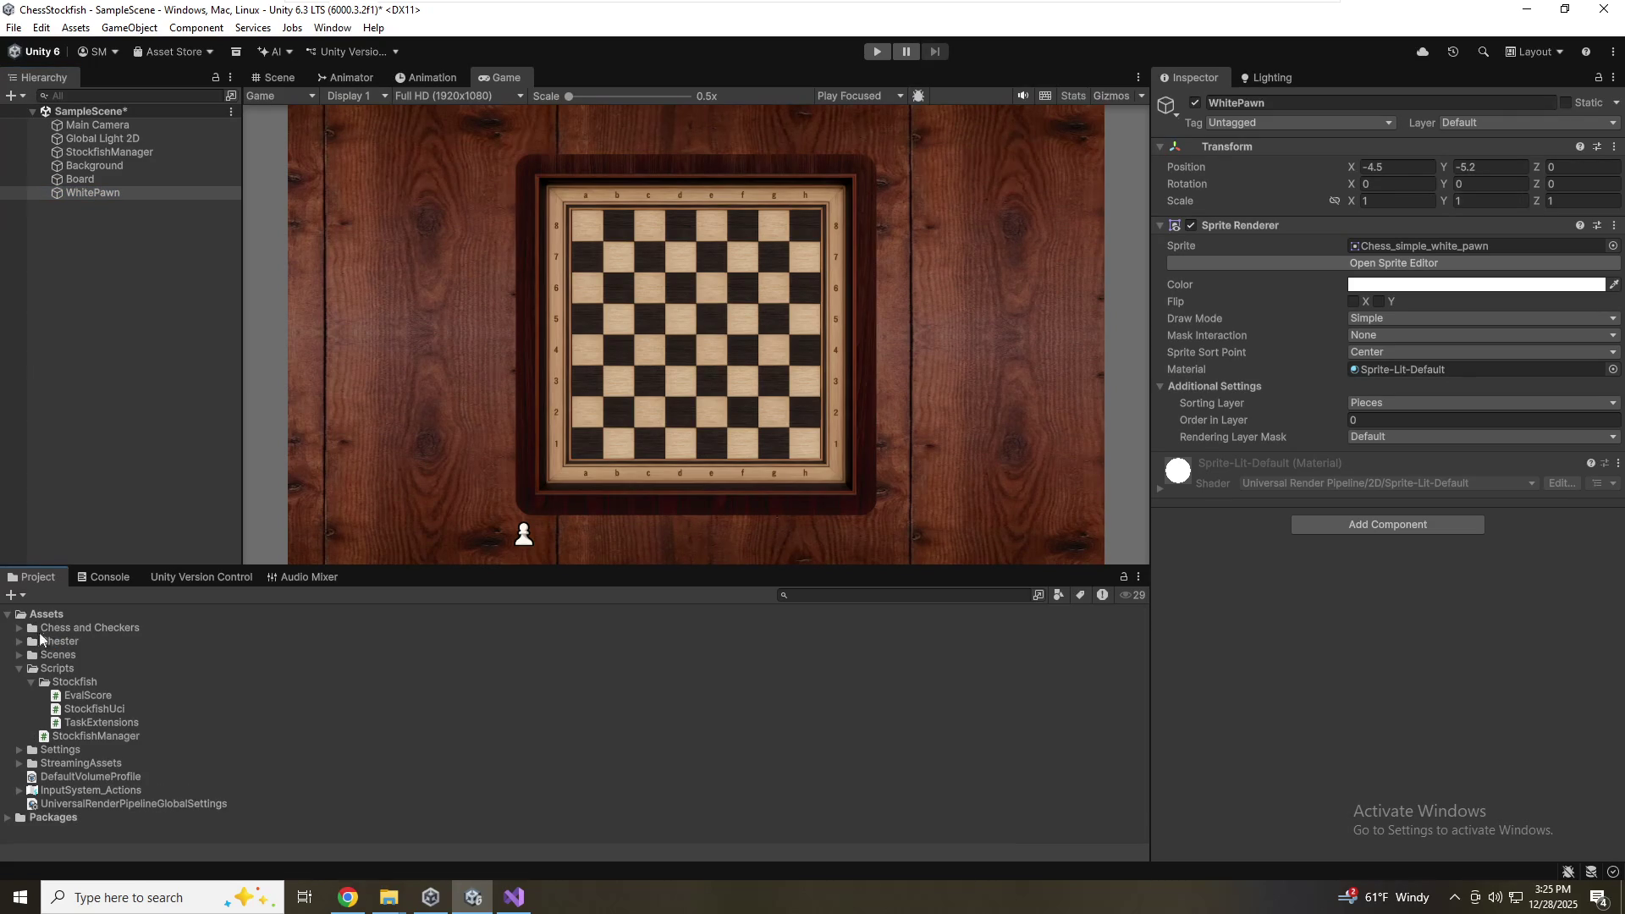
{"action": "left_click", "coordinate": [18, 668]}
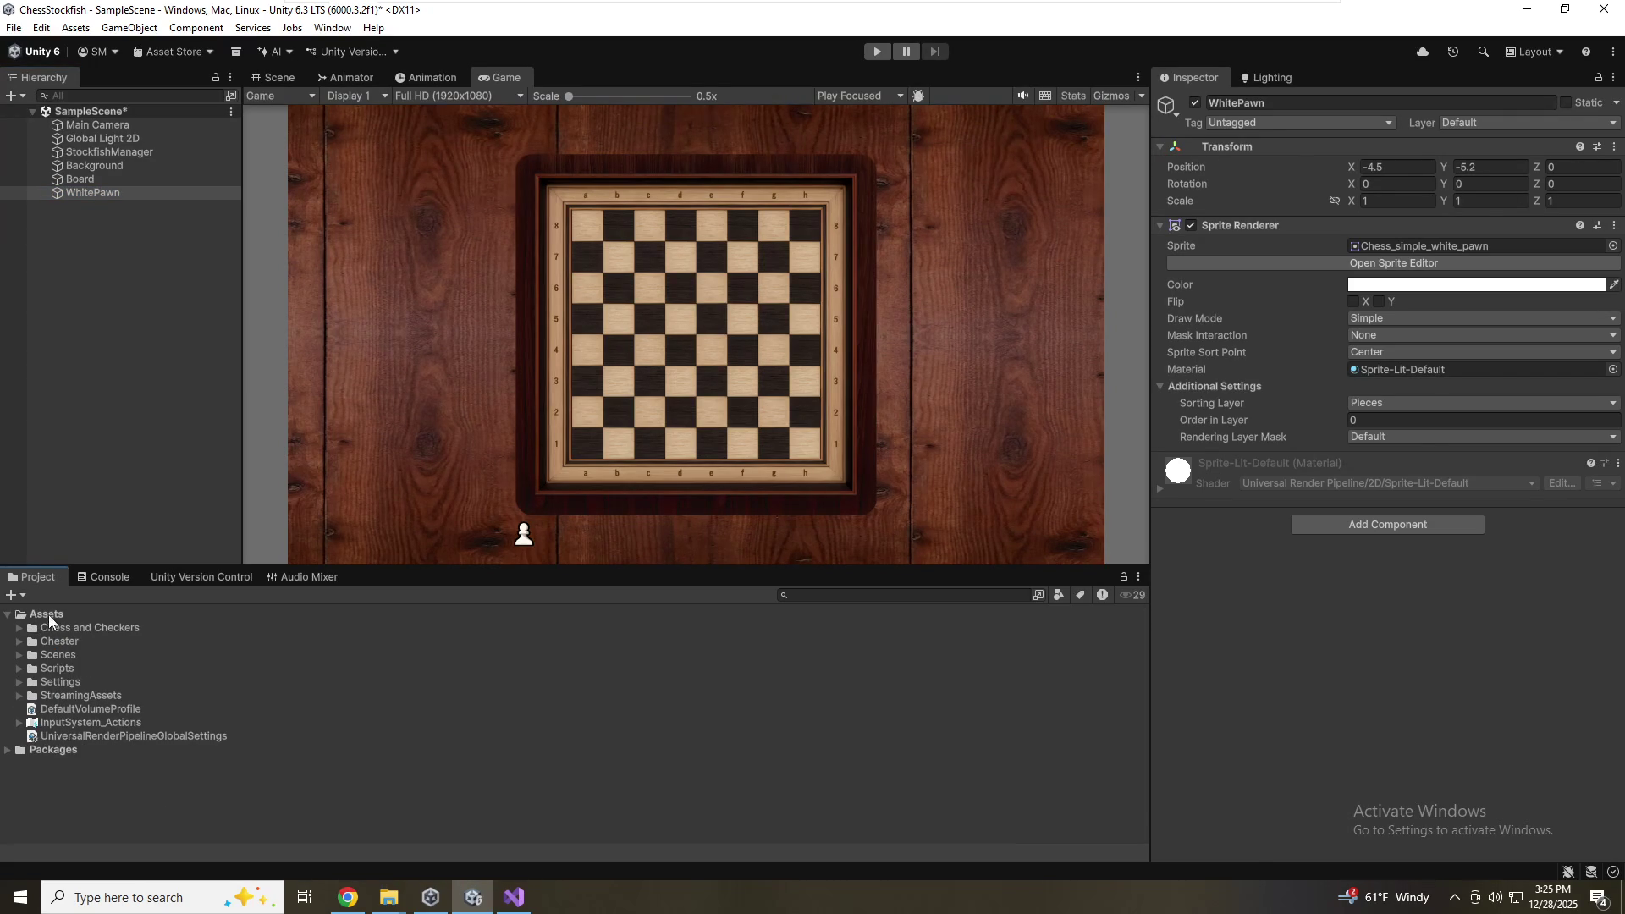
{"action": "right_click", "coordinate": [48, 616]}
{"action": "mouse_move", "coordinate": [203, 144]}
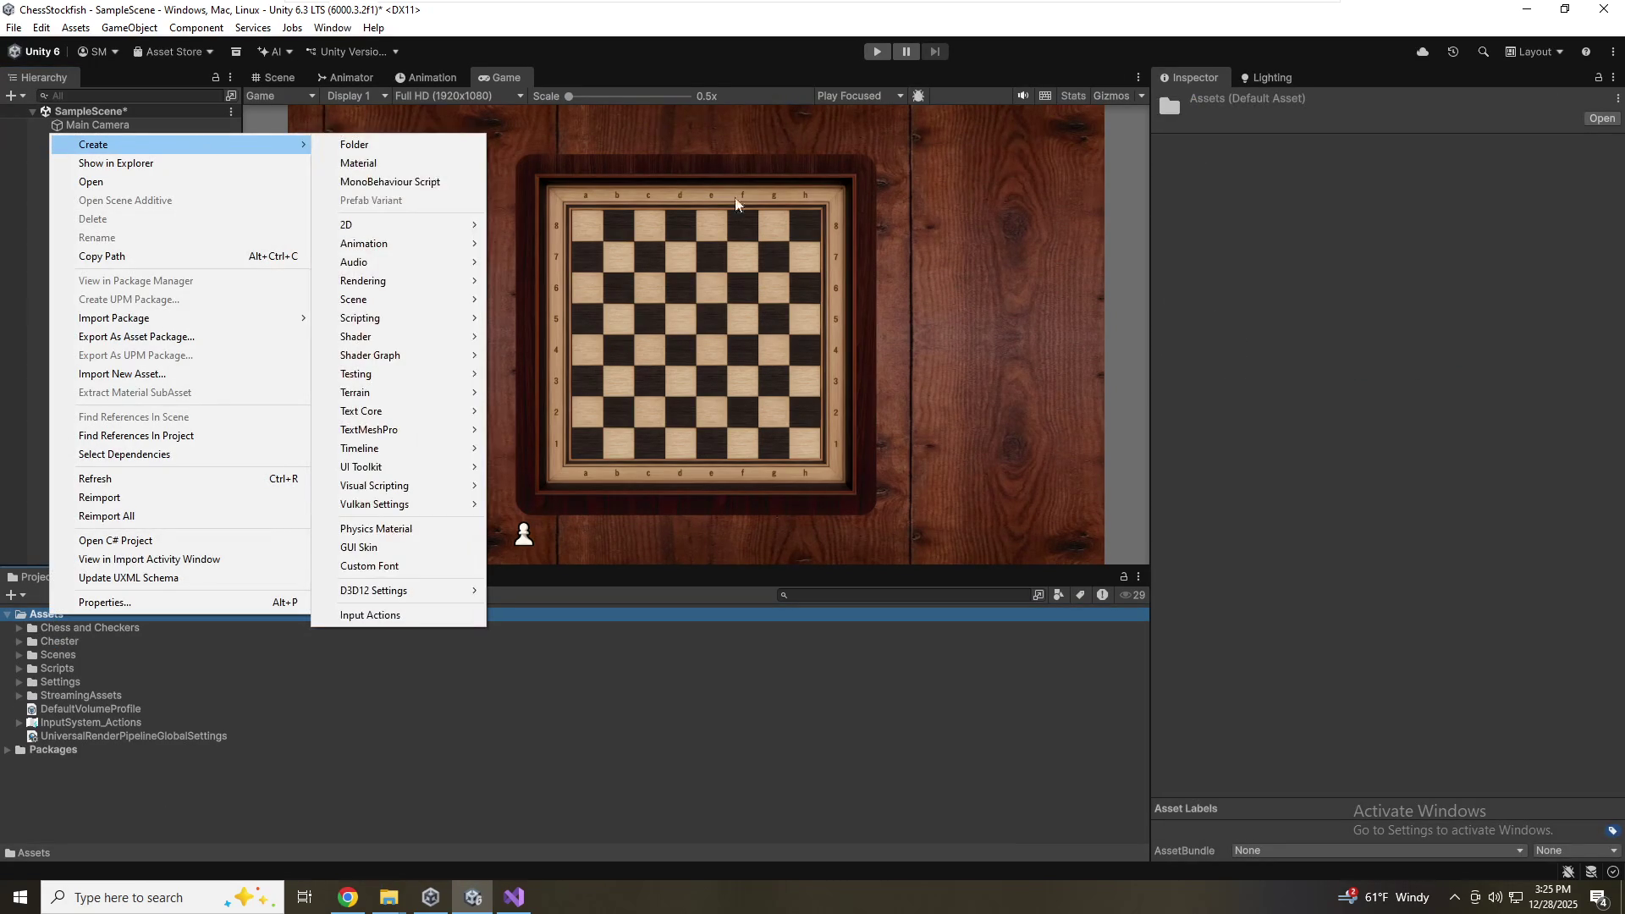
{"action": "left_click", "coordinate": [364, 145]}
{"action": "type", "text": "Prefa"}
{"action": "key", "text": "Return"}
Reset WhitePawn's Transform to centre it, then save it as a prefab in Prefabs
{"action": "left_click", "coordinate": [93, 193]}
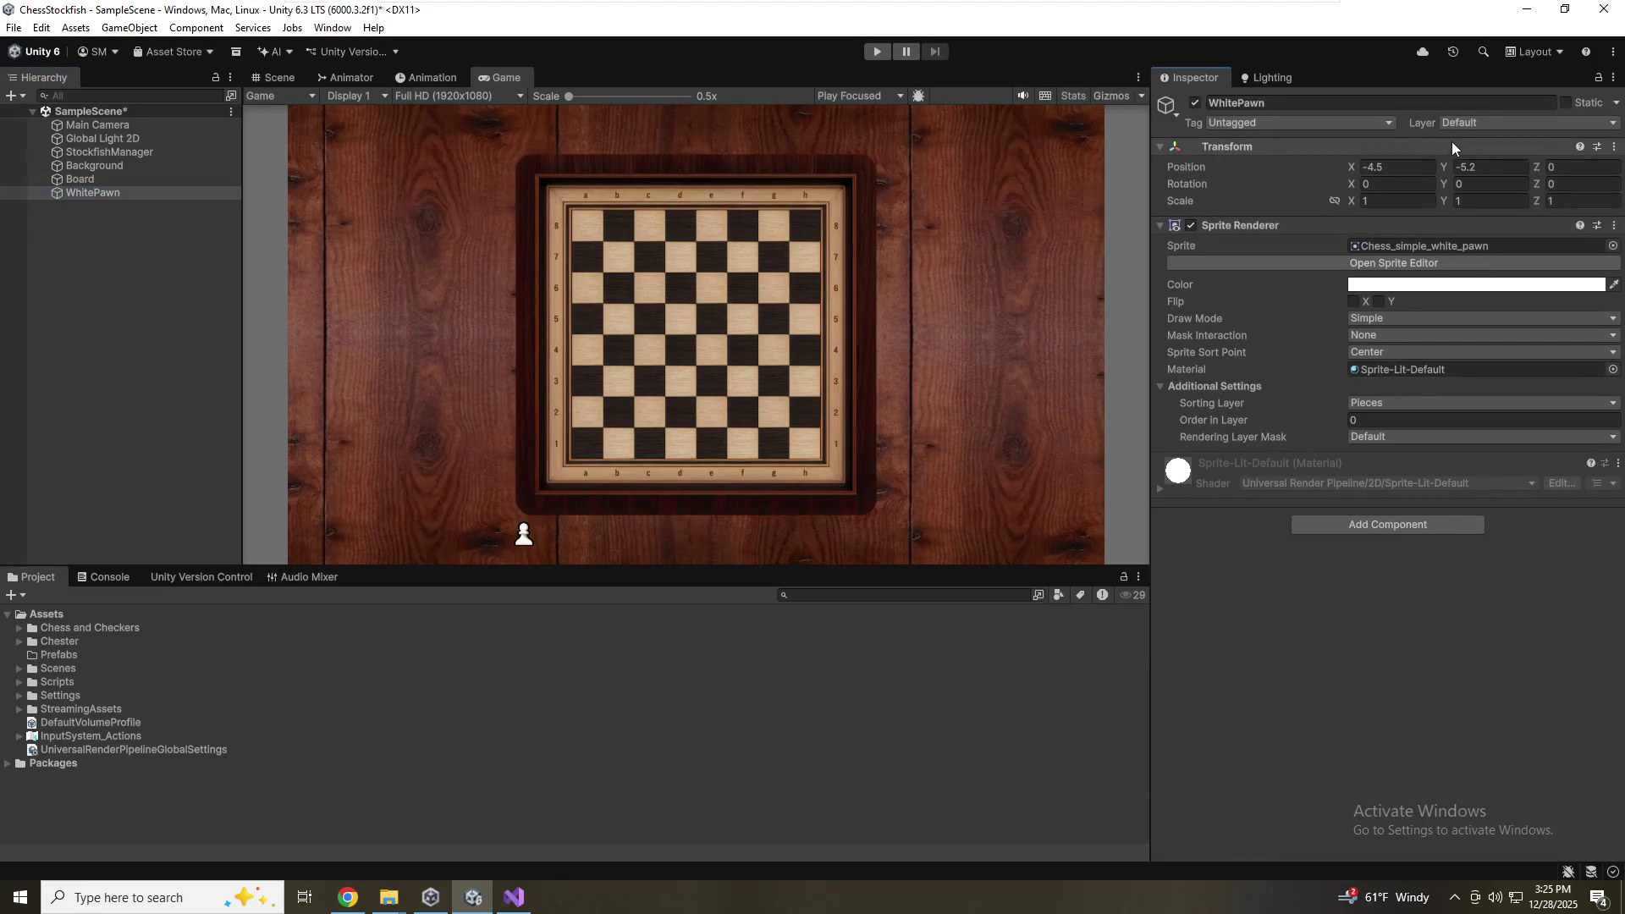
{"action": "right_click", "coordinate": [1451, 142]}
{"action": "left_click", "coordinate": [1477, 152]}
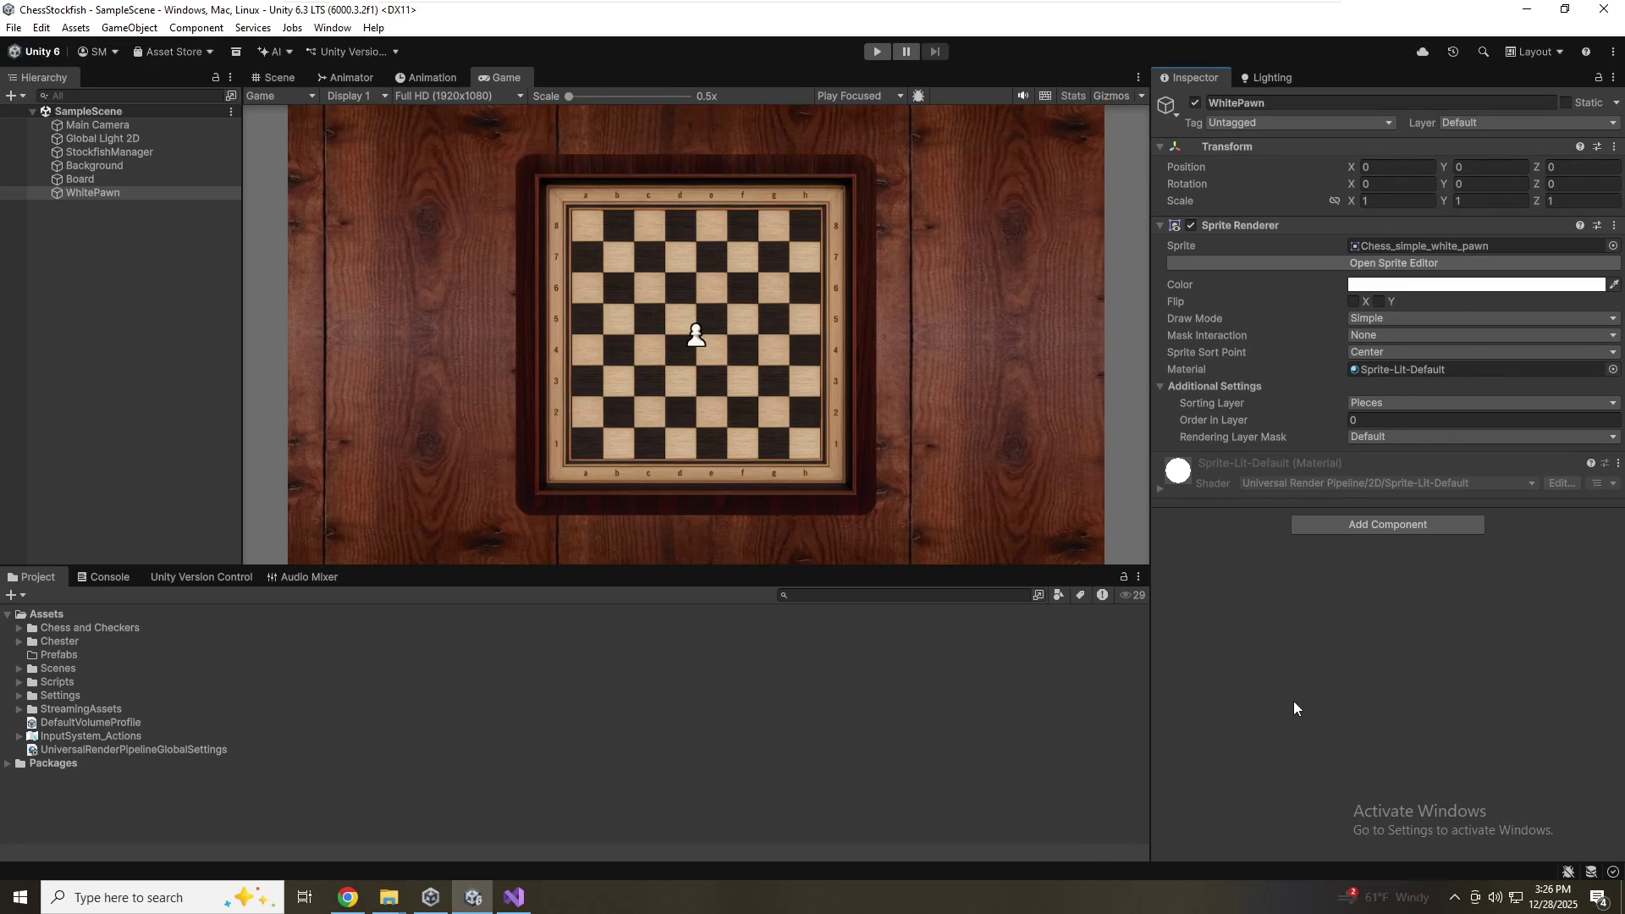
{"action": "mouse_move", "coordinate": [116, 198]}
{"action": "left_mouse_down"}
{"action": "mouse_move", "coordinate": [59, 514]}
{"action": "mouse_move", "coordinate": [60, 655]}
{"action": "left_mouse_up"}
{"action": "left_click", "coordinate": [100, 307]}
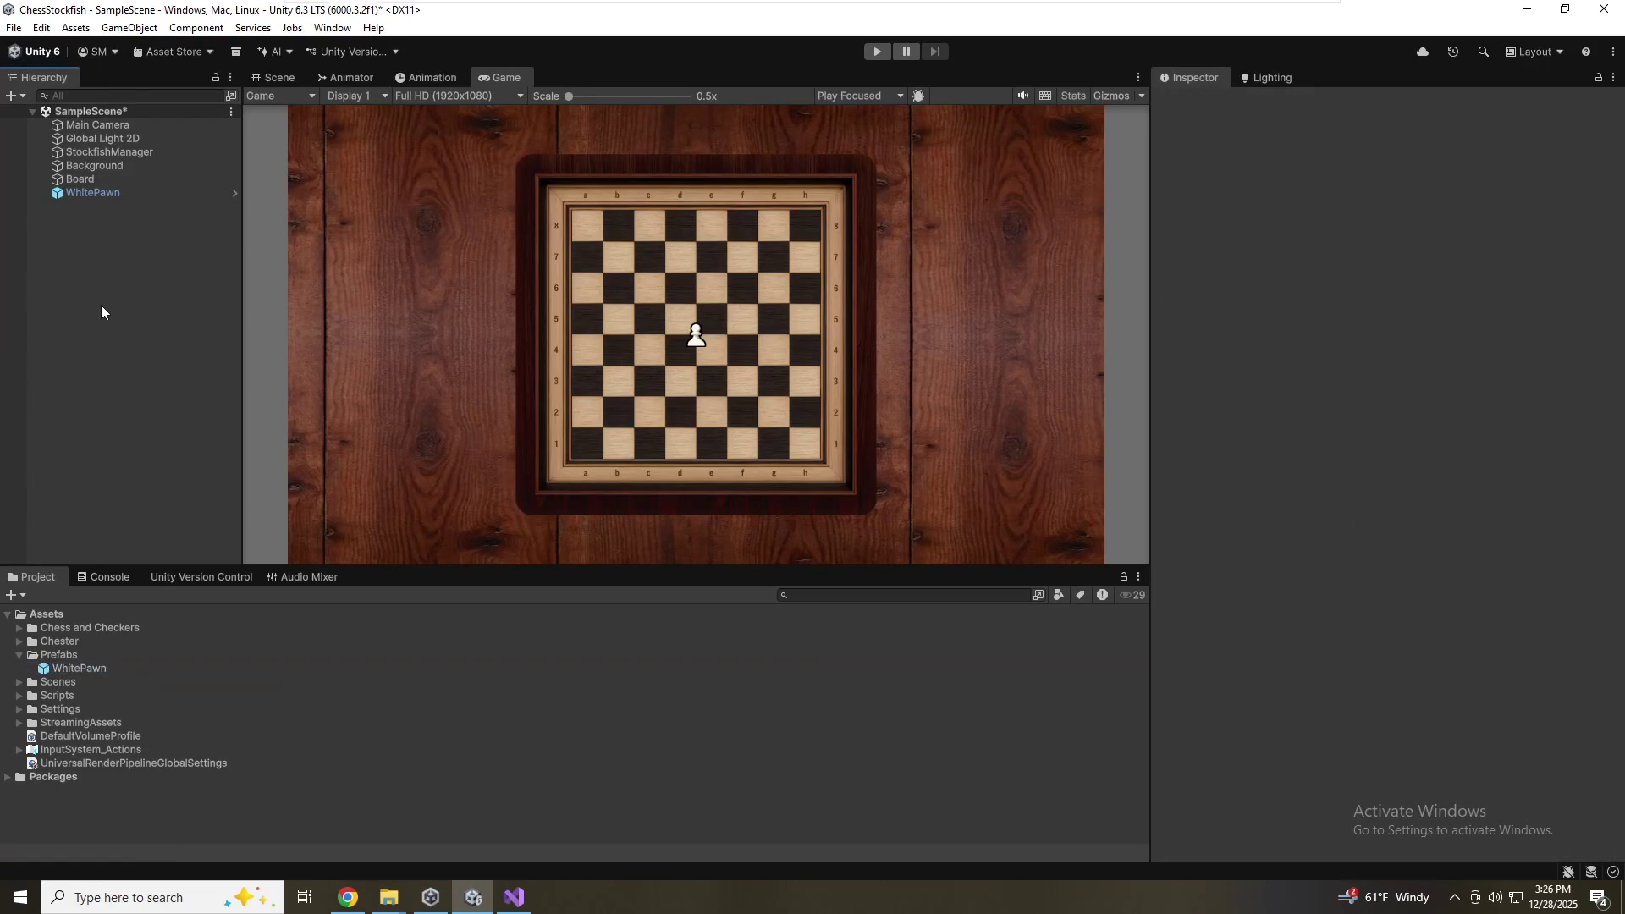
Unpack the WhitePawn instance completely into a plain object
{"action": "right_click", "coordinate": [99, 193]}
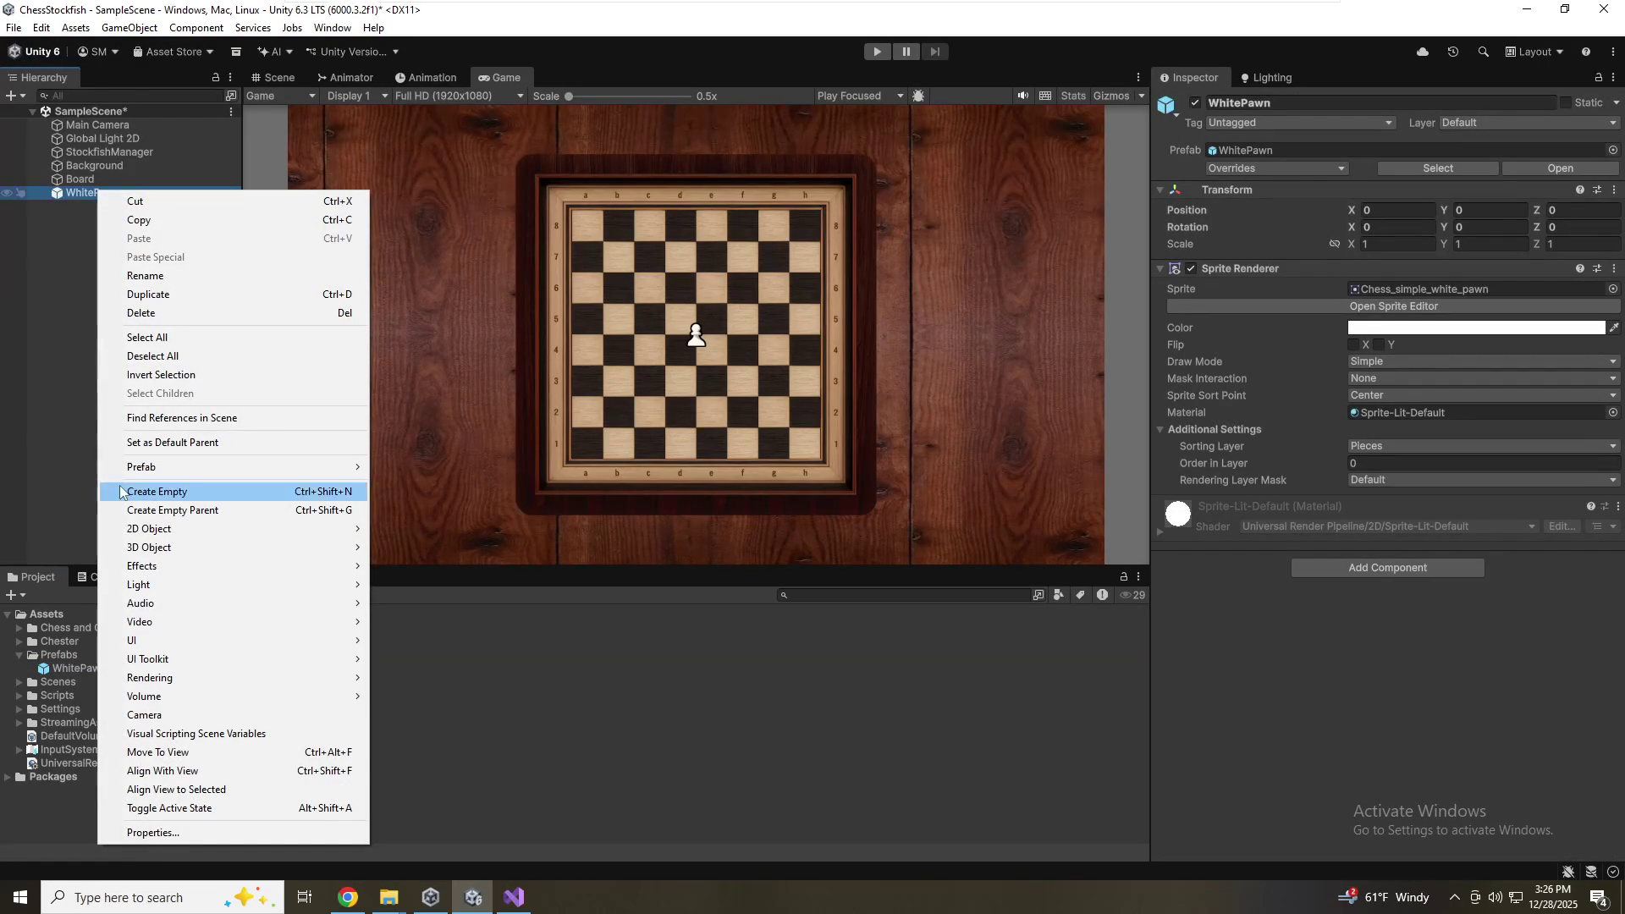
{"action": "left_click", "coordinate": [32, 492]}
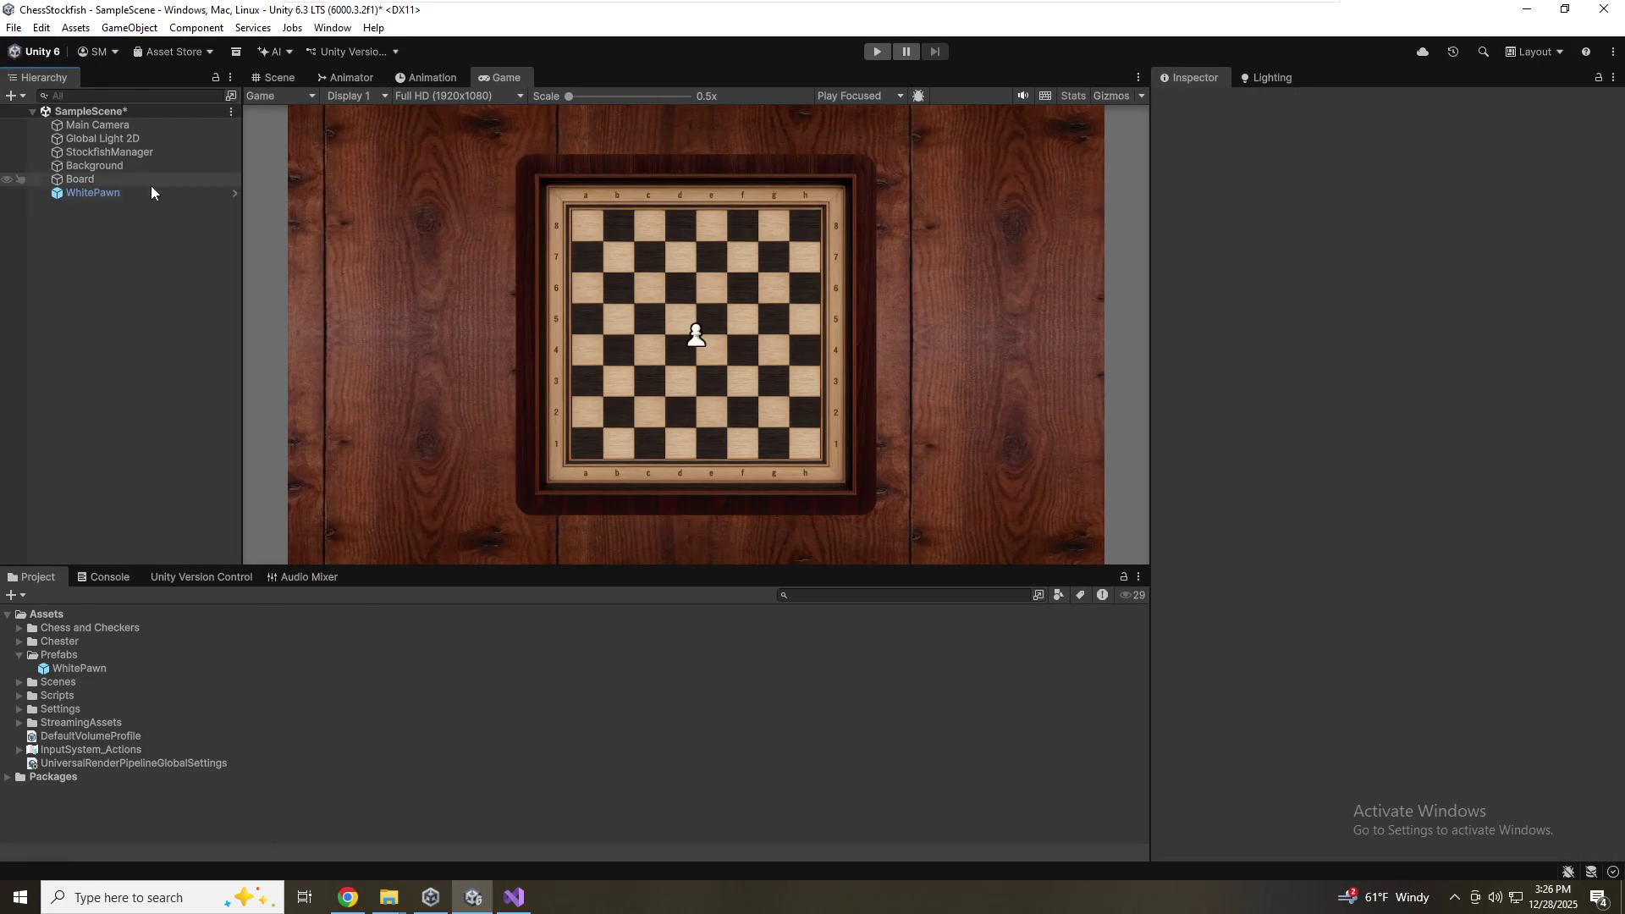
{"action": "left_click", "coordinate": [119, 196]}
{"action": "right_click", "coordinate": [120, 195]}
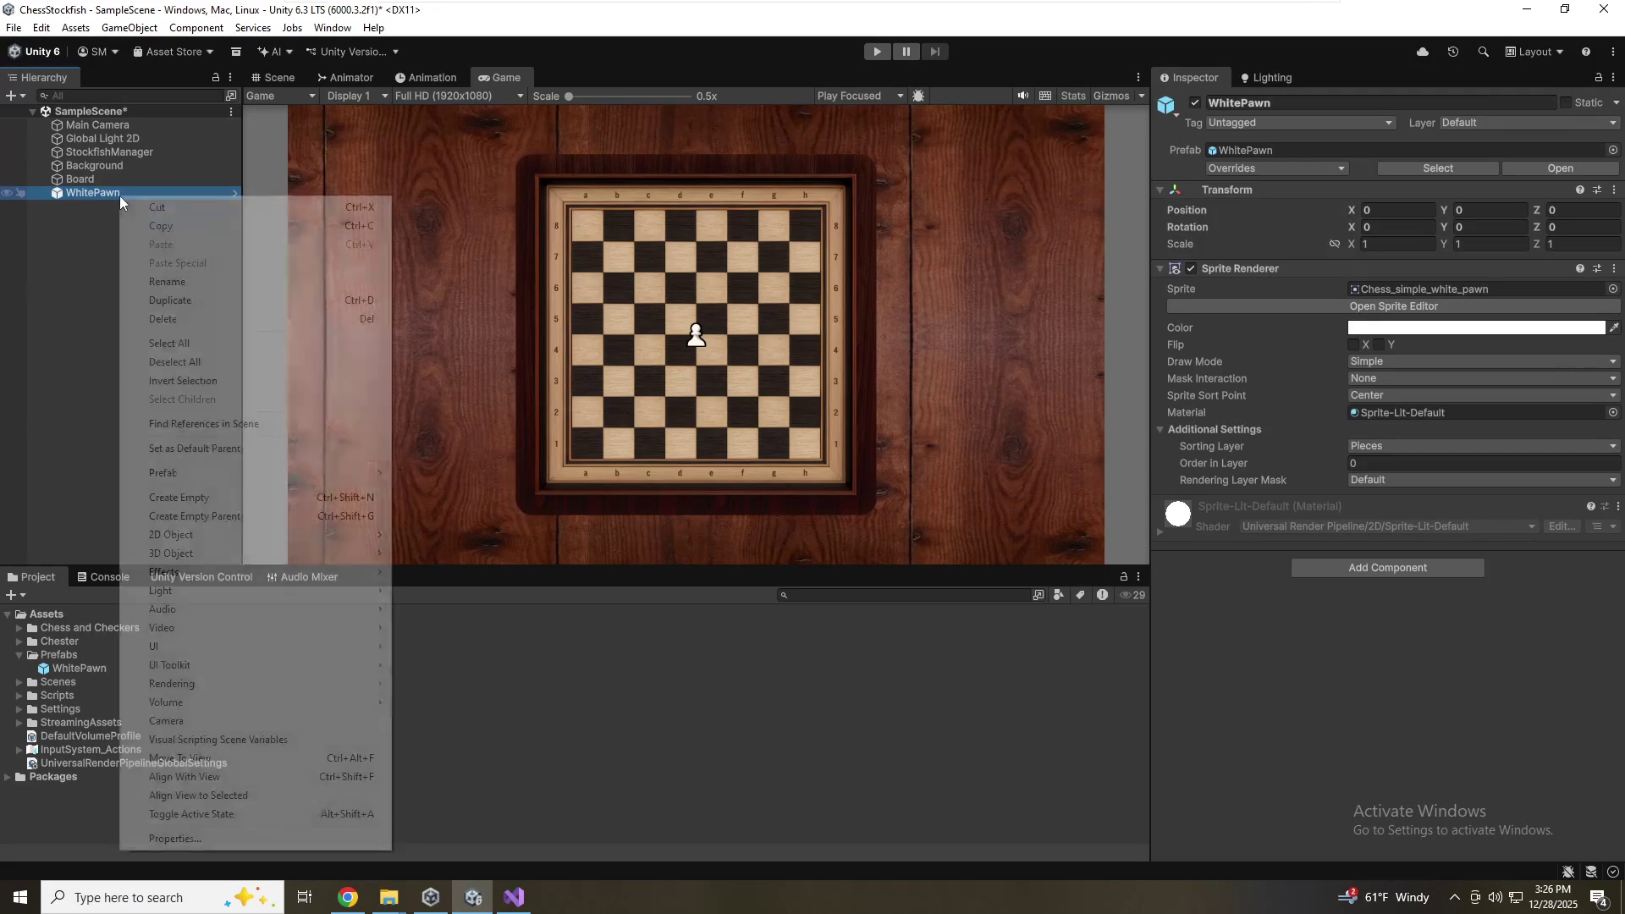
{"action": "mouse_move", "coordinate": [153, 474]}
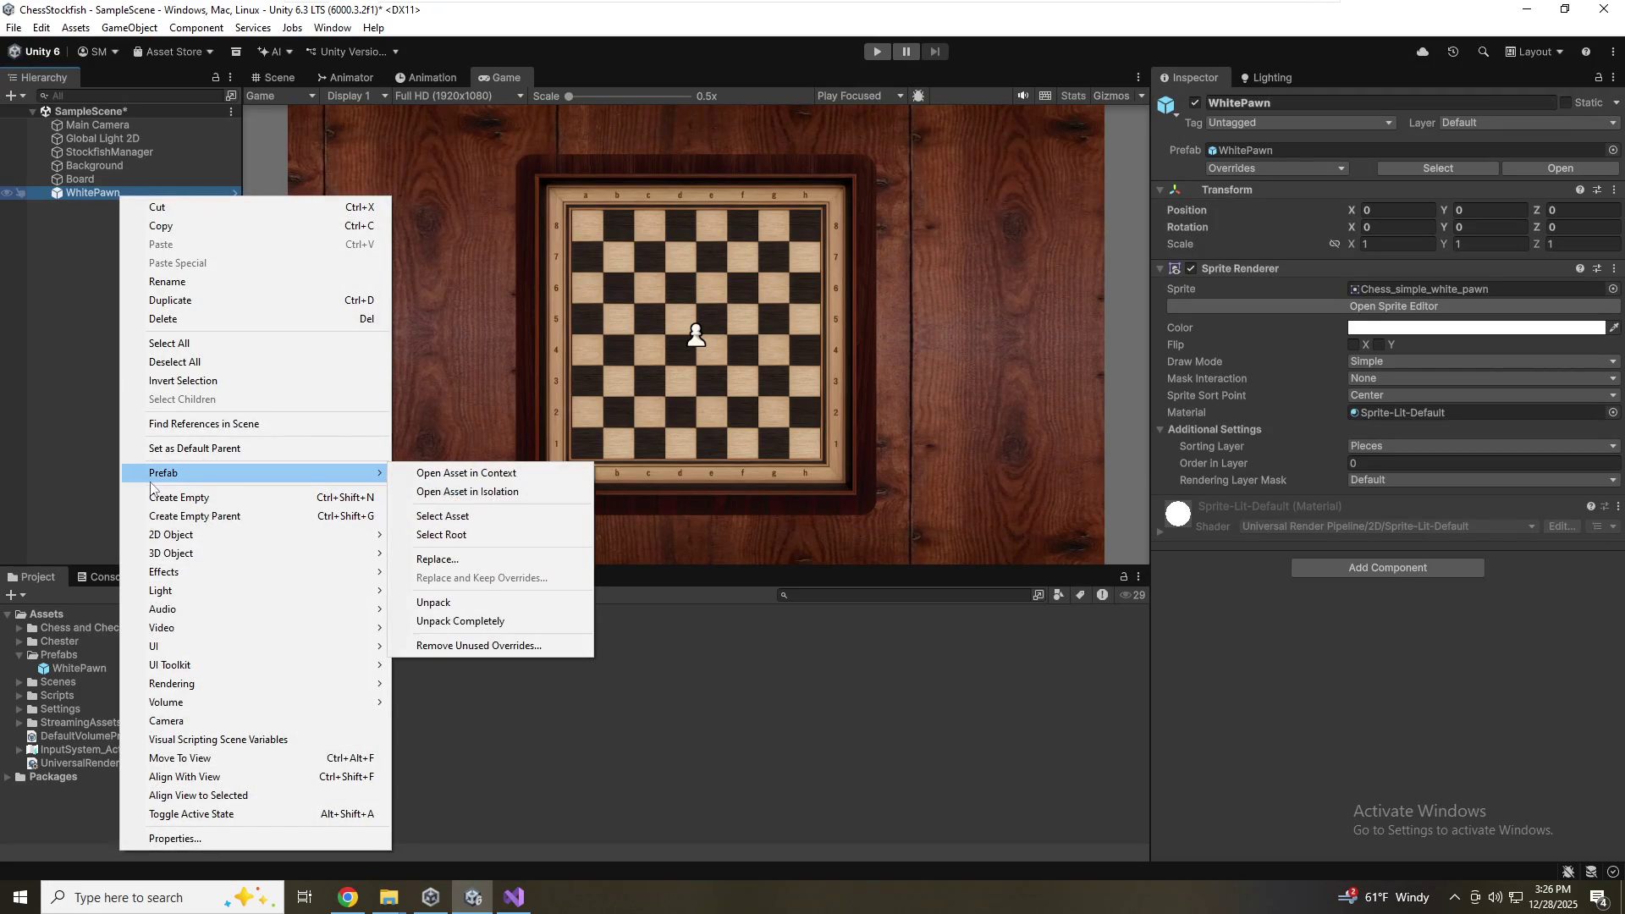
{"action": "left_click", "coordinate": [431, 622]}
Rename the unpacked object to WhiteRook
{"action": "left_click", "coordinate": [174, 199]}
{"action": "key", "text": "Home"}
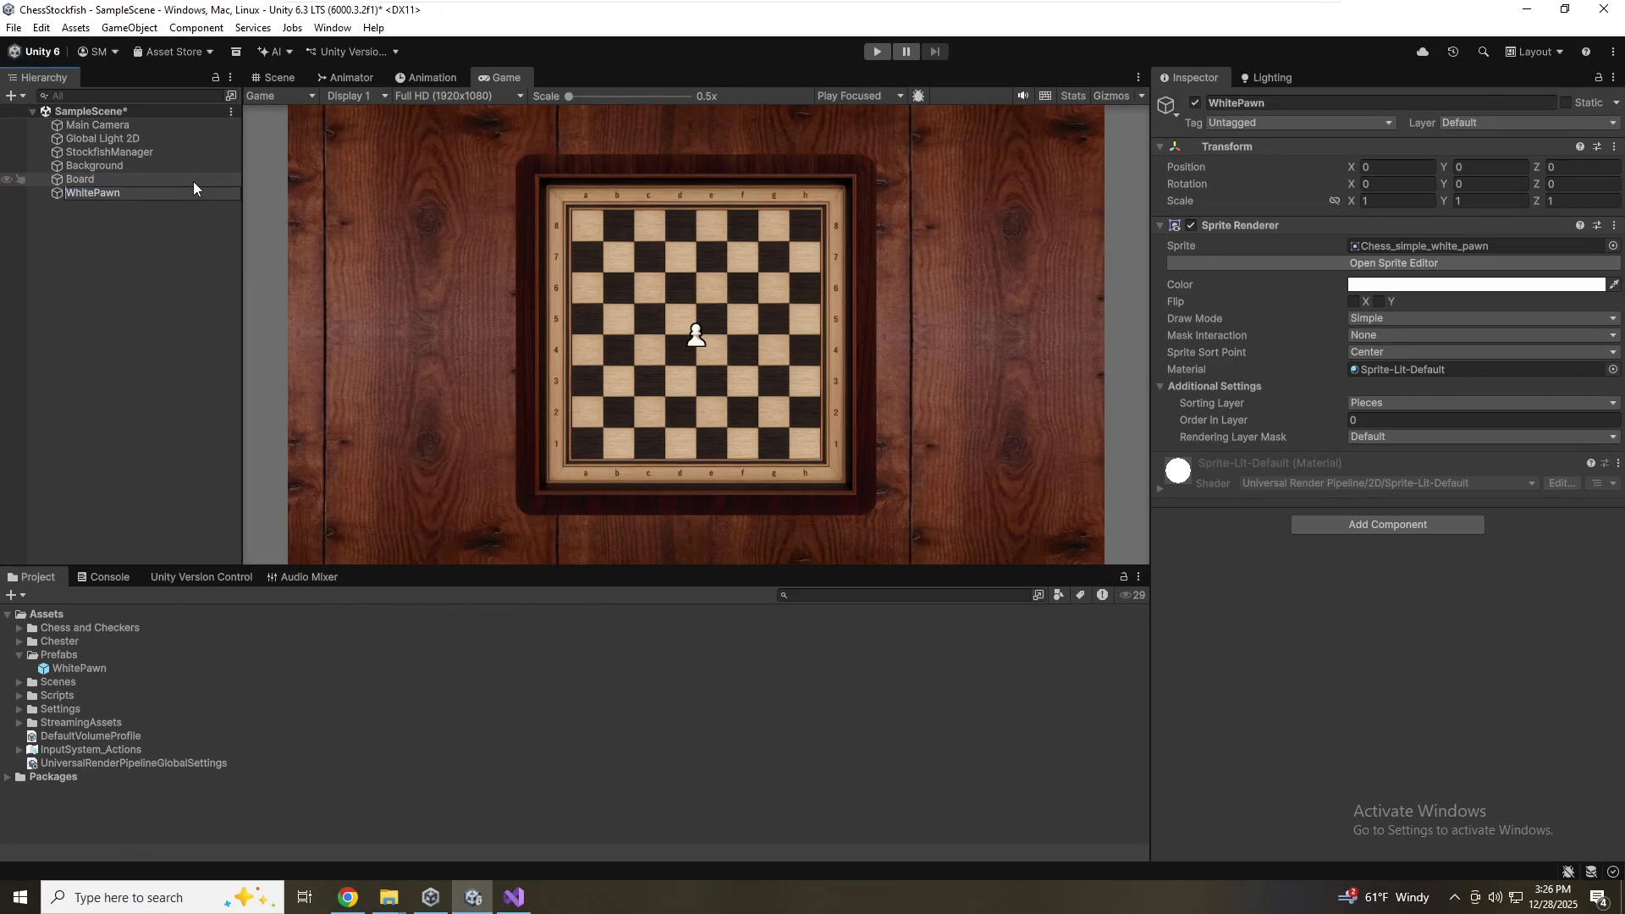
{"action": "key", "text": "Delete"}
{"action": "type", "text": "W"}
{"action": "key", "text": "End"}
{"action": "key", "text": "BackSpace"}
{"action": "key", "text": "BackSpace"}
{"action": "key", "text": "BackSpace"}
{"action": "key", "text": "Return"}
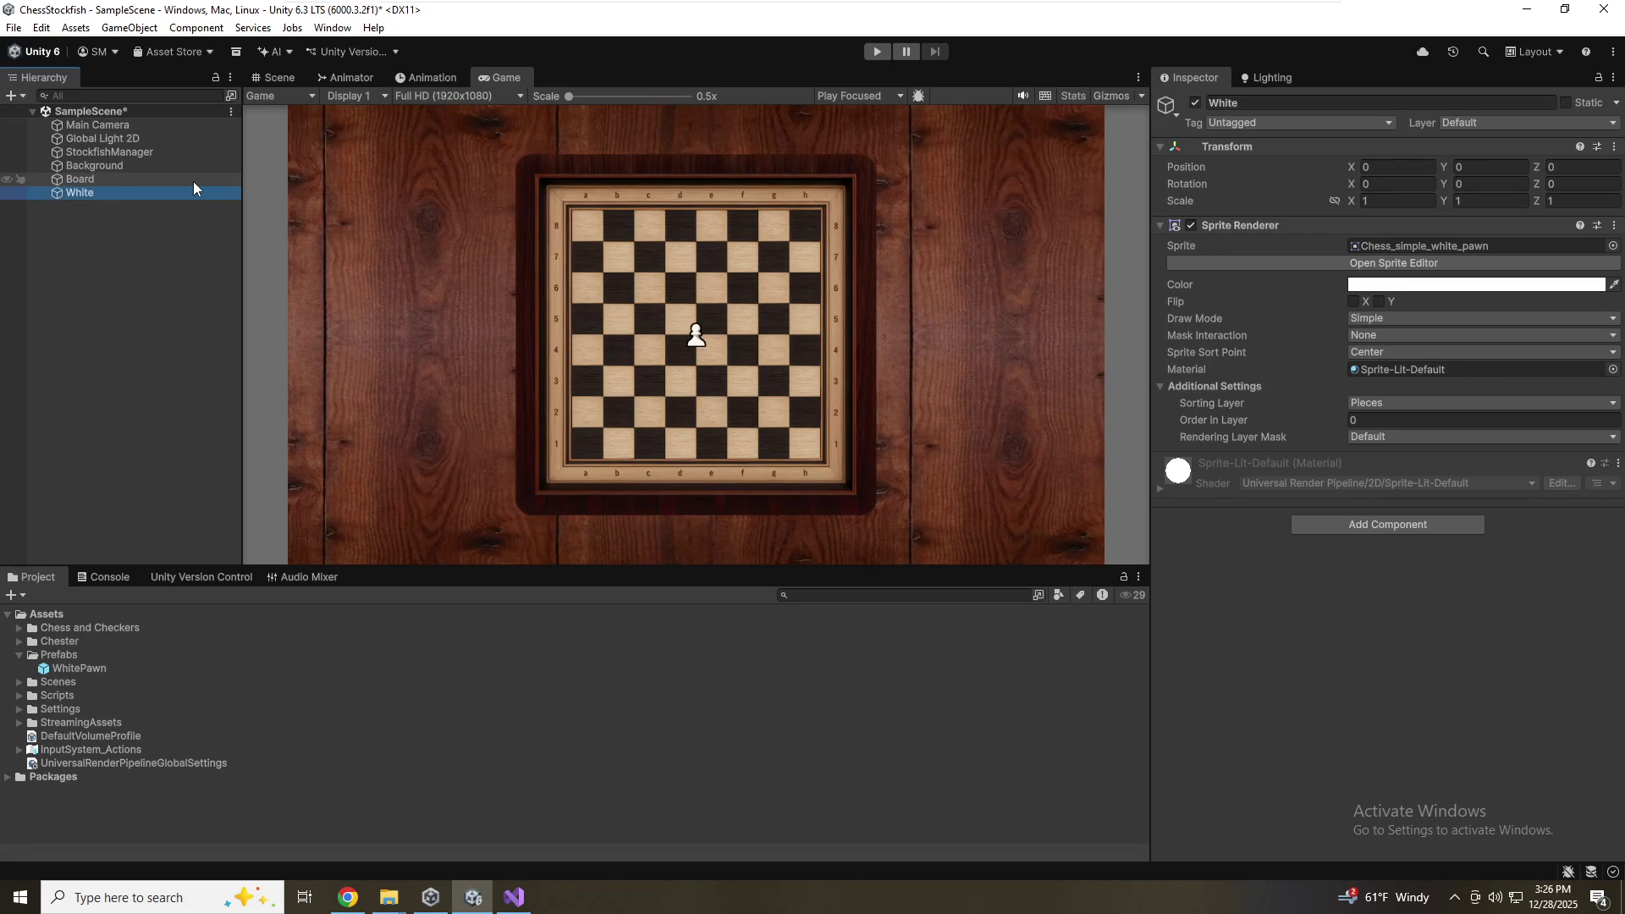
{"action": "key", "text": "F2"}
{"action": "type", "text": "RT"}
{"action": "key", "text": "BackSpace"}
{"action": "type", "text": "ook"}
{"action": "key", "text": "Return"}
Assign the white rook sprite, save WhiteRook as a prefab in Prefabs, and save the scene
{"action": "left_click", "coordinate": [1613, 245]}
{"action": "scroll", "coordinate": [1433, 437], "scroll_direction": "up", "scroll_amount": 3}
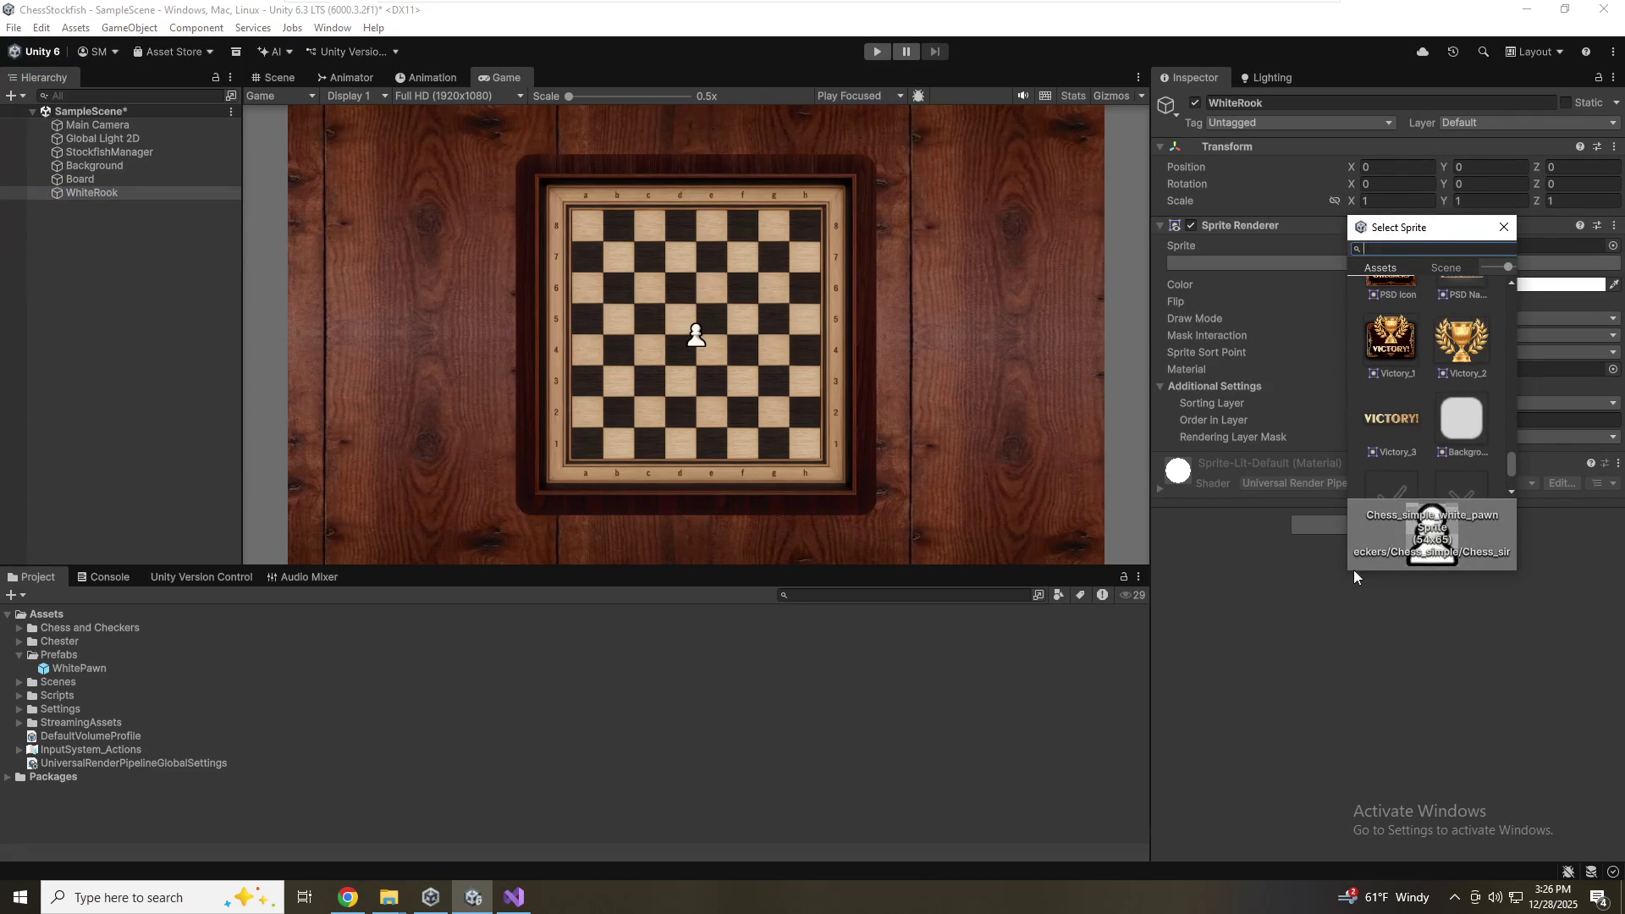
{"action": "left_click_drag", "start_coordinate": [1351, 572], "coordinate": [474, 753]}
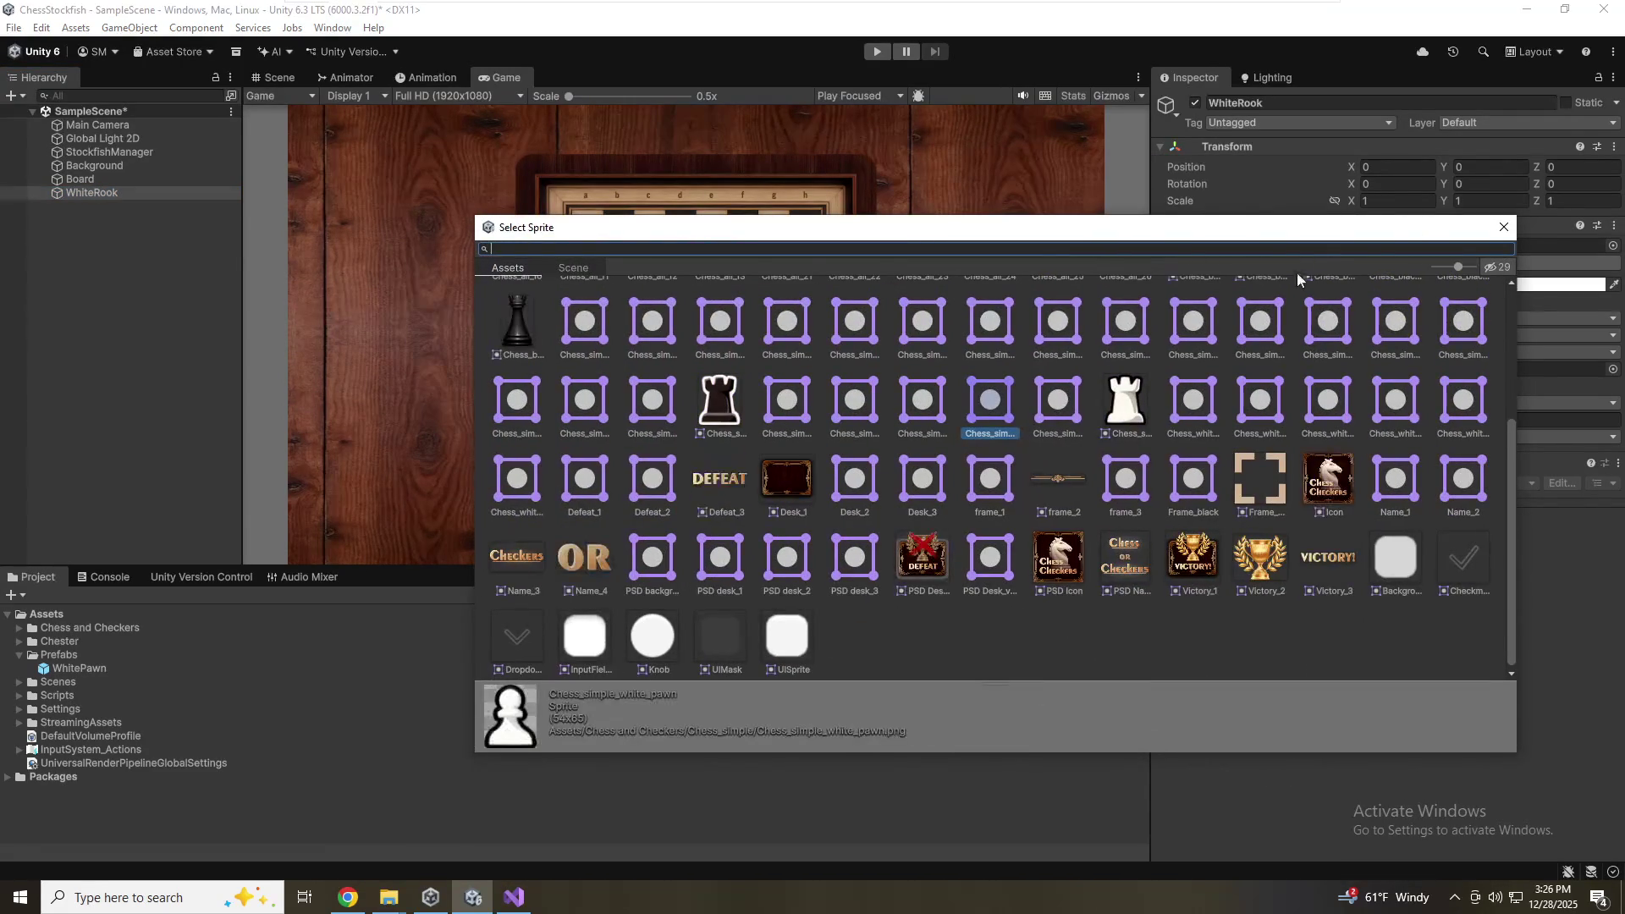
{"action": "left_click", "coordinate": [1123, 403]}
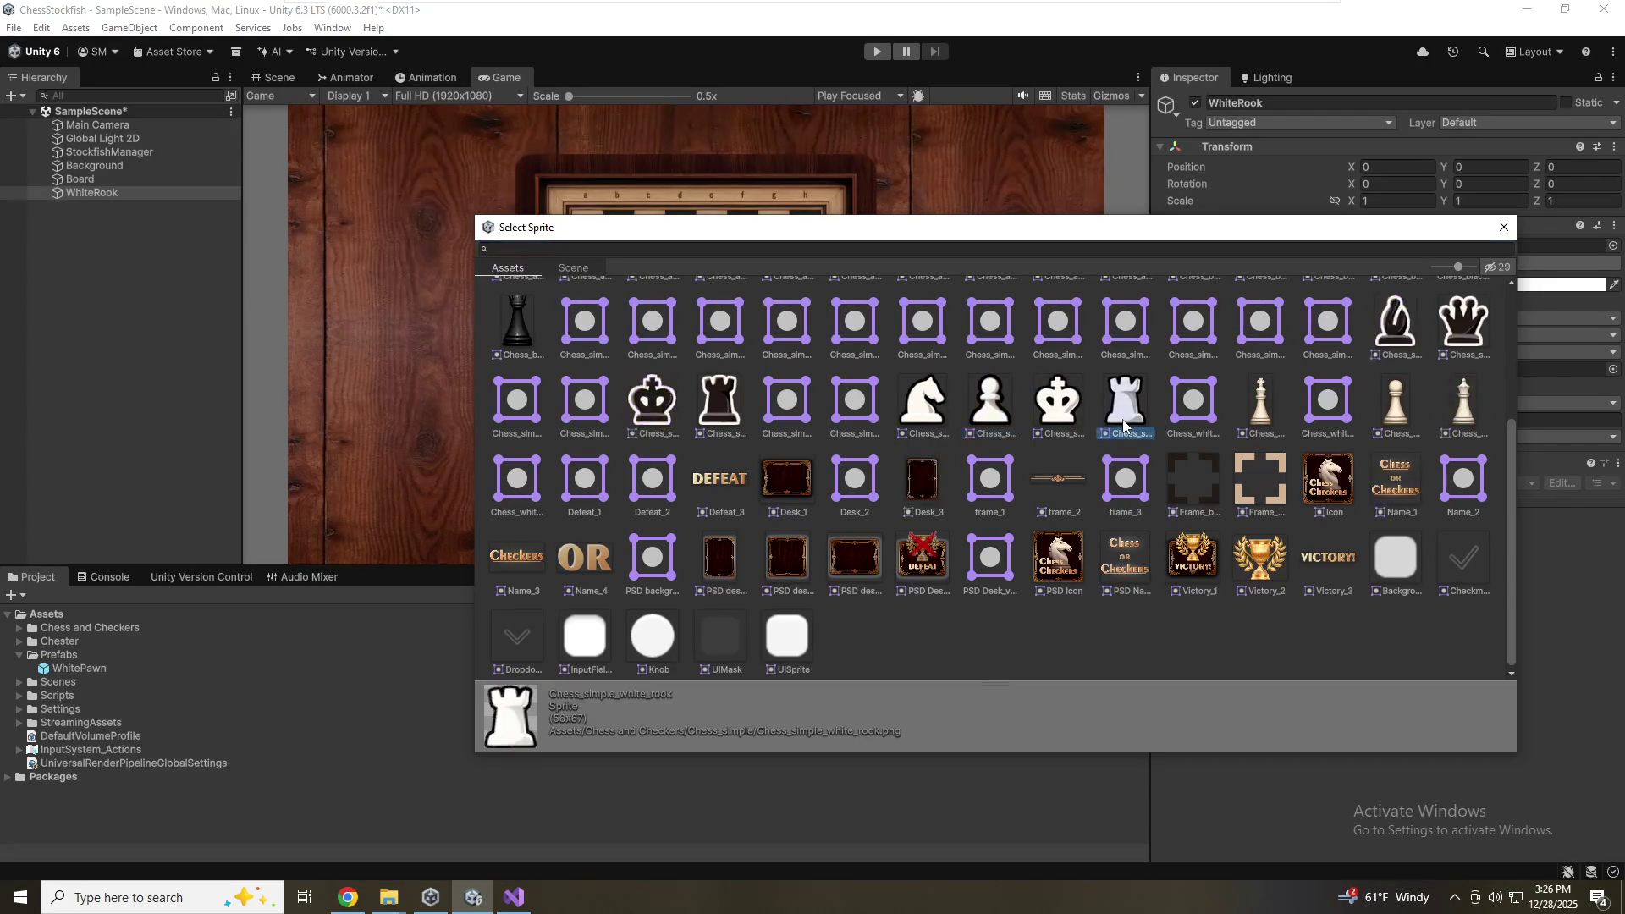
{"action": "double_click", "coordinate": [1122, 402]}
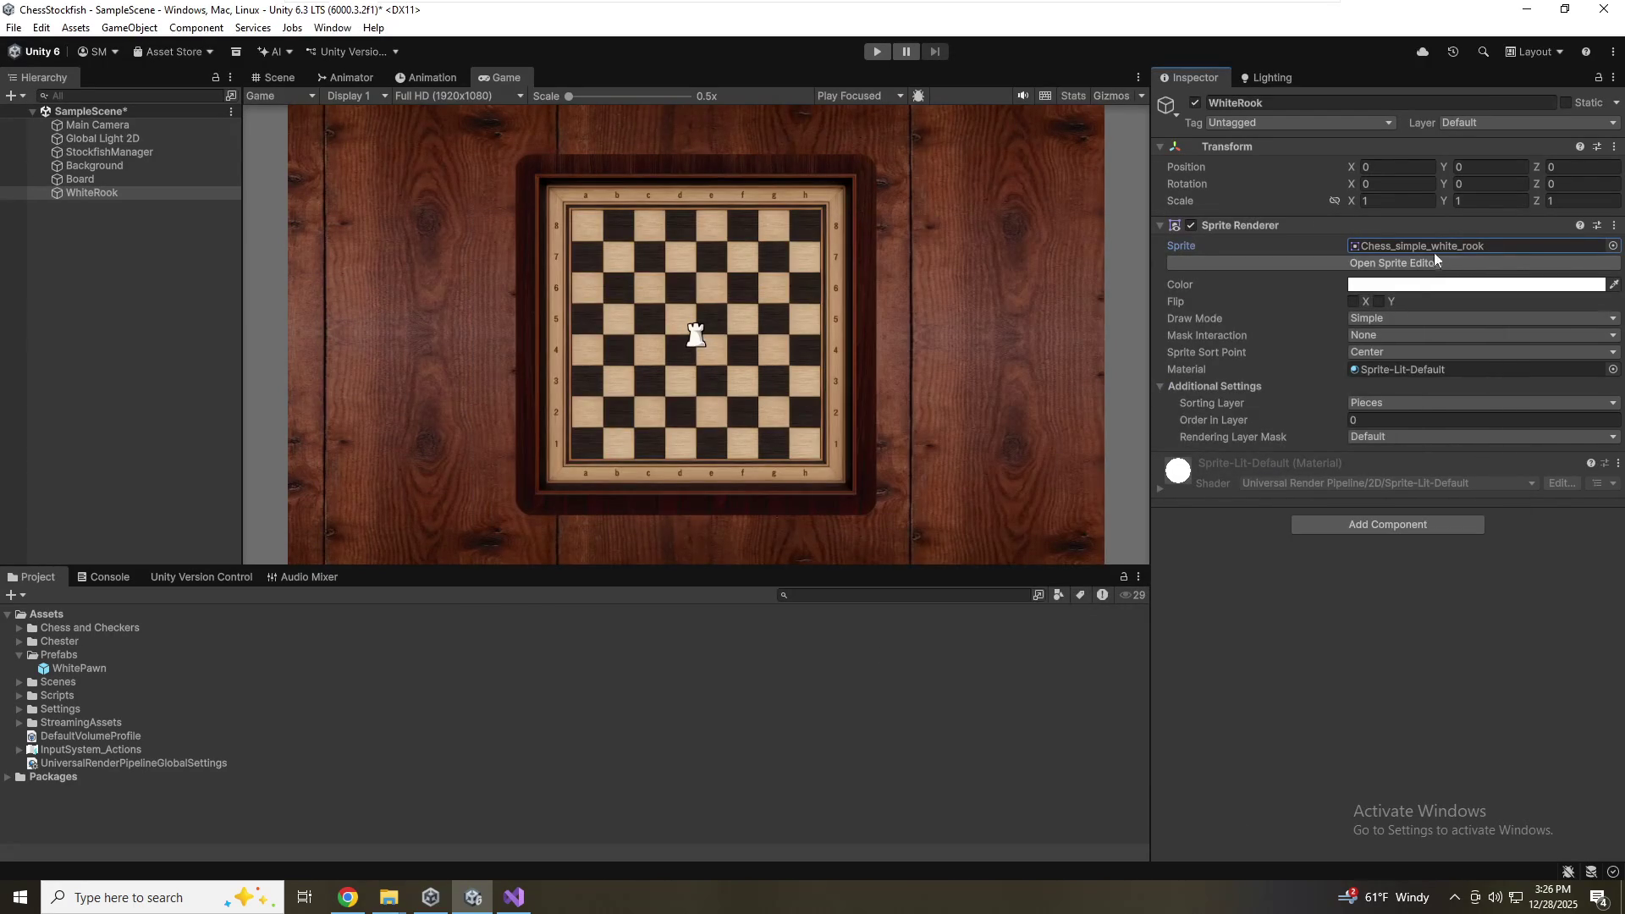
{"action": "mouse_move", "coordinate": [102, 196]}
{"action": "left_mouse_down"}
{"action": "mouse_move", "coordinate": [122, 602]}
{"action": "mouse_move", "coordinate": [22, 661]}
{"action": "mouse_move", "coordinate": [46, 665]}
{"action": "left_mouse_up"}
{"action": "key", "text": "ctrl+s"}
{"action": "left_click", "coordinate": [84, 251]}
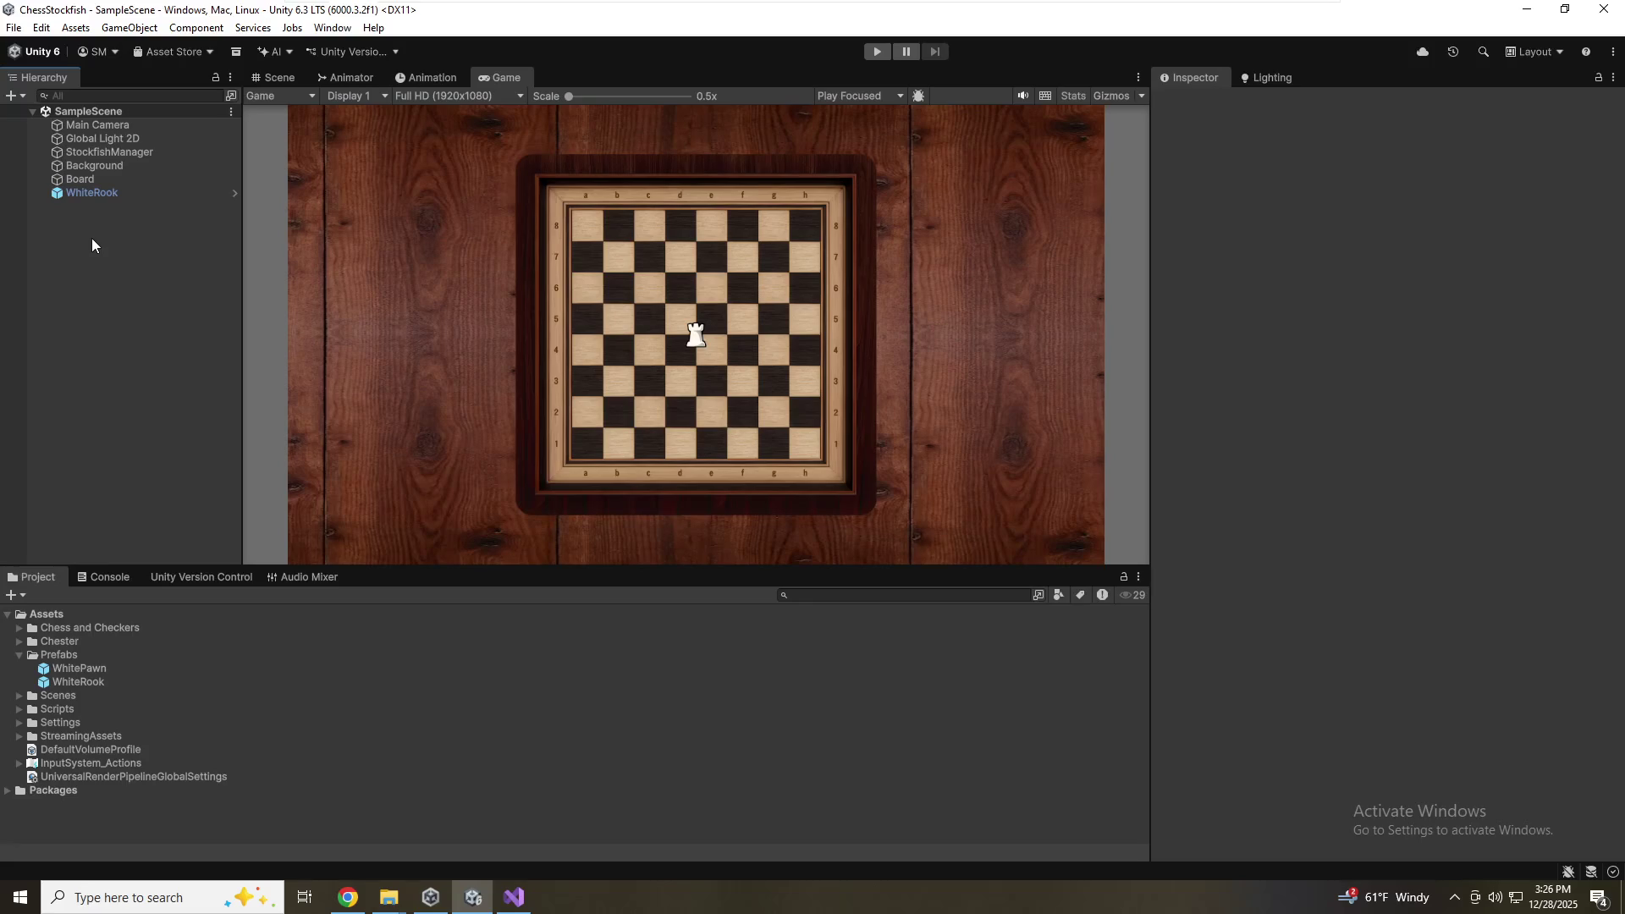
Unpack the WhiteRook instance completely into a plain object
{"action": "right_click", "coordinate": [91, 197]}
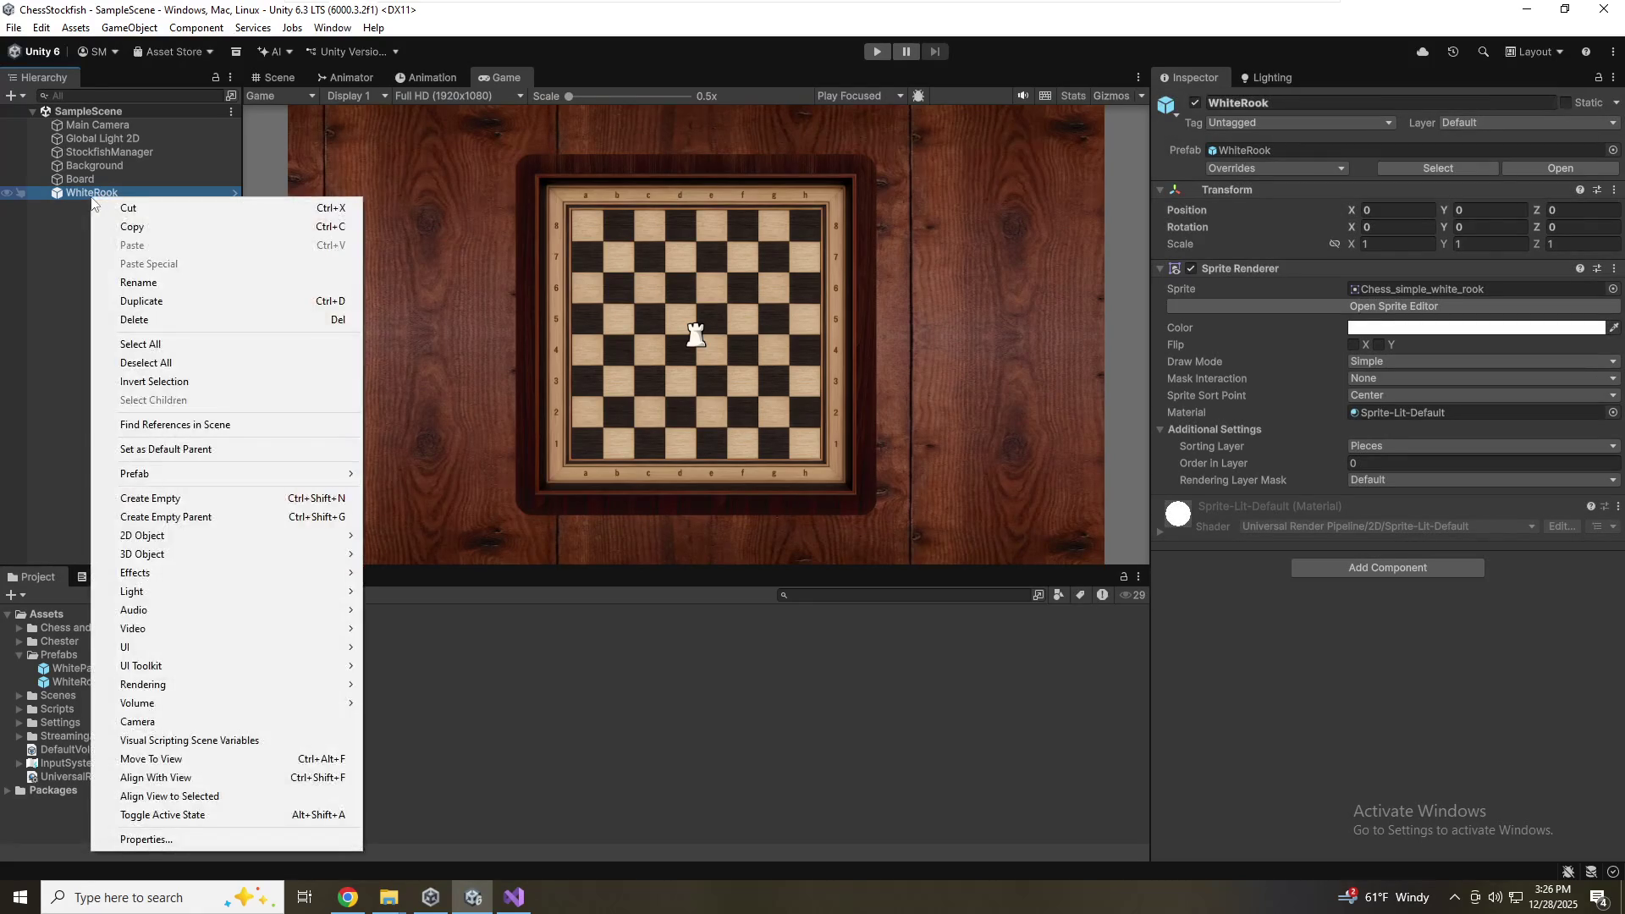
{"action": "left_click", "coordinate": [49, 445]}
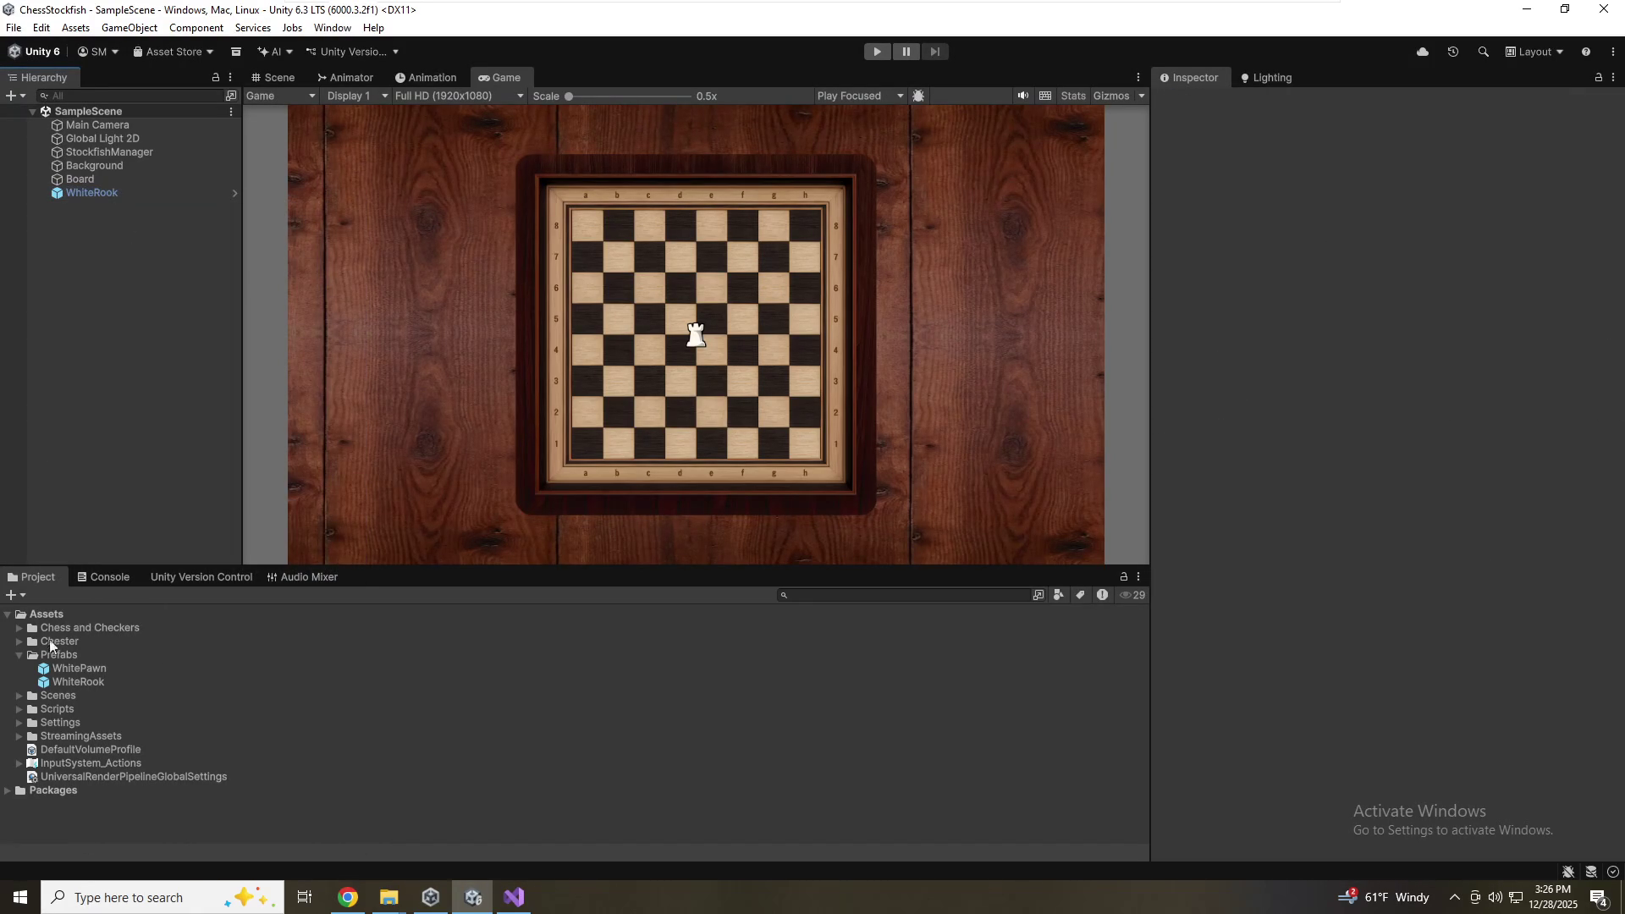
{"action": "left_click", "coordinate": [92, 193]}
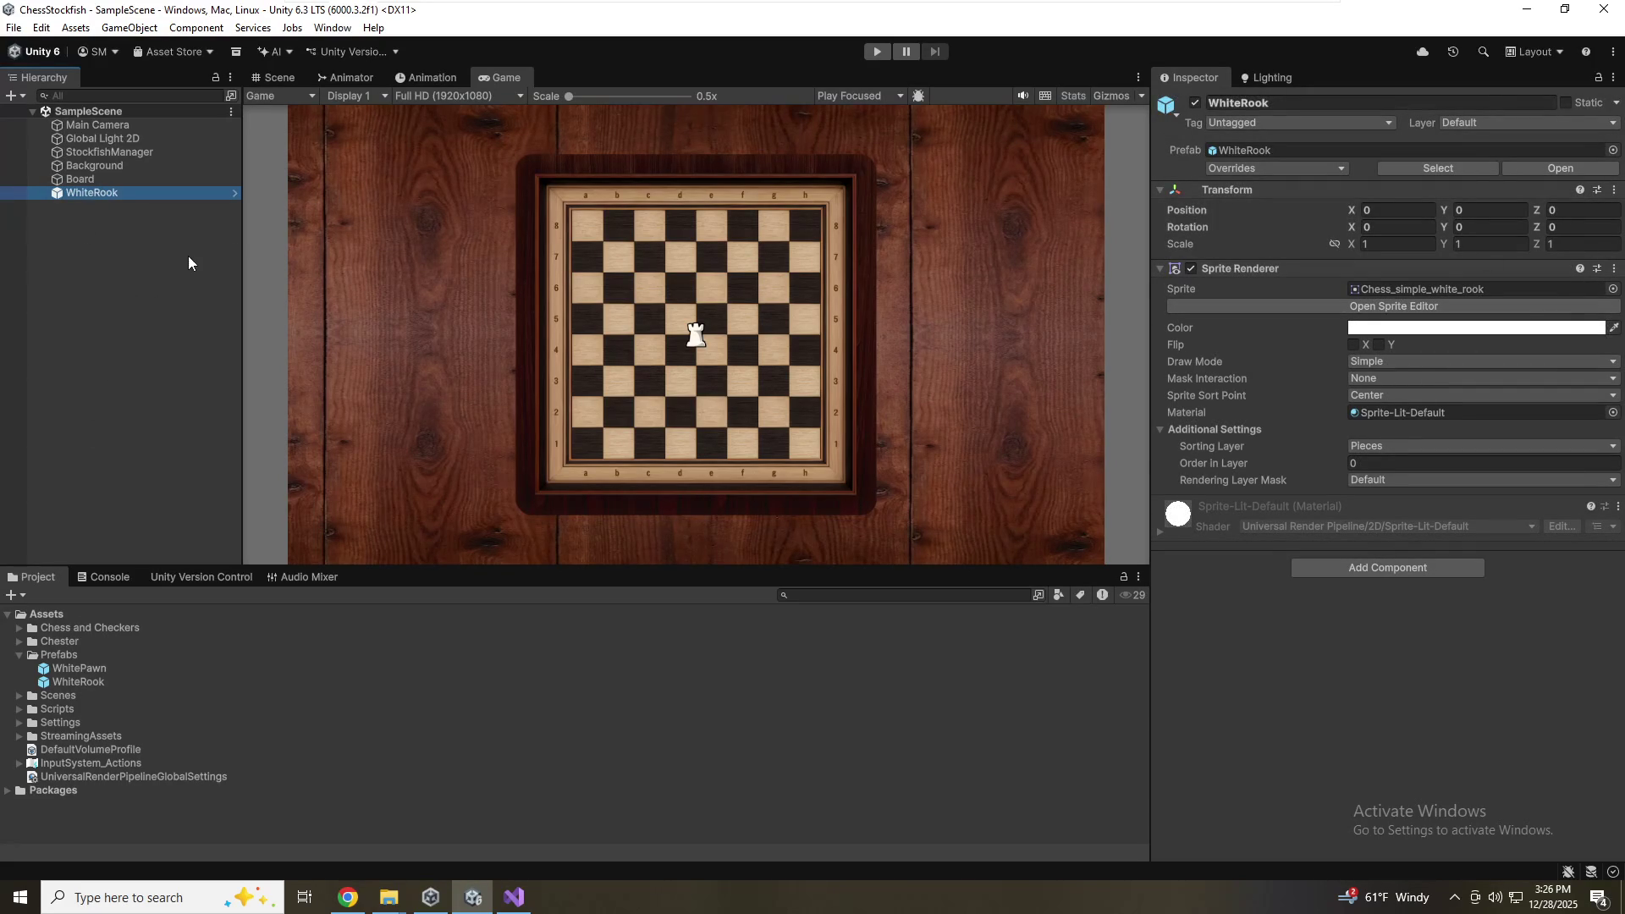
{"action": "key", "text": "F2"}
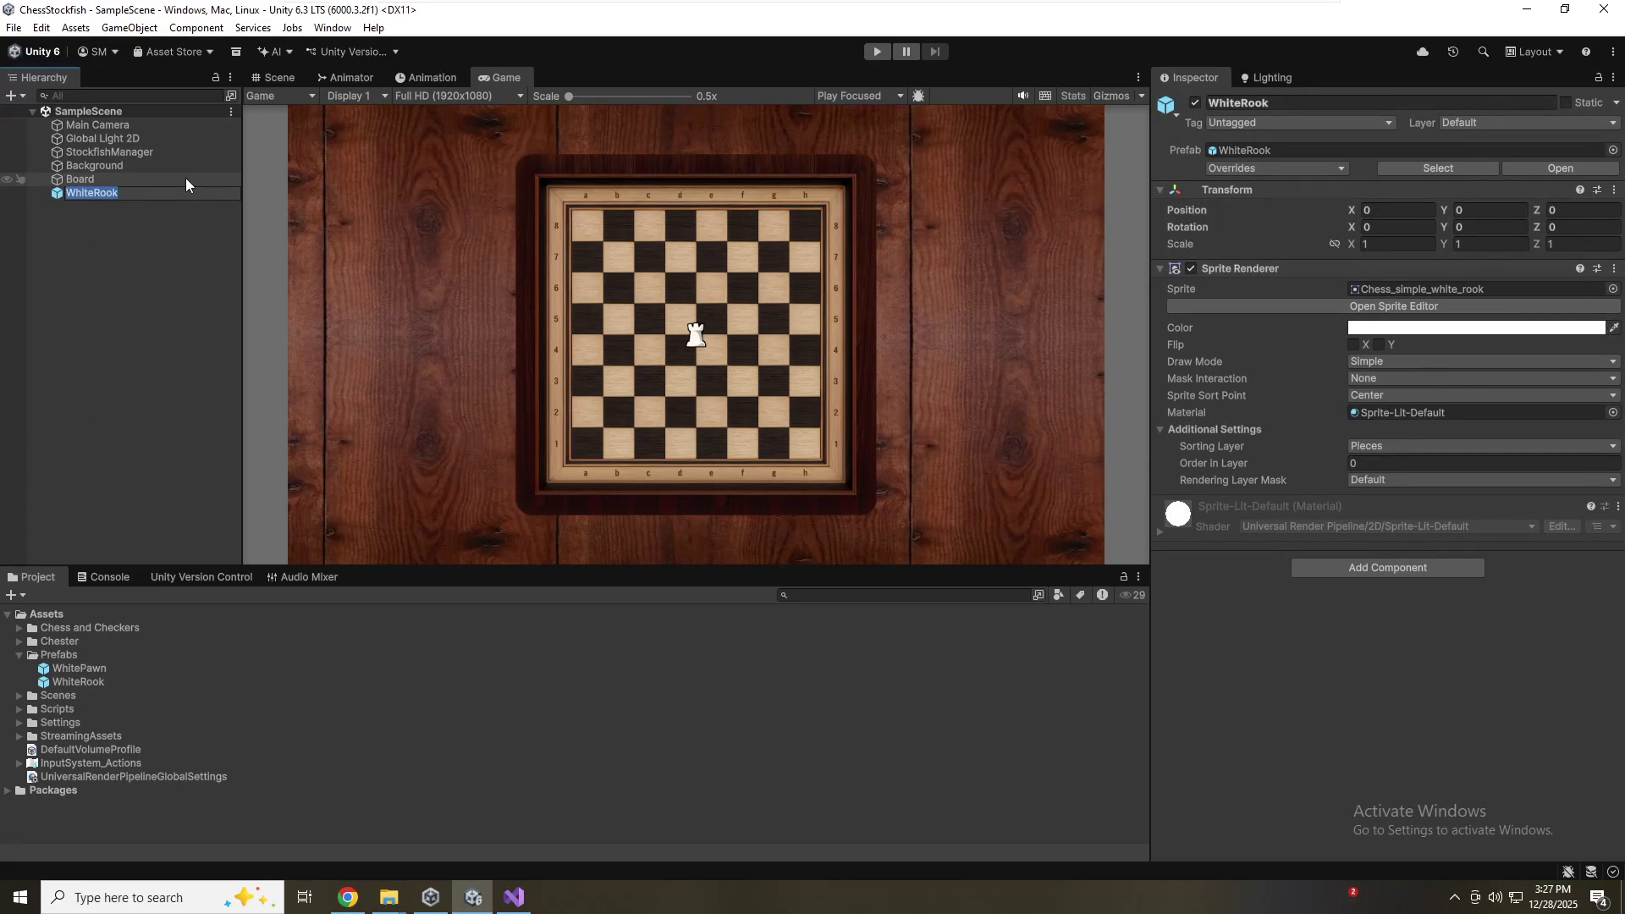
{"action": "left_click", "coordinate": [144, 247]}
{"action": "right_click", "coordinate": [152, 181]}
{"action": "left_click", "coordinate": [105, 200]}
{"action": "right_click", "coordinate": [105, 200]}
{"action": "left_click", "coordinate": [63, 240]}
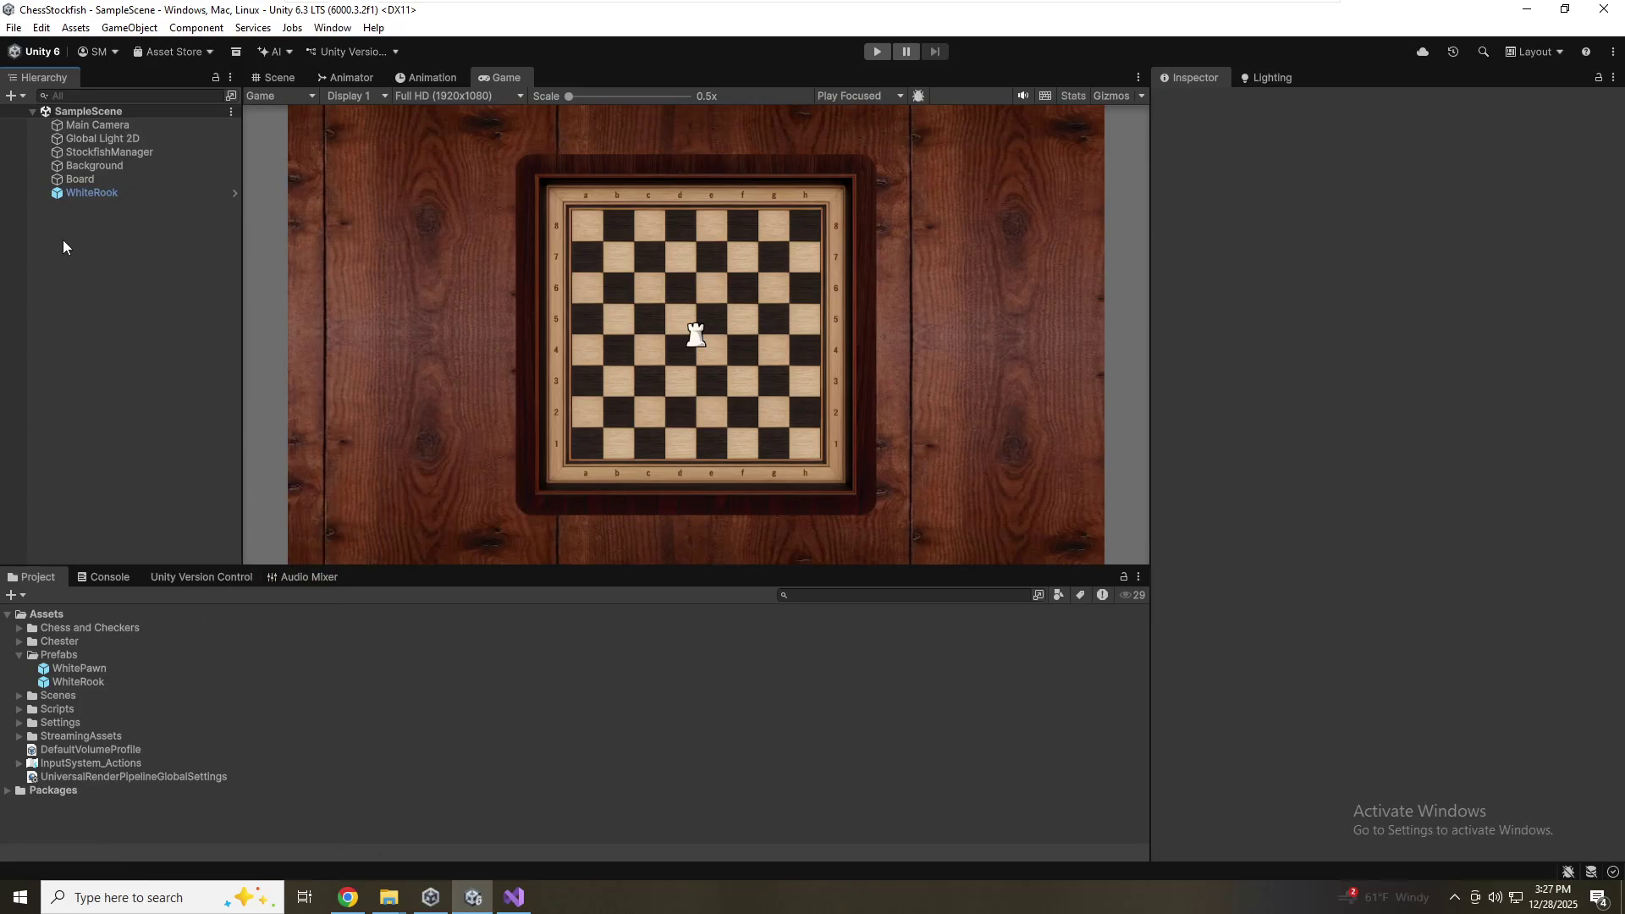
{"action": "left_click", "coordinate": [110, 200]}
{"action": "right_click", "coordinate": [93, 193]}
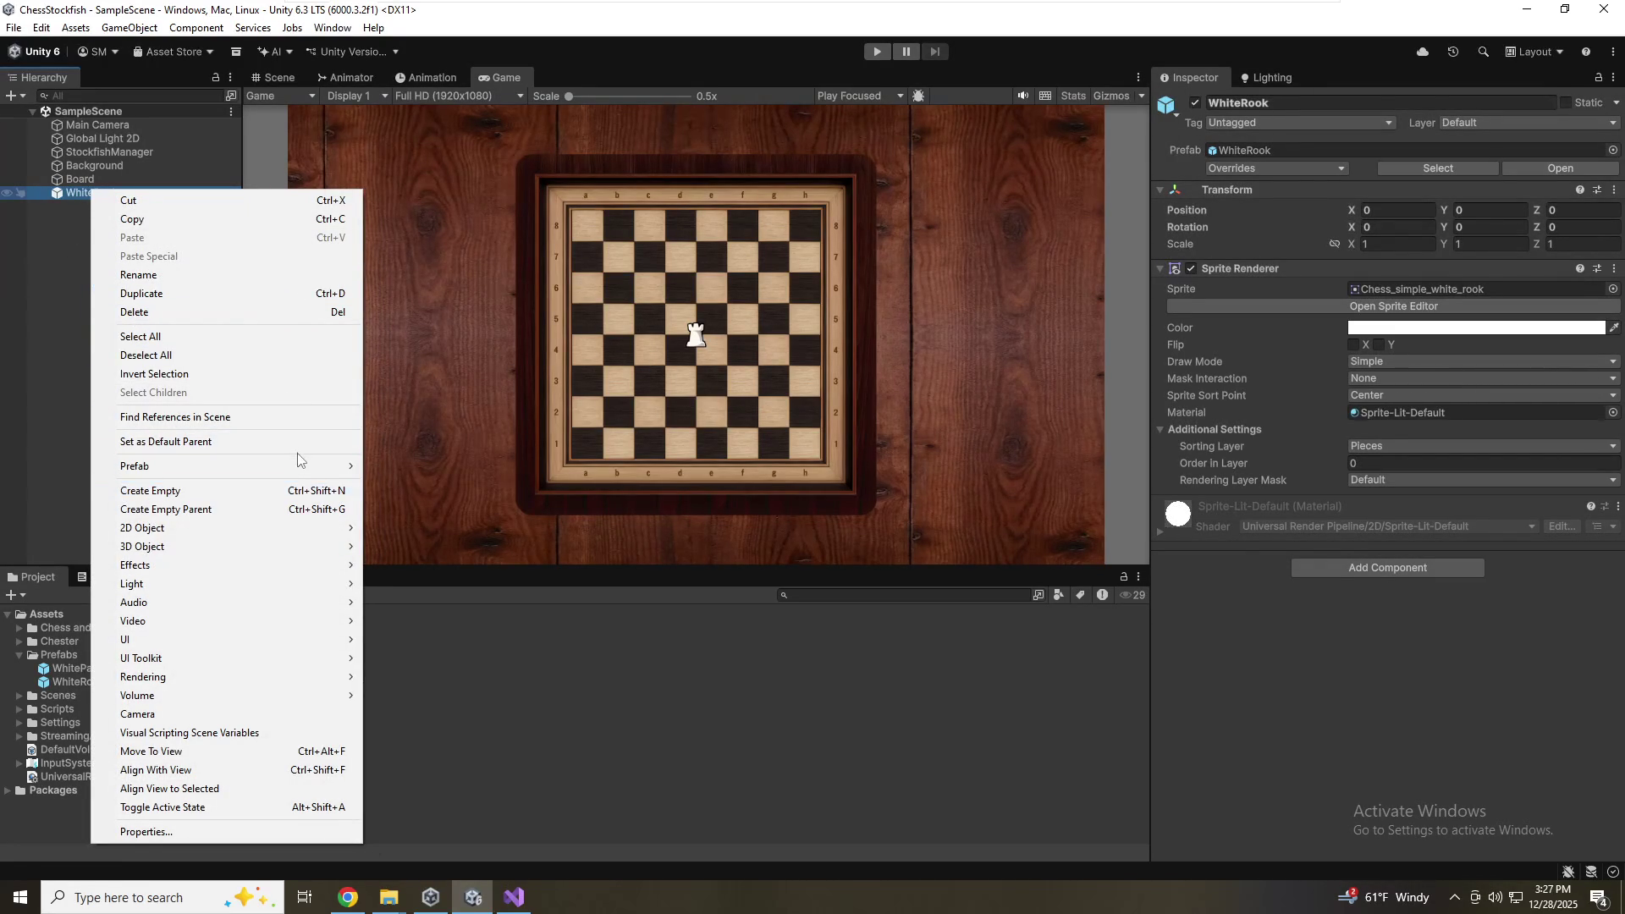
{"action": "mouse_move", "coordinate": [292, 467]}
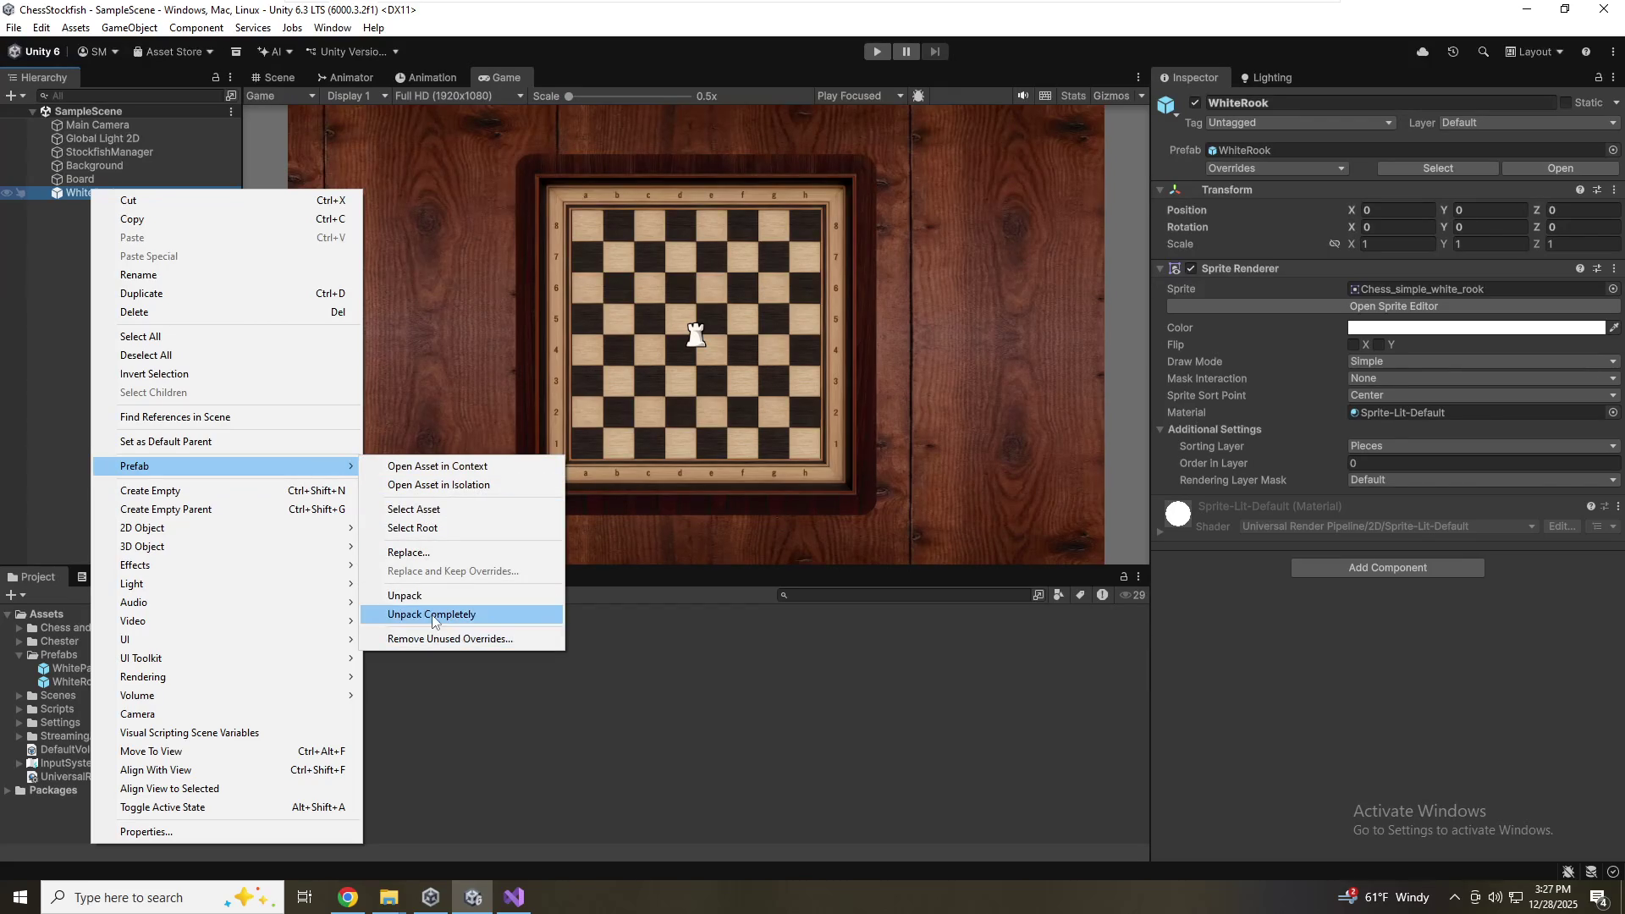
{"action": "left_click", "coordinate": [432, 616]}
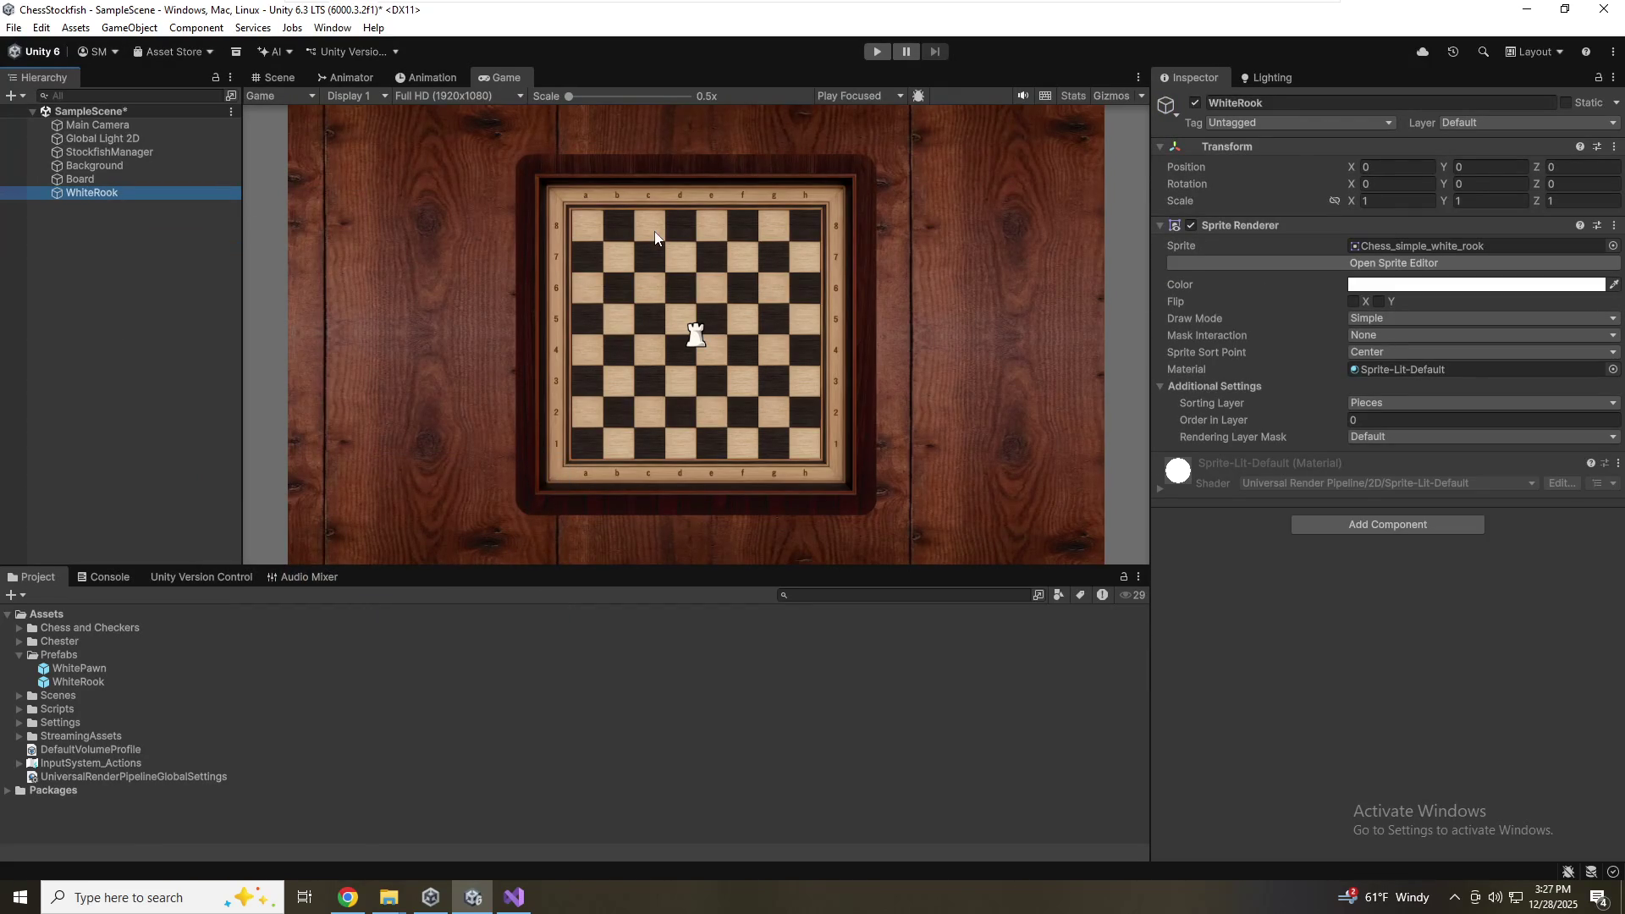
Rename the object to WhiteBishop
{"action": "key", "text": "F2"}
{"action": "key", "text": "Right"}
{"action": "key", "text": "BackSpace"}
{"action": "key", "text": "BackSpace"}
{"action": "key", "text": "BackSpace"}
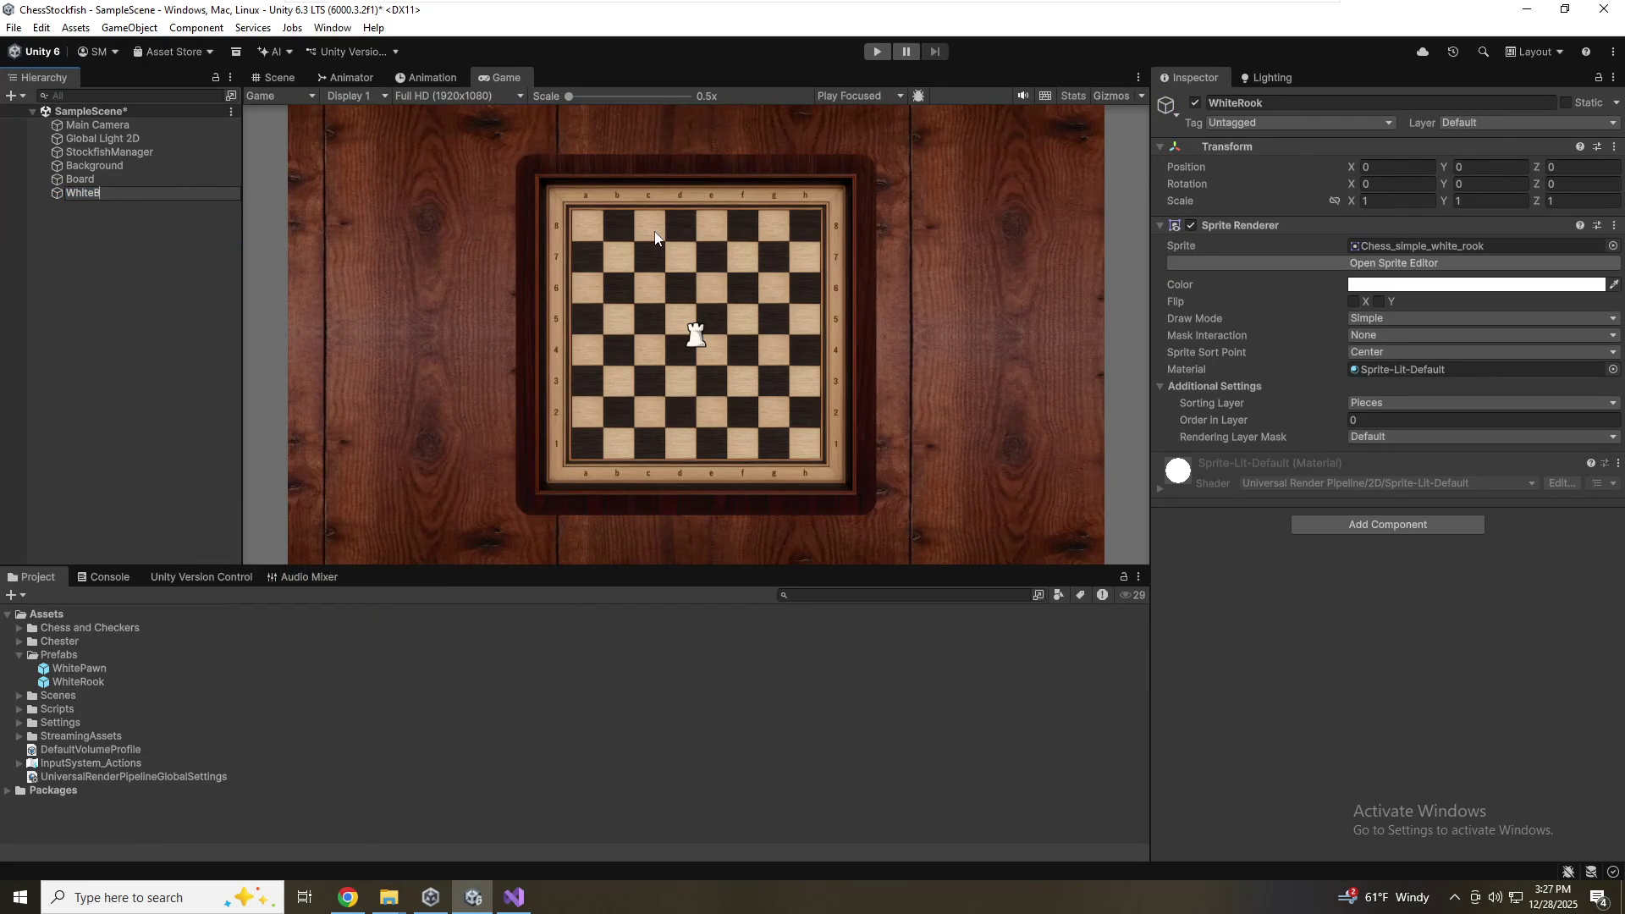
{"action": "type", "text": "ishop"}
{"action": "key", "text": "Return"}
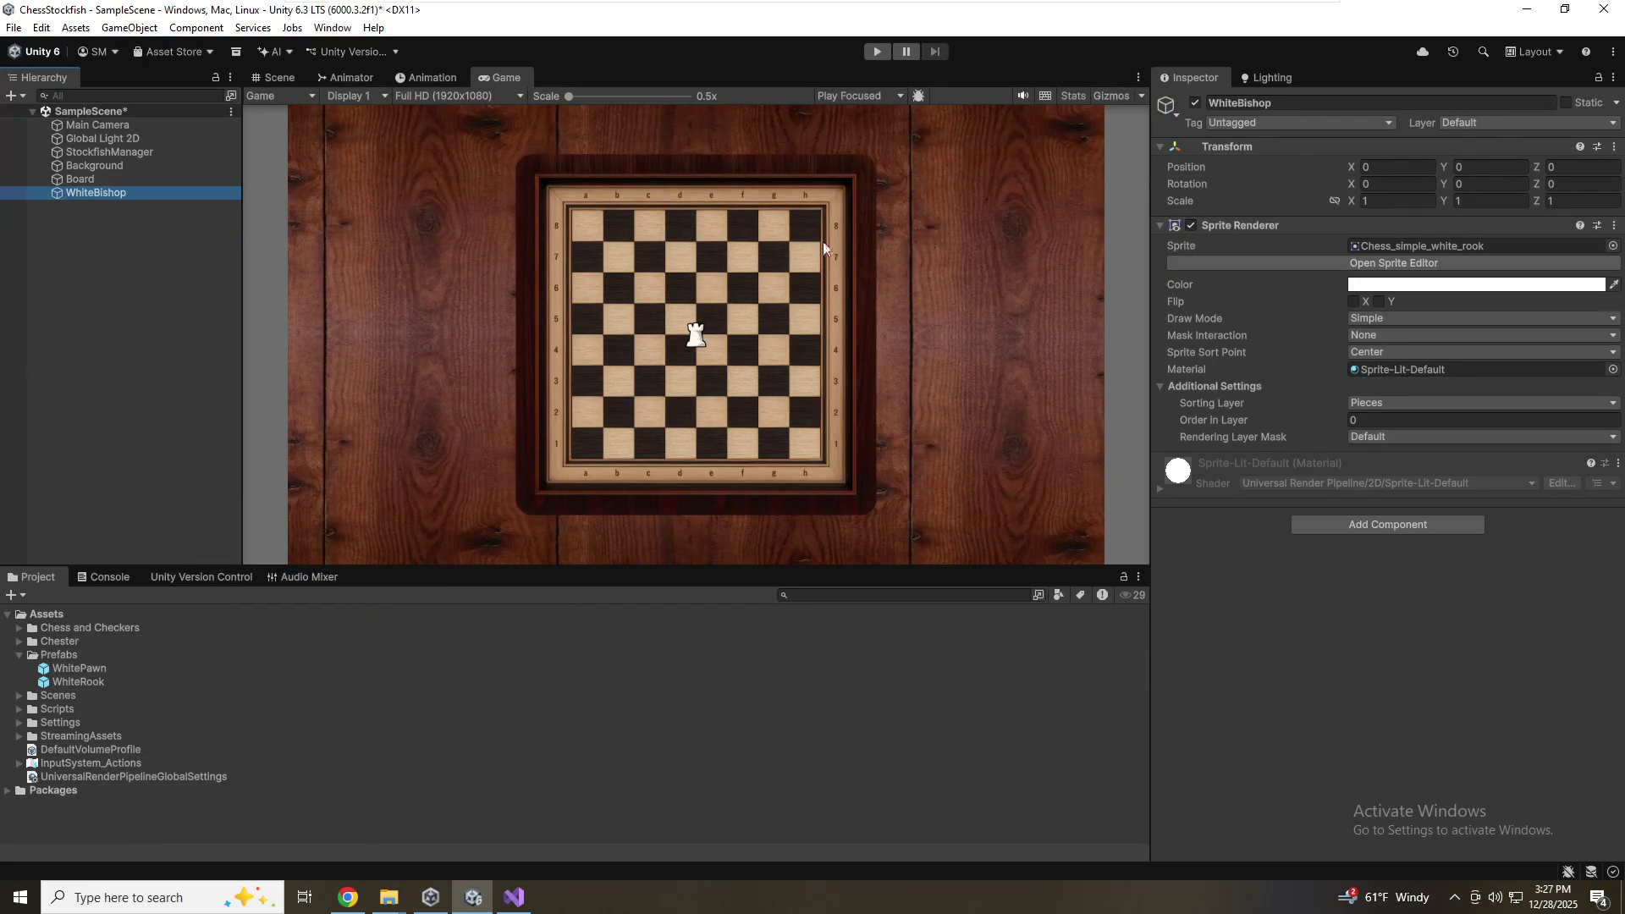
Set its sprite to Chess_simple_white_bishop and save the scene
{"action": "left_click", "coordinate": [1612, 246]}
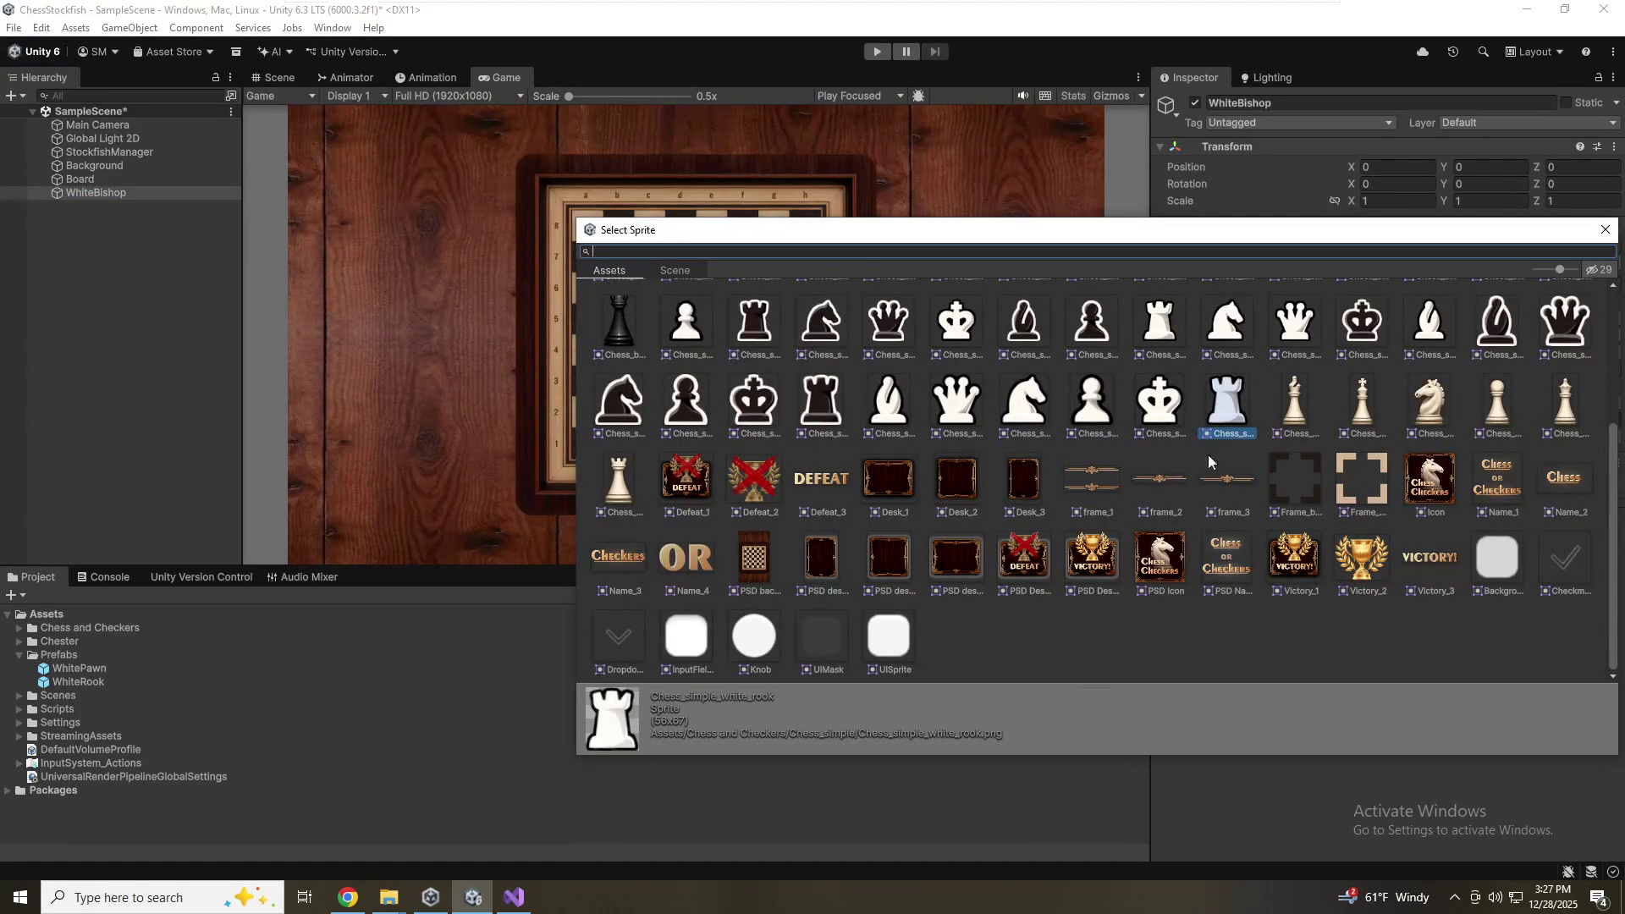
{"action": "double_click", "coordinate": [1429, 321]}
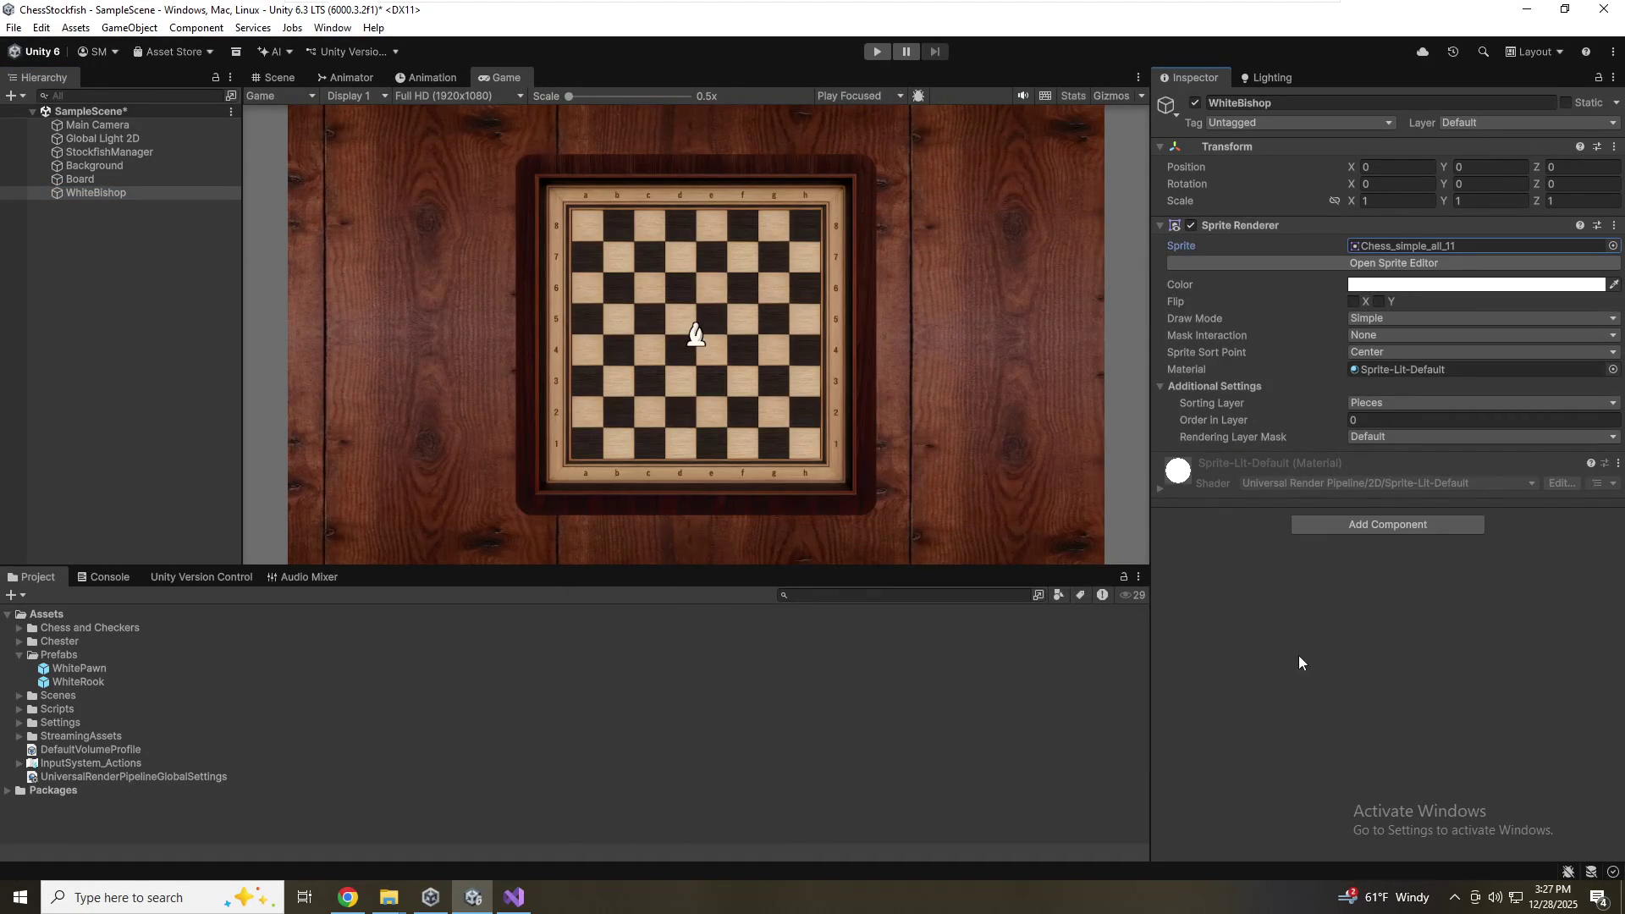
{"action": "left_click", "coordinate": [1612, 246]}
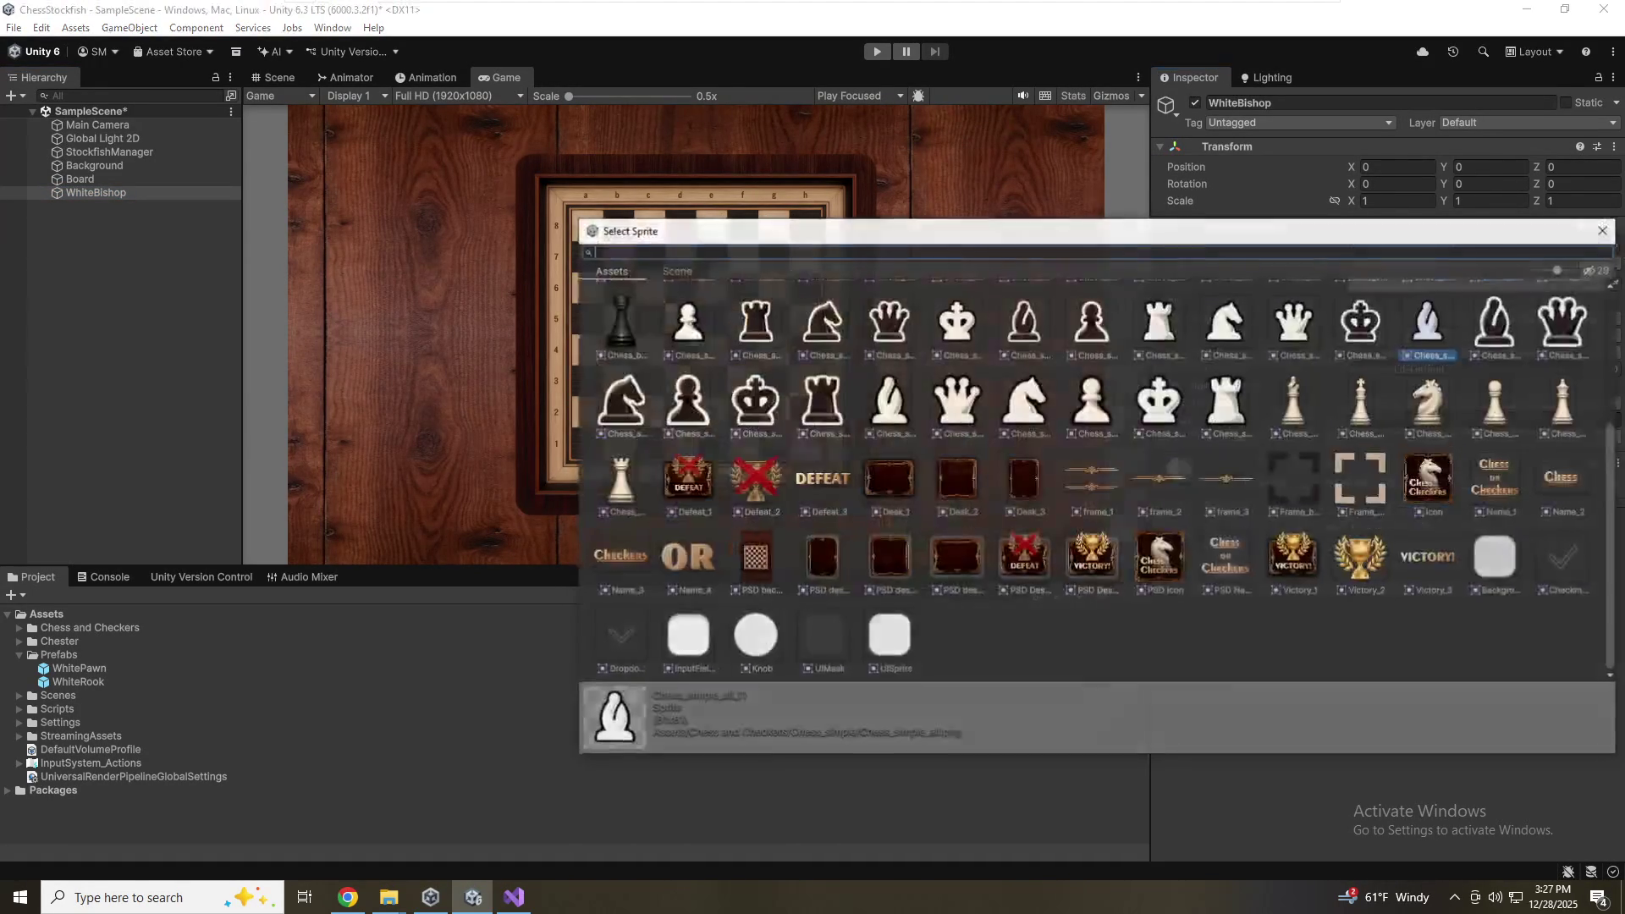
{"action": "scroll", "coordinate": [1352, 482], "scroll_direction": "up", "scroll_amount": 2}
{"action": "scroll", "coordinate": [1353, 482], "scroll_direction": "up", "scroll_amount": 1}
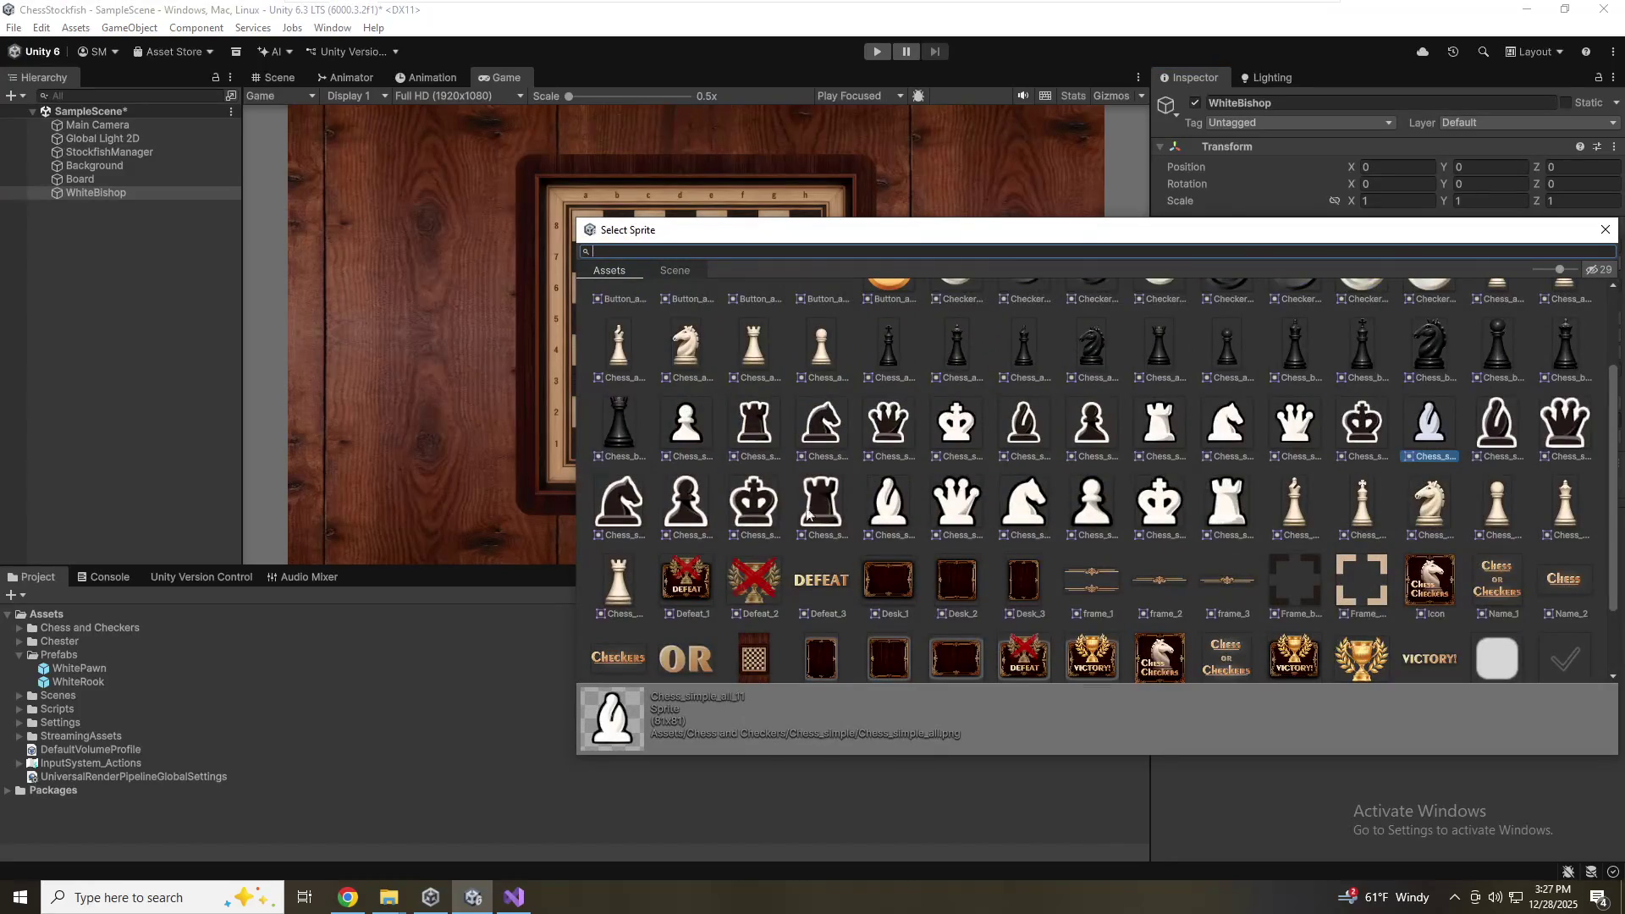
{"action": "double_click", "coordinate": [894, 514]}
{"action": "key", "text": "ctrl+s"}
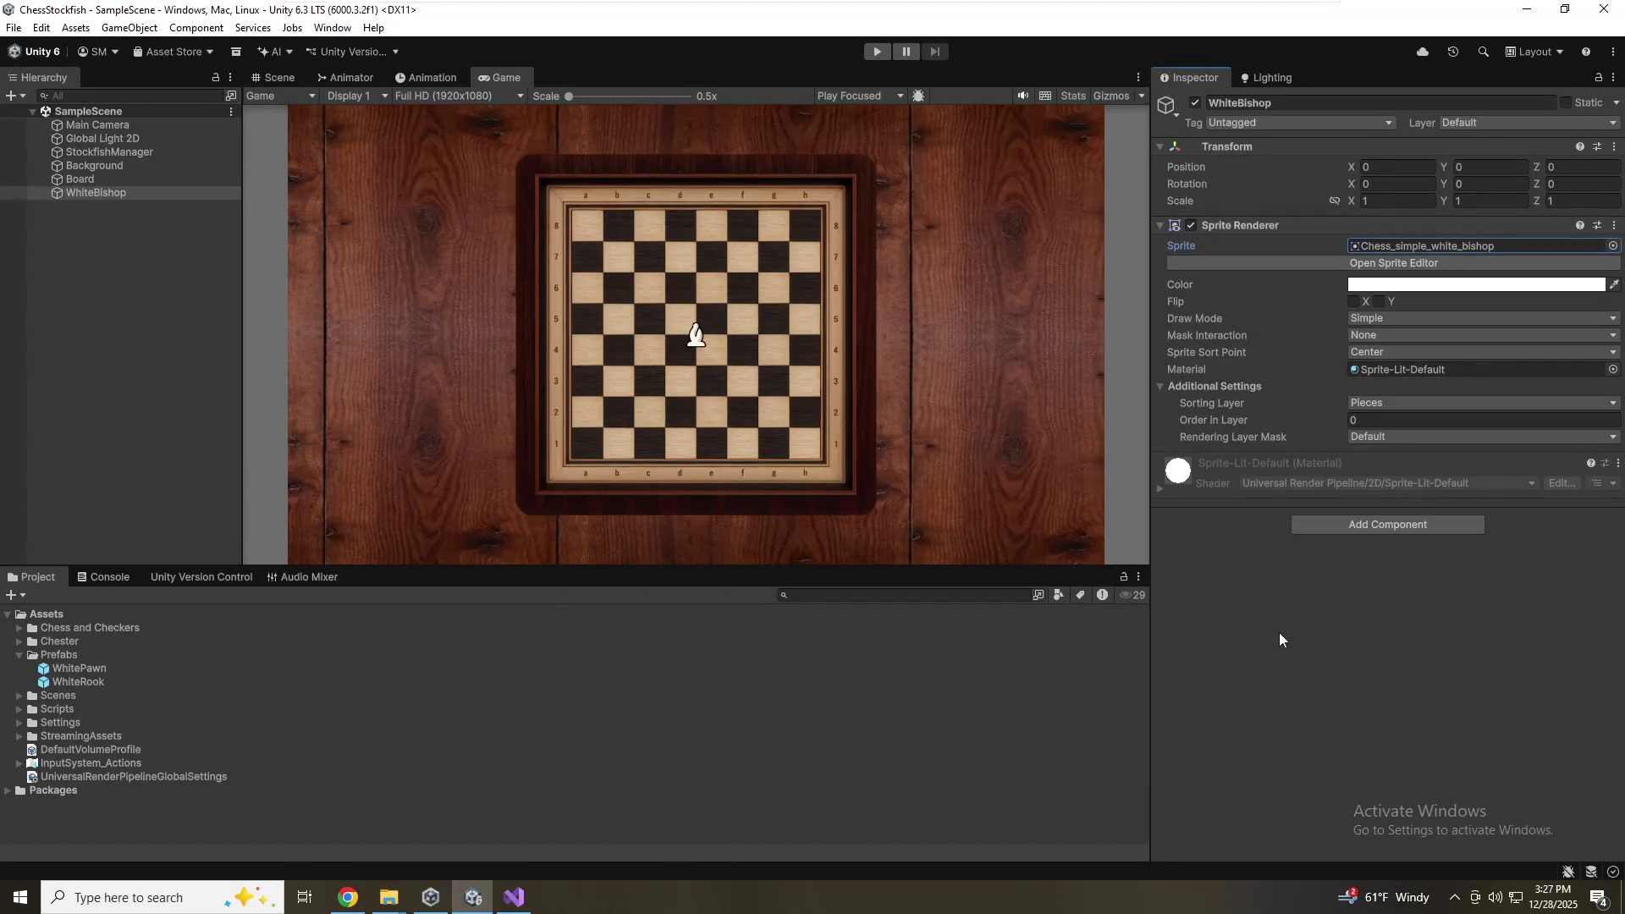
Save WhiteBishop as a prefab in the Prefabs folder
{"action": "left_click", "coordinate": [110, 193]}
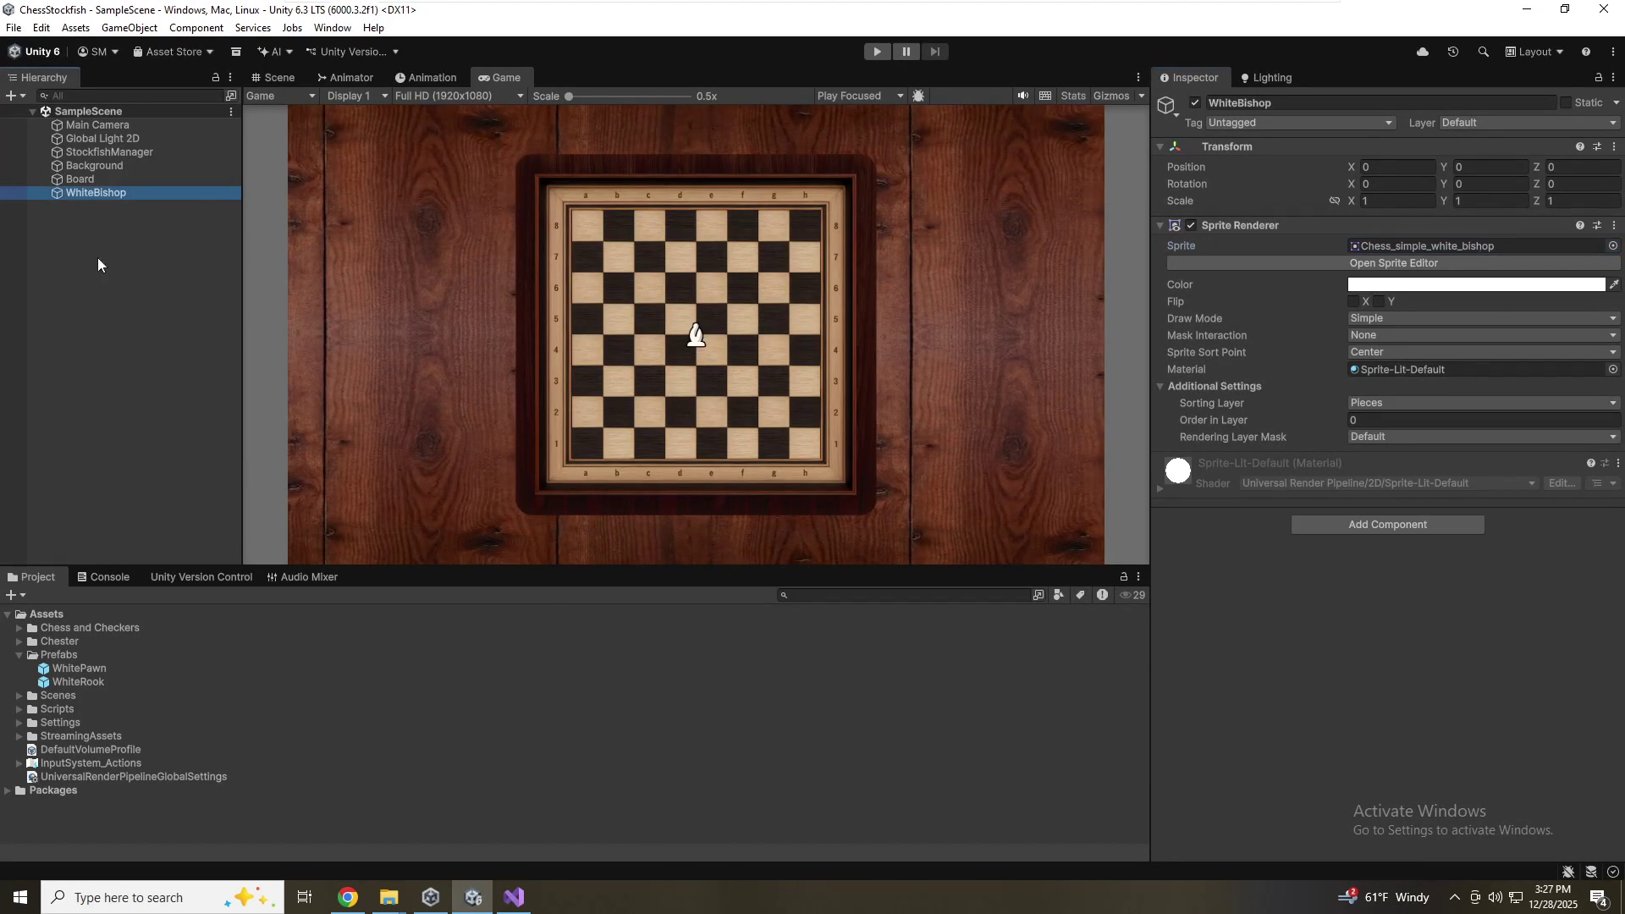
{"action": "left_click_drag", "start_coordinate": [146, 629], "coordinate": [154, 658]}
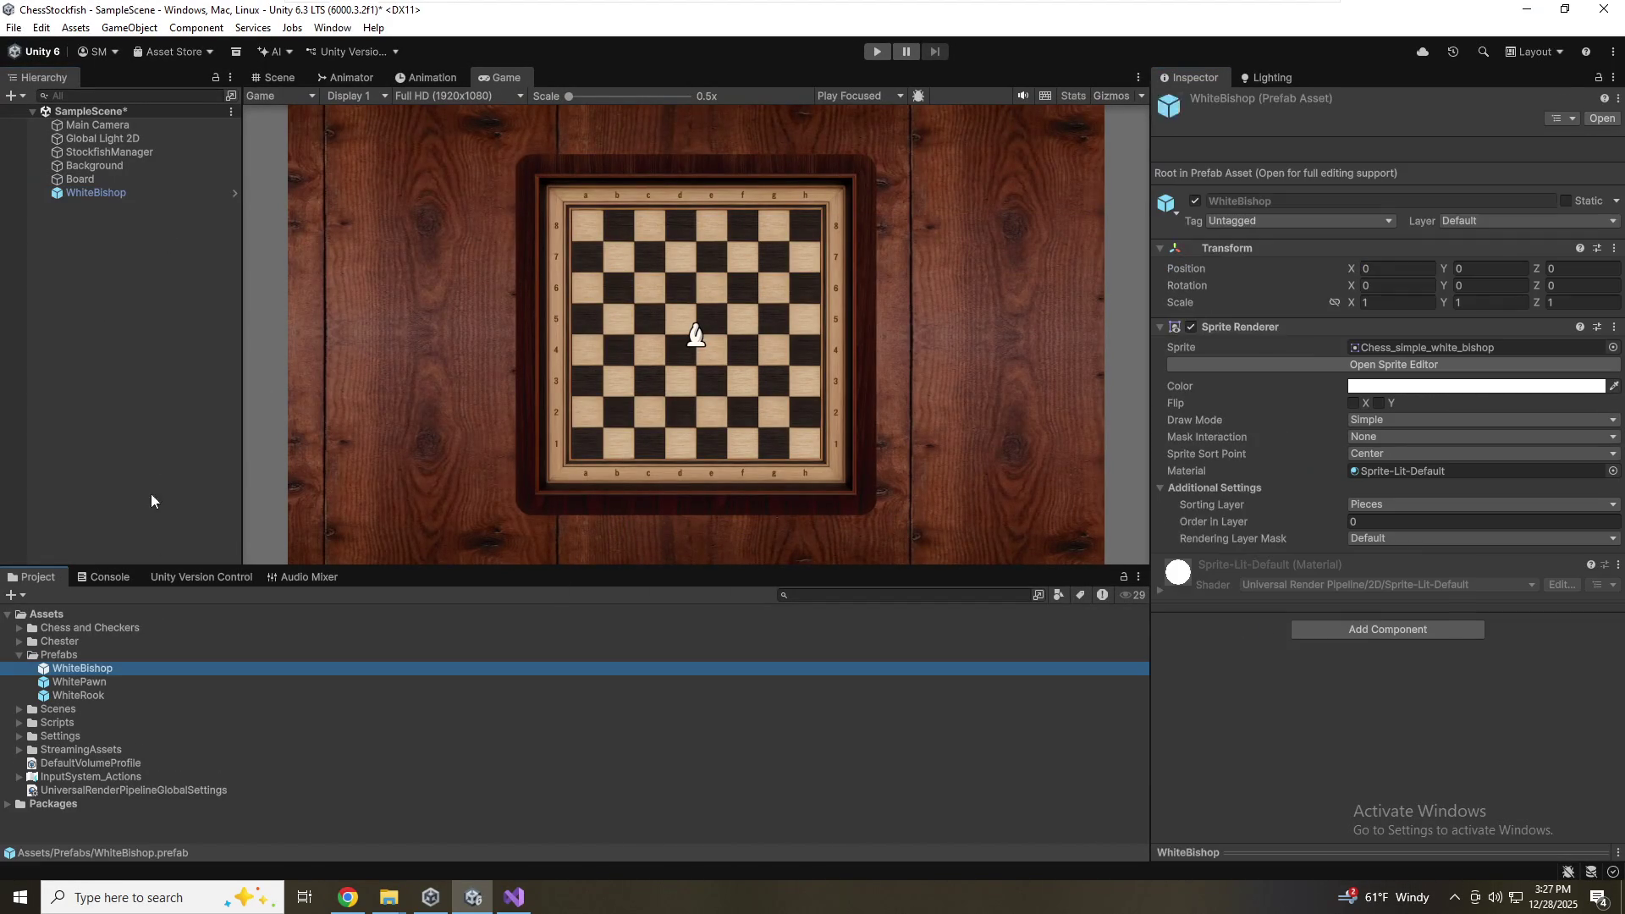
{"action": "left_click", "coordinate": [119, 193]}
Fully unpack the WhiteBishop instance from its prefab
{"action": "left_click", "coordinate": [124, 189]}
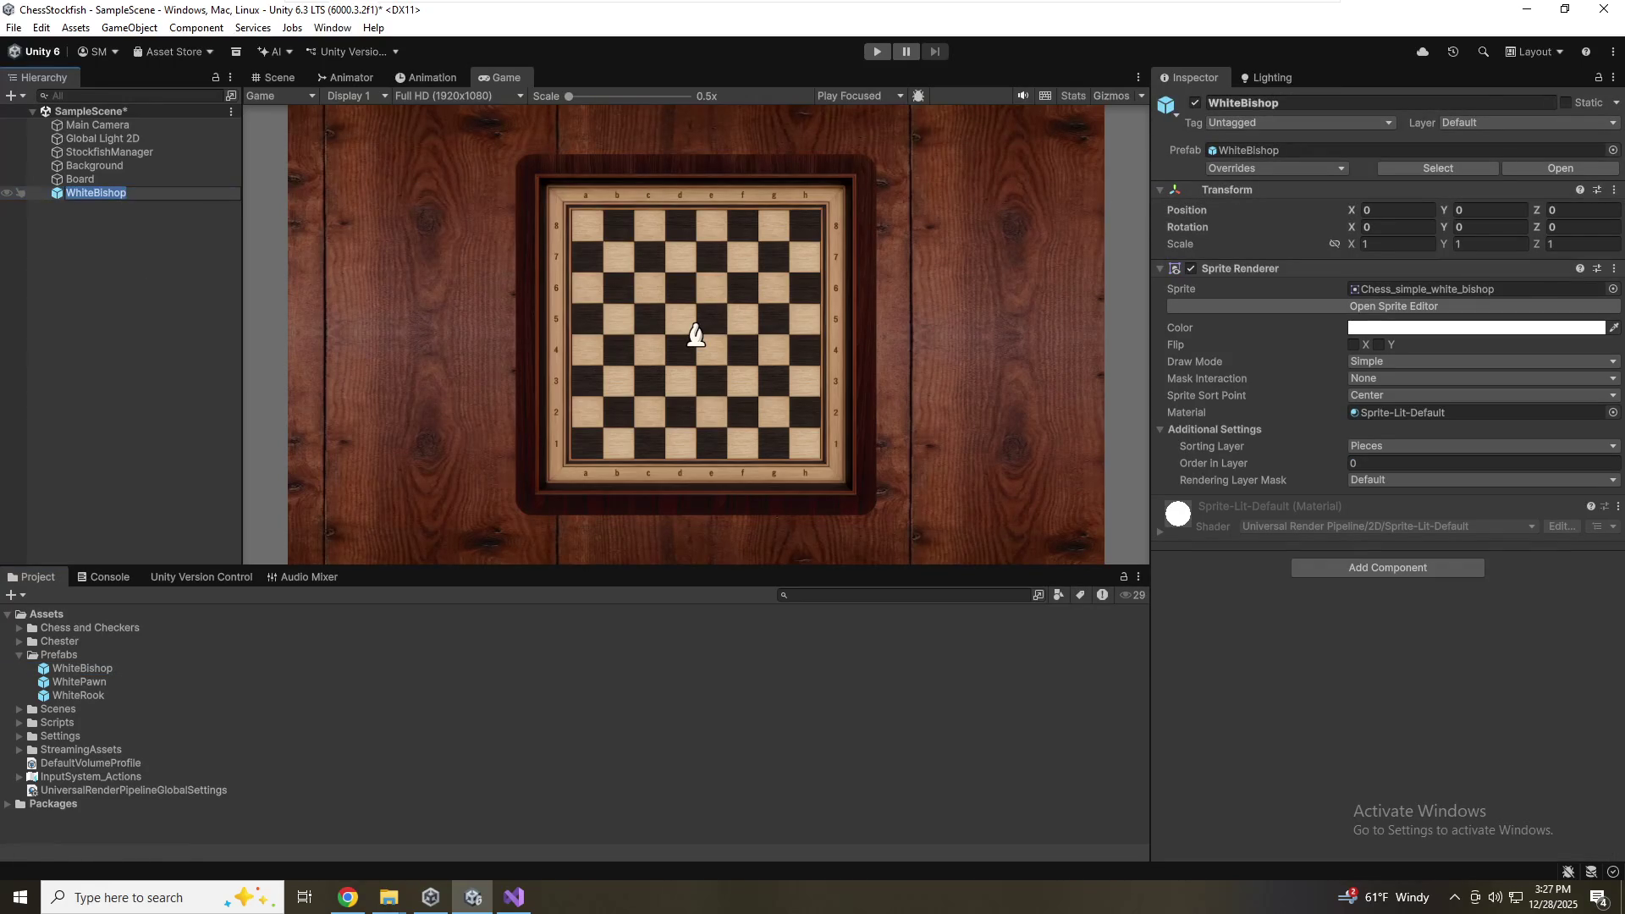
{"action": "key", "text": "Escape"}
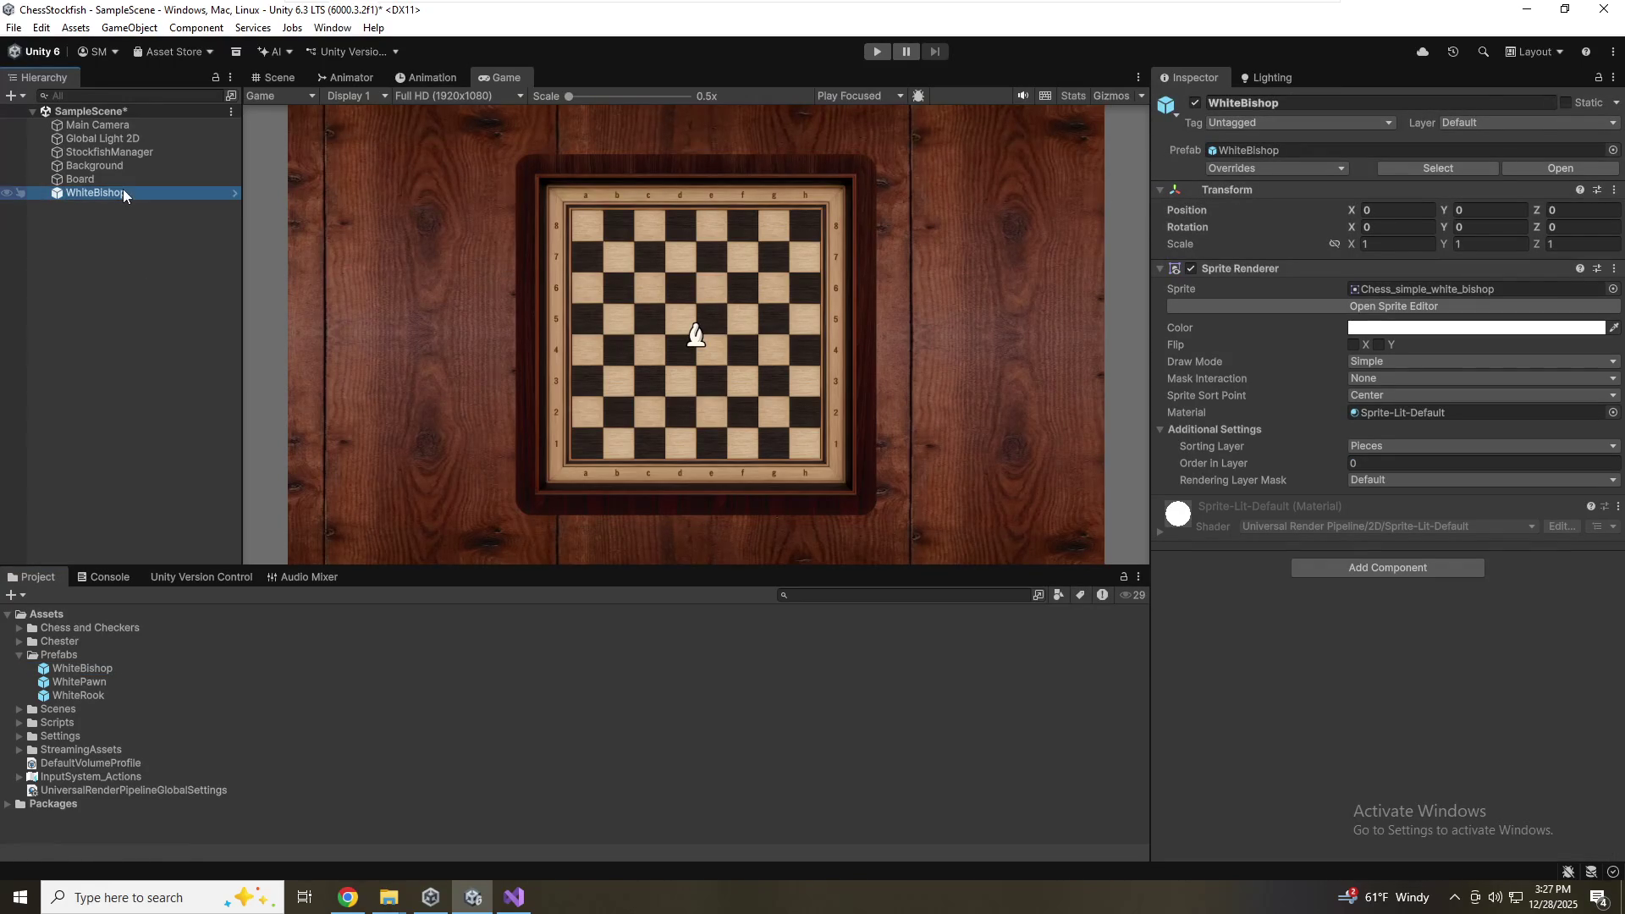
{"action": "right_click", "coordinate": [124, 193]}
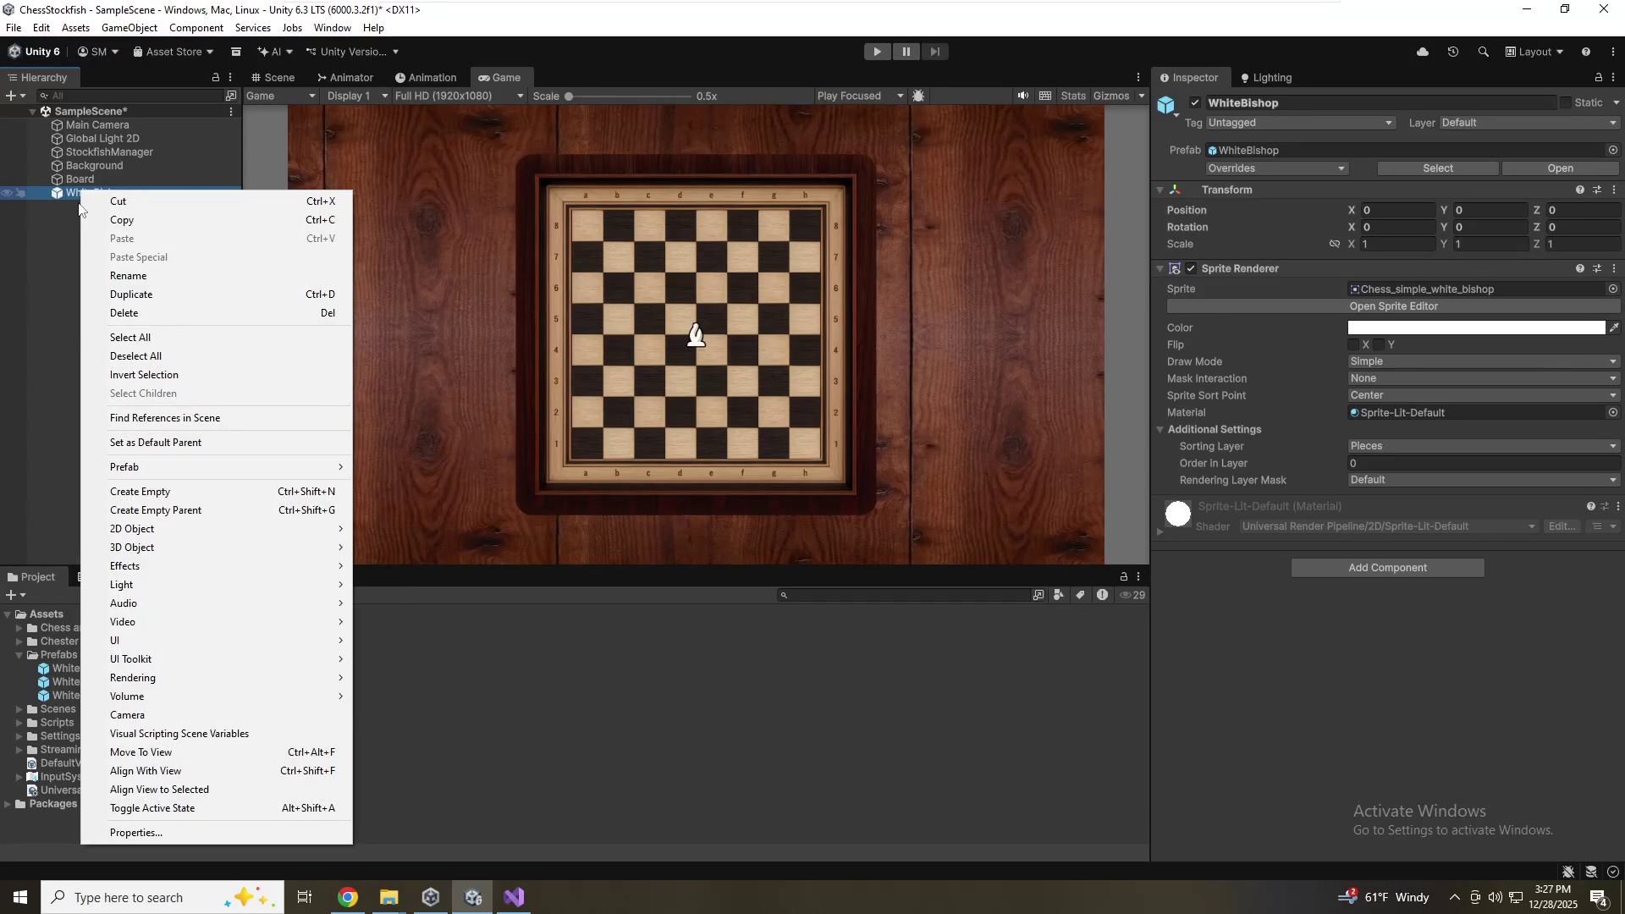
{"action": "mouse_move", "coordinate": [211, 470]}
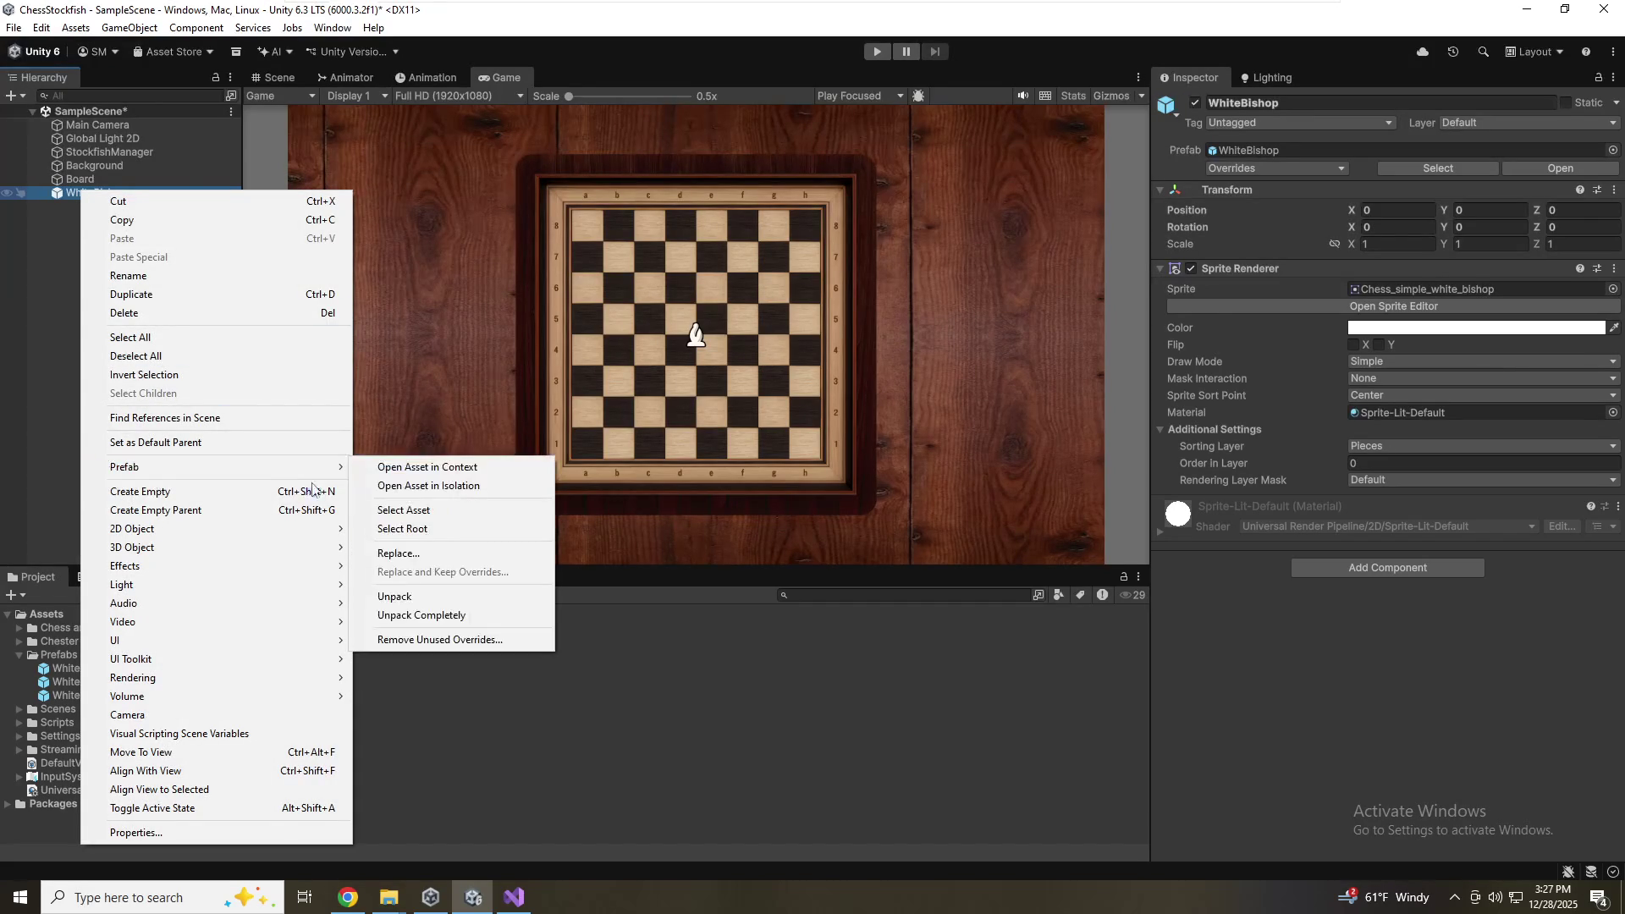
{"action": "left_click", "coordinate": [414, 616]}
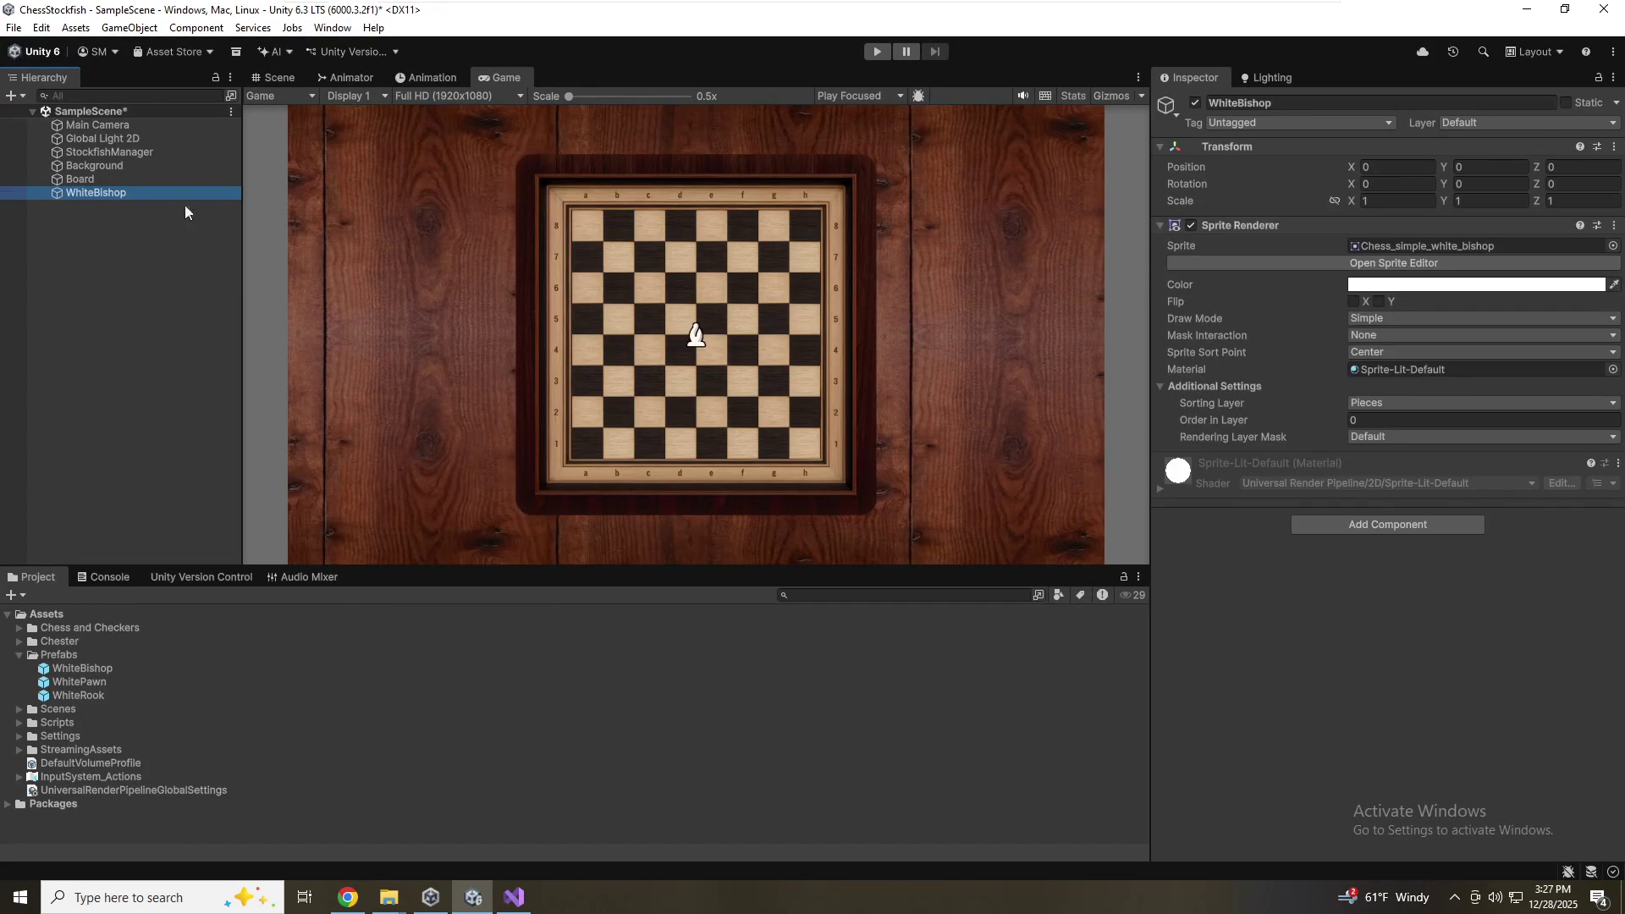
Rename the object to WhiteKnight
{"action": "left_click", "coordinate": [173, 196]}
{"action": "left_click", "coordinate": [126, 193]}
{"action": "key", "text": "BackSpace"}
{"action": "type", "text": "Knig"}
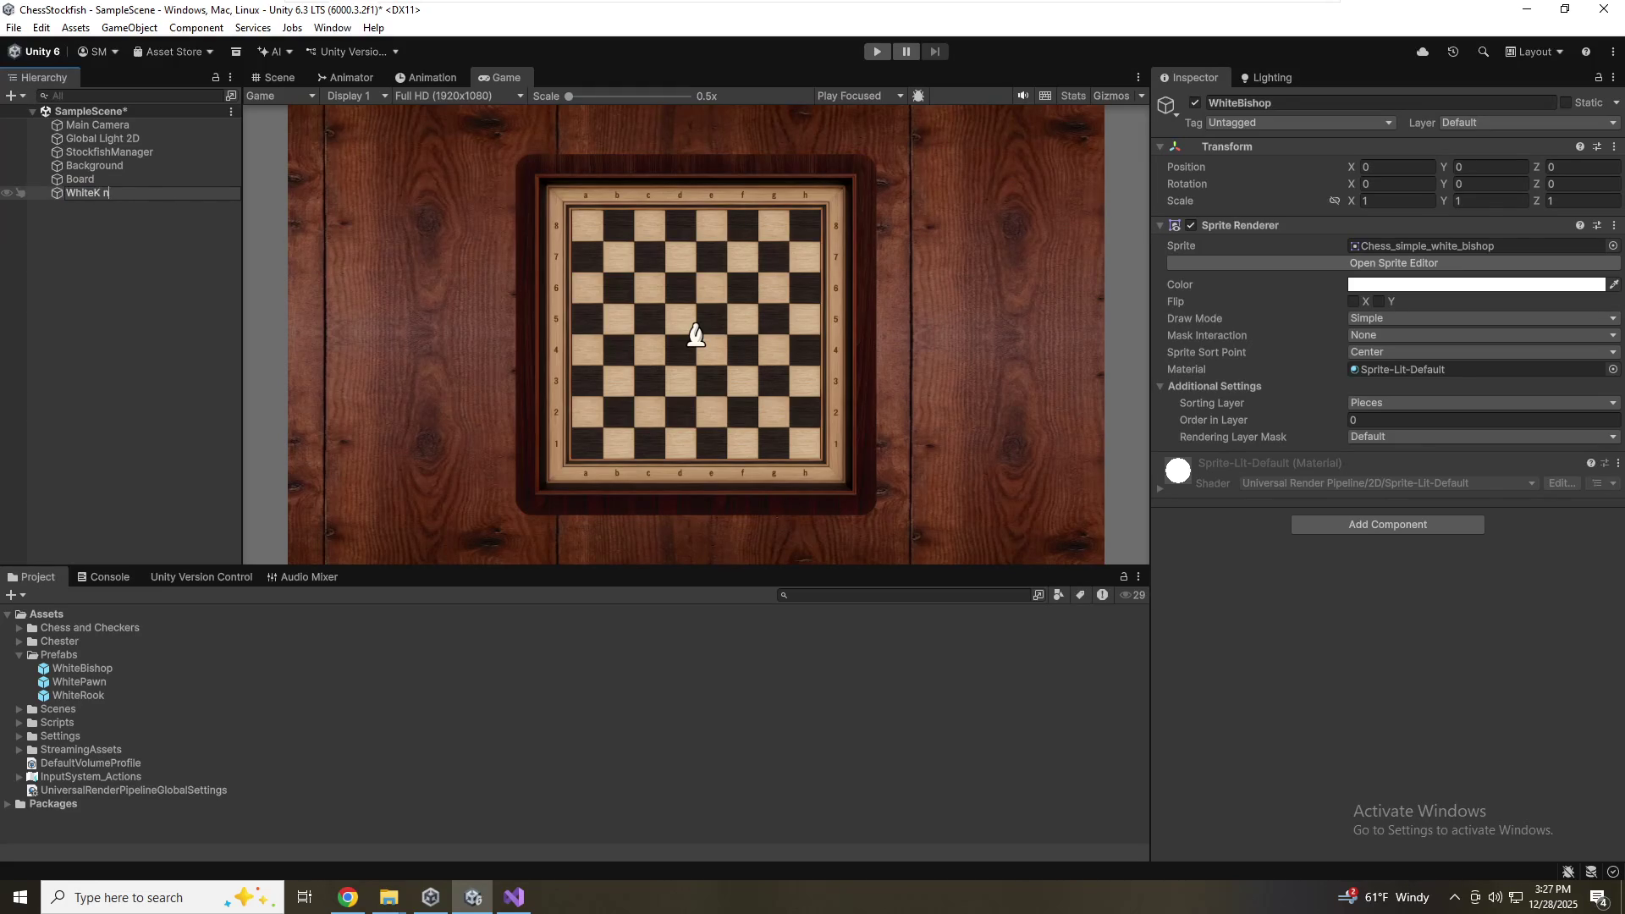
{"action": "type", "text": "ht"}
{"action": "key", "text": "Return"}
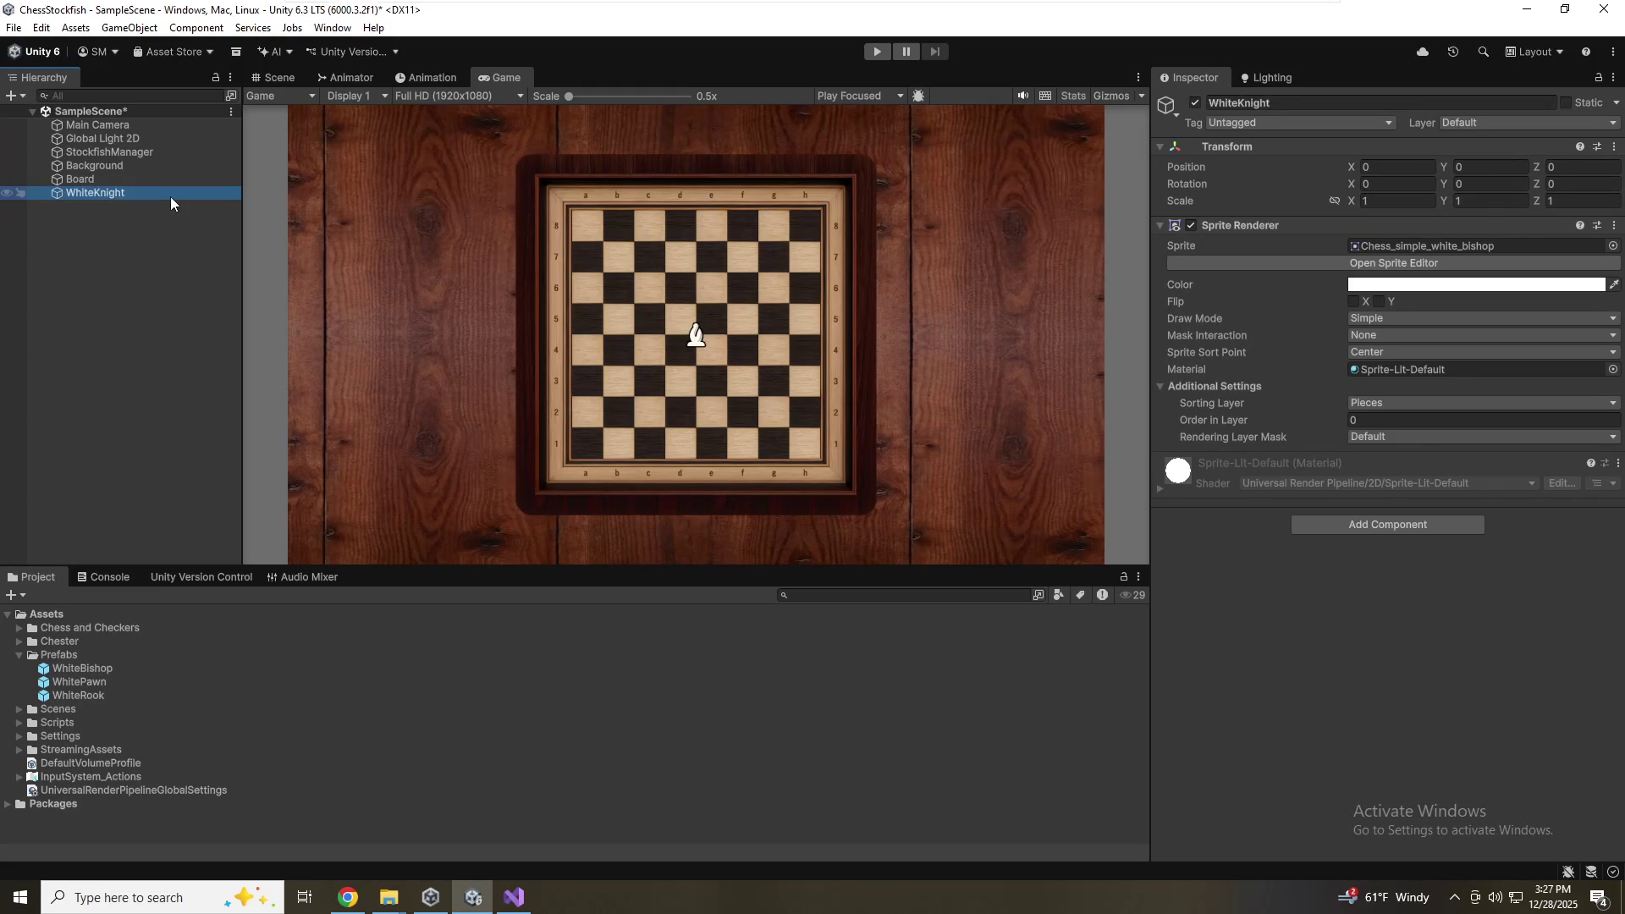
Assign the white knight sprite and save WhiteKnight as a prefab in Prefabs
{"action": "left_click", "coordinate": [1613, 246]}
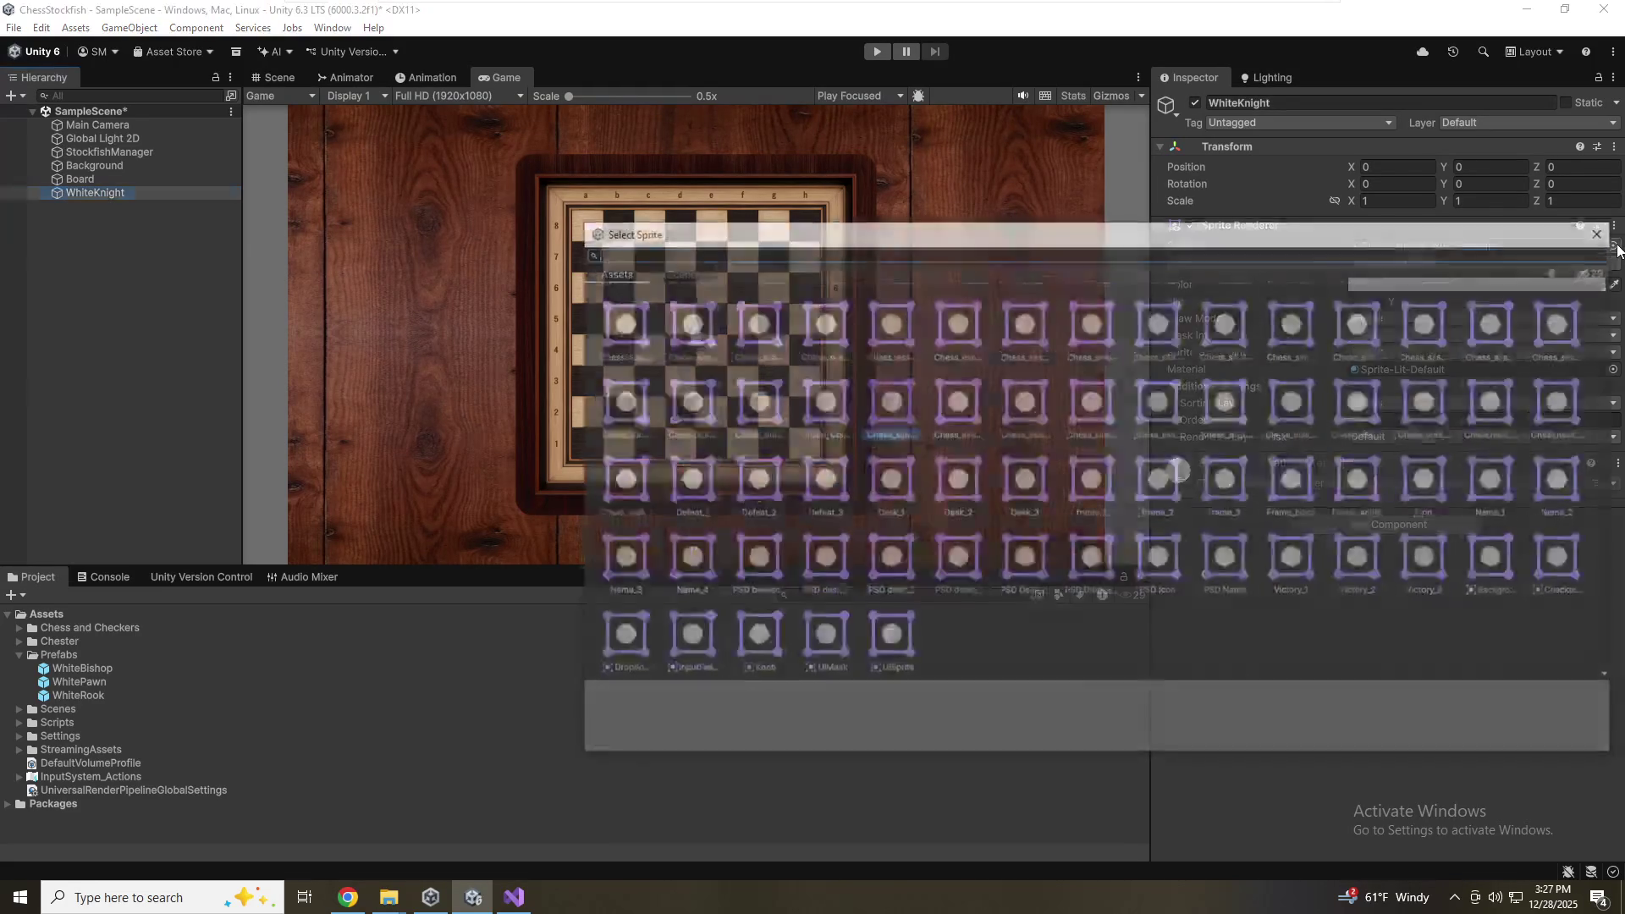
{"action": "double_click", "coordinate": [1017, 415]}
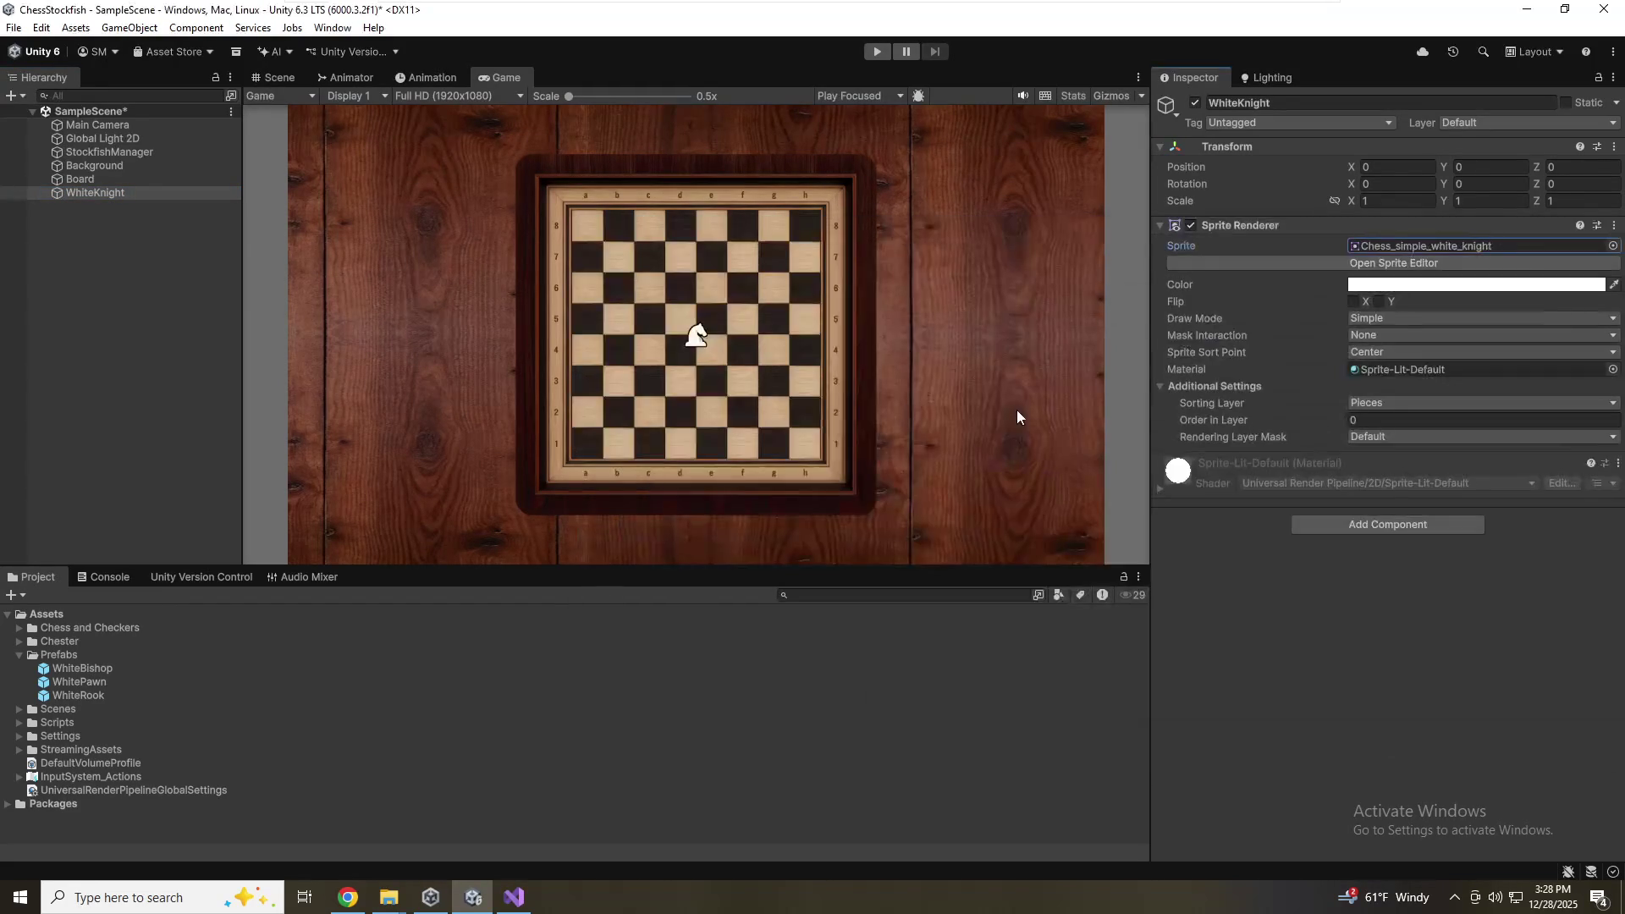
{"action": "mouse_move", "coordinate": [103, 193]}
{"action": "left_mouse_down"}
{"action": "mouse_move", "coordinate": [30, 704]}
{"action": "mouse_move", "coordinate": [86, 660]}
{"action": "left_mouse_up"}
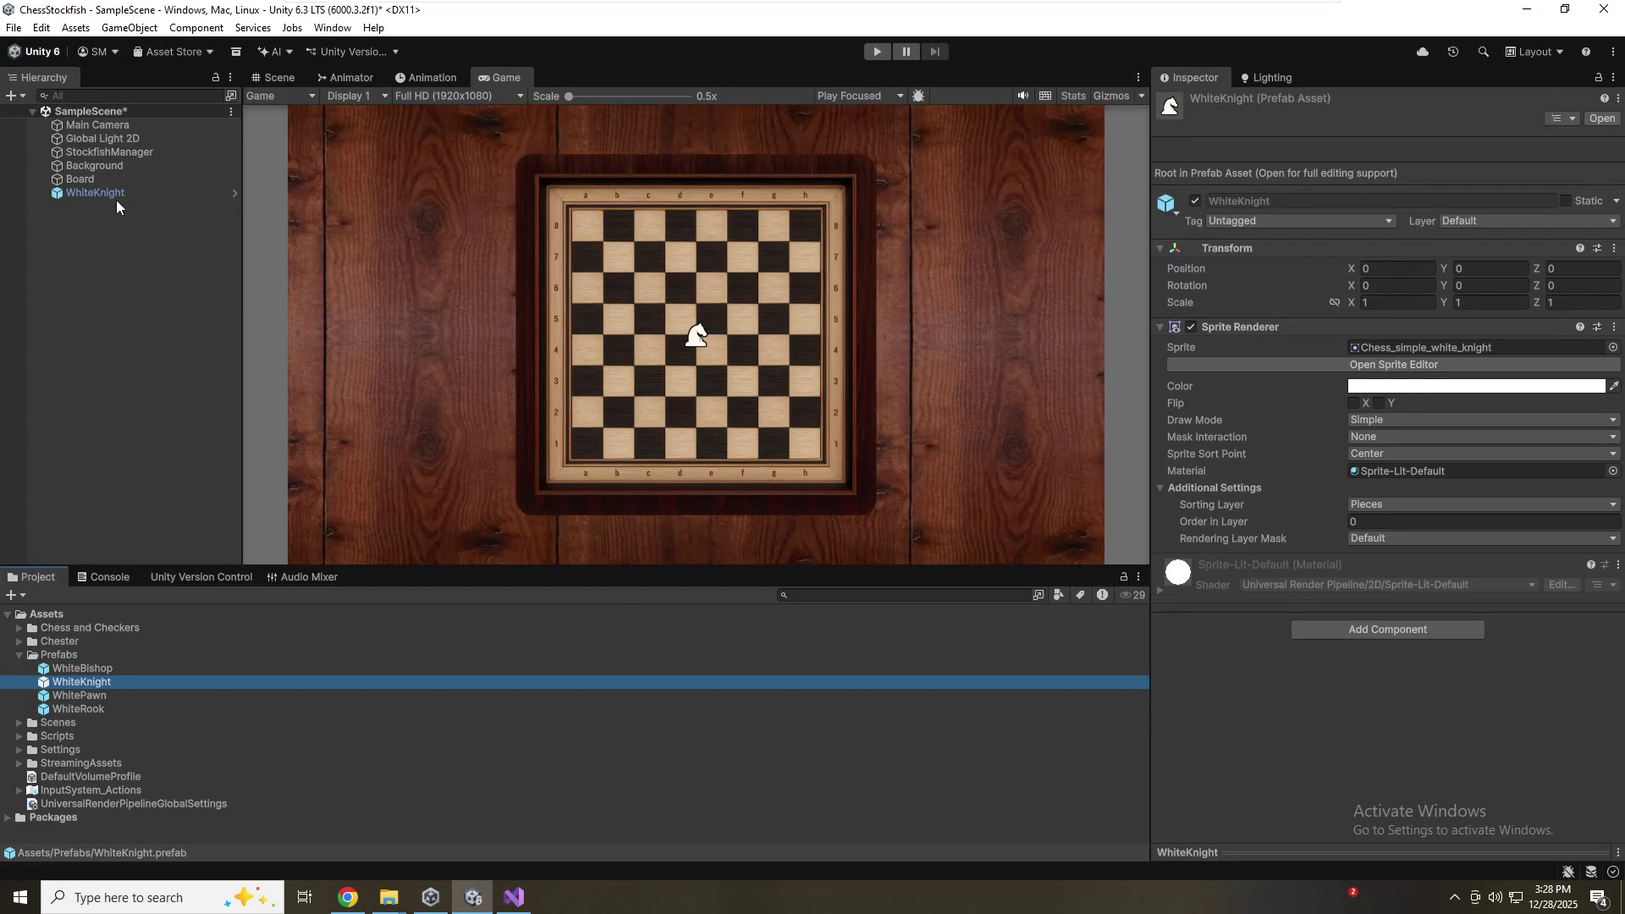
Rename the scene object to WhiteQueen
{"action": "left_click", "coordinate": [117, 198]}
{"action": "key", "text": "F2"}
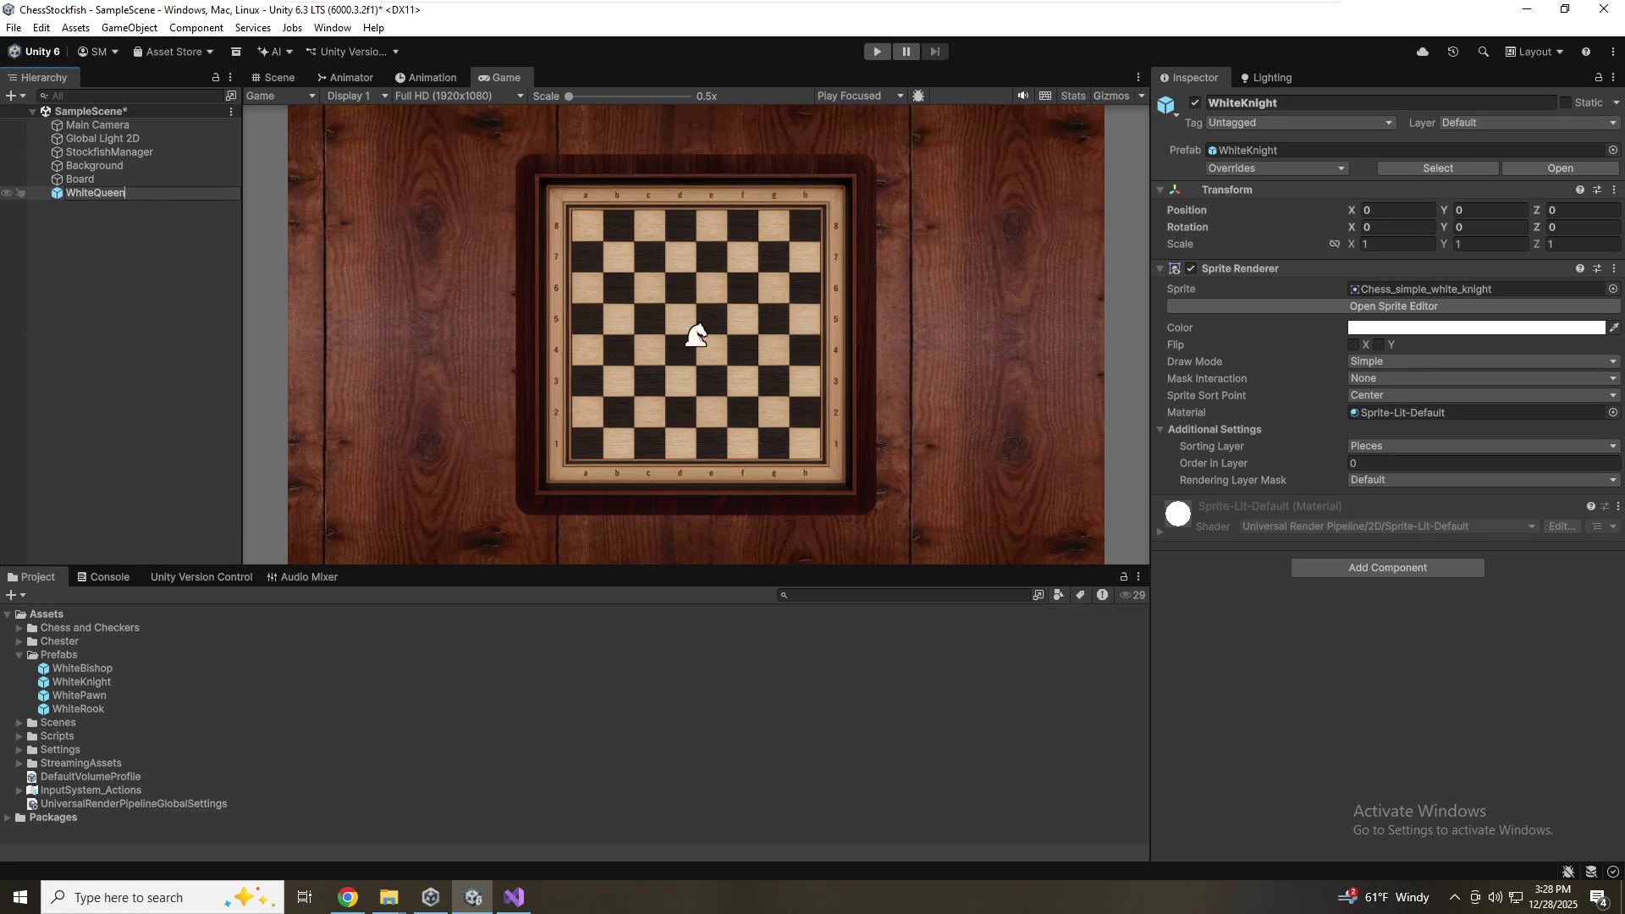
{"action": "key", "text": "Return"}
Unpack WhiteQueen completely from the knight prefab
{"action": "left_click", "coordinate": [124, 218]}
{"action": "left_click", "coordinate": [129, 200]}
{"action": "right_click", "coordinate": [129, 199]}
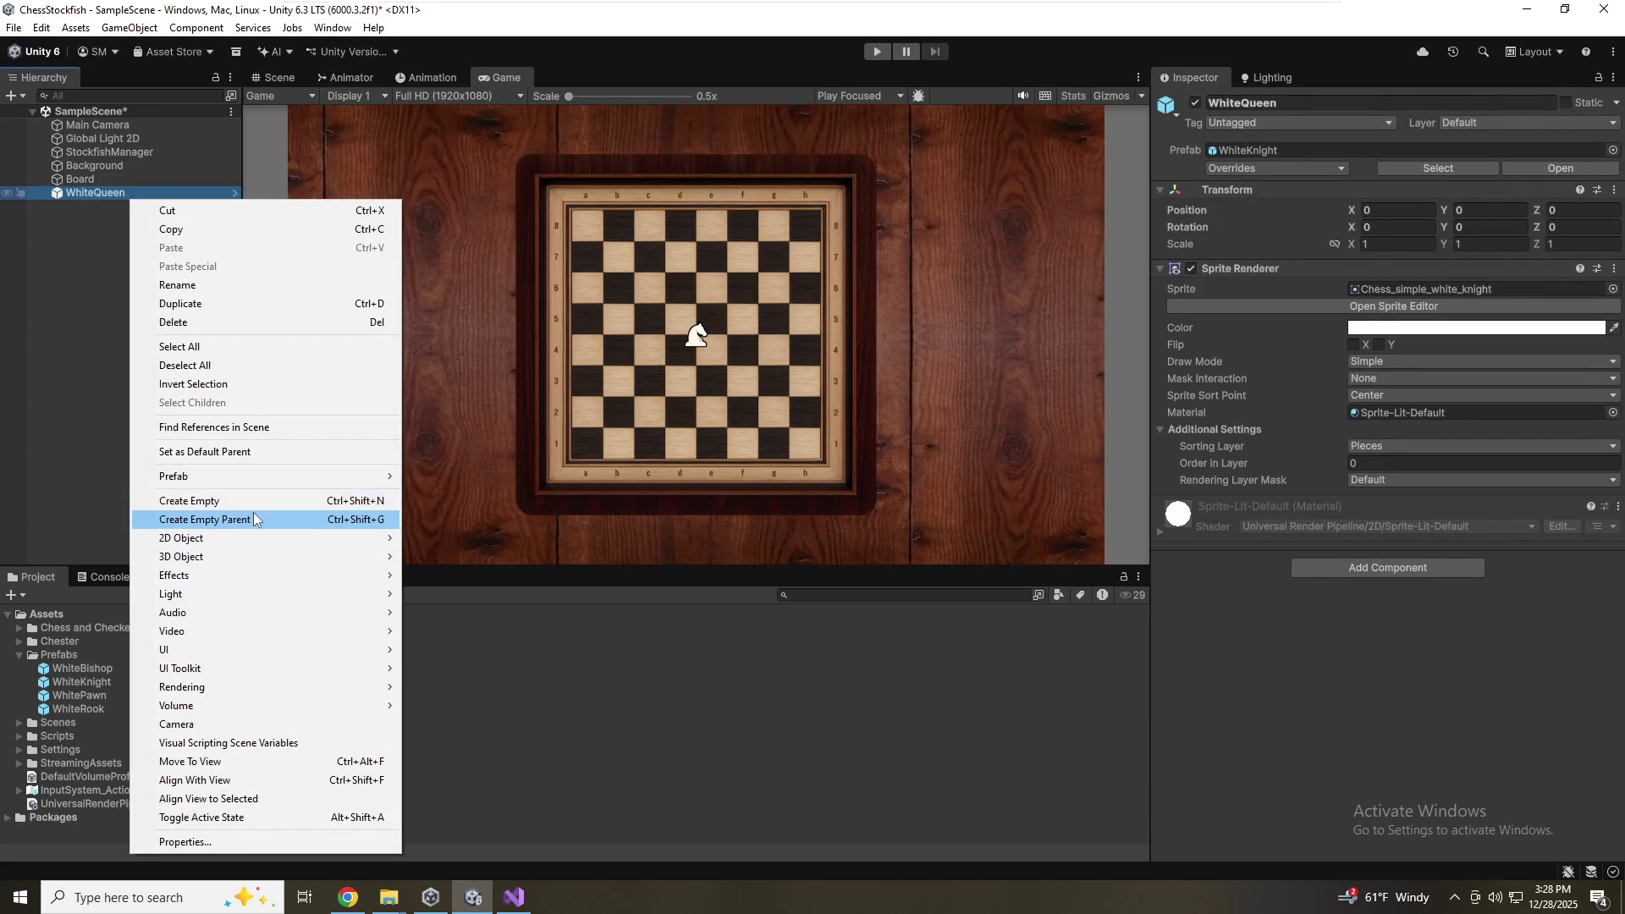
{"action": "mouse_move", "coordinate": [270, 478]}
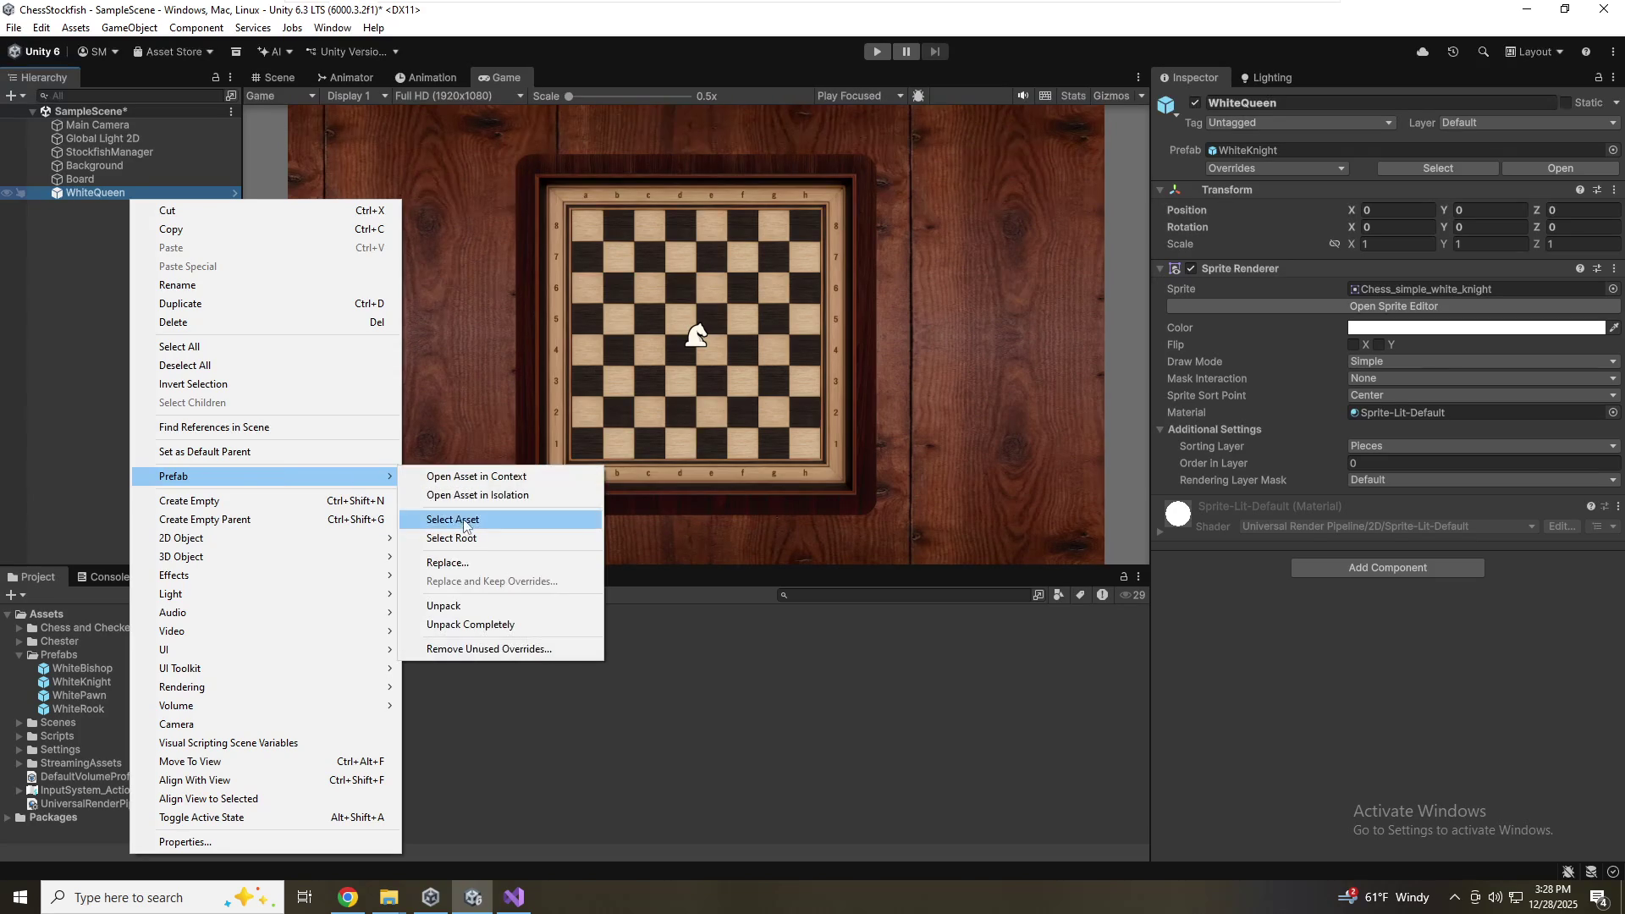
{"action": "left_click", "coordinate": [551, 627]}
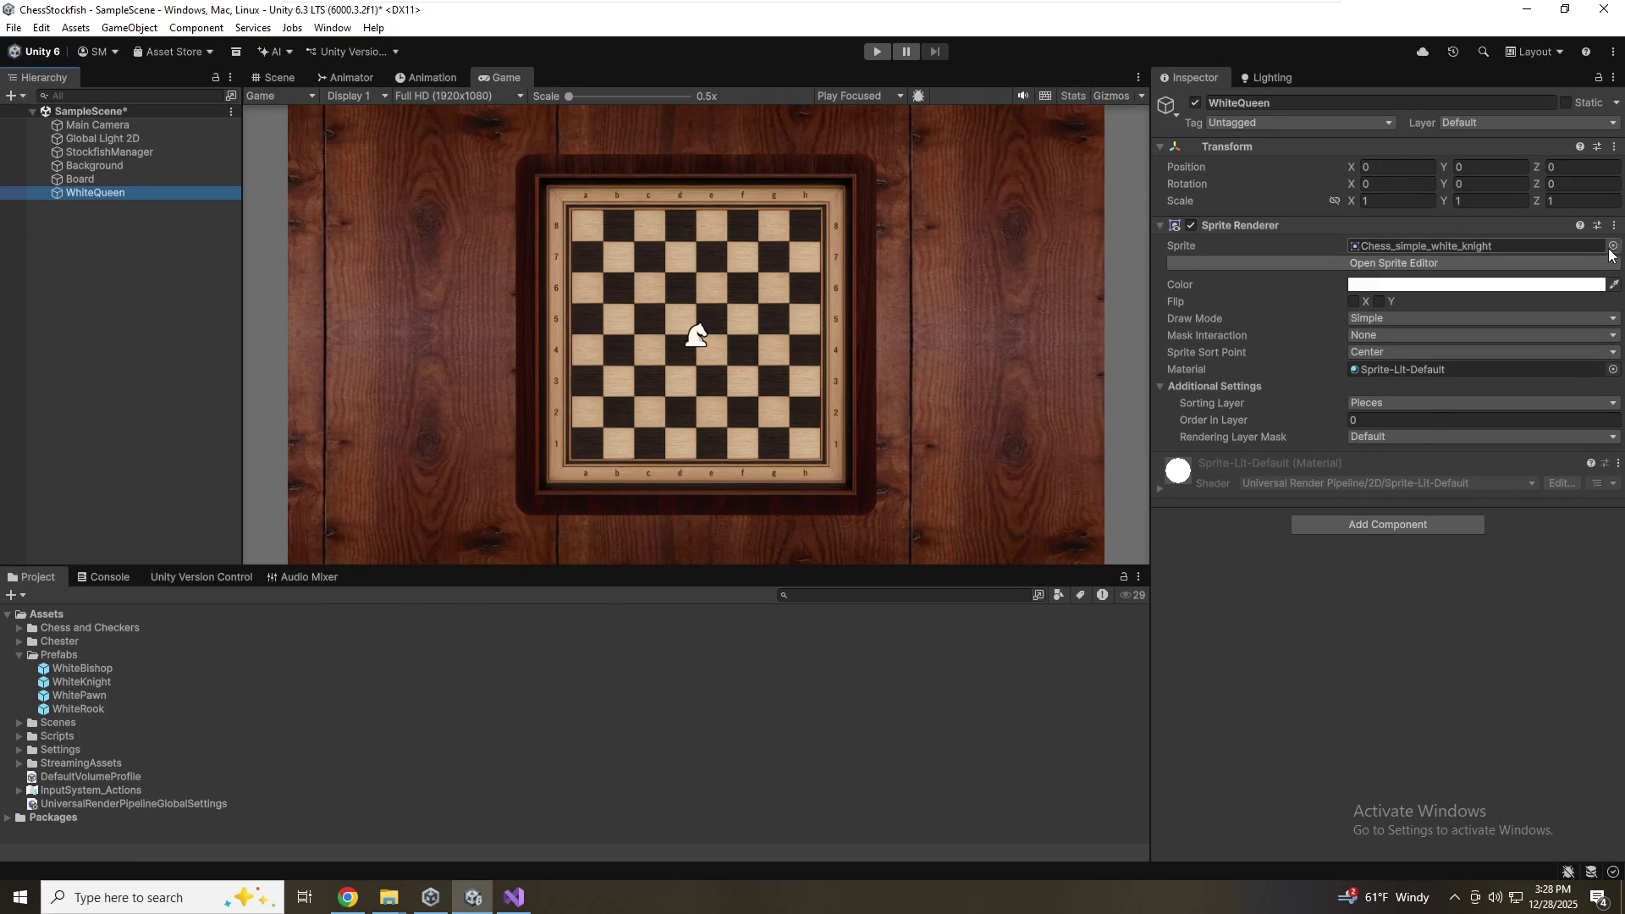
Set the Chess_simple_white_queen sprite, save the scene, and save WhiteQueen as a prefab
{"action": "left_click", "coordinate": [1612, 245]}
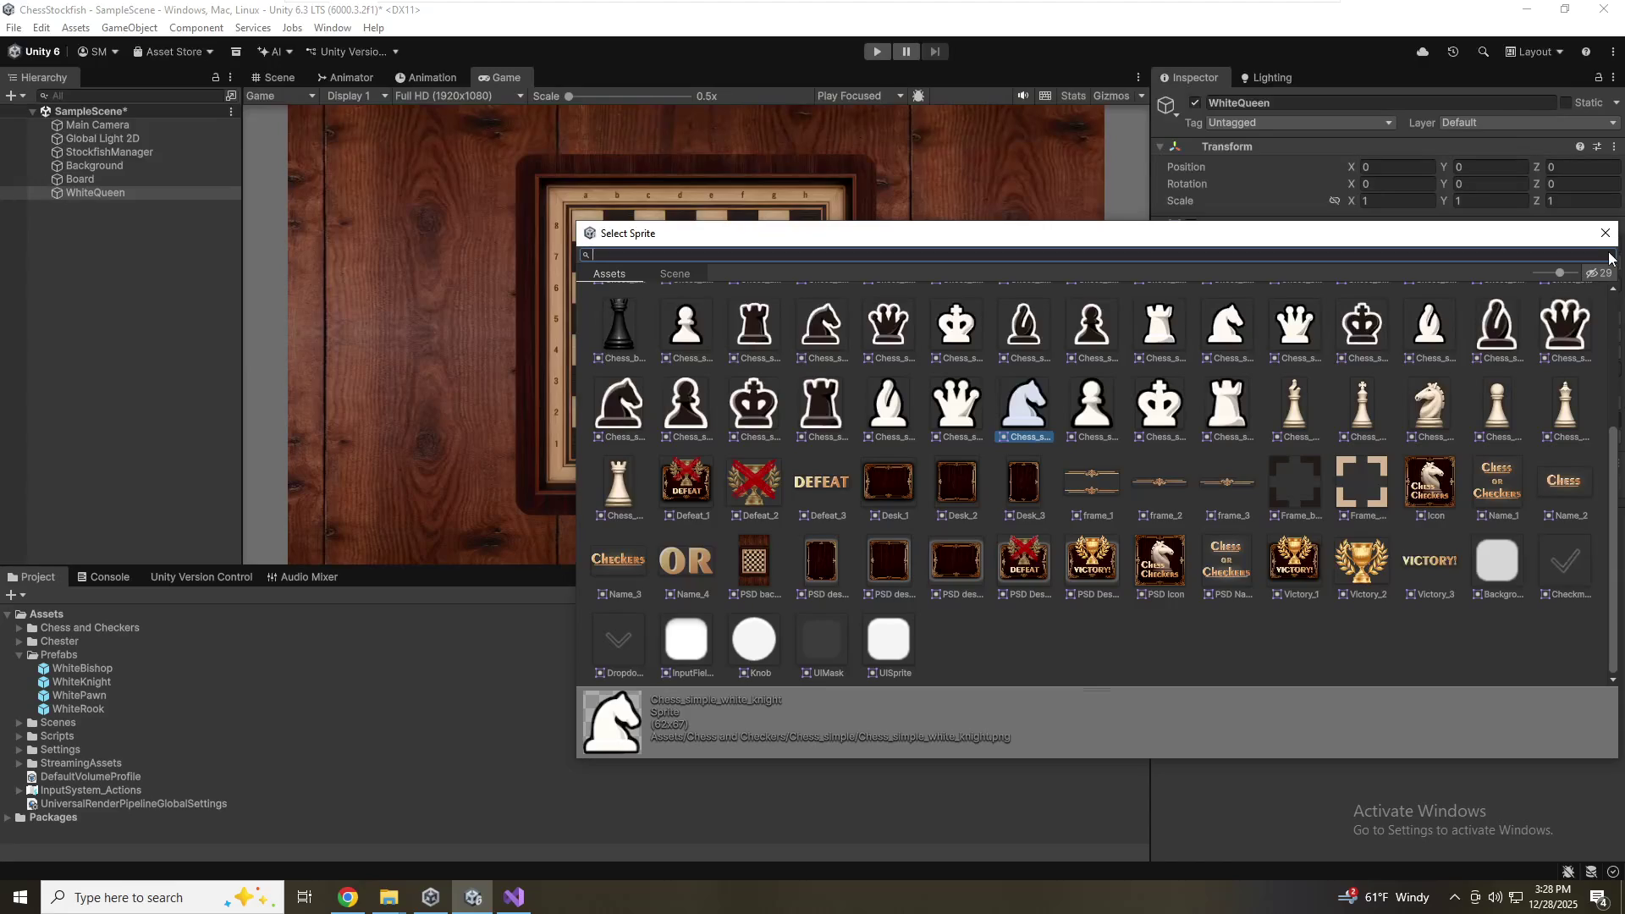
{"action": "left_click", "coordinate": [1148, 395]}
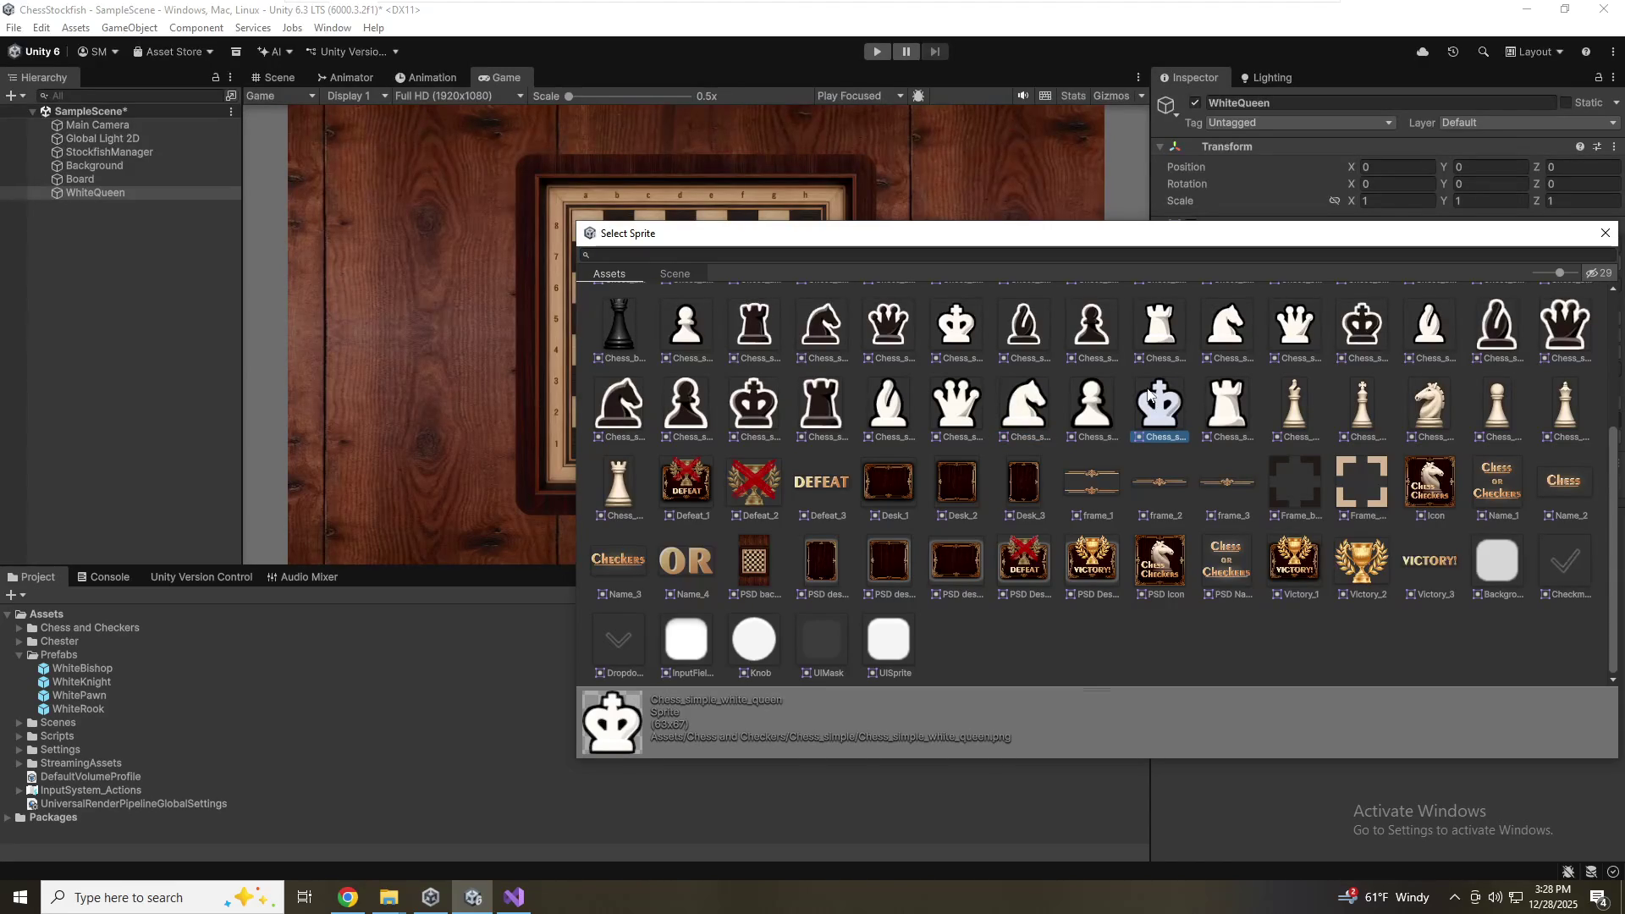
{"action": "double_click", "coordinate": [1148, 394]}
{"action": "key", "text": "ctrl+s"}
{"action": "mouse_move", "coordinate": [83, 196]}
{"action": "left_mouse_down"}
{"action": "mouse_move", "coordinate": [118, 616]}
{"action": "mouse_move", "coordinate": [105, 667]}
{"action": "left_mouse_up"}
{"action": "left_click", "coordinate": [113, 194]}
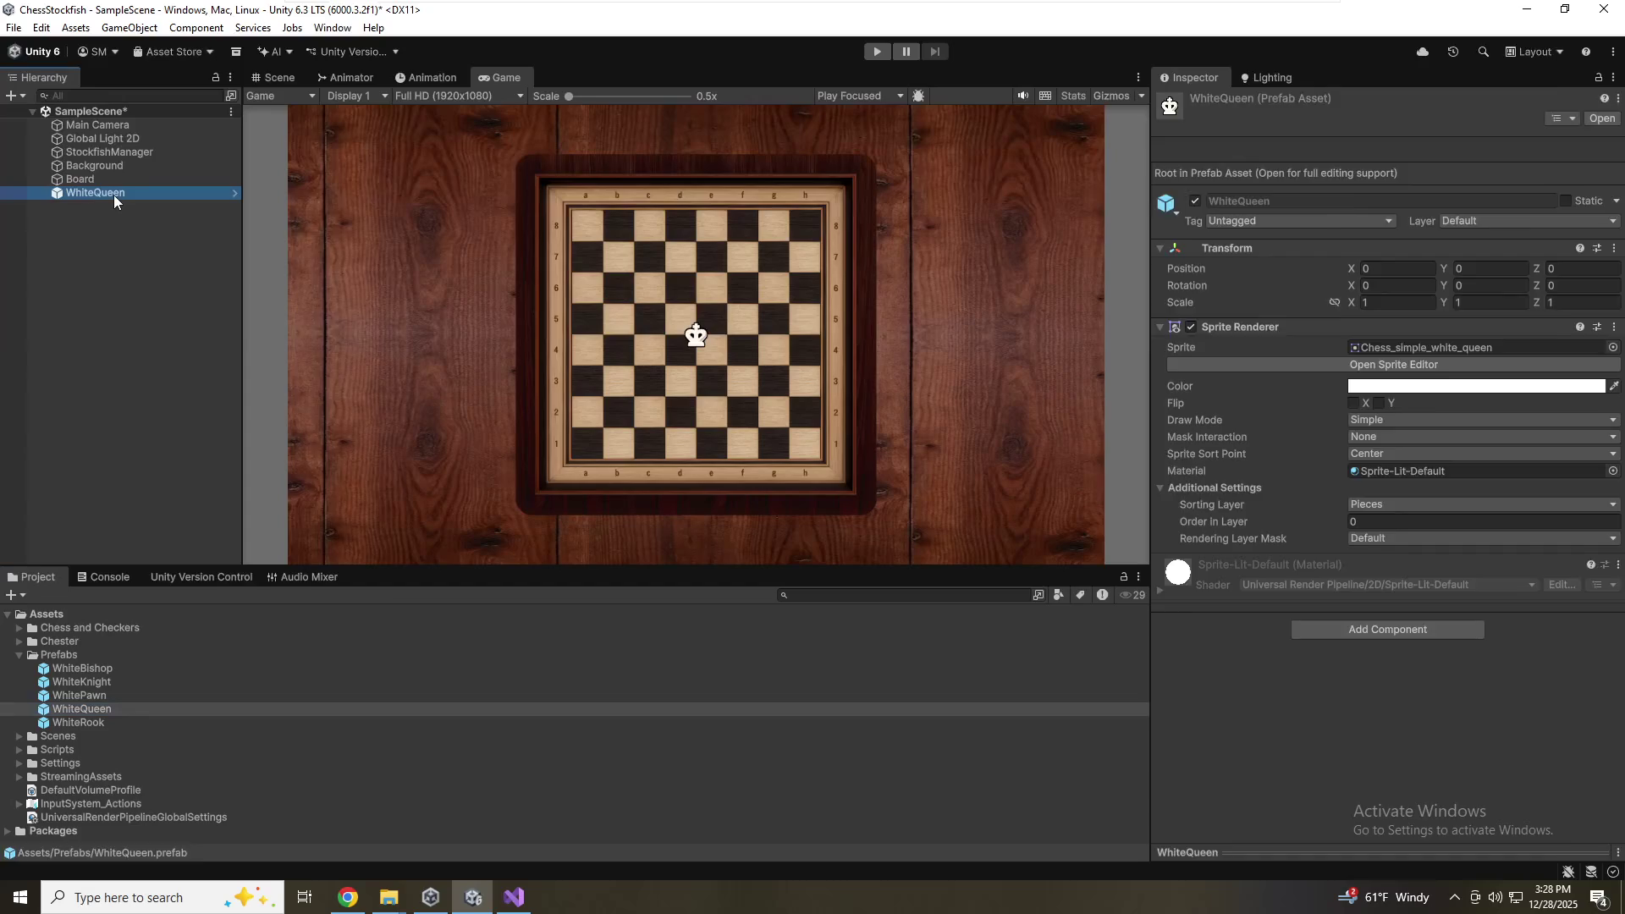
Fully unpack WhiteQueen and rename it WhiteKing
{"action": "right_click", "coordinate": [113, 195]}
{"action": "mouse_move", "coordinate": [226, 471]}
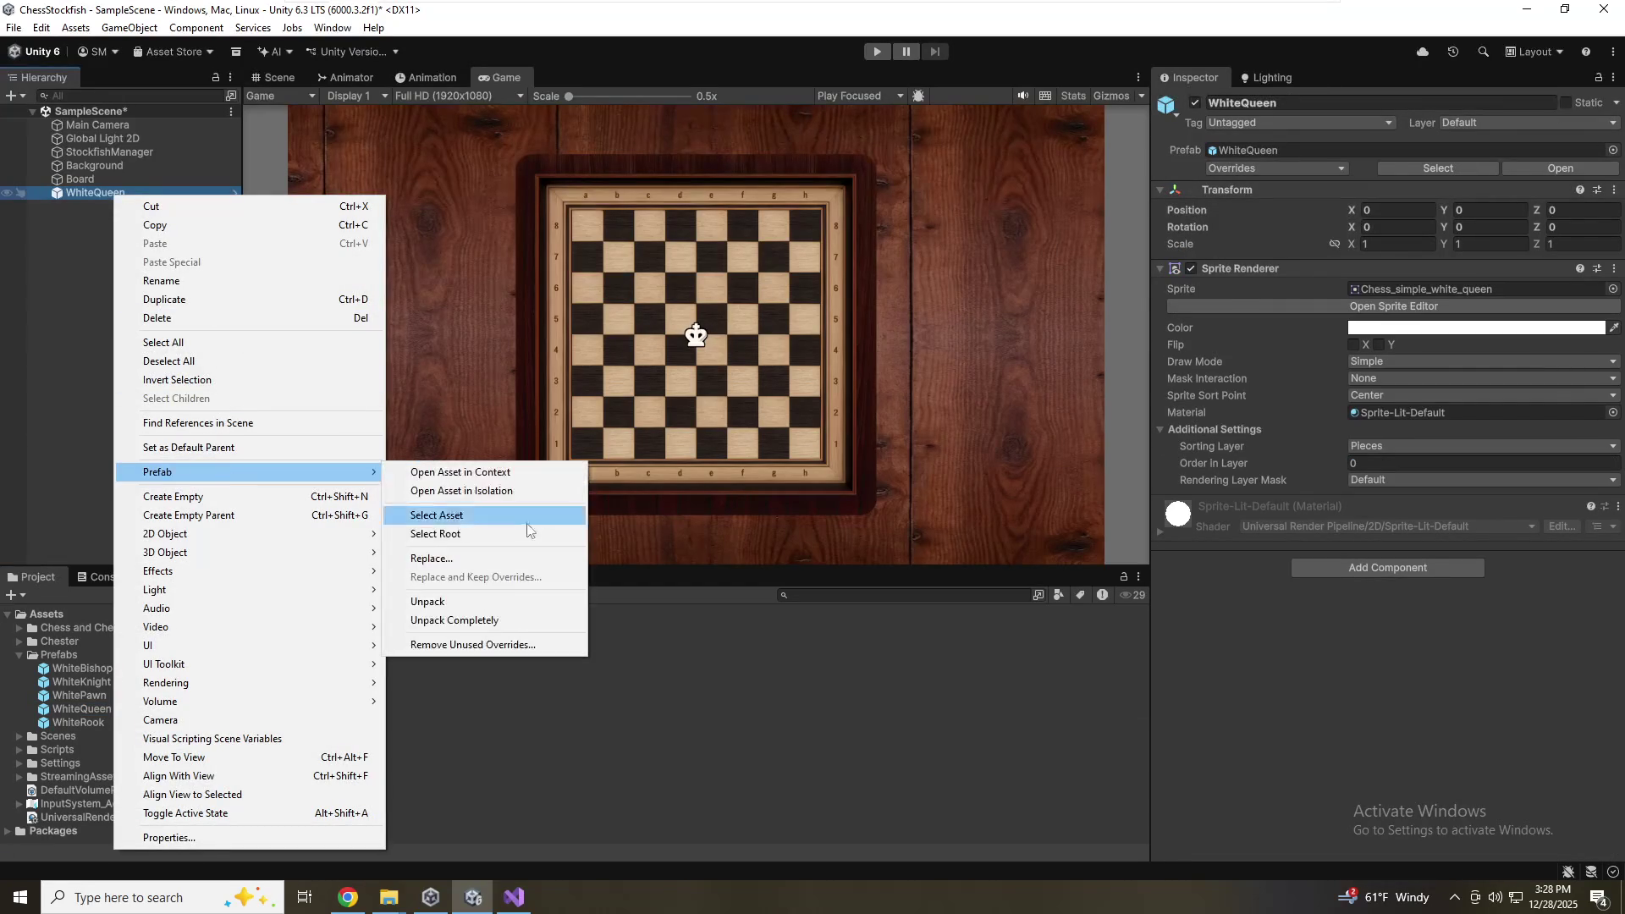
{"action": "left_click", "coordinate": [482, 624]}
{"action": "left_click", "coordinate": [160, 196]}
{"action": "key", "text": "BackSpace"}
{"action": "key", "text": "BackSpace"}
{"action": "key", "text": "BackSpace"}
{"action": "type", "text": "King"}
{"action": "key", "text": "Return"}
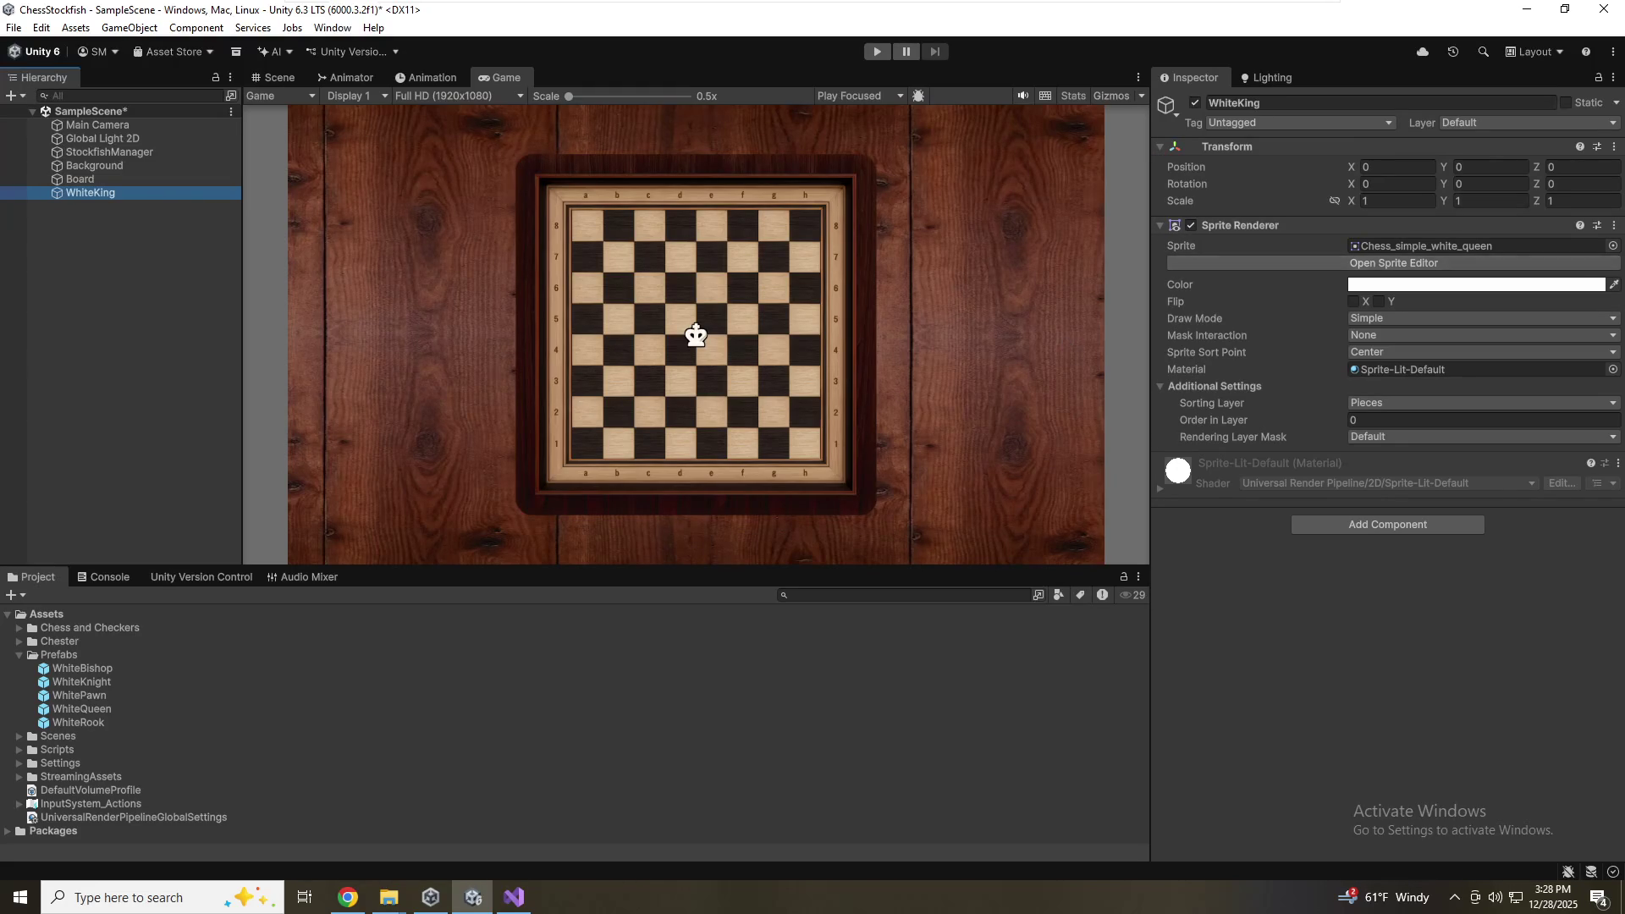
Assign the Chess_simple_white_king sprite and save WhiteKing as a prefab in Prefabs
{"action": "left_click", "coordinate": [1613, 247]}
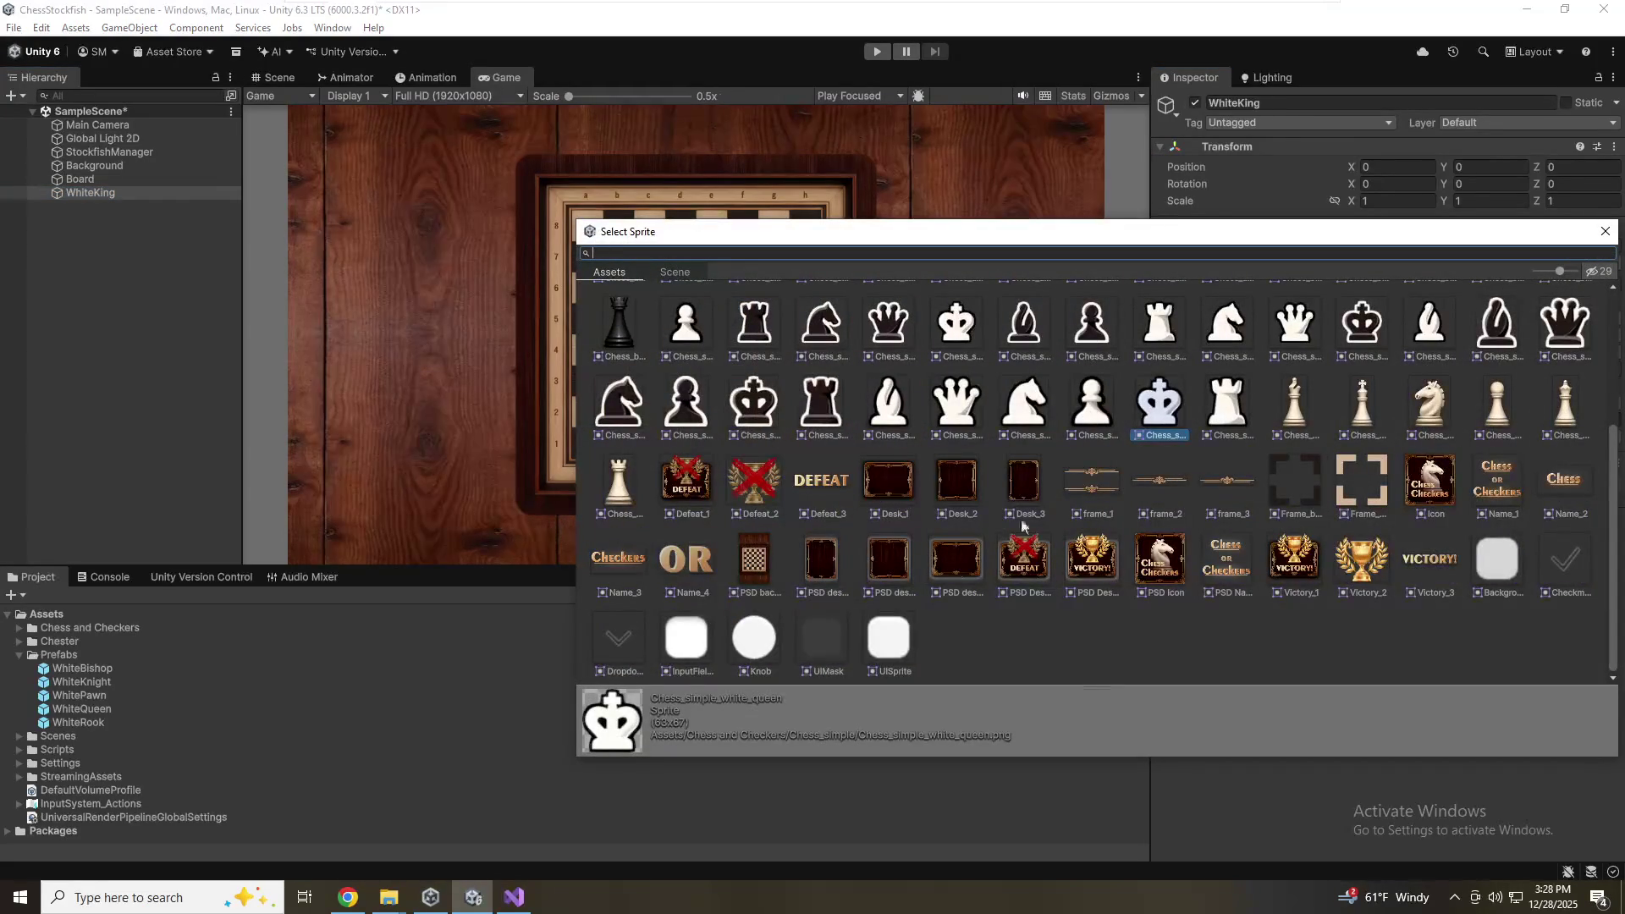
{"action": "double_click", "coordinate": [1286, 343]}
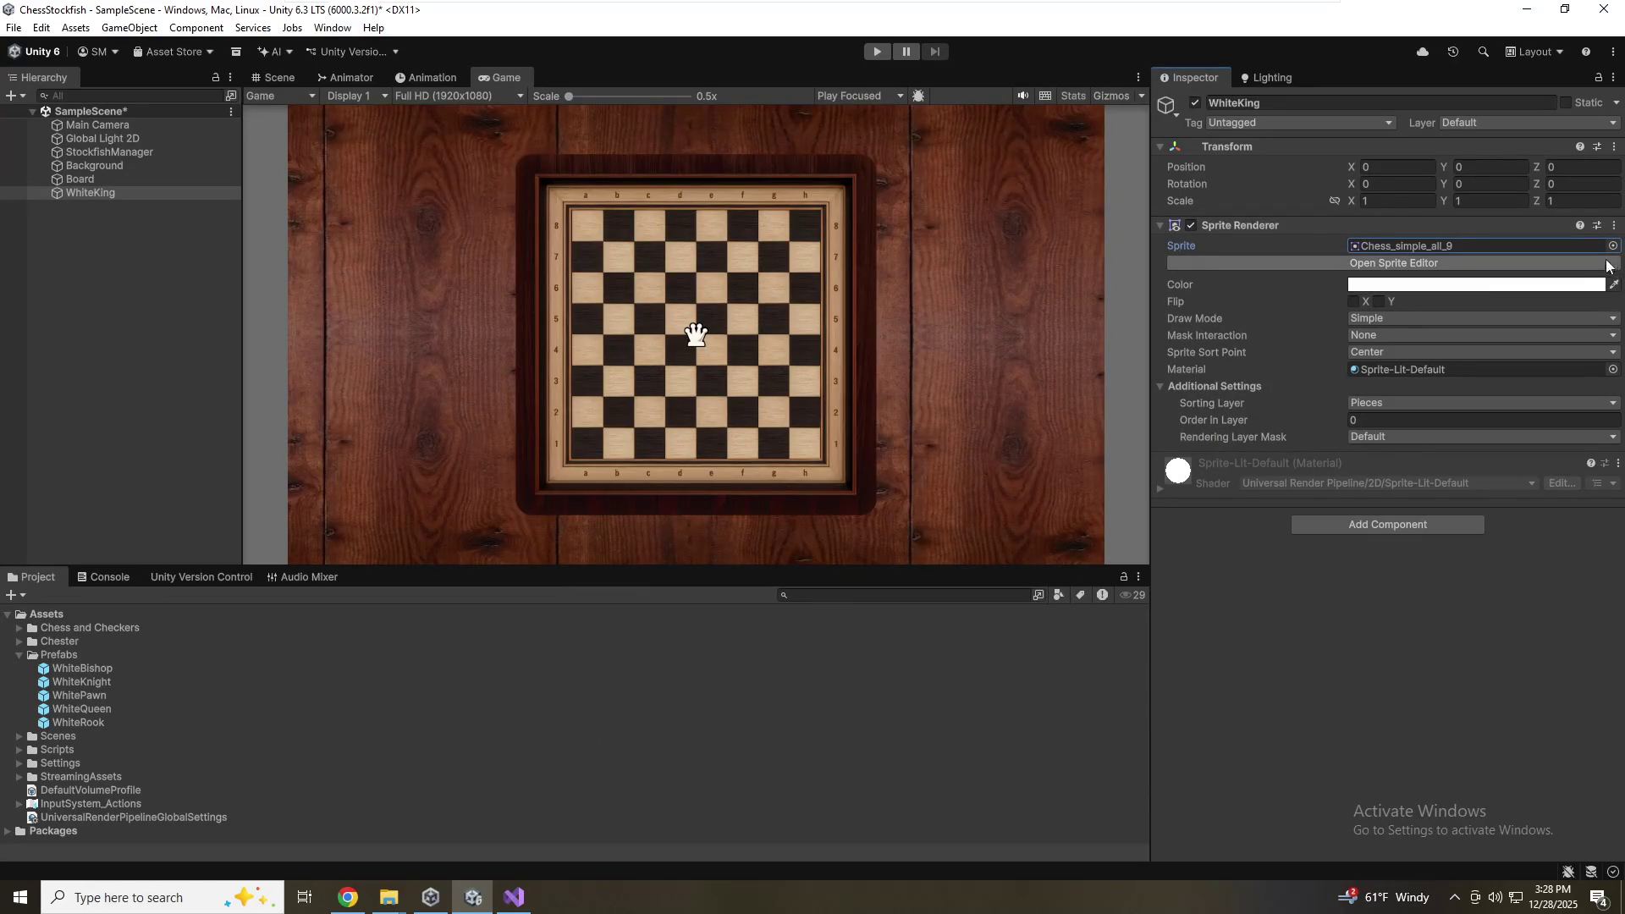
{"action": "left_click", "coordinate": [1613, 246]}
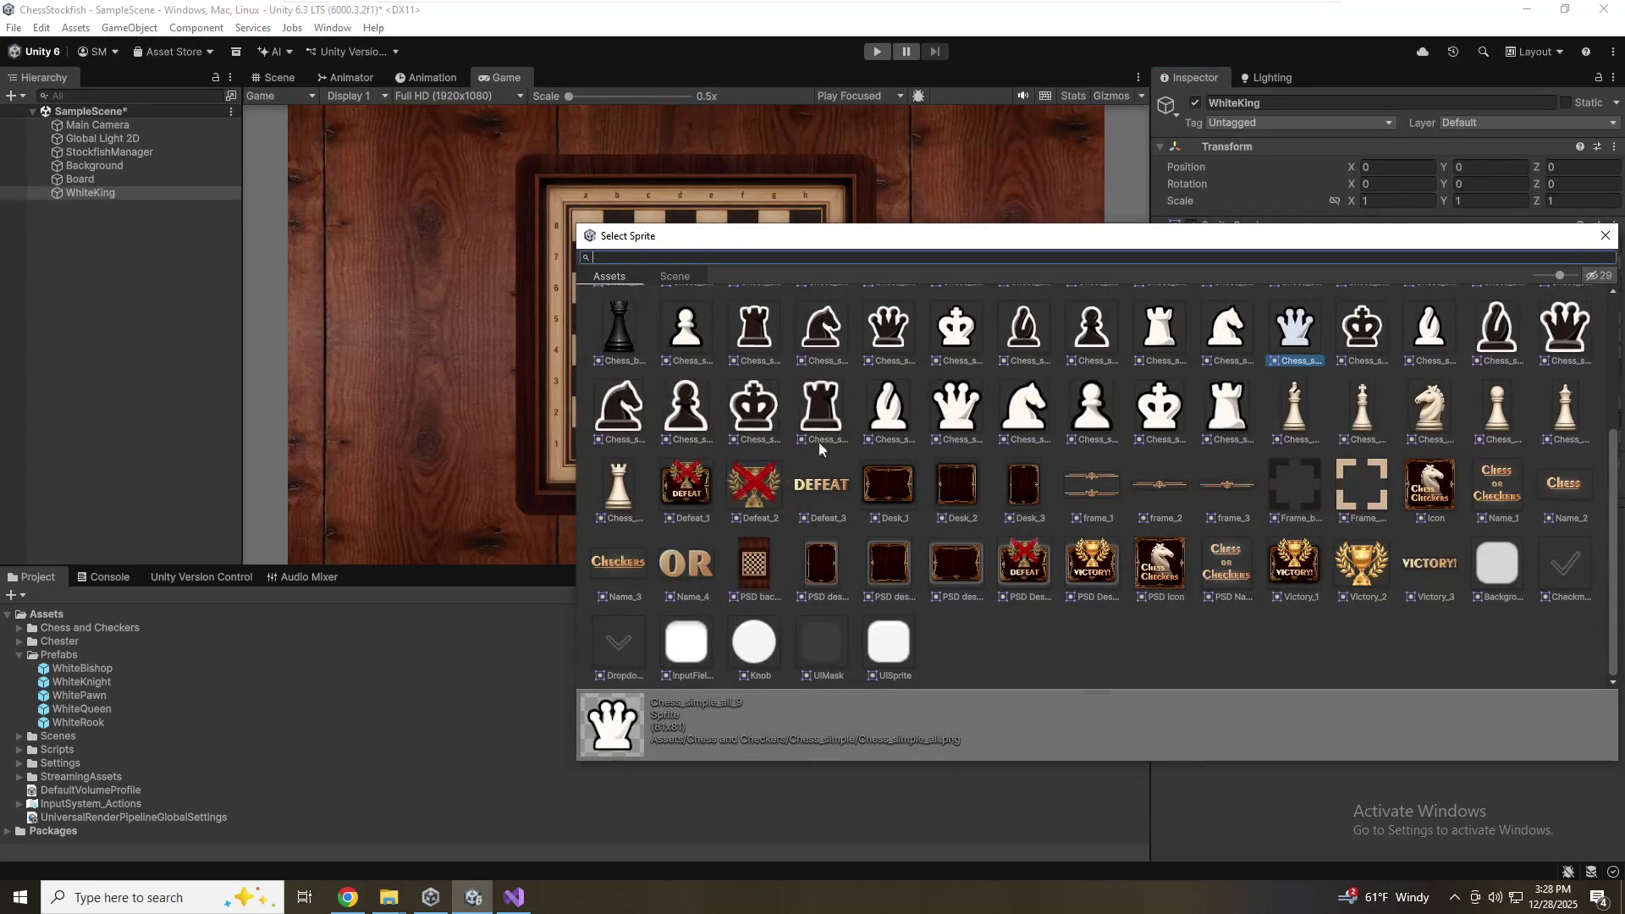
{"action": "double_click", "coordinate": [962, 390]}
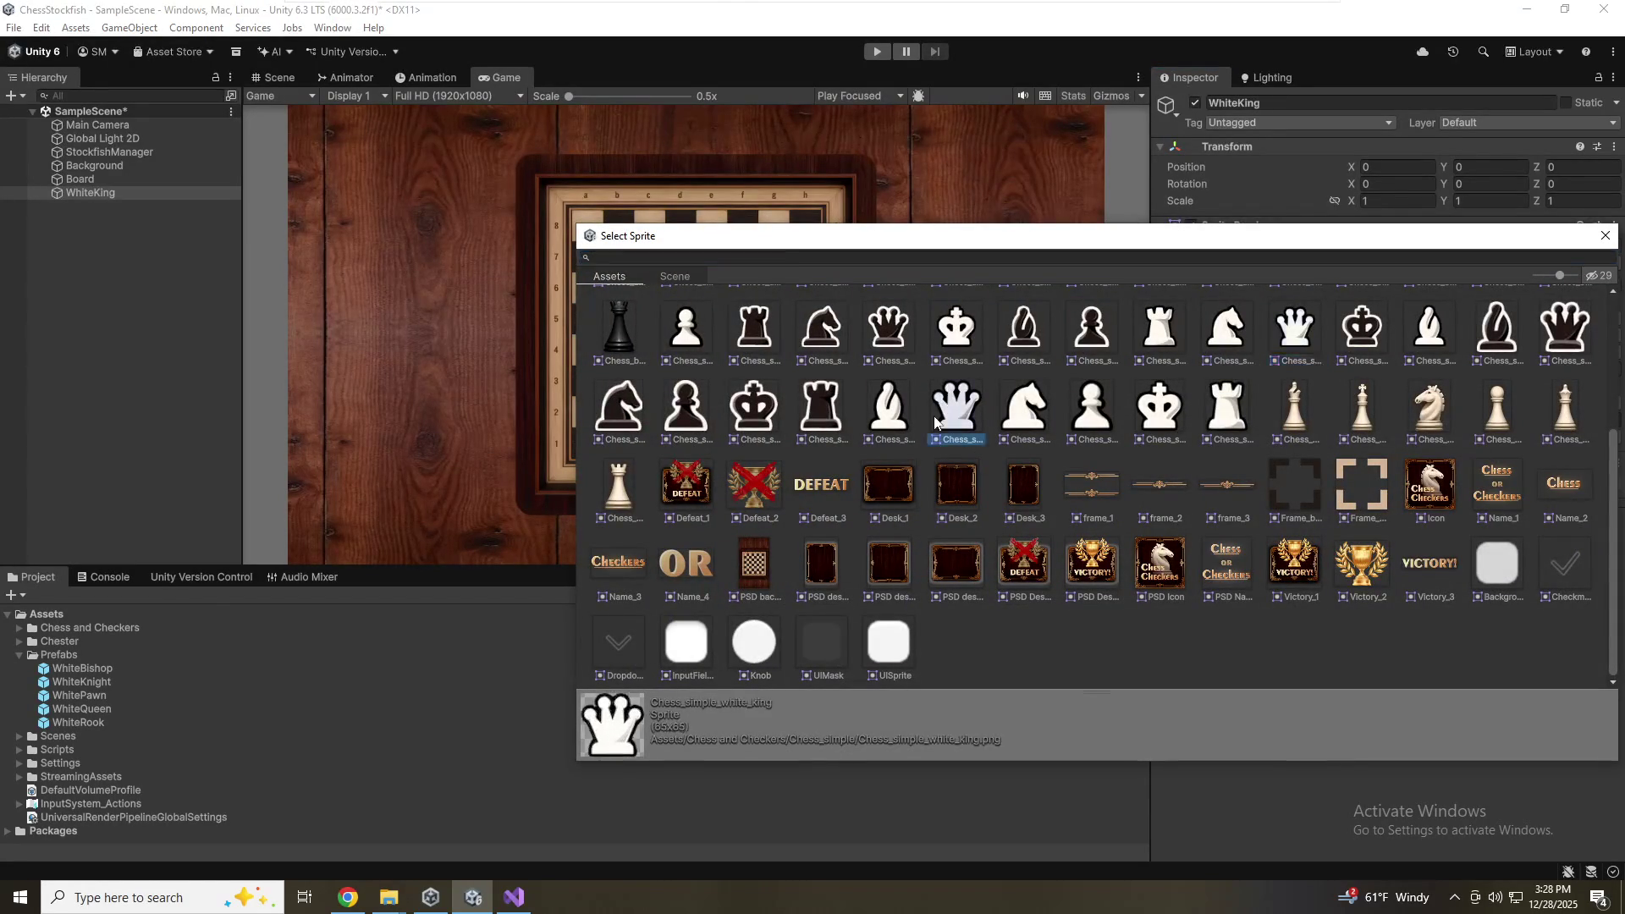
{"action": "left_click_drag", "start_coordinate": [61, 193], "coordinate": [84, 672]}
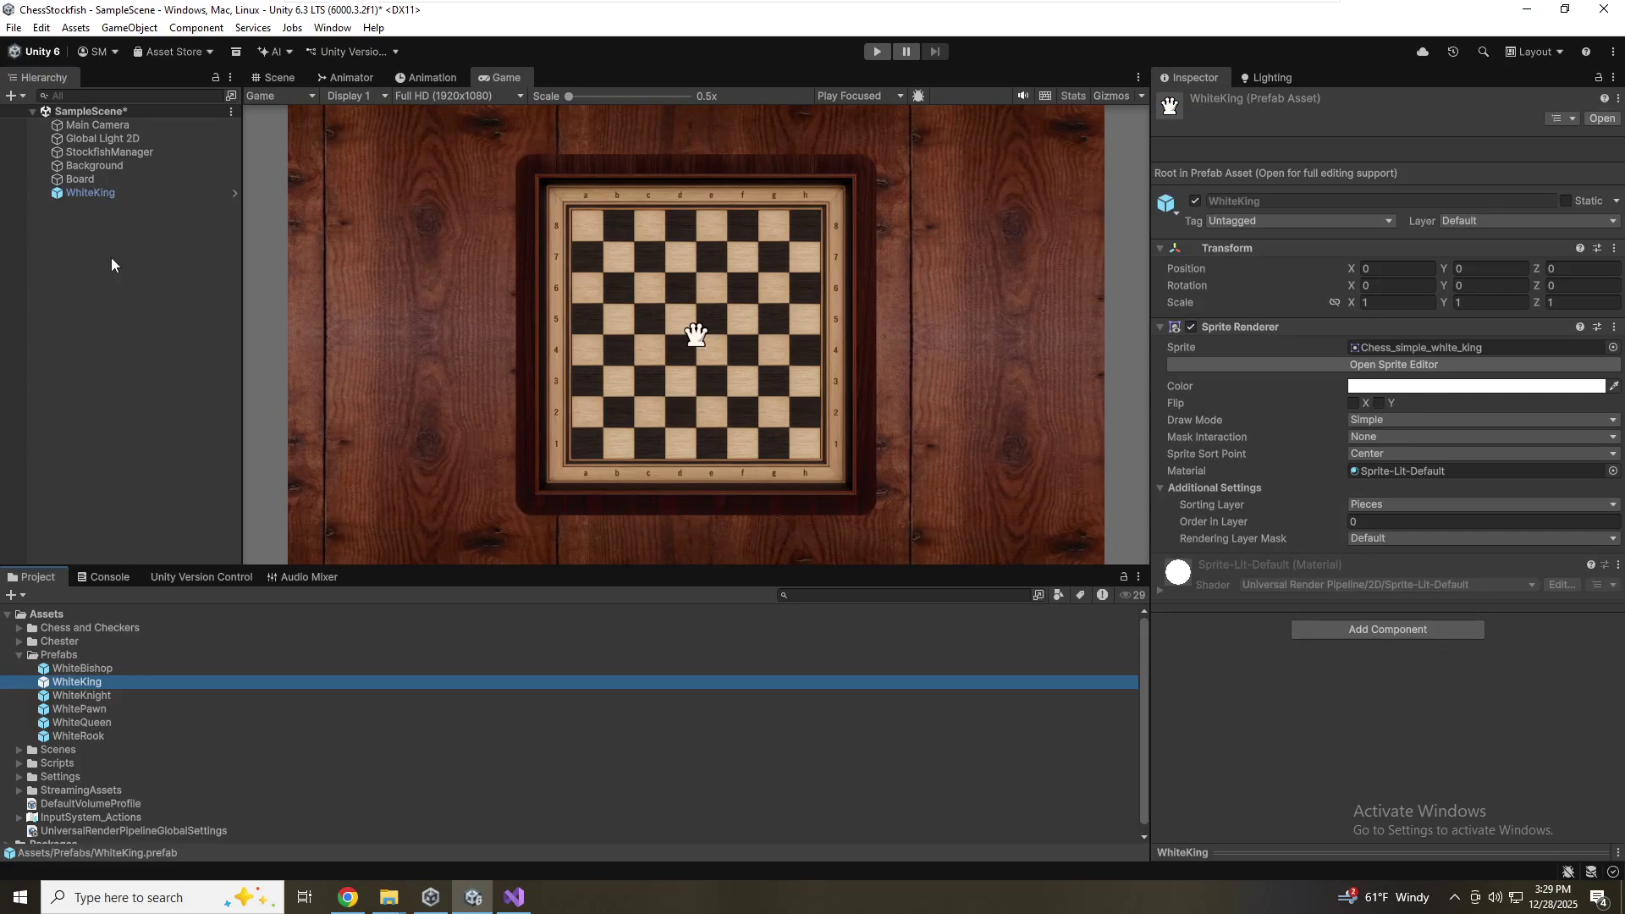
{"action": "left_click", "coordinate": [89, 193]}
Fully unpack WhiteKing and rename the object WhitePawn
{"action": "right_click", "coordinate": [89, 193]}
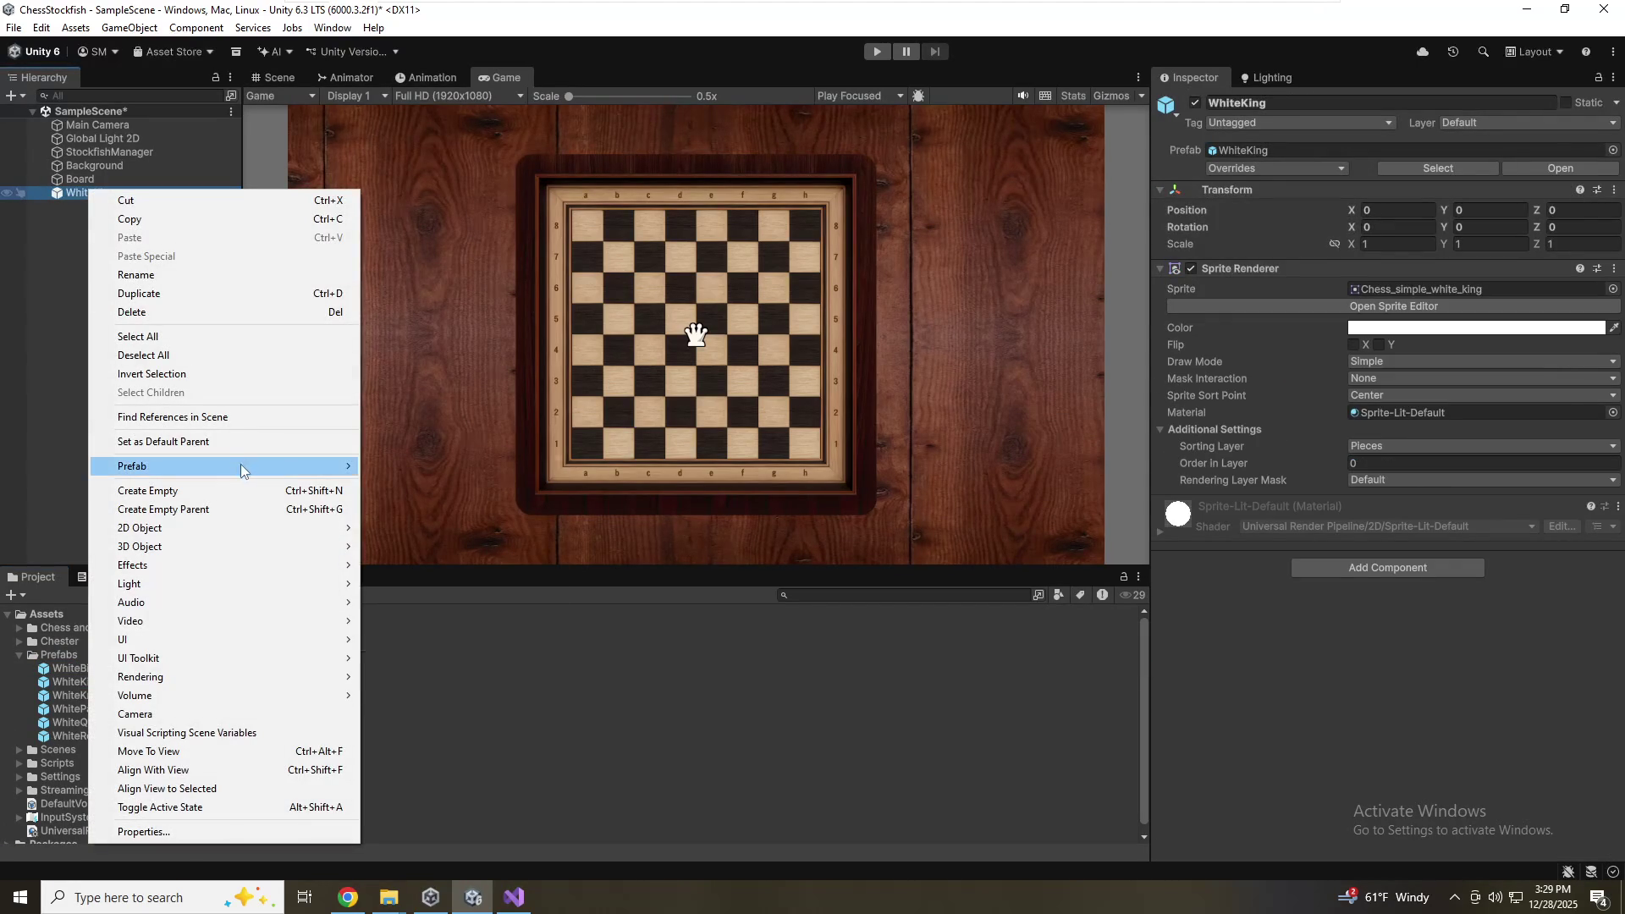
{"action": "mouse_move", "coordinate": [241, 470]}
{"action": "left_click", "coordinate": [521, 612]}
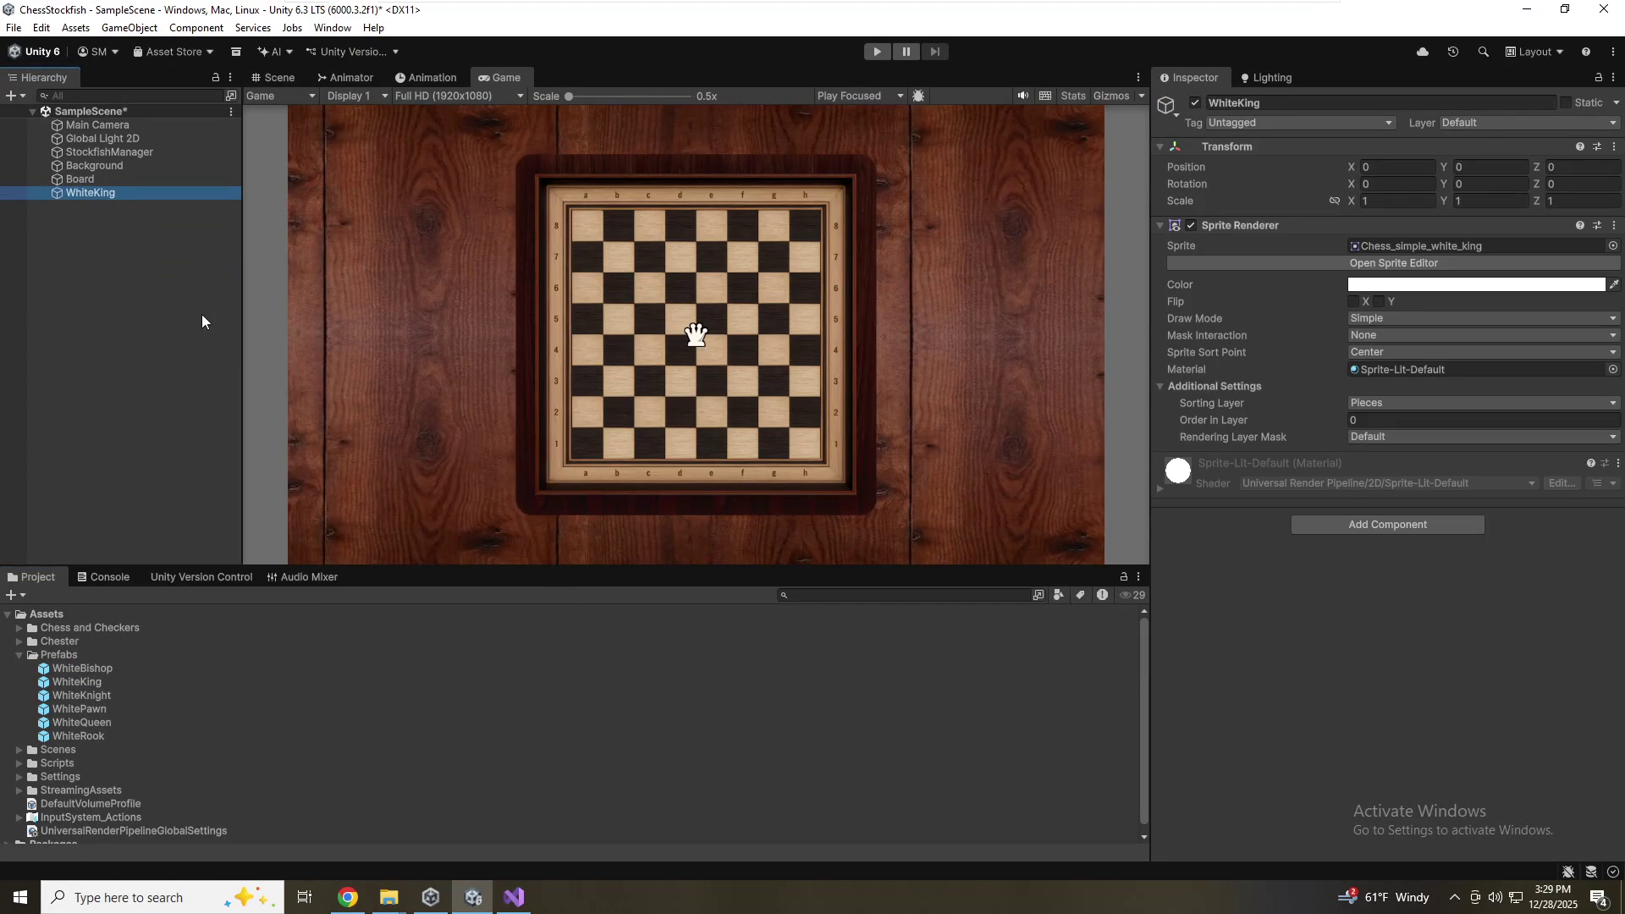
{"action": "key", "text": "F2"}
{"action": "key", "text": "BackSpace"}
{"action": "key", "text": "BackSpace"}
{"action": "key", "text": "BackSpace"}
{"action": "type", "text": "WhitePawn"}
{"action": "key", "text": "Return"}
Assign the white pawn sprite, save the scene, and drag it into Prefabs
{"action": "left_click", "coordinate": [1612, 246]}
{"action": "double_click", "coordinate": [1086, 421]}
{"action": "key", "text": "ctrl+s"}
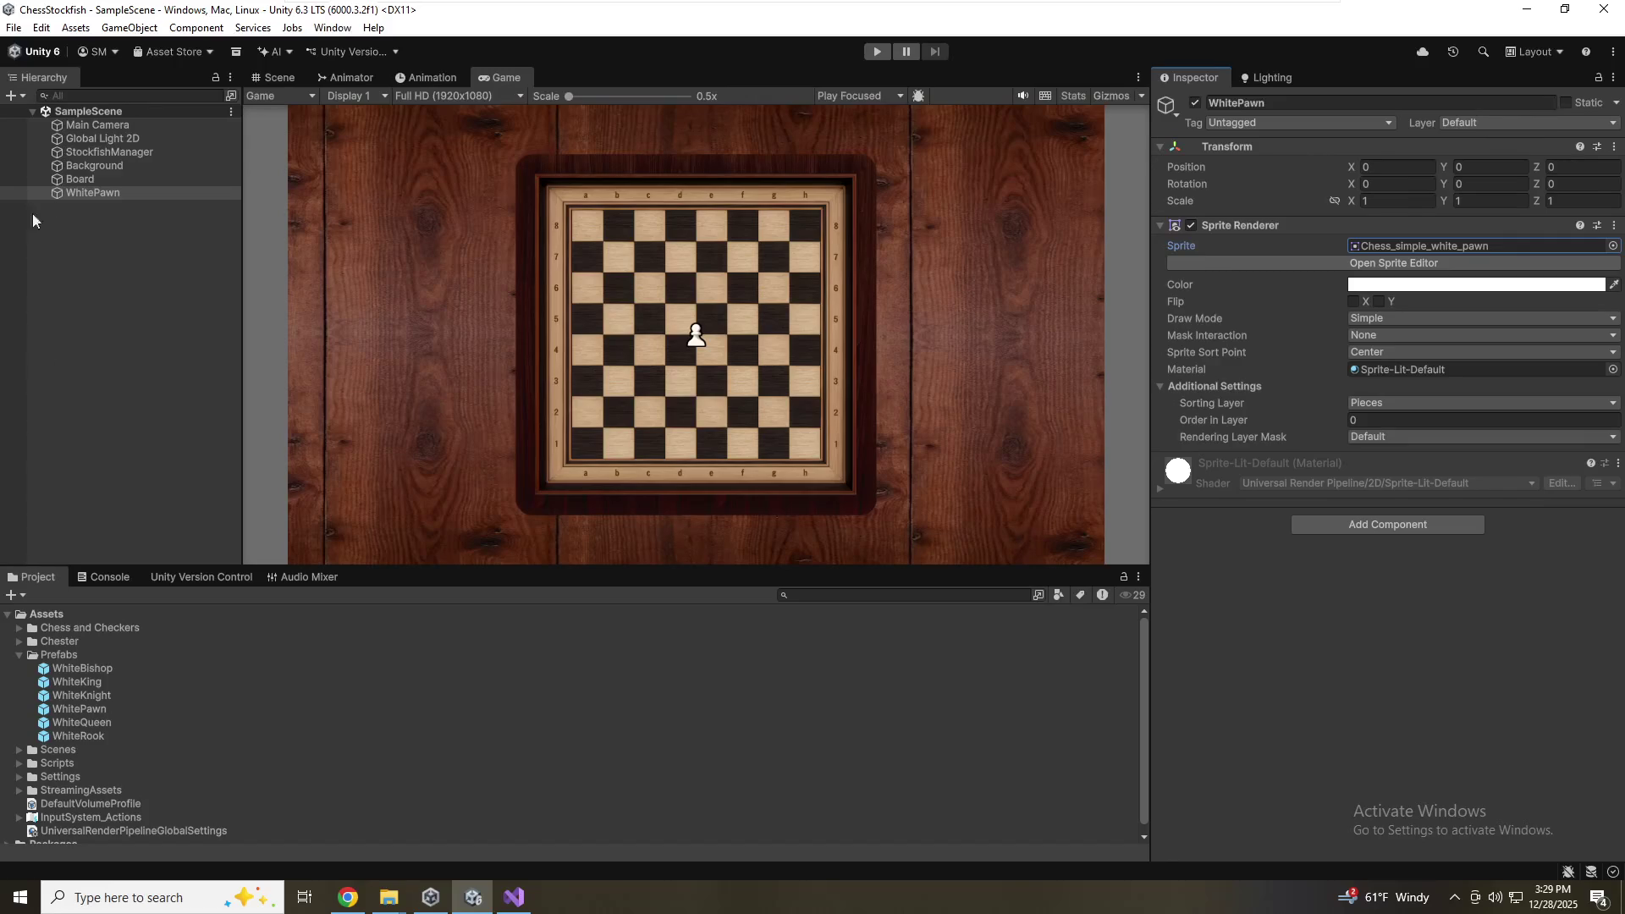
{"action": "mouse_move", "coordinate": [49, 198]}
{"action": "left_mouse_down"}
{"action": "mouse_move", "coordinate": [64, 200]}
{"action": "mouse_move", "coordinate": [66, 611]}
{"action": "mouse_move", "coordinate": [105, 662]}
{"action": "left_mouse_up"}
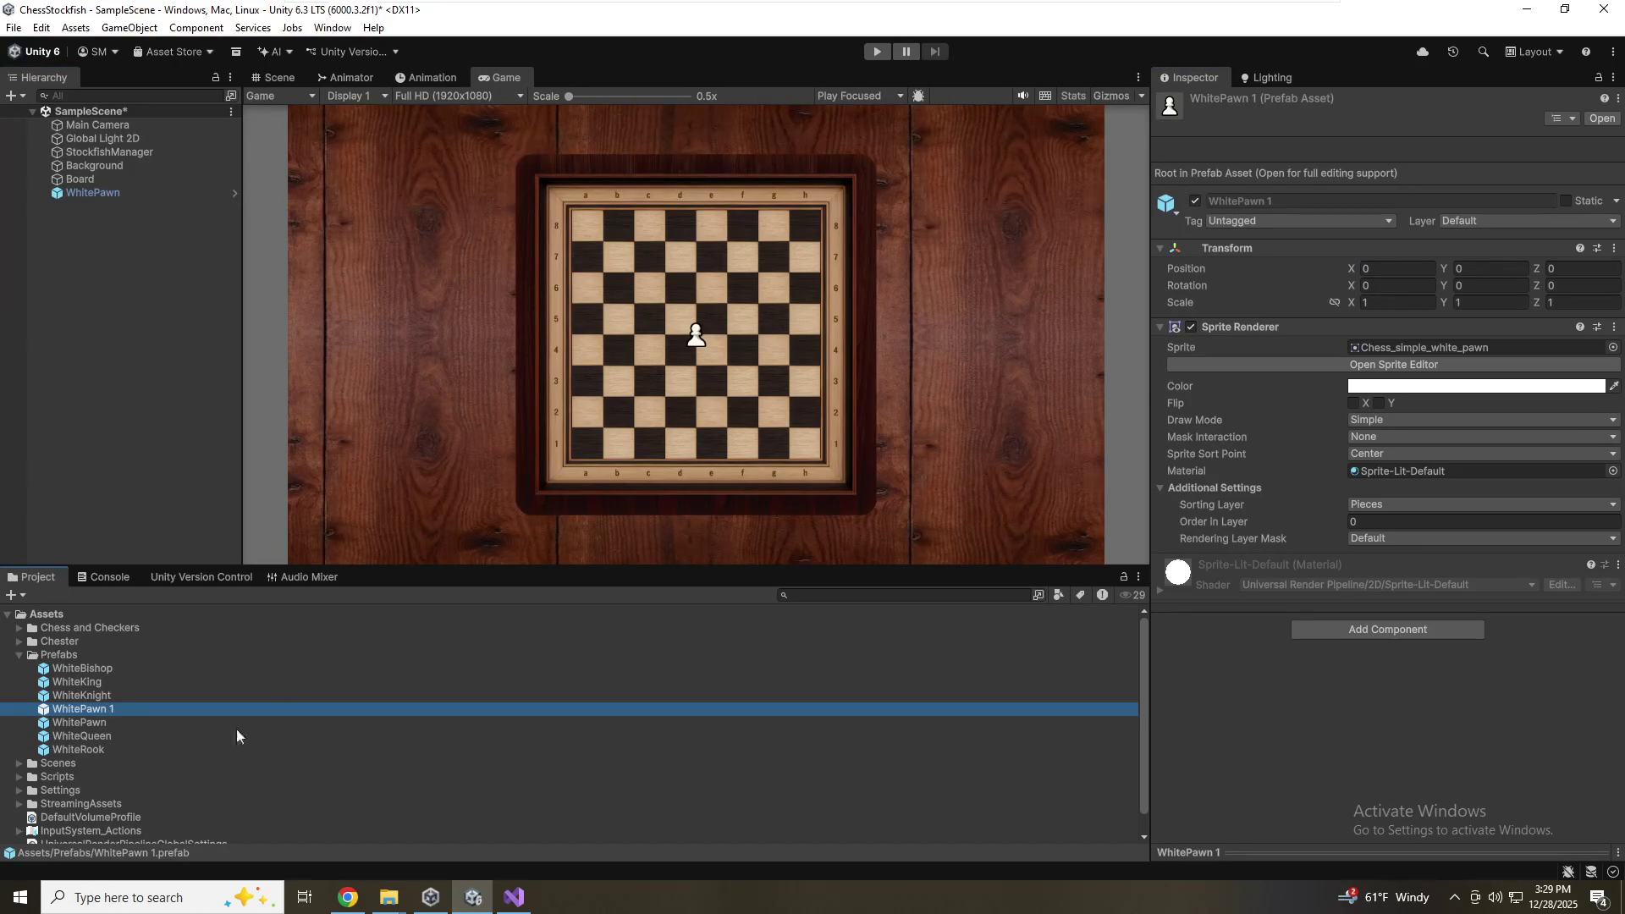
Delete the duplicate WhitePawn 1 prefab from the Prefabs folder
{"action": "left_click", "coordinate": [210, 722]}
{"action": "left_click", "coordinate": [173, 707]}
{"action": "key", "text": "Delete"}
{"action": "left_click", "coordinate": [848, 481]}
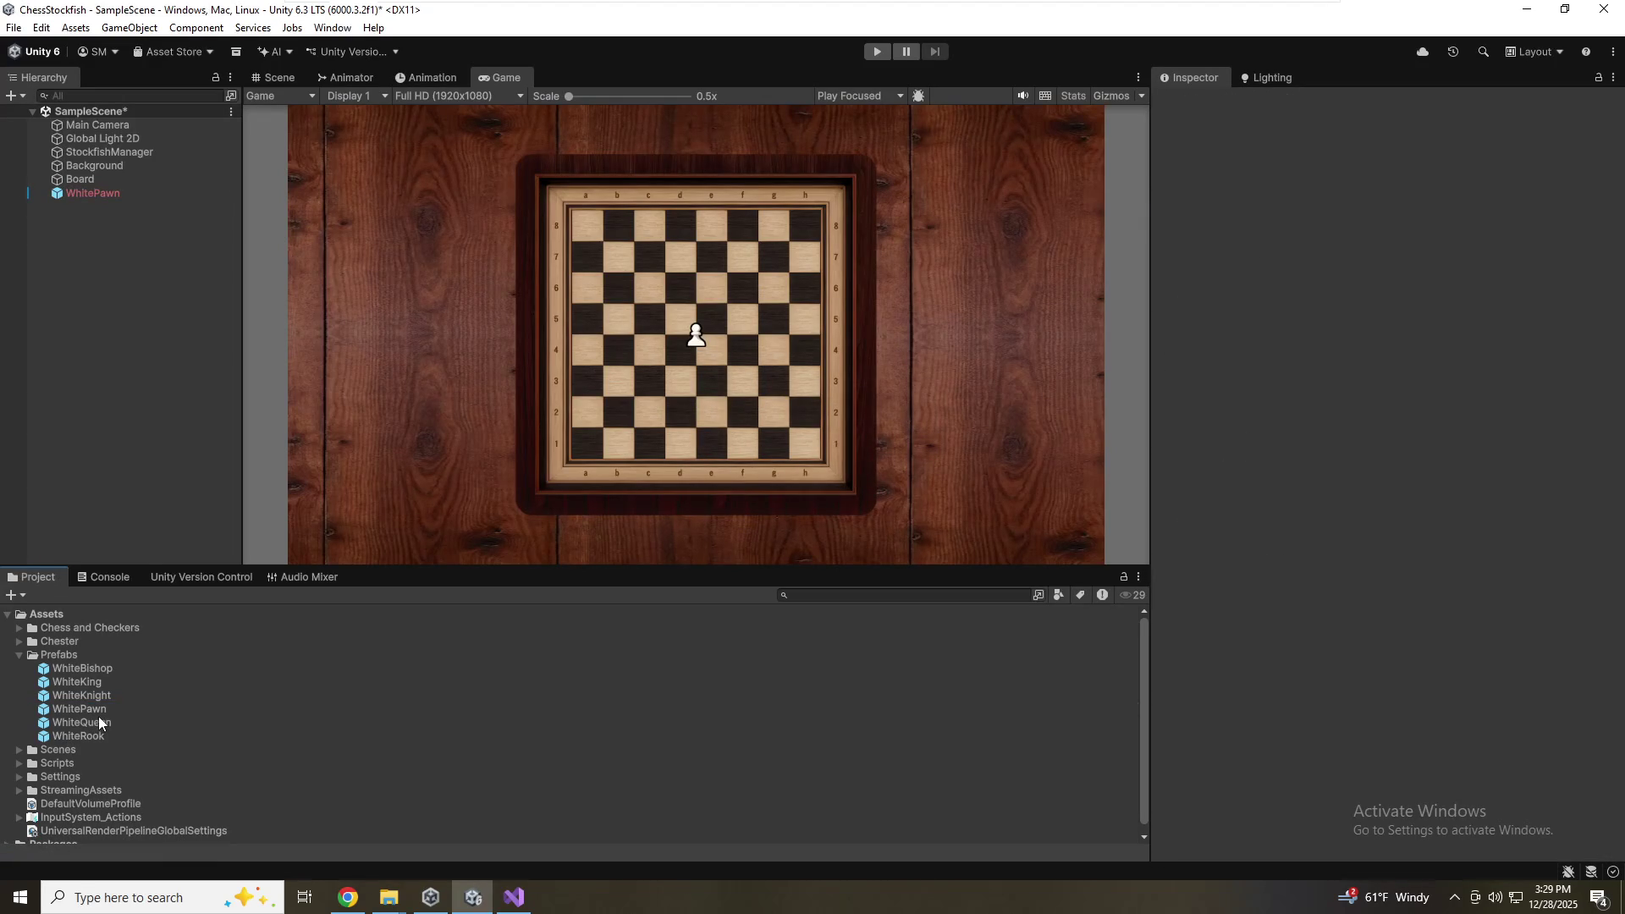
Delete the WhitePawn object from the scene, leaving the board empty
{"action": "left_click", "coordinate": [105, 193]}
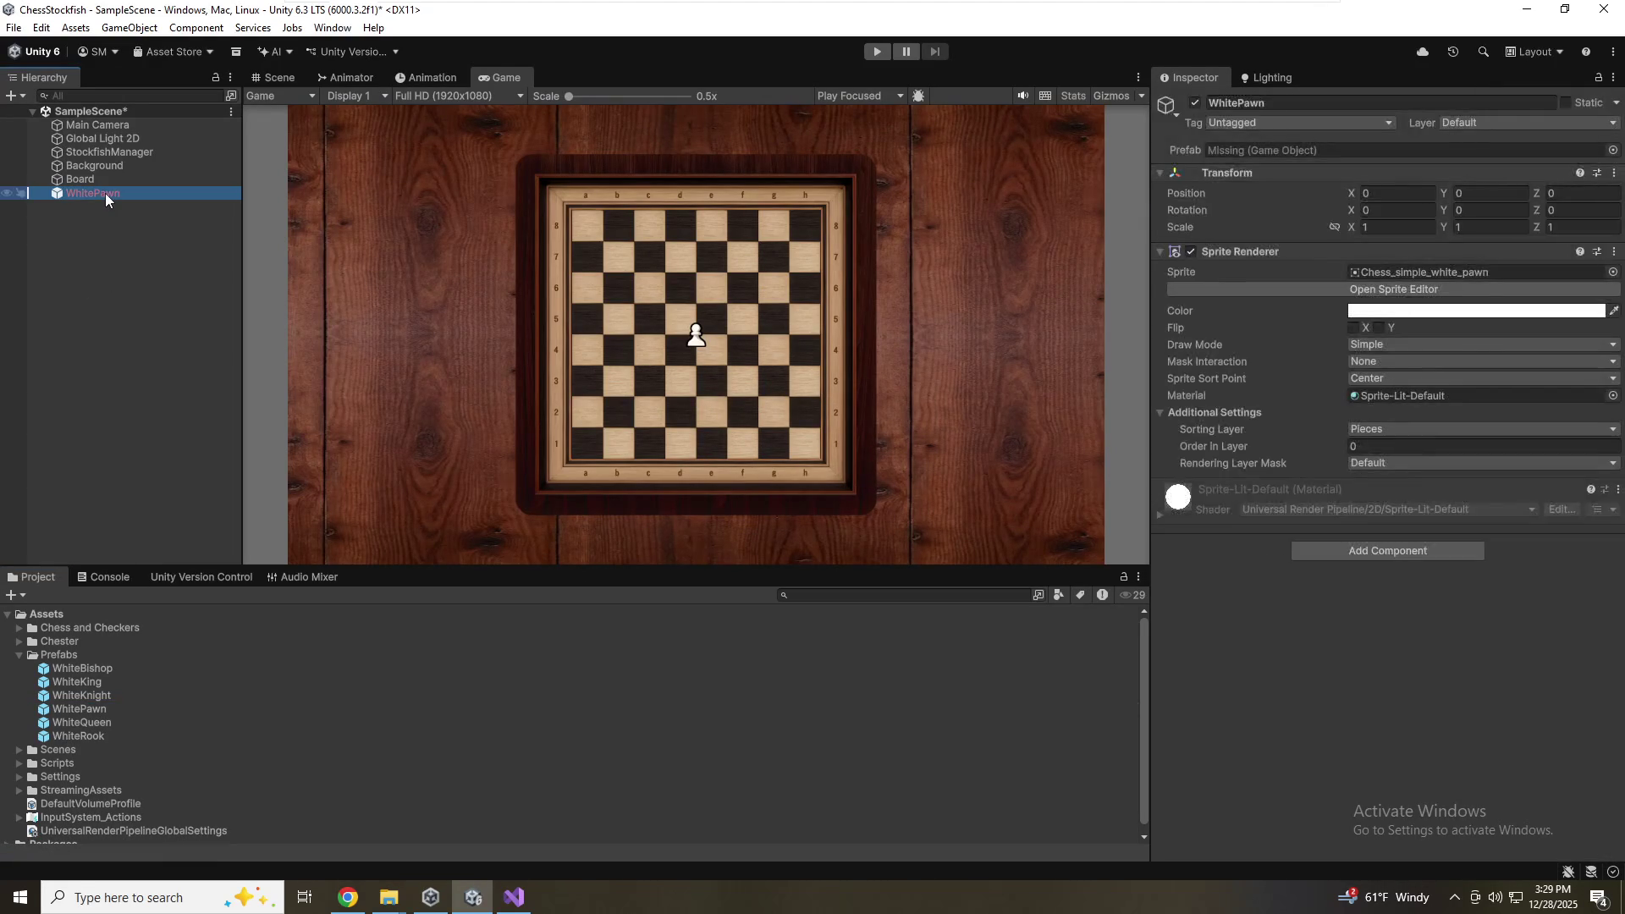
{"action": "key", "text": "Delete"}
{"action": "left_click", "coordinate": [54, 669]}
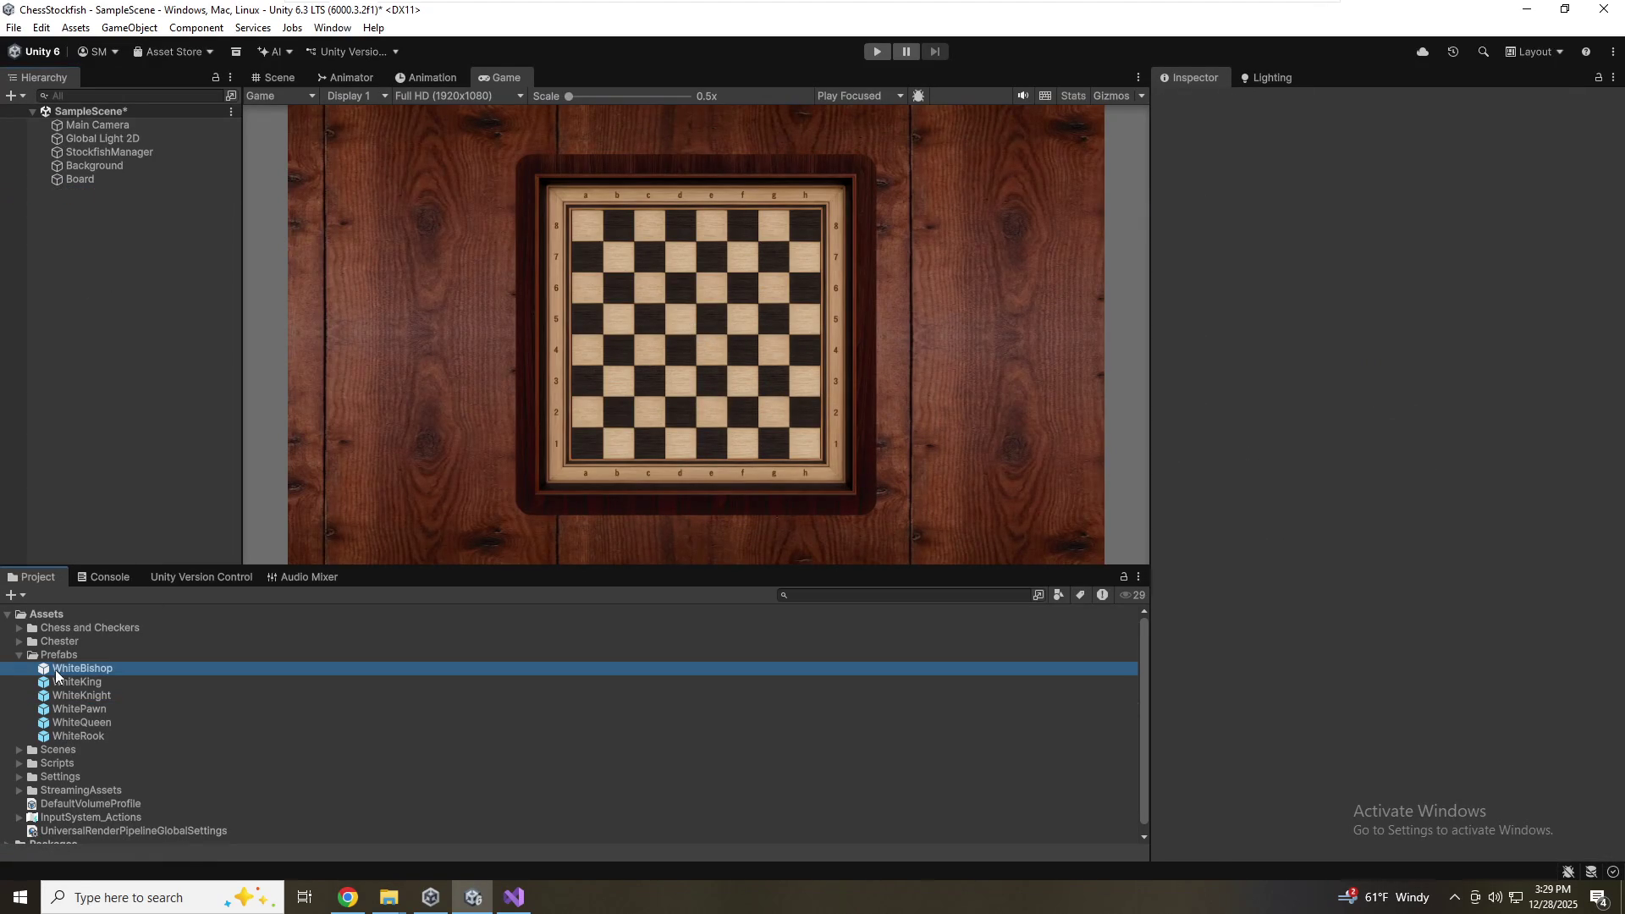
Duplicate the six white piece prefabs with Ctrl+D
{"action": "left_click", "coordinate": [79, 737], "text": "shift"}
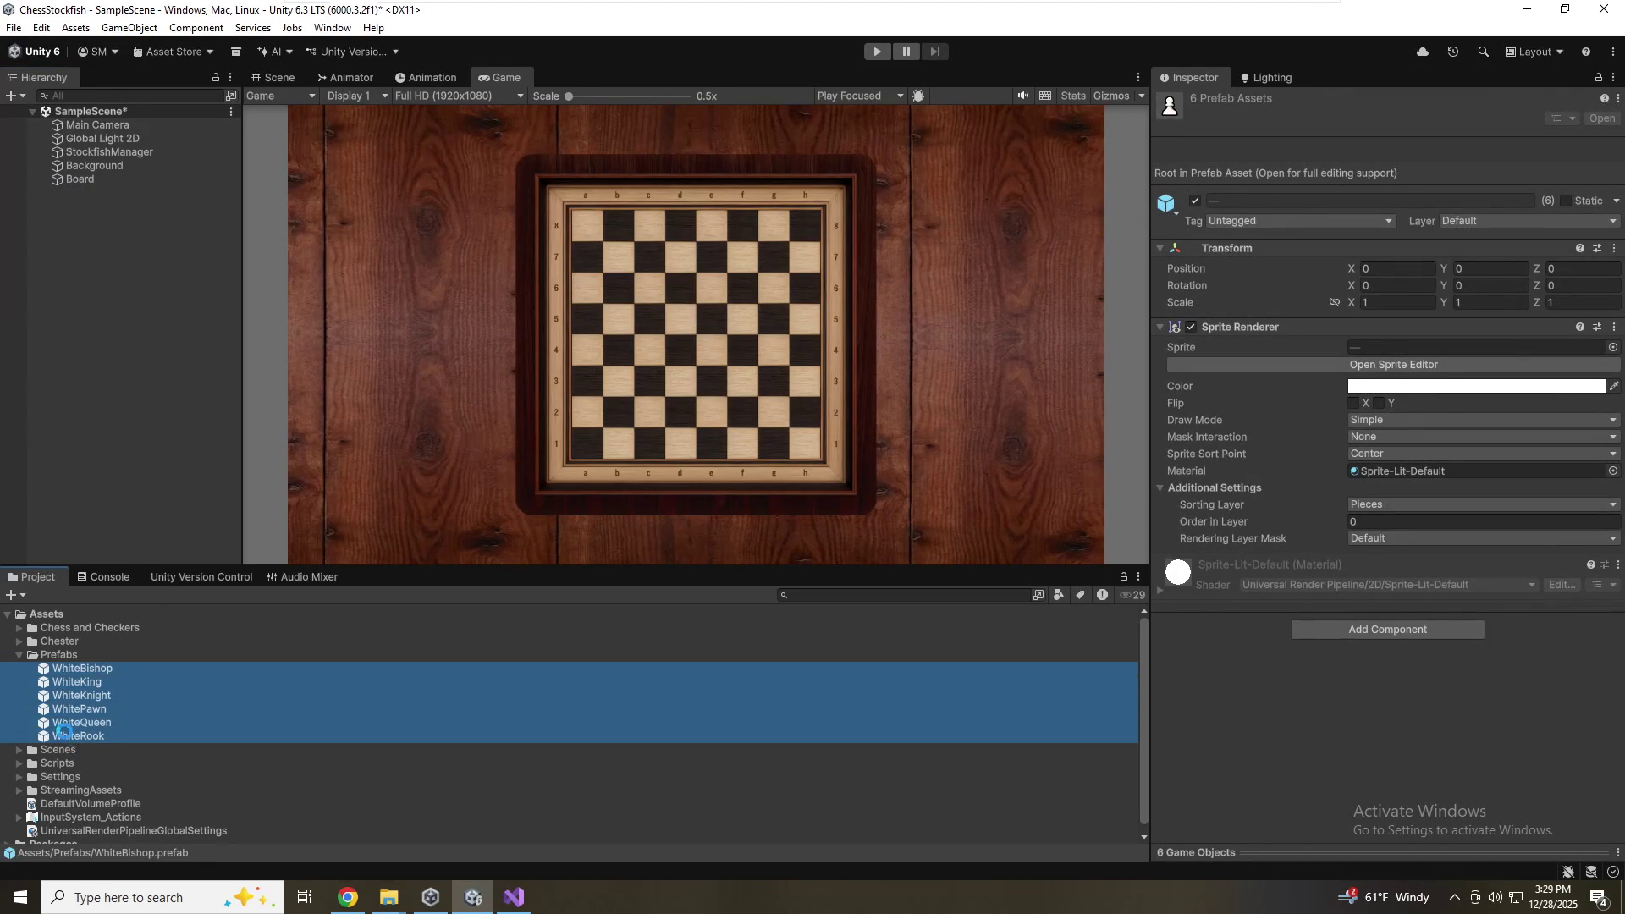
{"action": "key", "text": "ctrl+d"}
{"action": "double_click", "coordinate": [192, 671]}
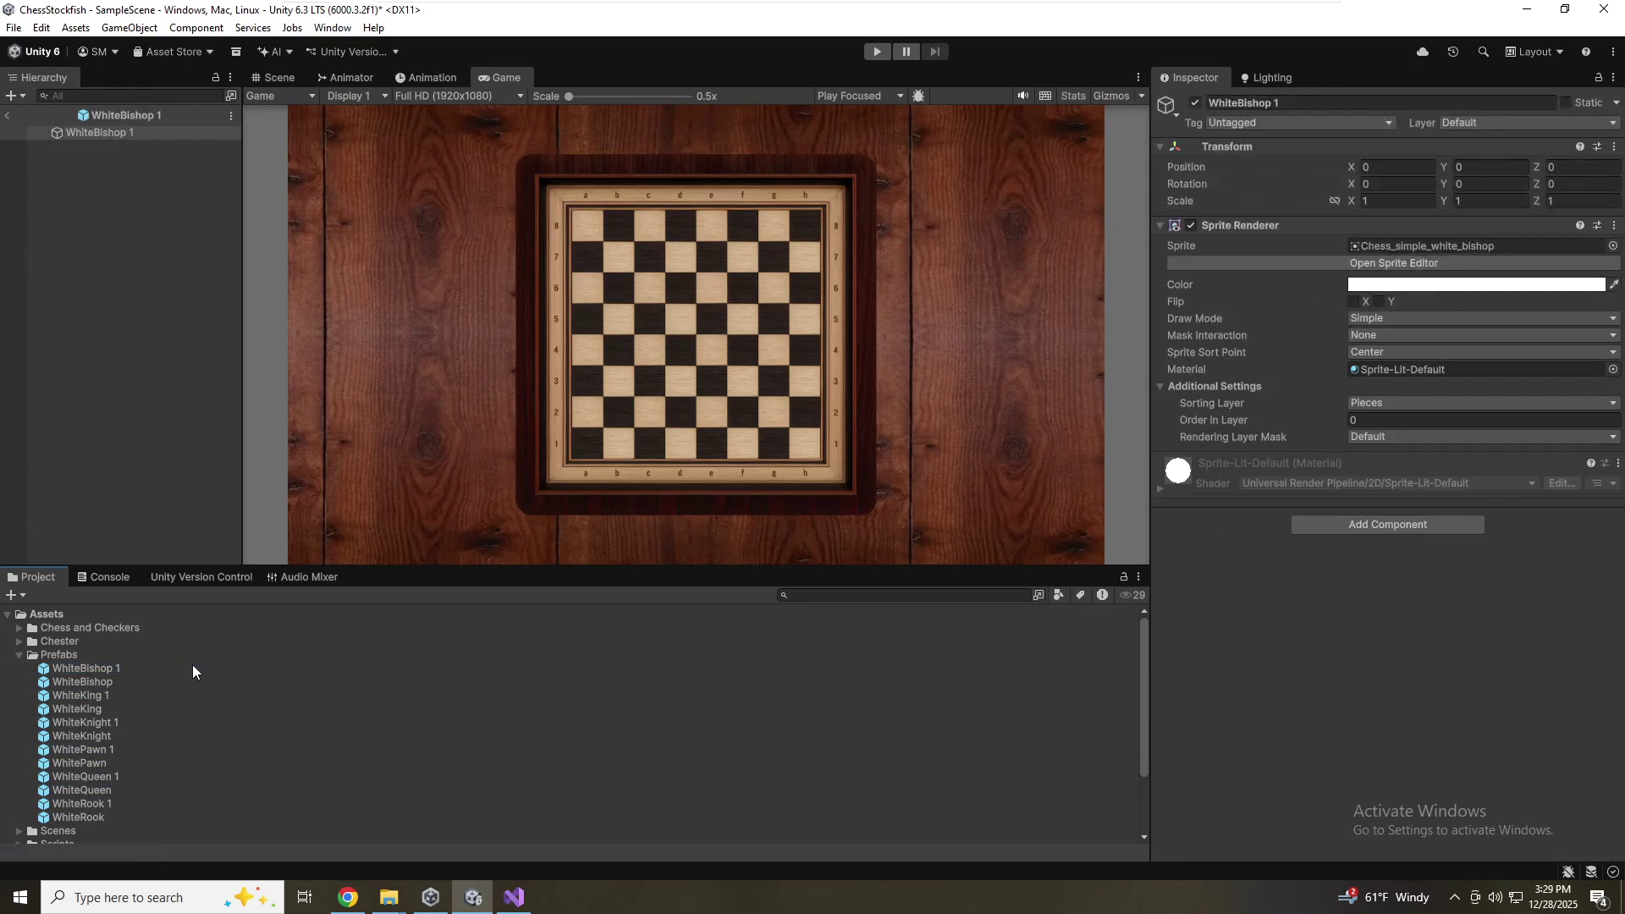
Create a Pieces folder inside Prefabs containing a White subfolder
{"action": "right_click", "coordinate": [51, 658]}
{"action": "mouse_move", "coordinate": [227, 188]}
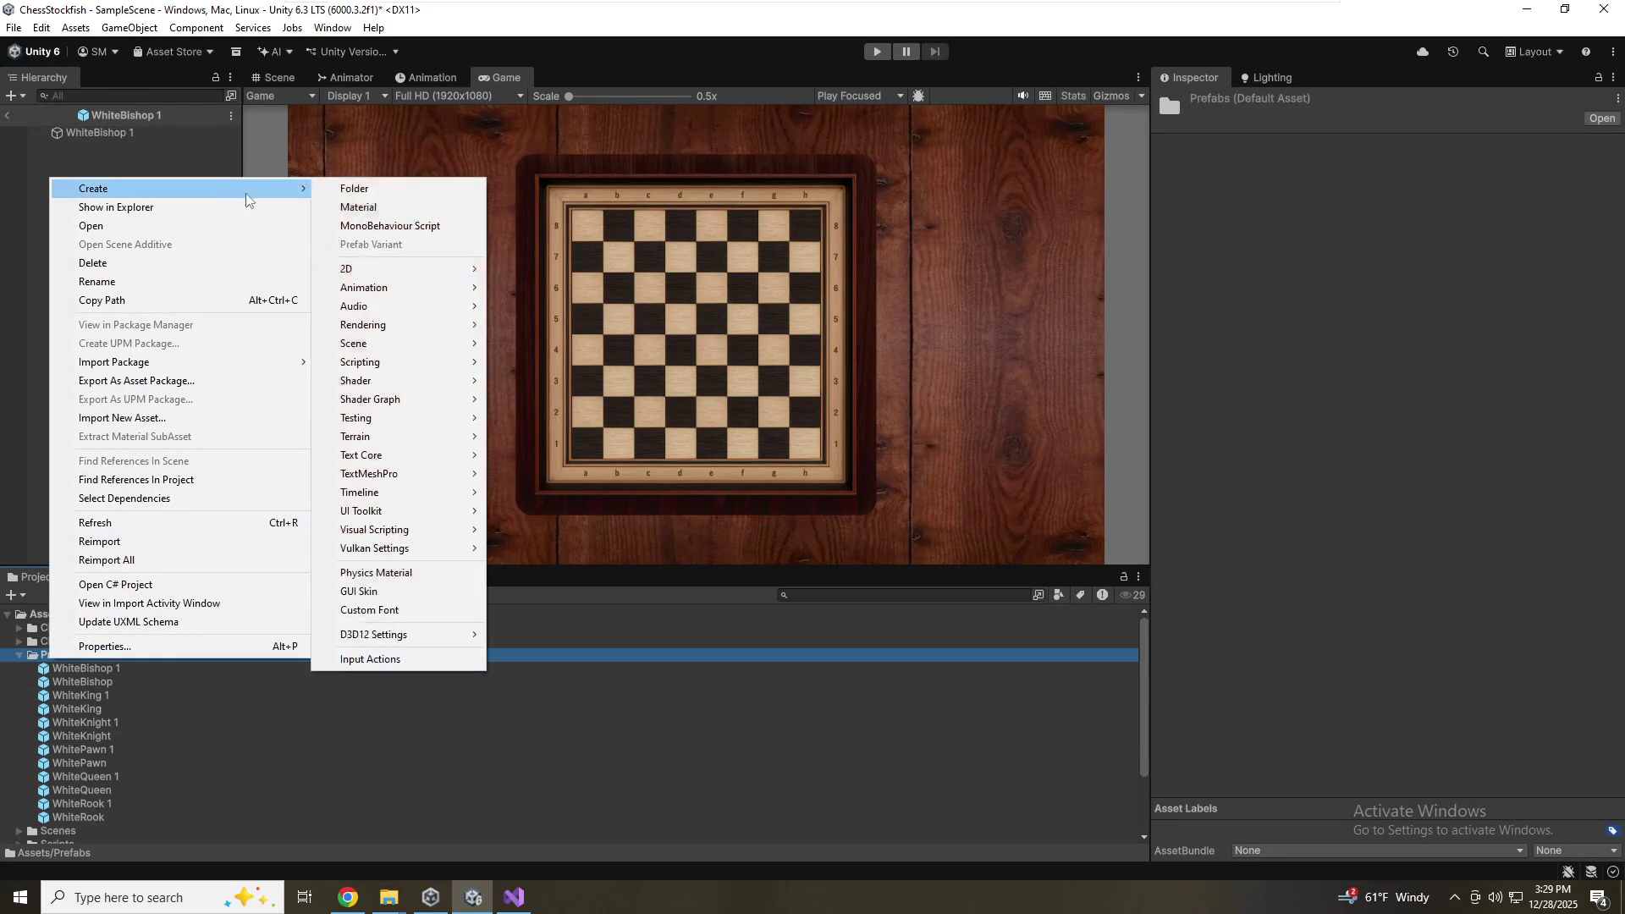
{"action": "left_click", "coordinate": [415, 187]}
{"action": "type", "text": "Pieces"}
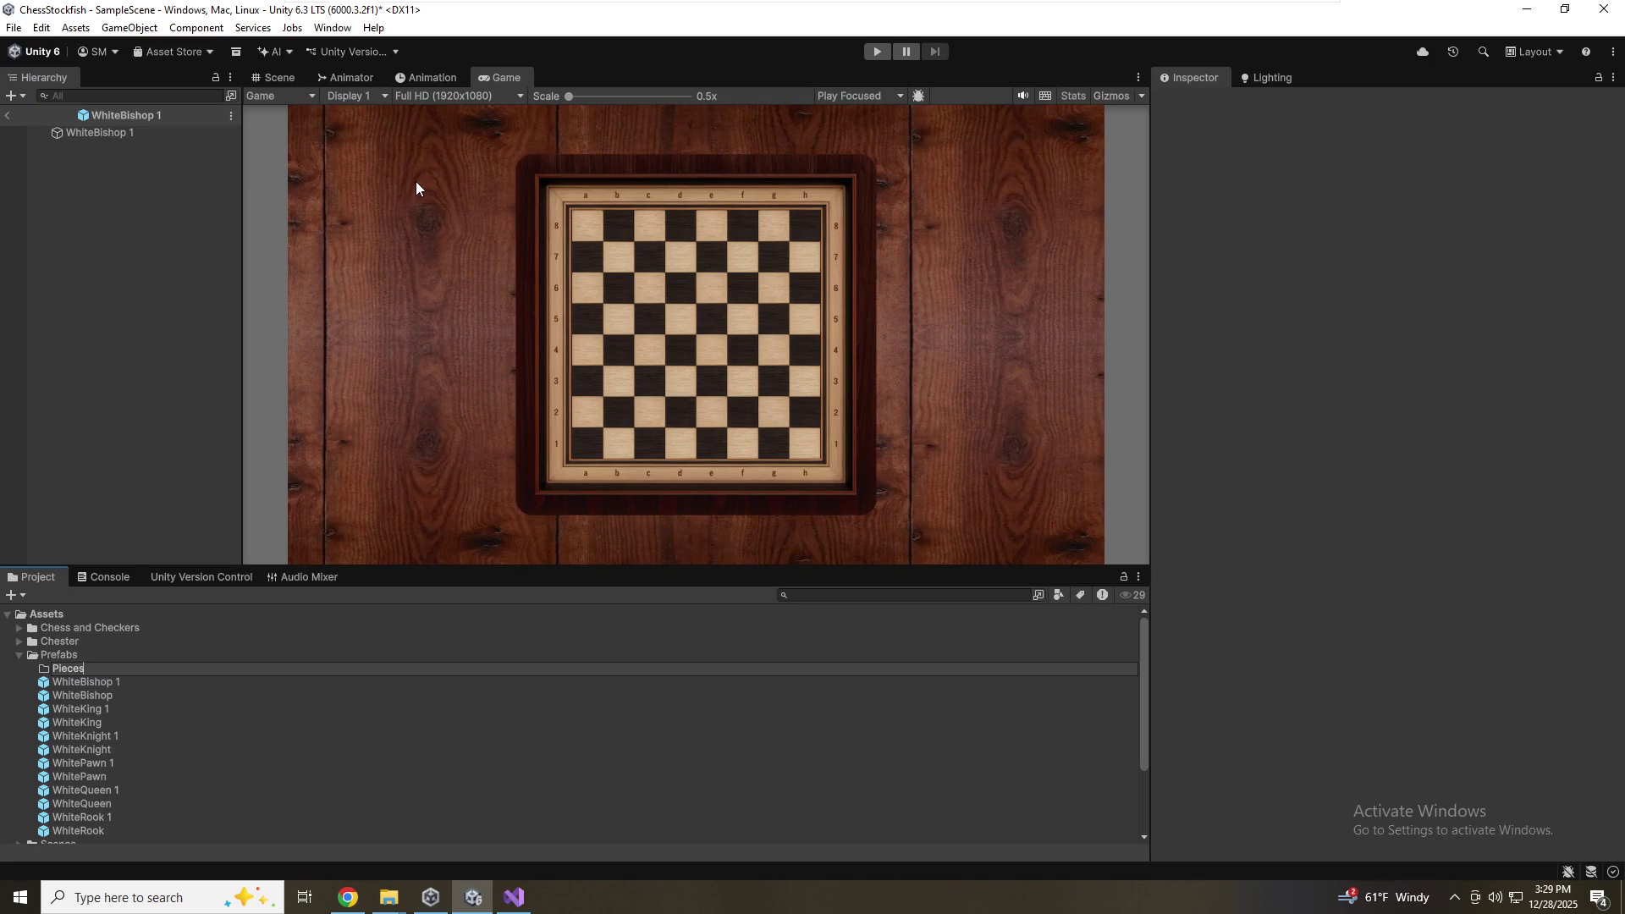
{"action": "key", "text": "Return"}
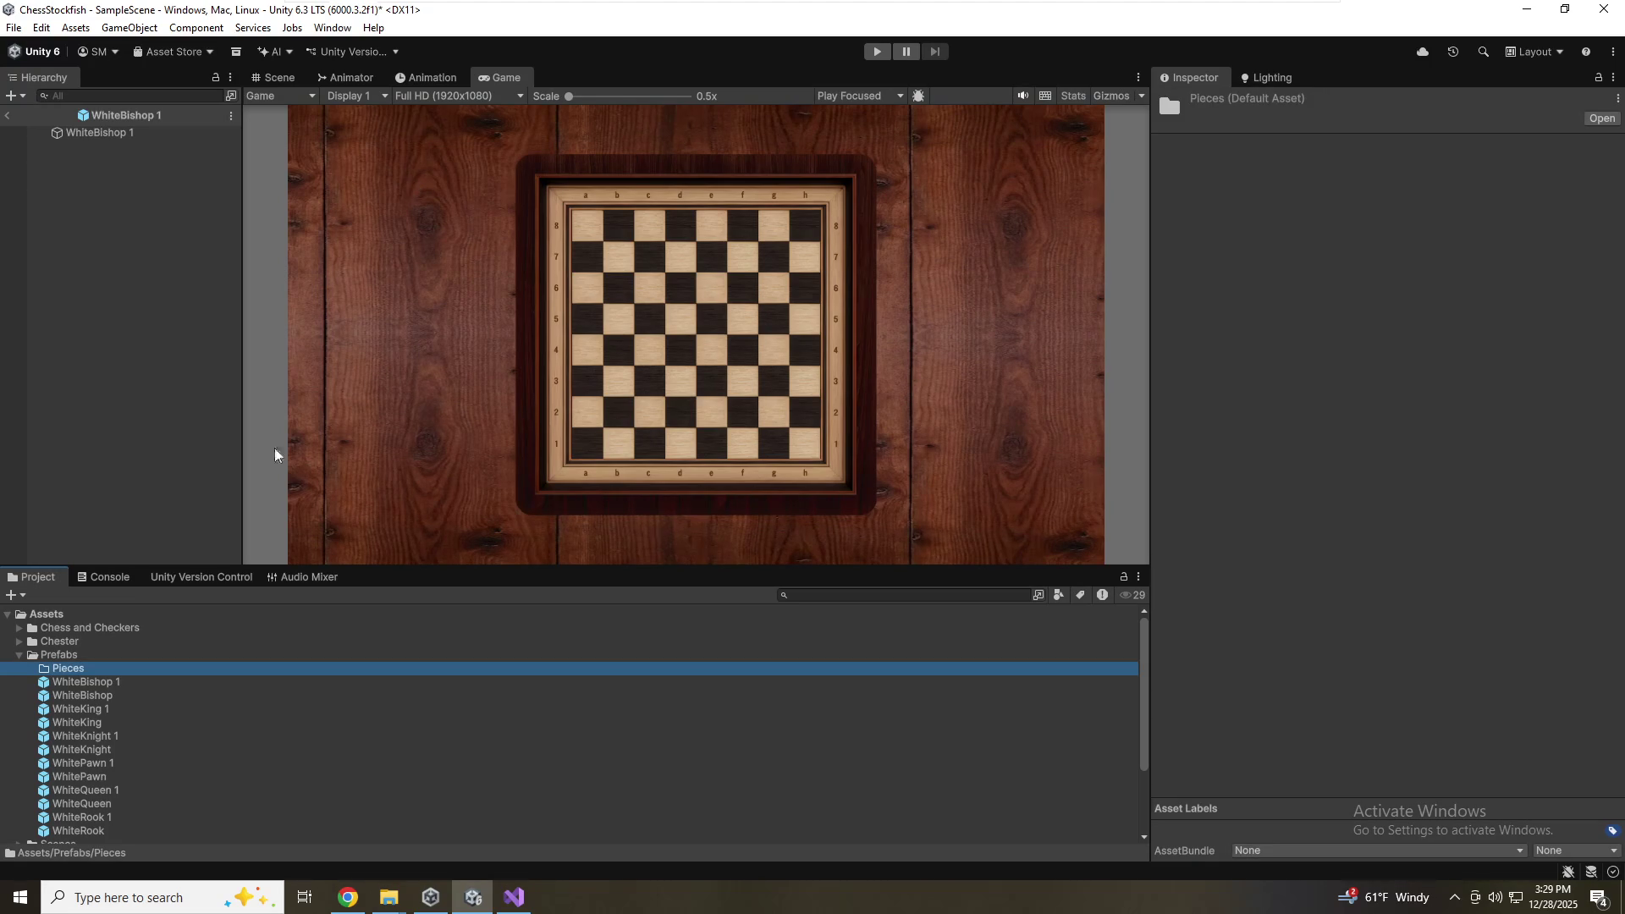
{"action": "right_click", "coordinate": [70, 674]}
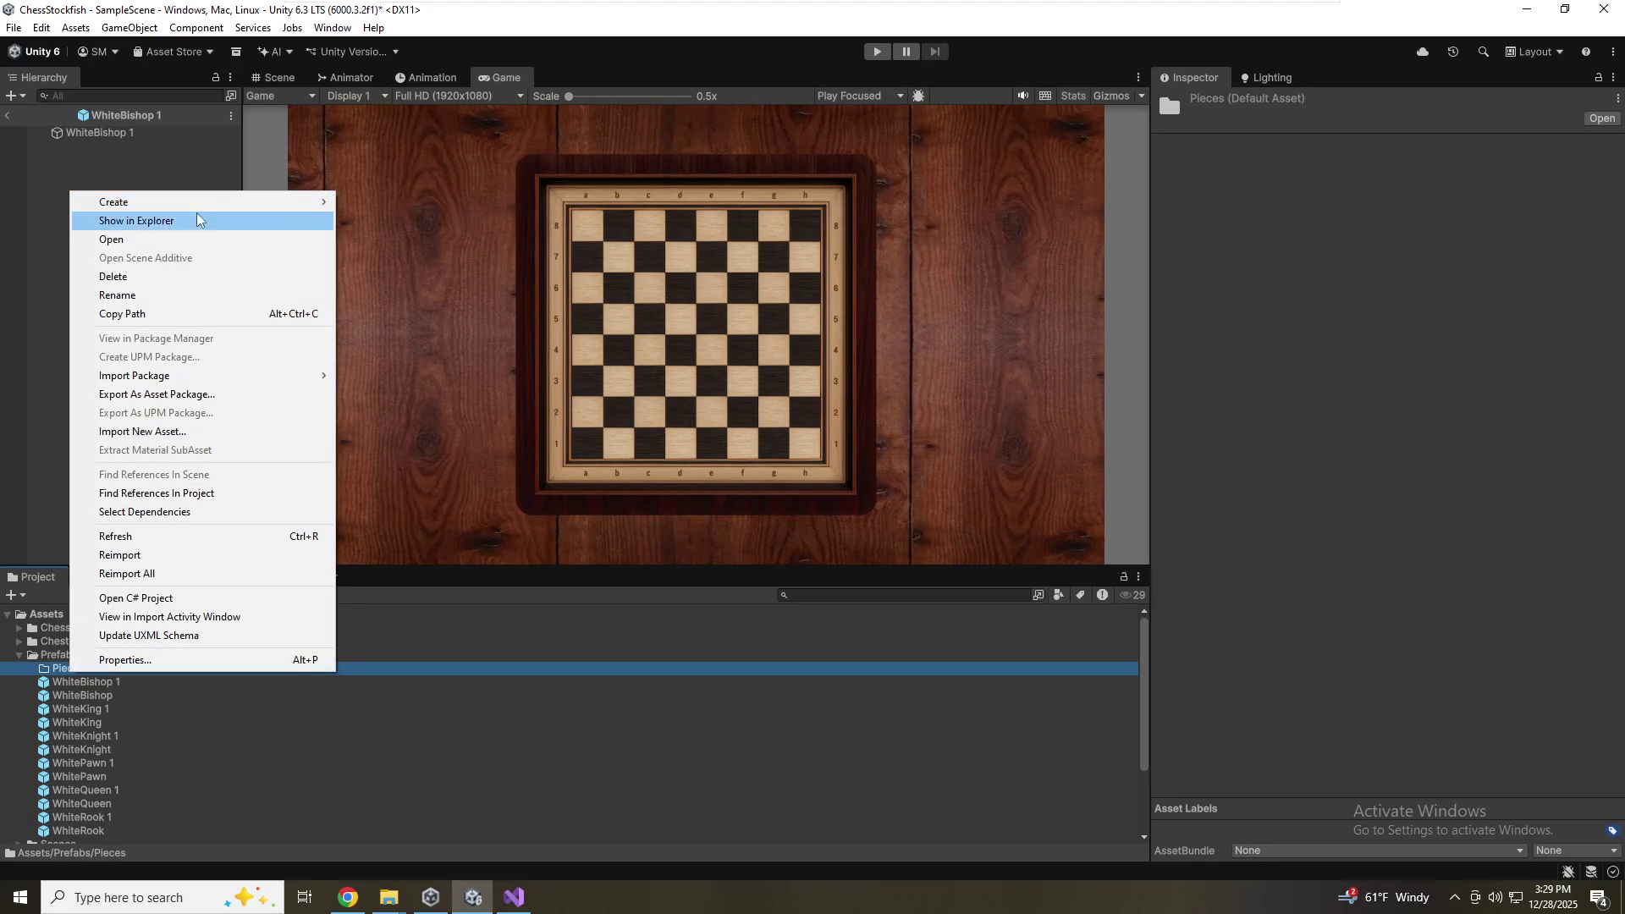
{"action": "mouse_move", "coordinate": [184, 212]}
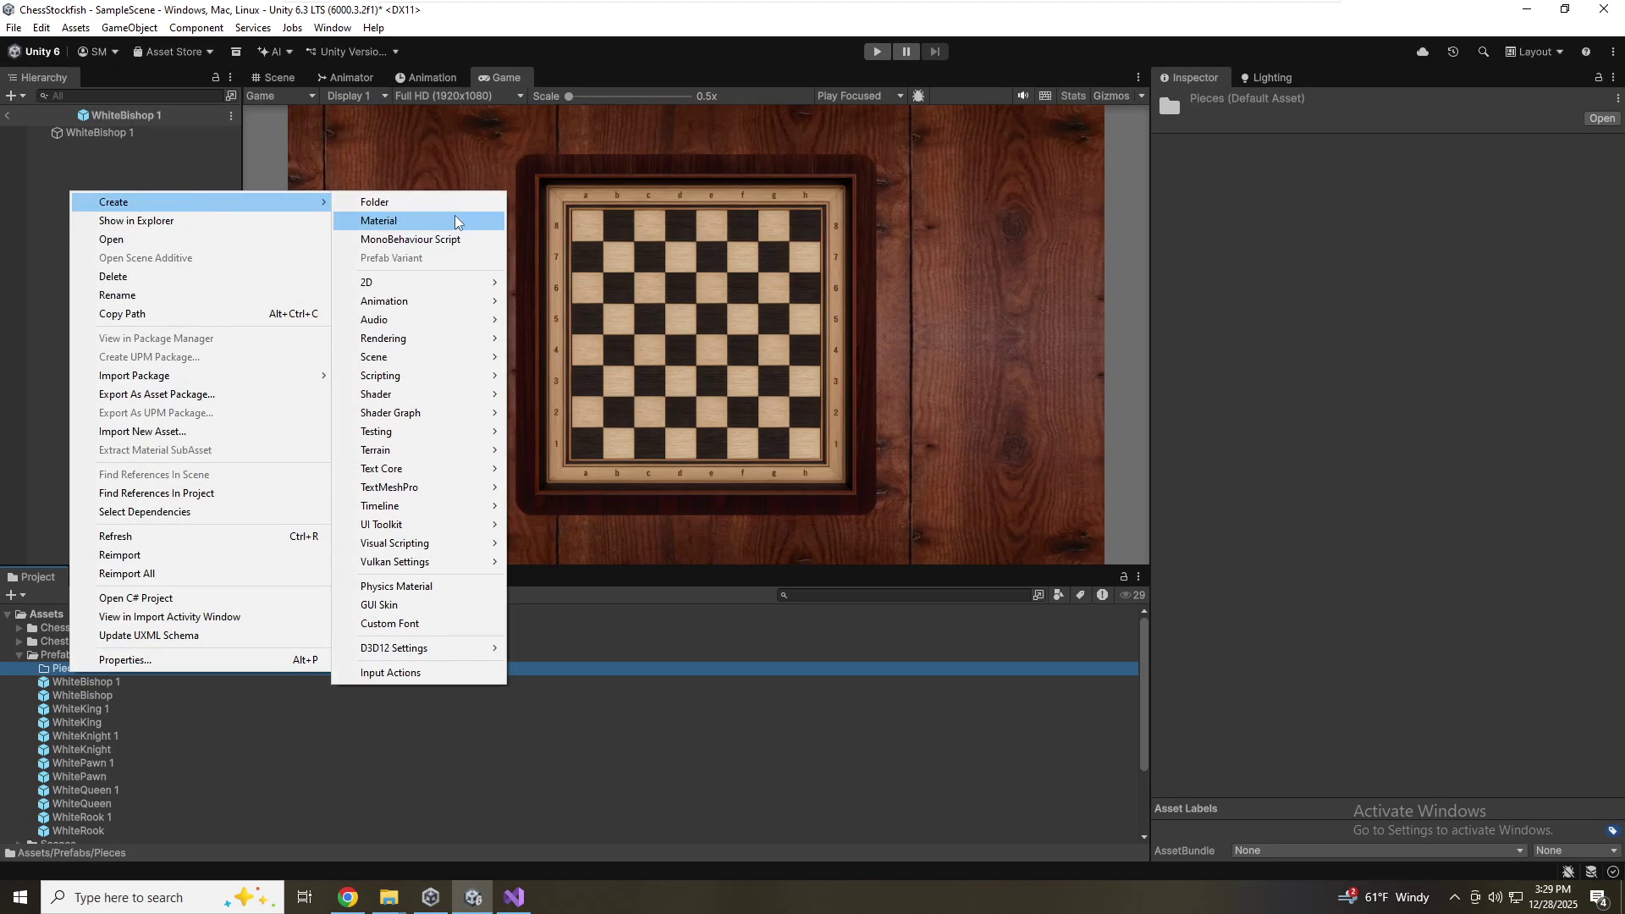
{"action": "left_click", "coordinate": [392, 200]}
{"action": "type", "text": "Whit"}
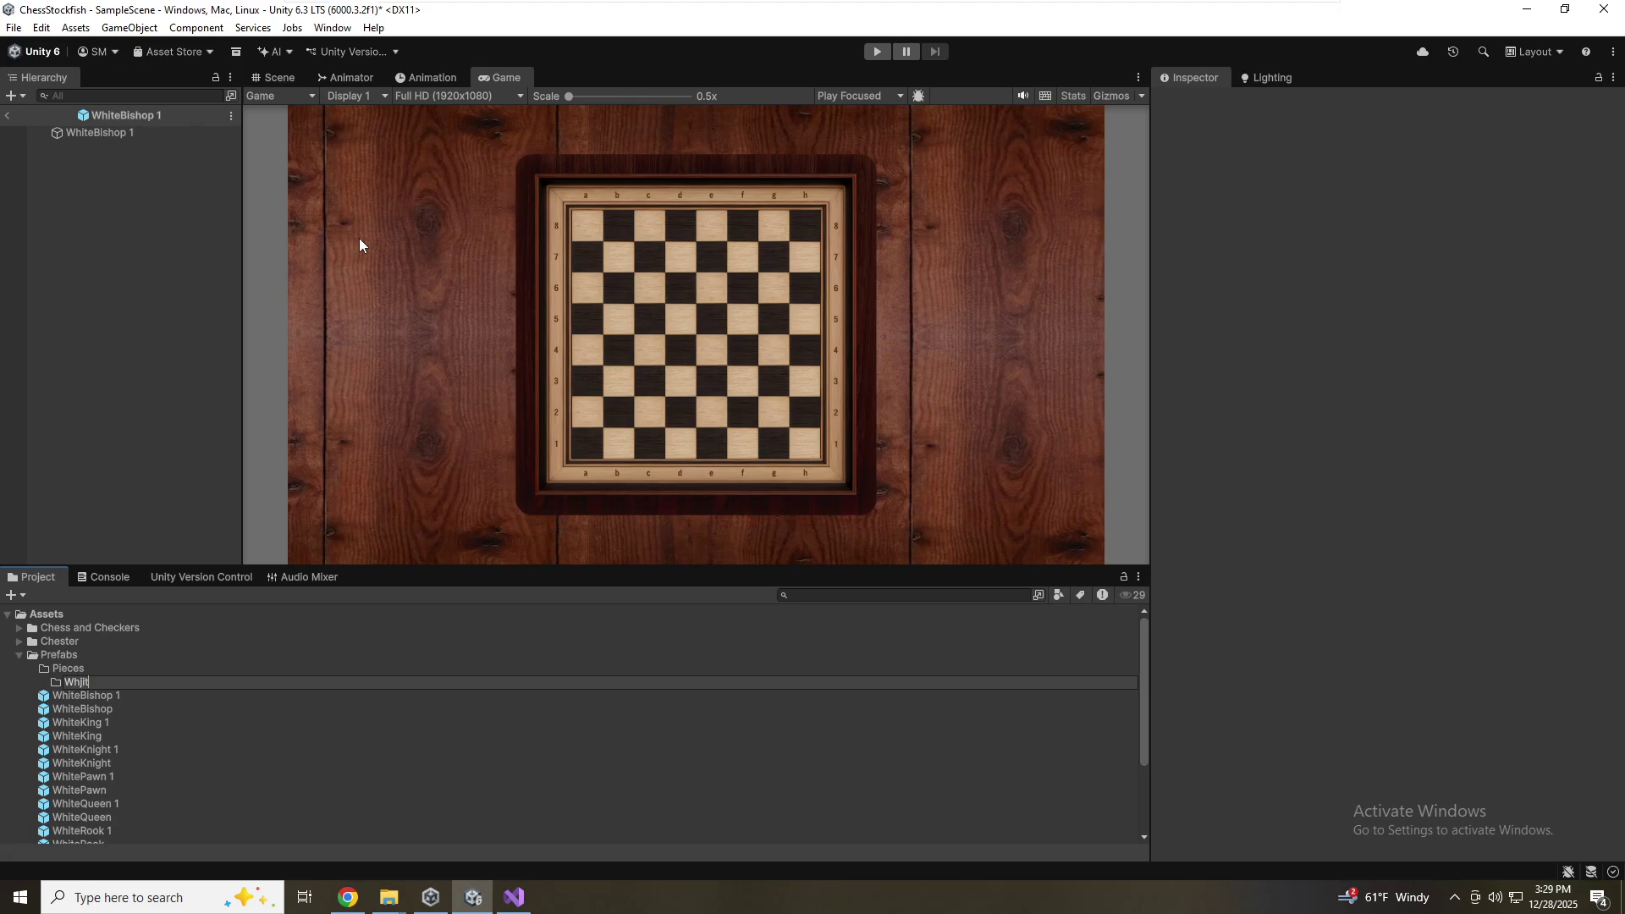
{"action": "type", "text": "e"}
{"action": "key", "text": "Return"}
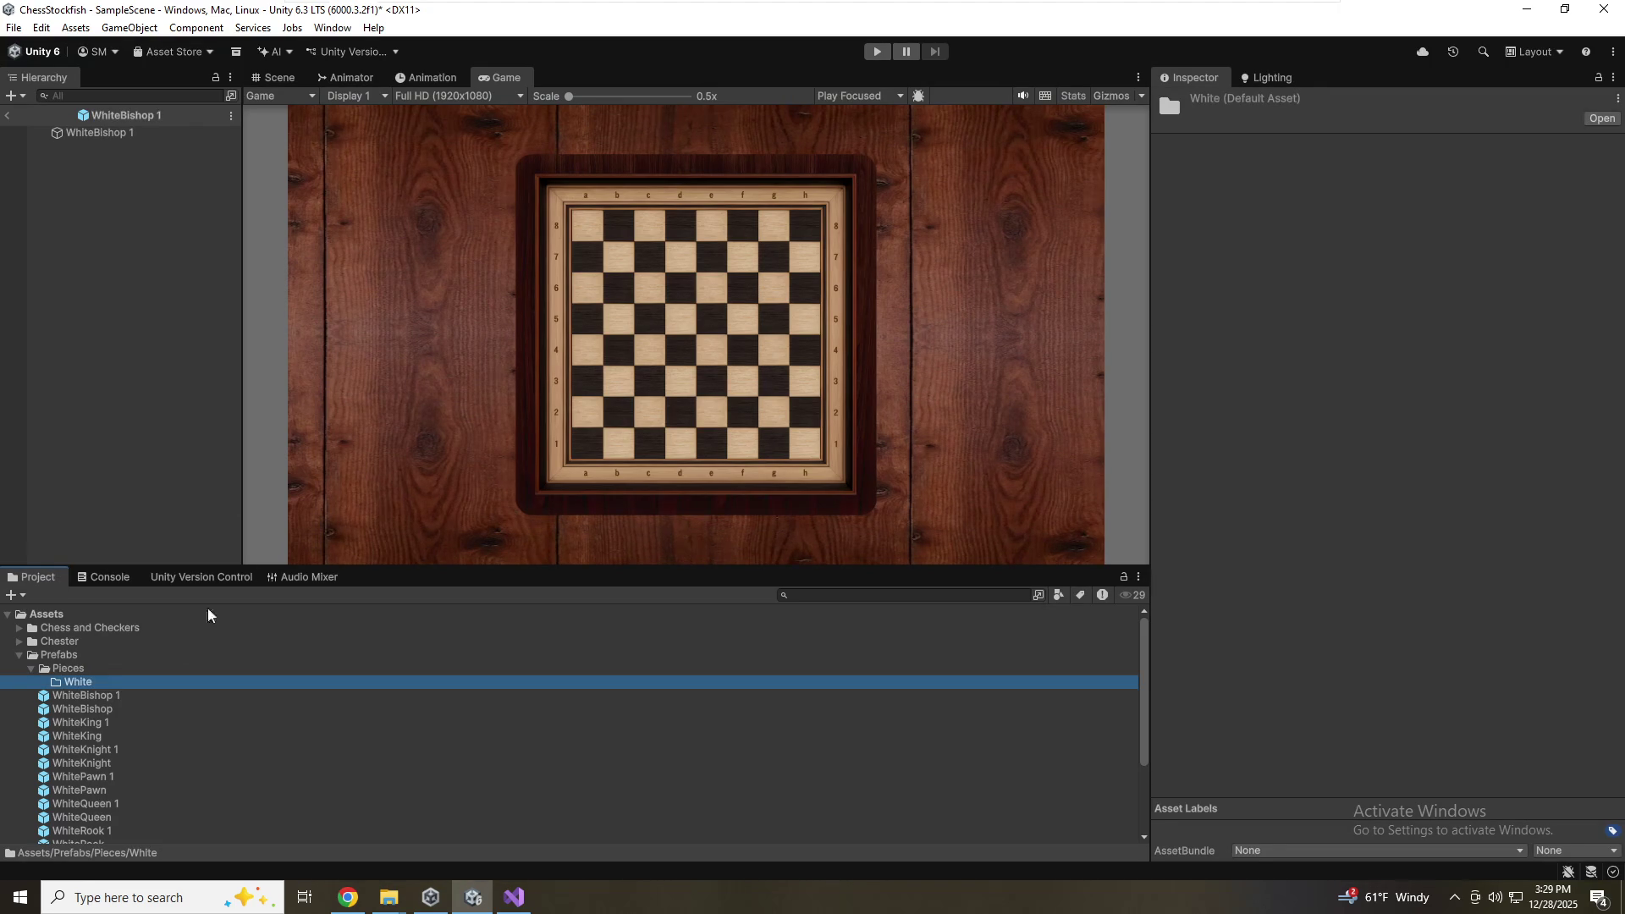
Move the six original white prefabs, WhiteBishop through WhiteRook, into the White folder
{"action": "left_click", "coordinate": [54, 709]}
{"action": "left_click", "coordinate": [75, 736], "text": "ctrl"}
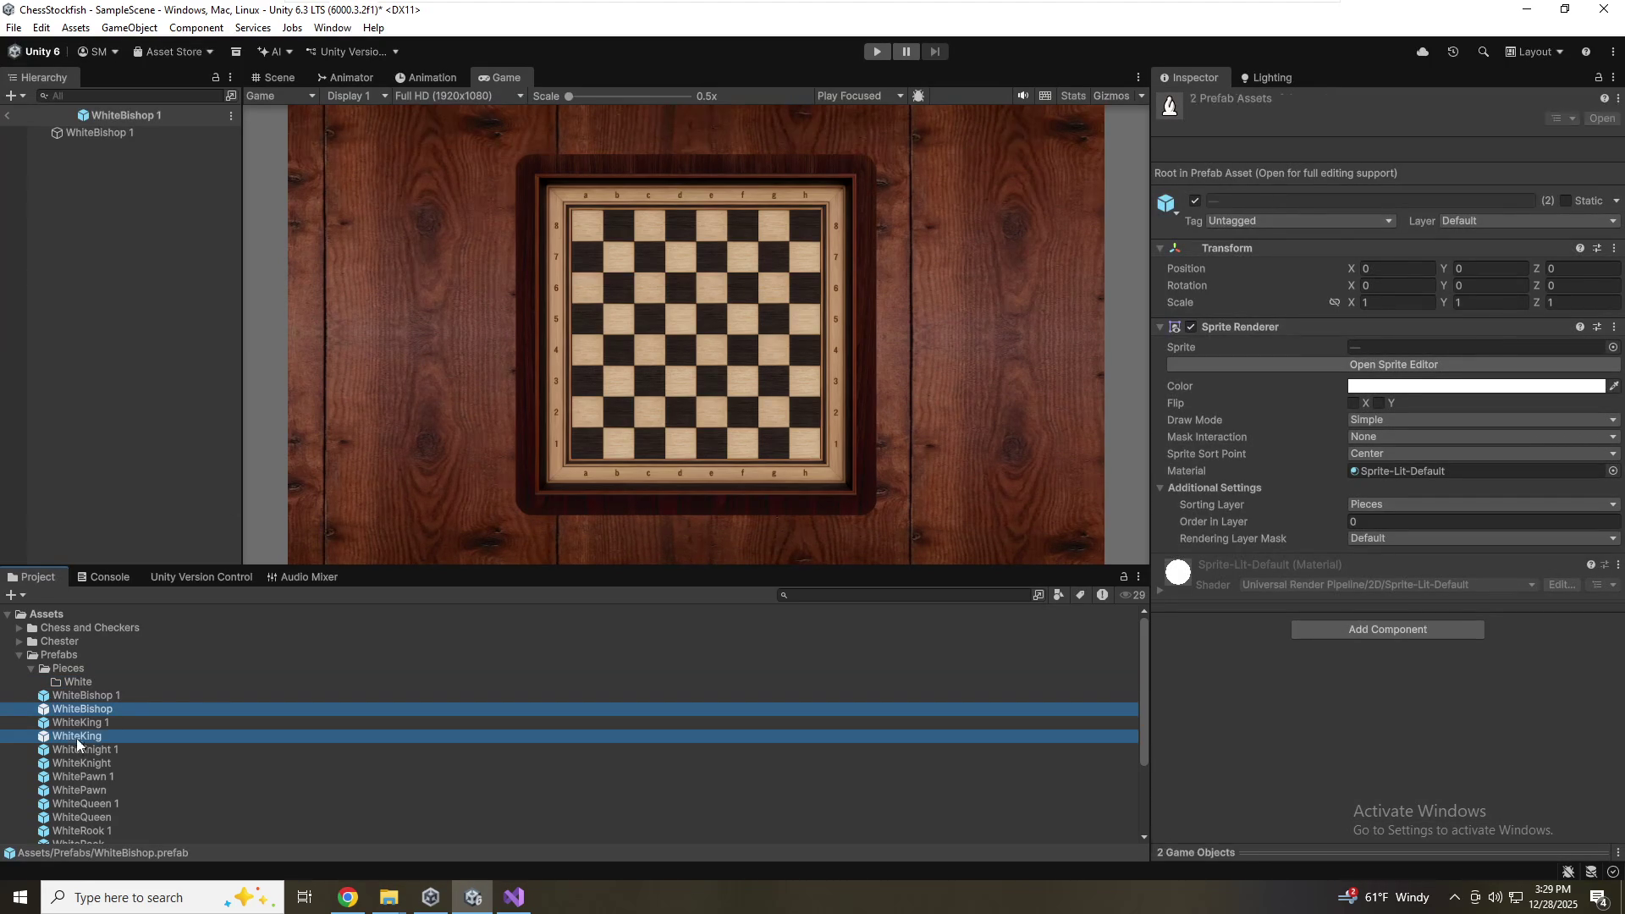
{"action": "left_click", "coordinate": [96, 762], "text": "ctrl"}
{"action": "left_click", "coordinate": [125, 789], "text": "ctrl"}
{"action": "scroll", "coordinate": [130, 772], "scroll_direction": "down", "scroll_amount": 2}
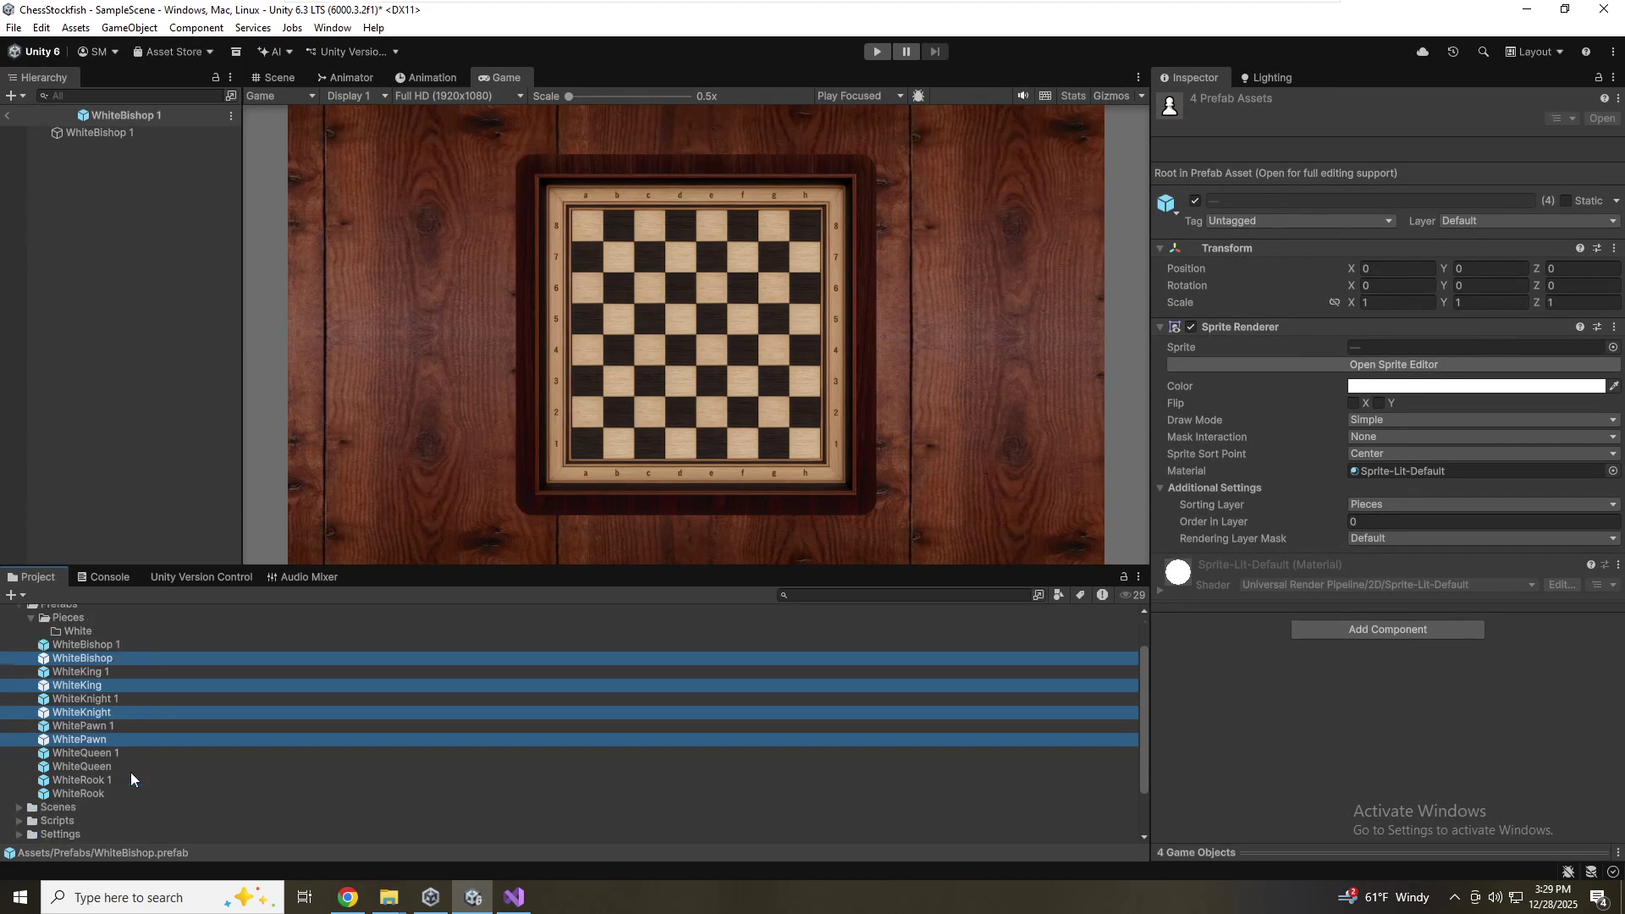
{"action": "left_click", "coordinate": [95, 767], "text": "ctrl"}
{"action": "left_click", "coordinate": [79, 784], "text": "ctrl"}
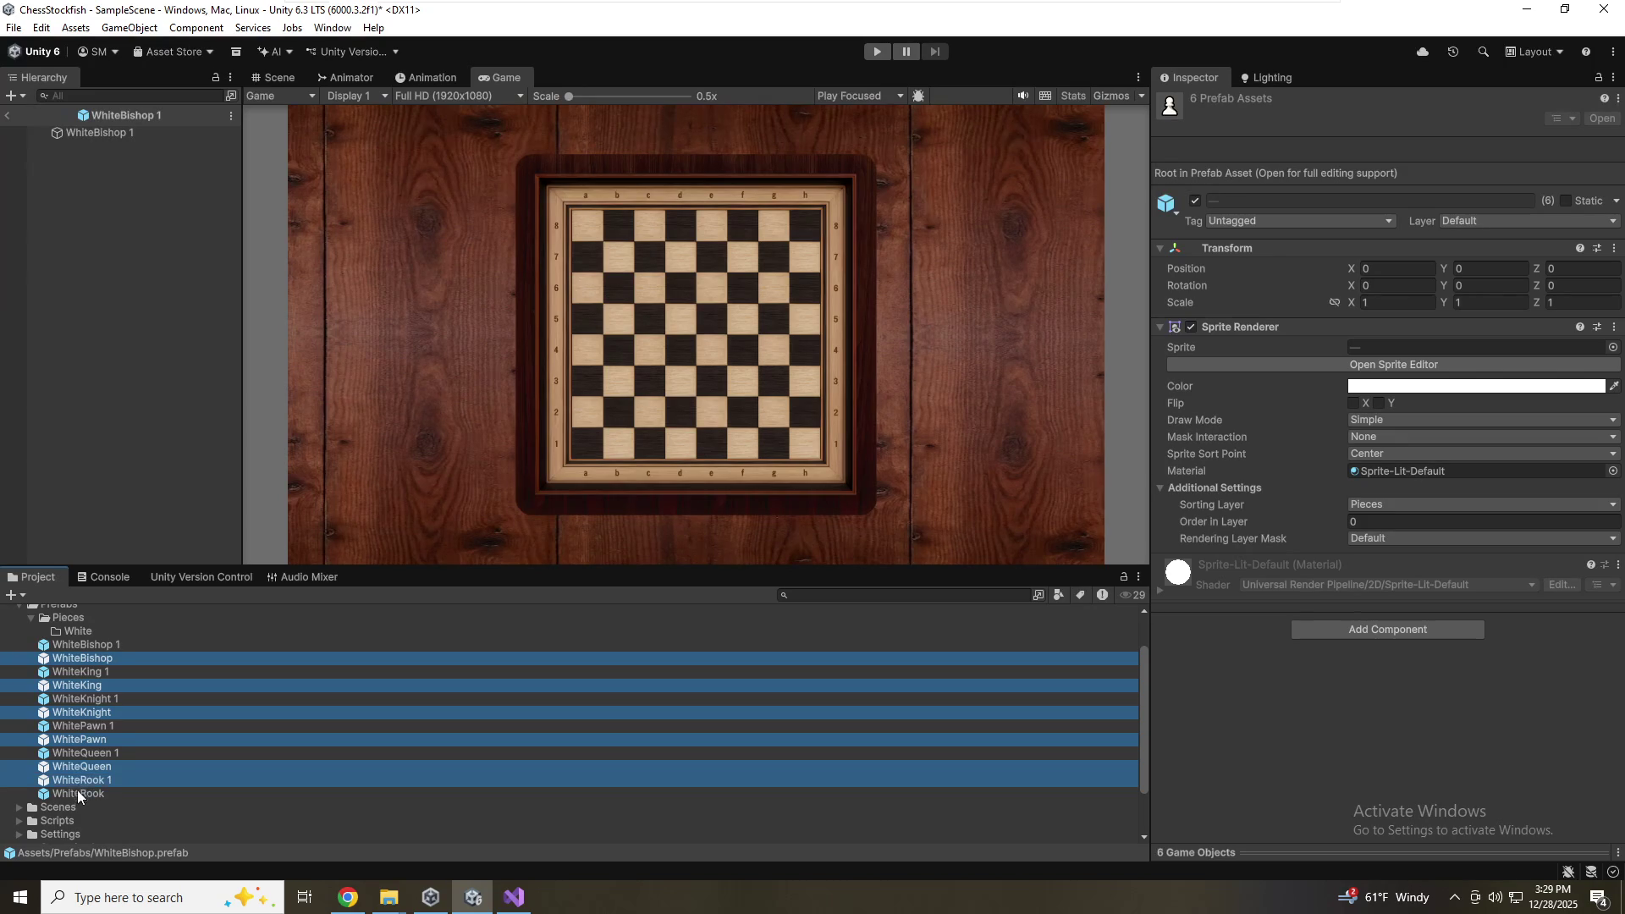
{"action": "left_click", "coordinate": [94, 780], "text": "ctrl"}
{"action": "left_click", "coordinate": [87, 794], "text": "ctrl"}
{"action": "left_click_drag", "start_coordinate": [41, 664], "coordinate": [76, 629]}
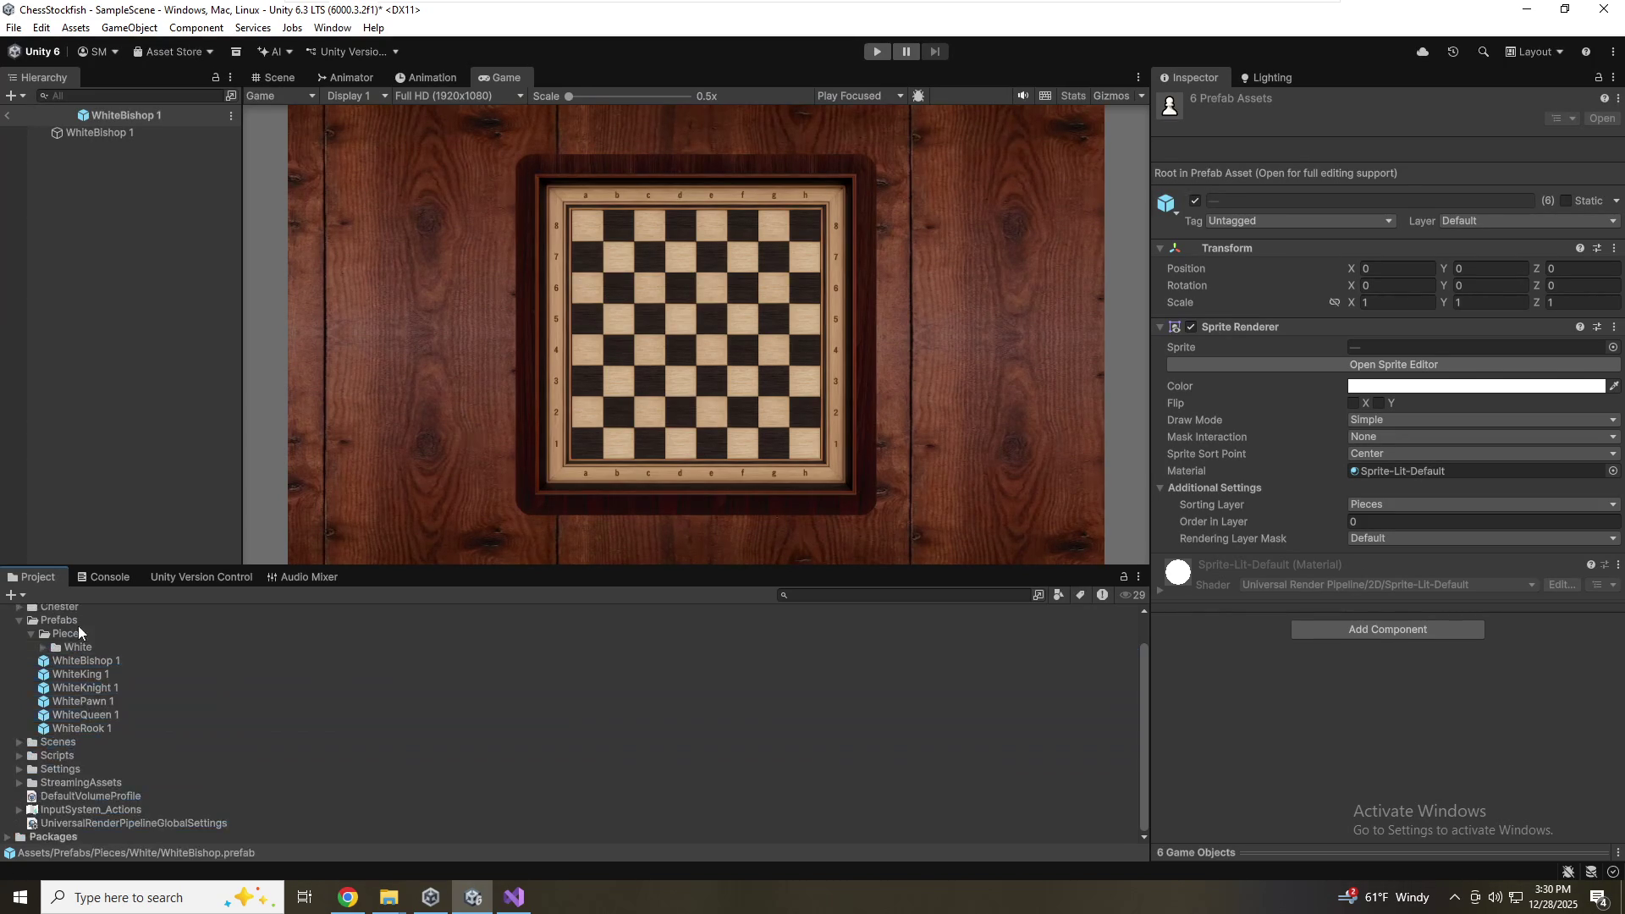
Create a folder named Black inside Pieces
{"action": "right_click", "coordinate": [77, 639]}
{"action": "mouse_move", "coordinate": [322, 161]}
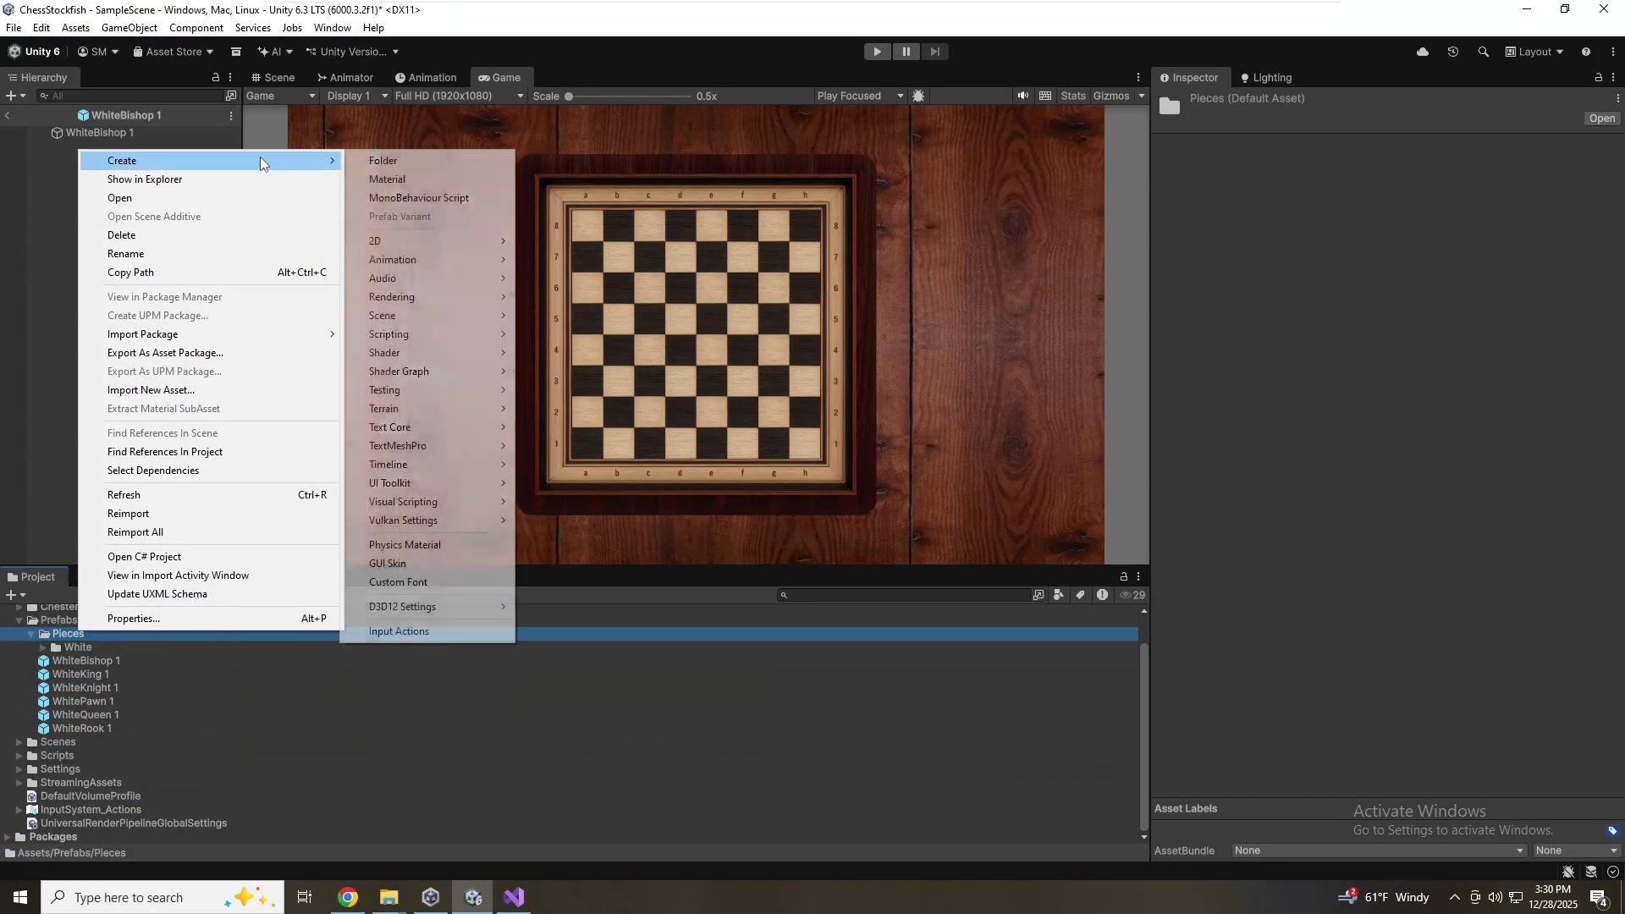
{"action": "left_click", "coordinate": [420, 163]}
{"action": "type", "text": "Black"}
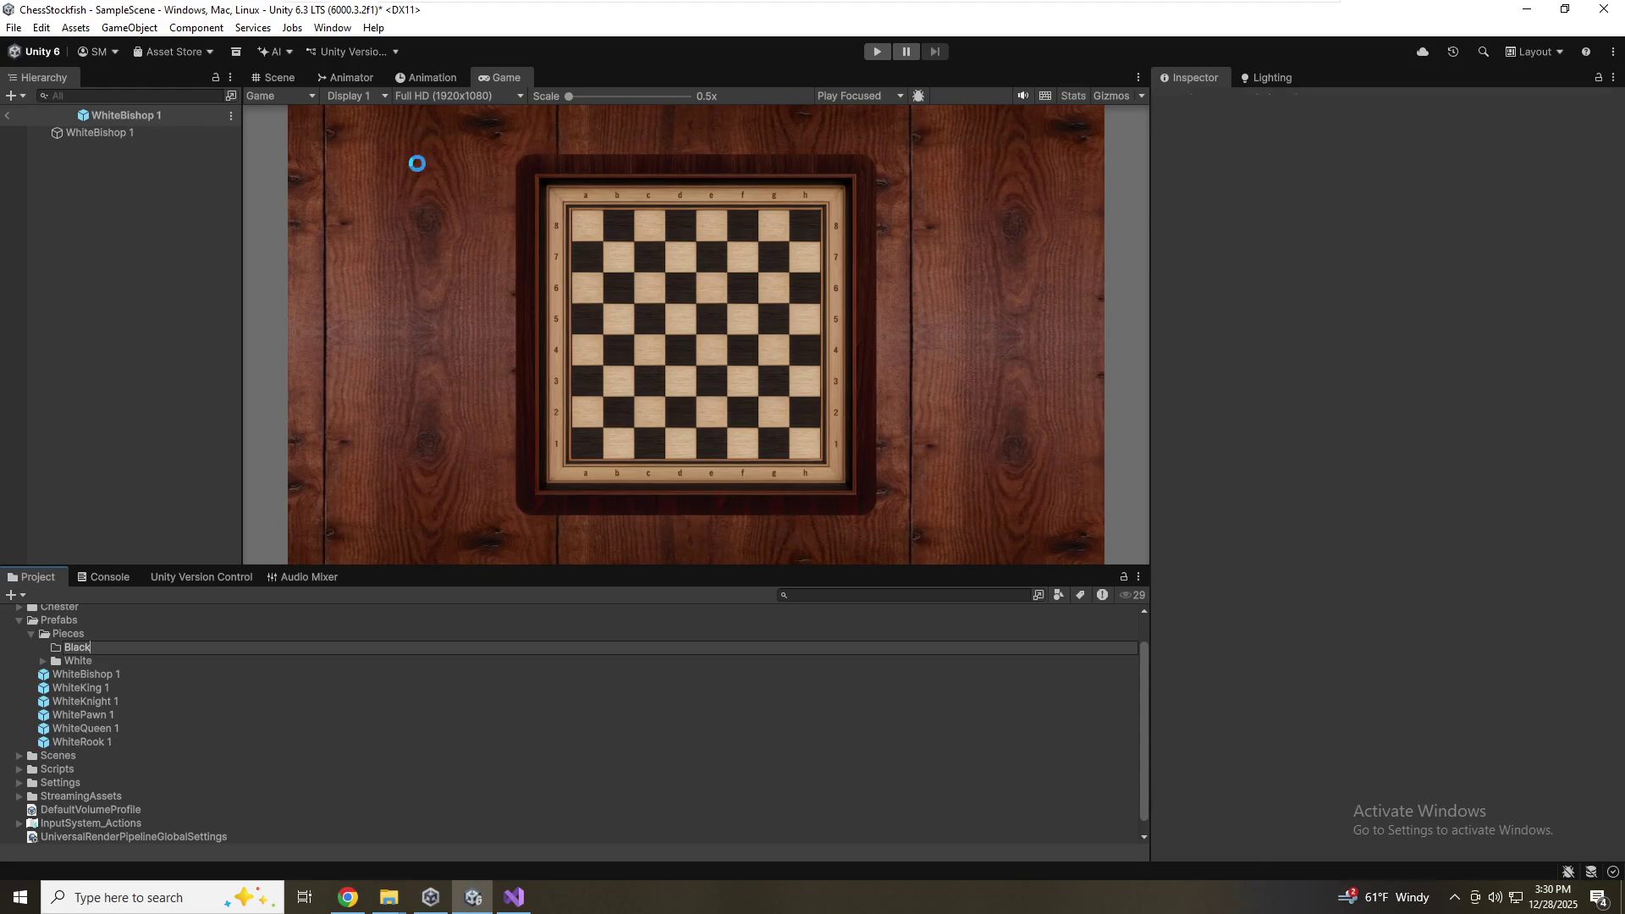
{"action": "key", "text": "Return"}
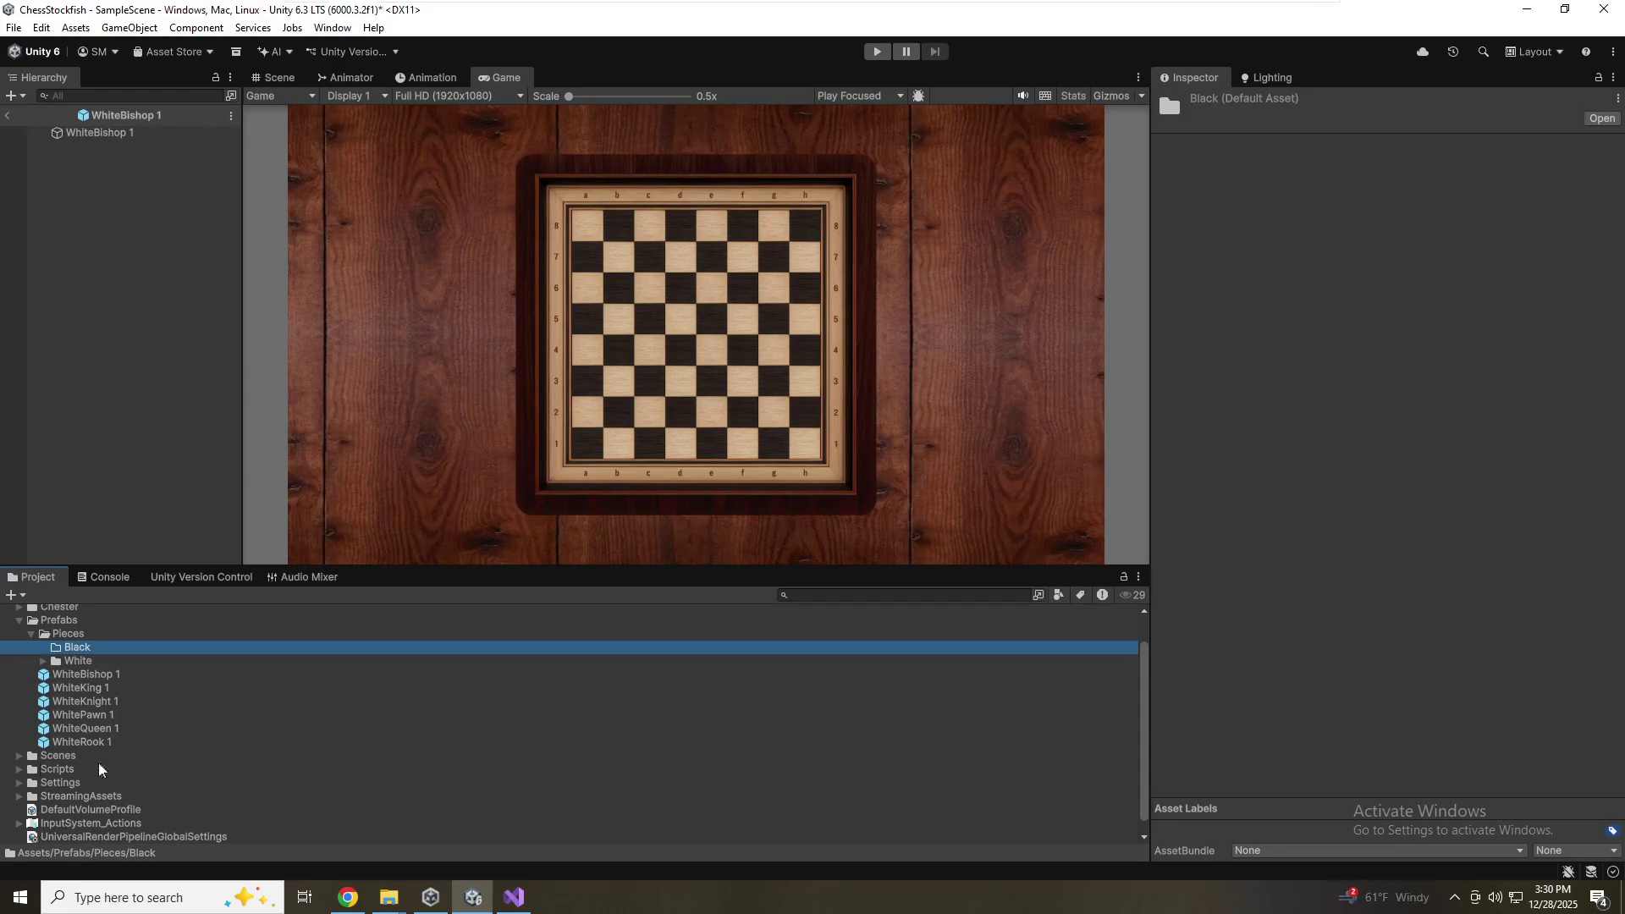
Move the copies WhiteBishop 1 through WhiteRook 1 into the Black folder
{"action": "left_click", "coordinate": [55, 677]}
{"action": "left_click", "coordinate": [80, 742], "text": "shift"}
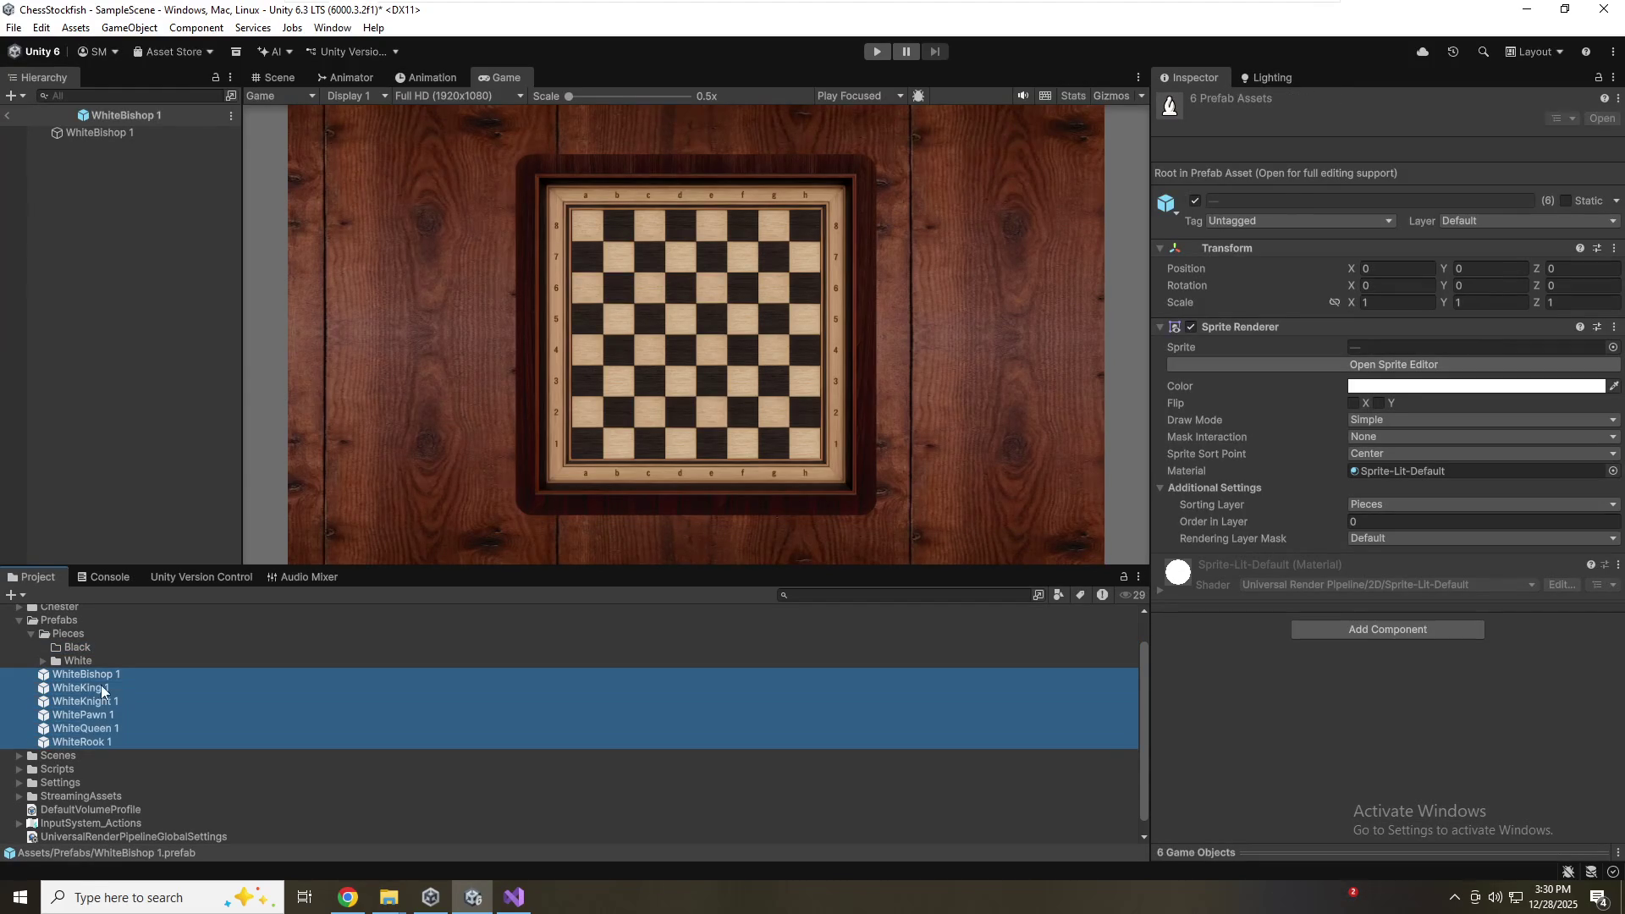
{"action": "left_click_drag", "start_coordinate": [105, 677], "coordinate": [76, 654]}
{"action": "left_click", "coordinate": [44, 681]}
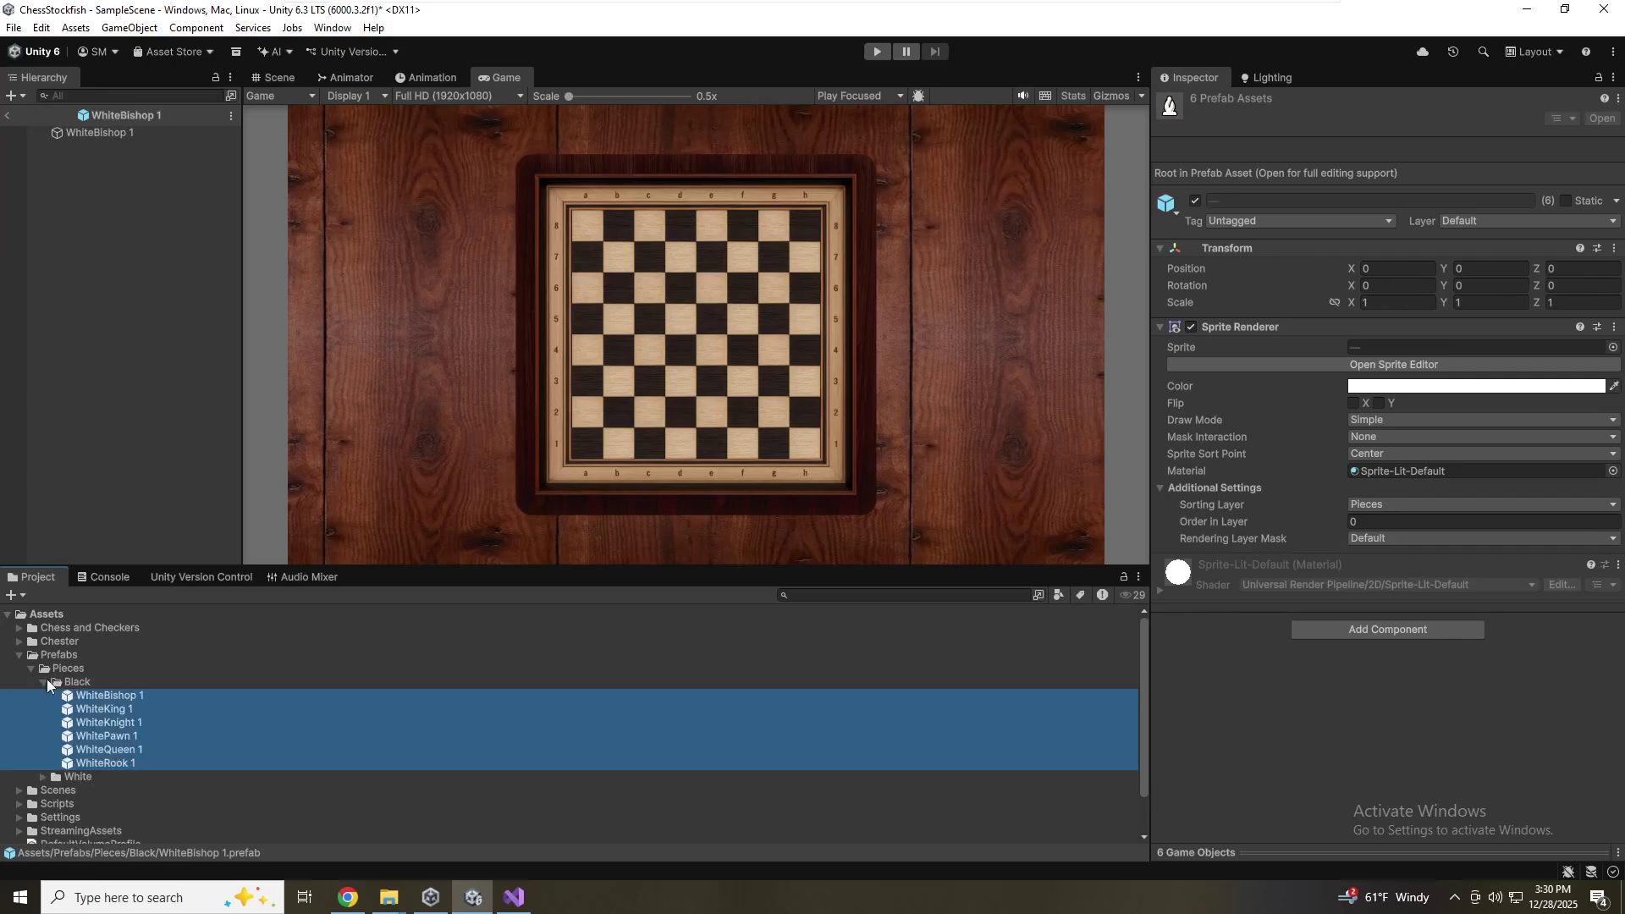
{"action": "left_click", "coordinate": [83, 696]}
{"action": "key", "text": "F2"}
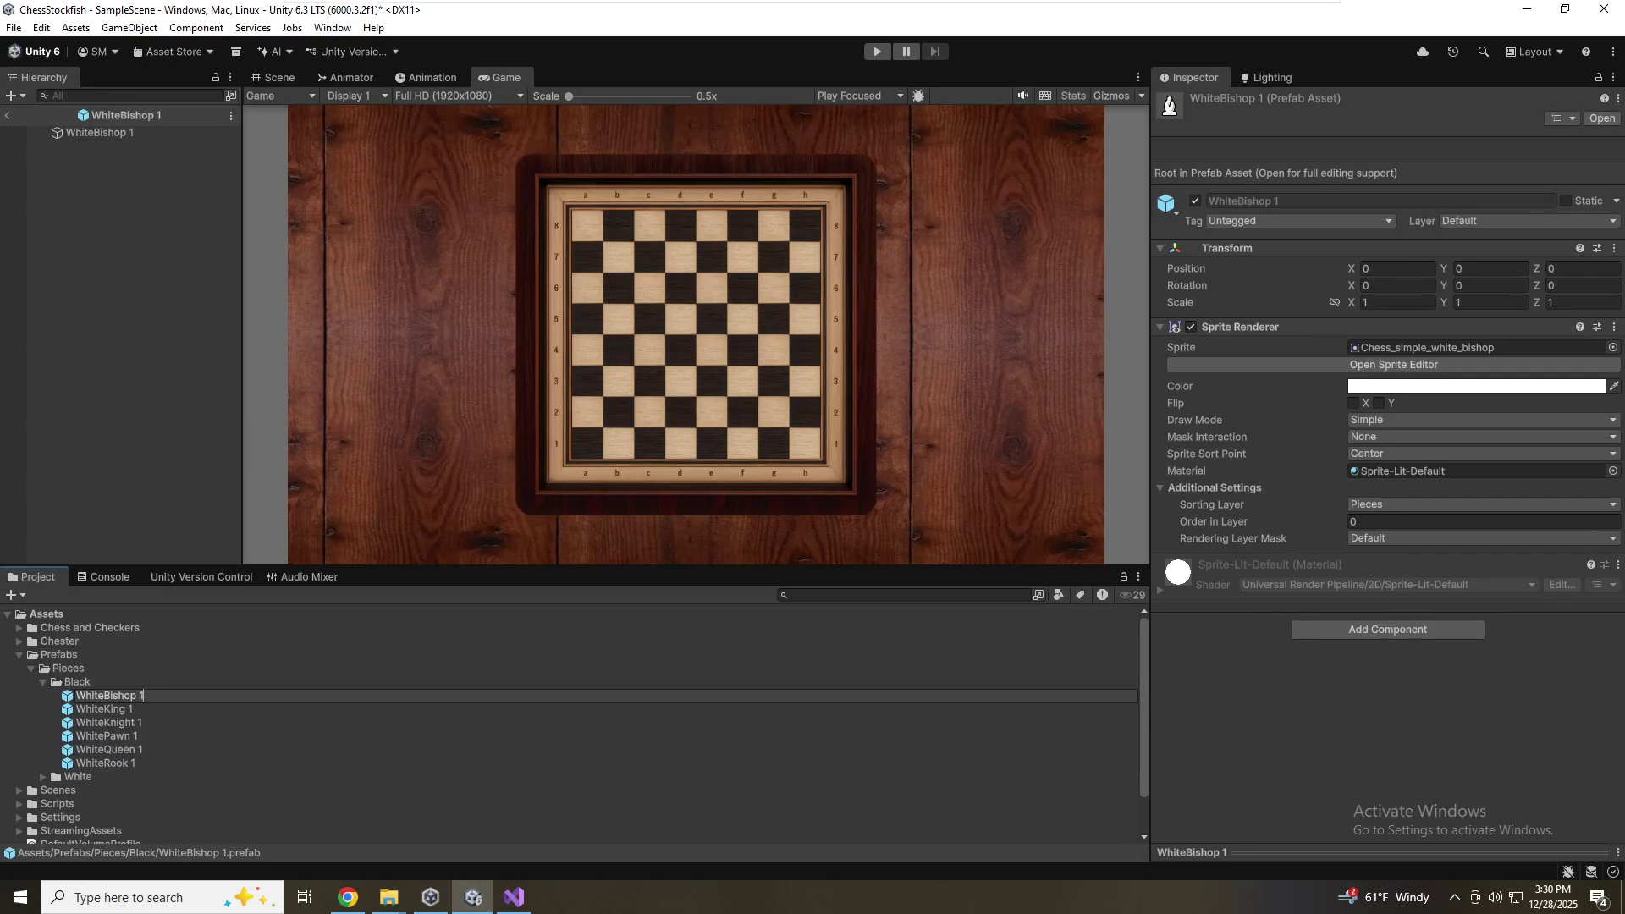
Rename WhiteBishop 1 to BlackBishop and assign it the black bishop sprite
{"action": "key", "text": "Delete"}
{"action": "key", "text": "Delete"}
{"action": "key", "text": "Delete"}
{"action": "type", "text": "lack"}
{"action": "key", "text": "Return"}
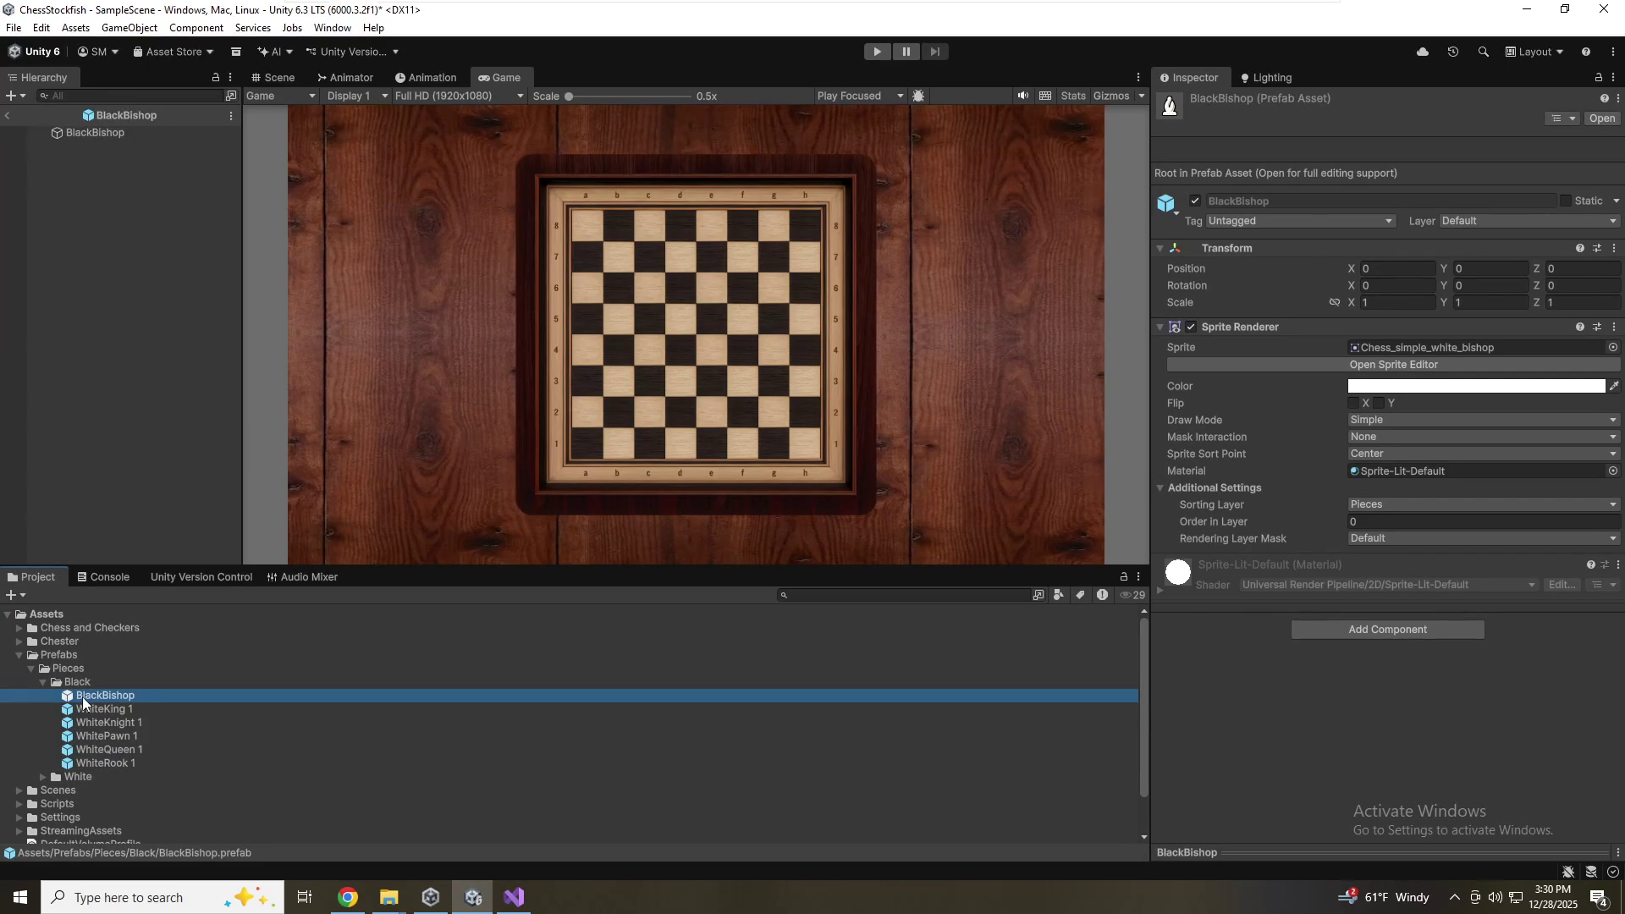
{"action": "left_click", "coordinate": [1613, 347]}
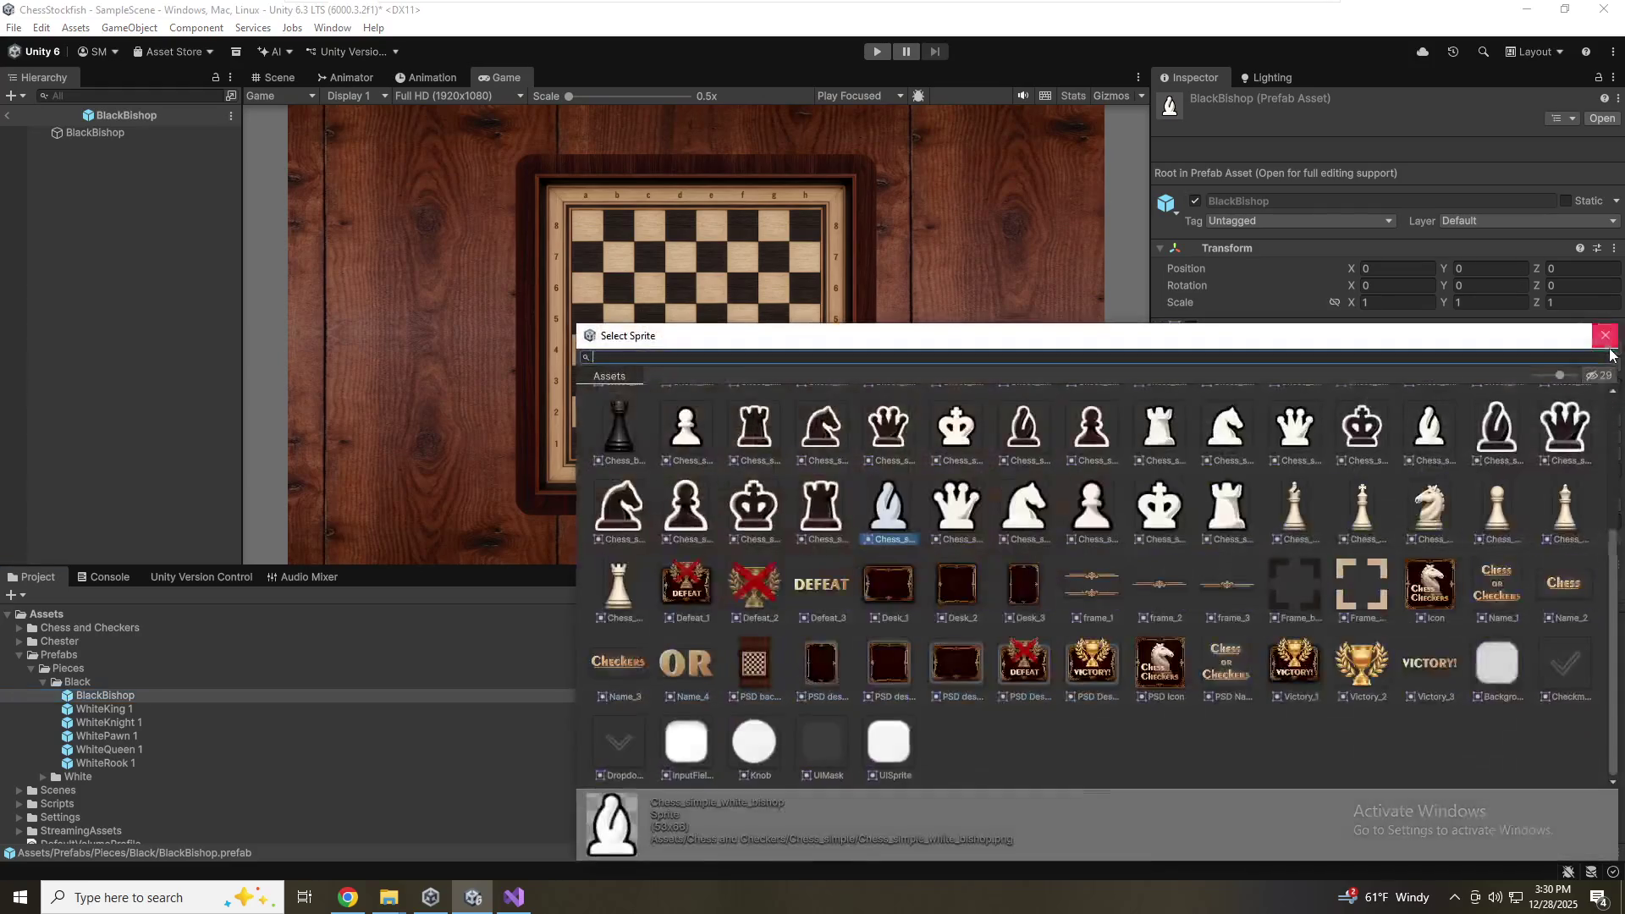
{"action": "left_click", "coordinate": [1026, 439]}
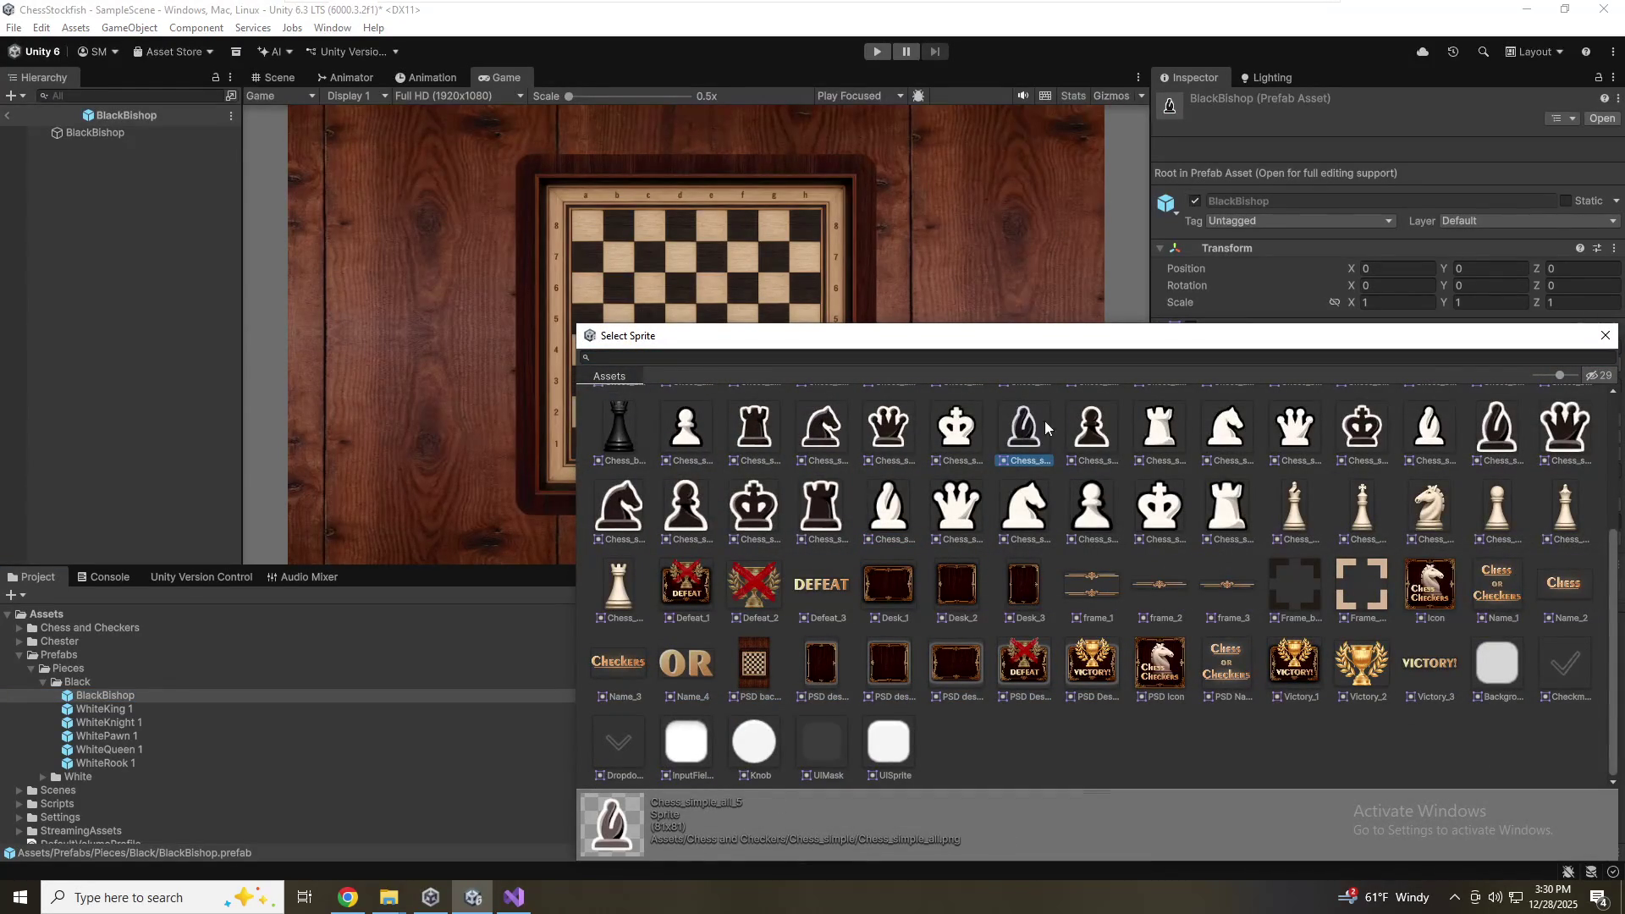
{"action": "double_click", "coordinate": [1504, 453]}
Rename WhiteKing 1 to BlackKing
{"action": "left_click", "coordinate": [110, 709]}
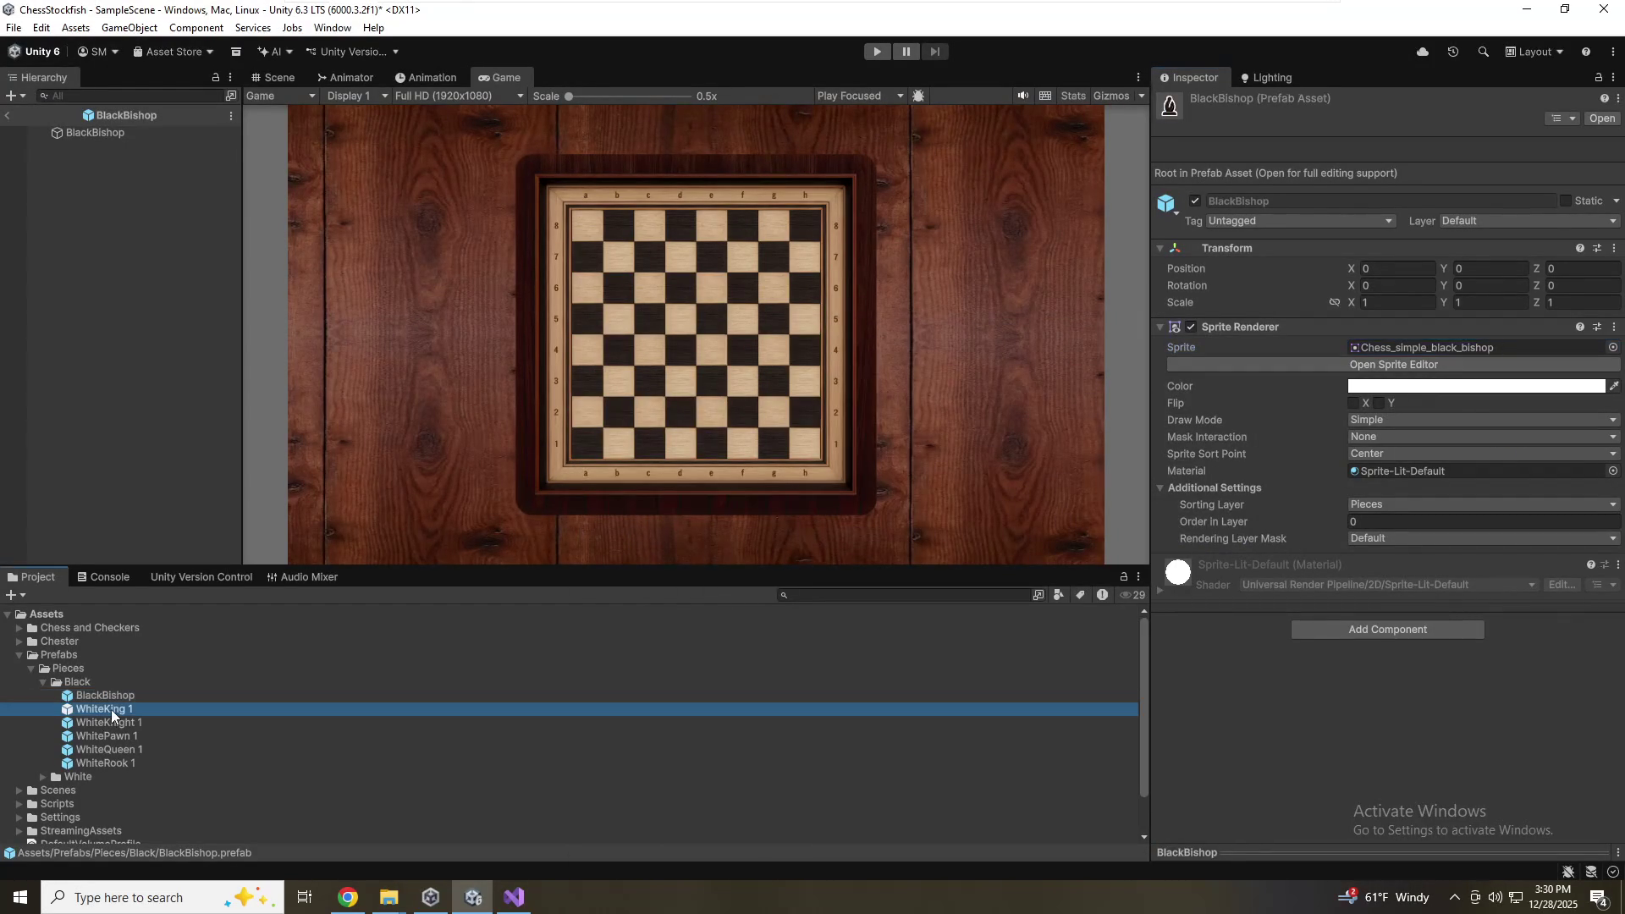
{"action": "left_click", "coordinate": [110, 708]}
{"action": "key", "text": "Delete"}
{"action": "key", "text": "Delete"}
{"action": "key", "text": "Delete"}
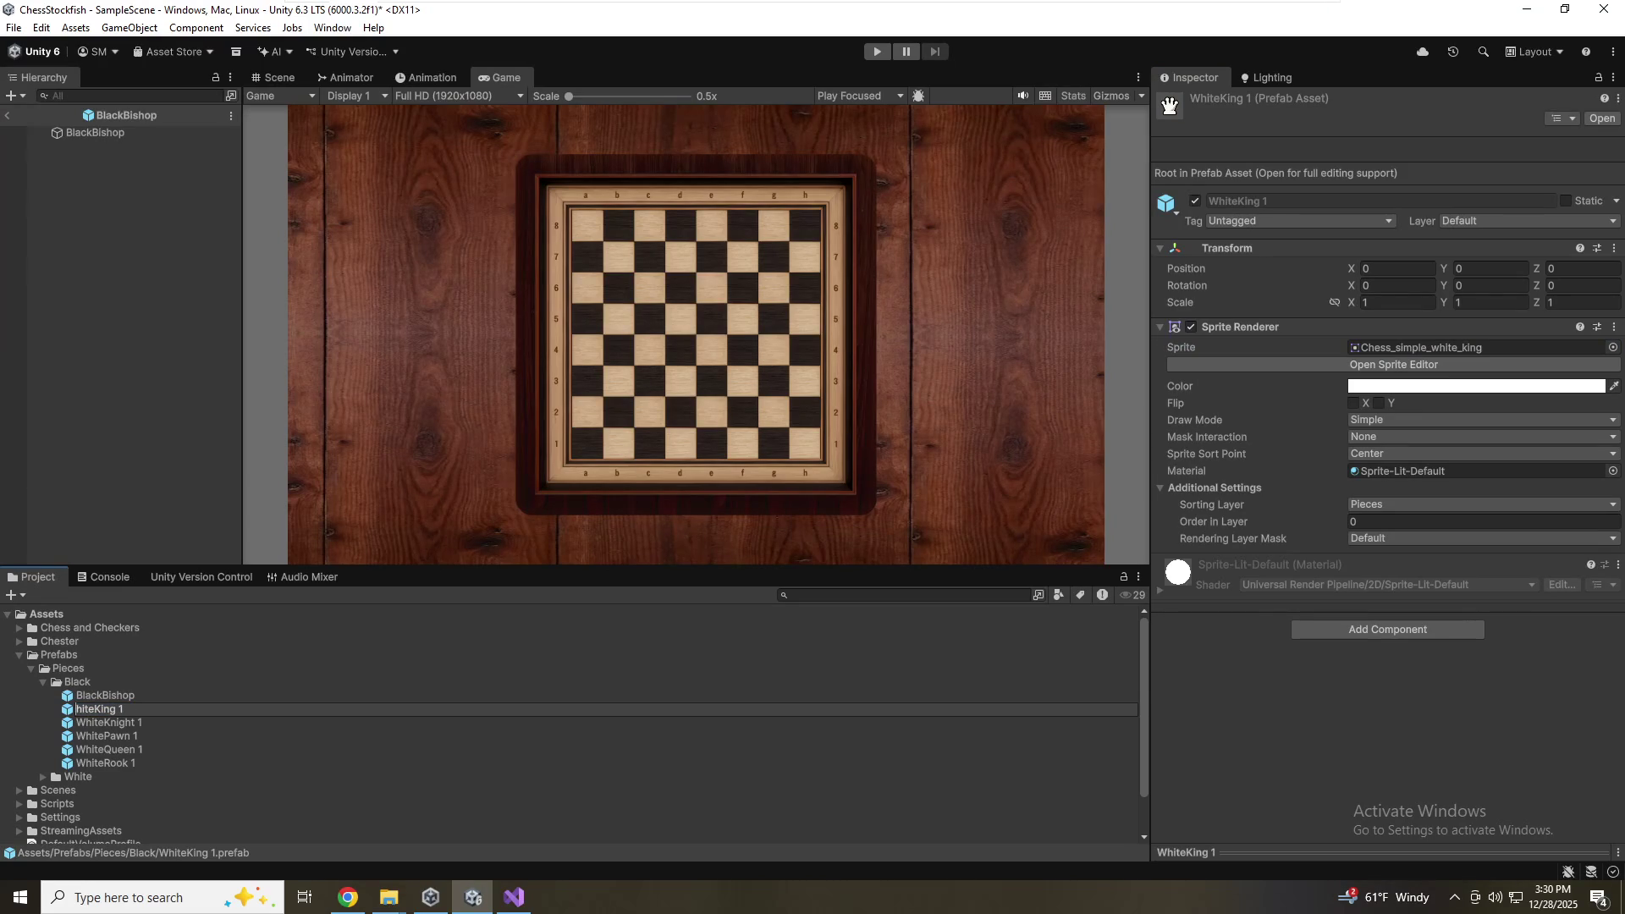
{"action": "type", "text": "Black"}
{"action": "key", "text": "End"}
{"action": "key", "text": "BackSpace"}
{"action": "key", "text": "BackSpace"}
{"action": "key", "text": "Return"}
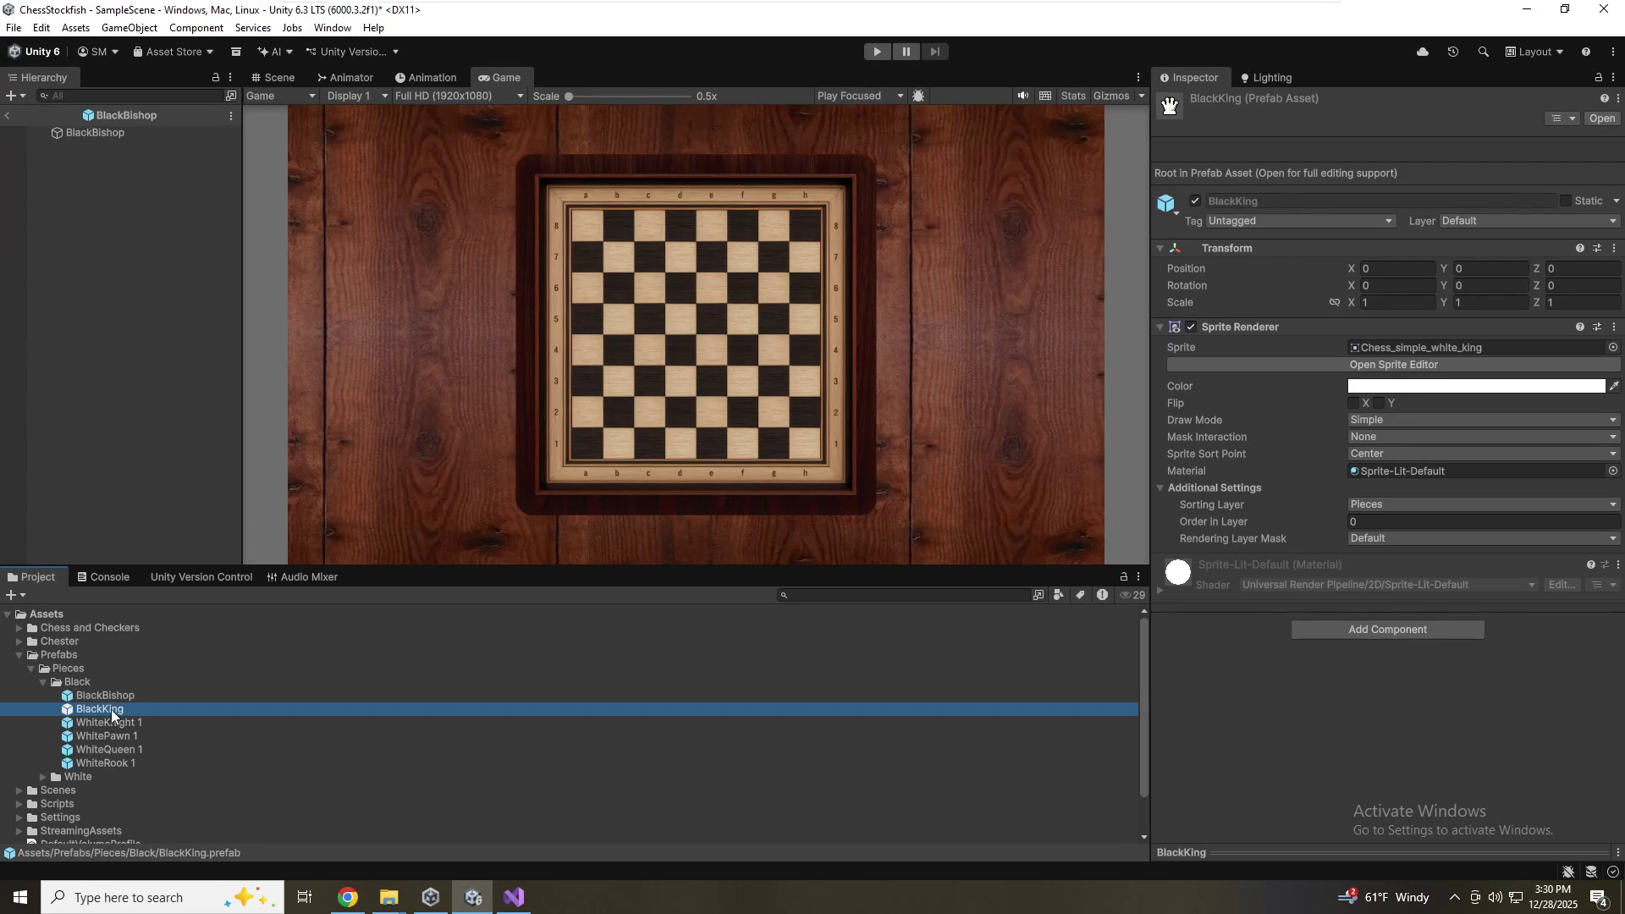
Assign the black king sprite to BlackKing, then select WhiteKnight 1 for renaming
{"action": "left_click", "coordinate": [1612, 347]}
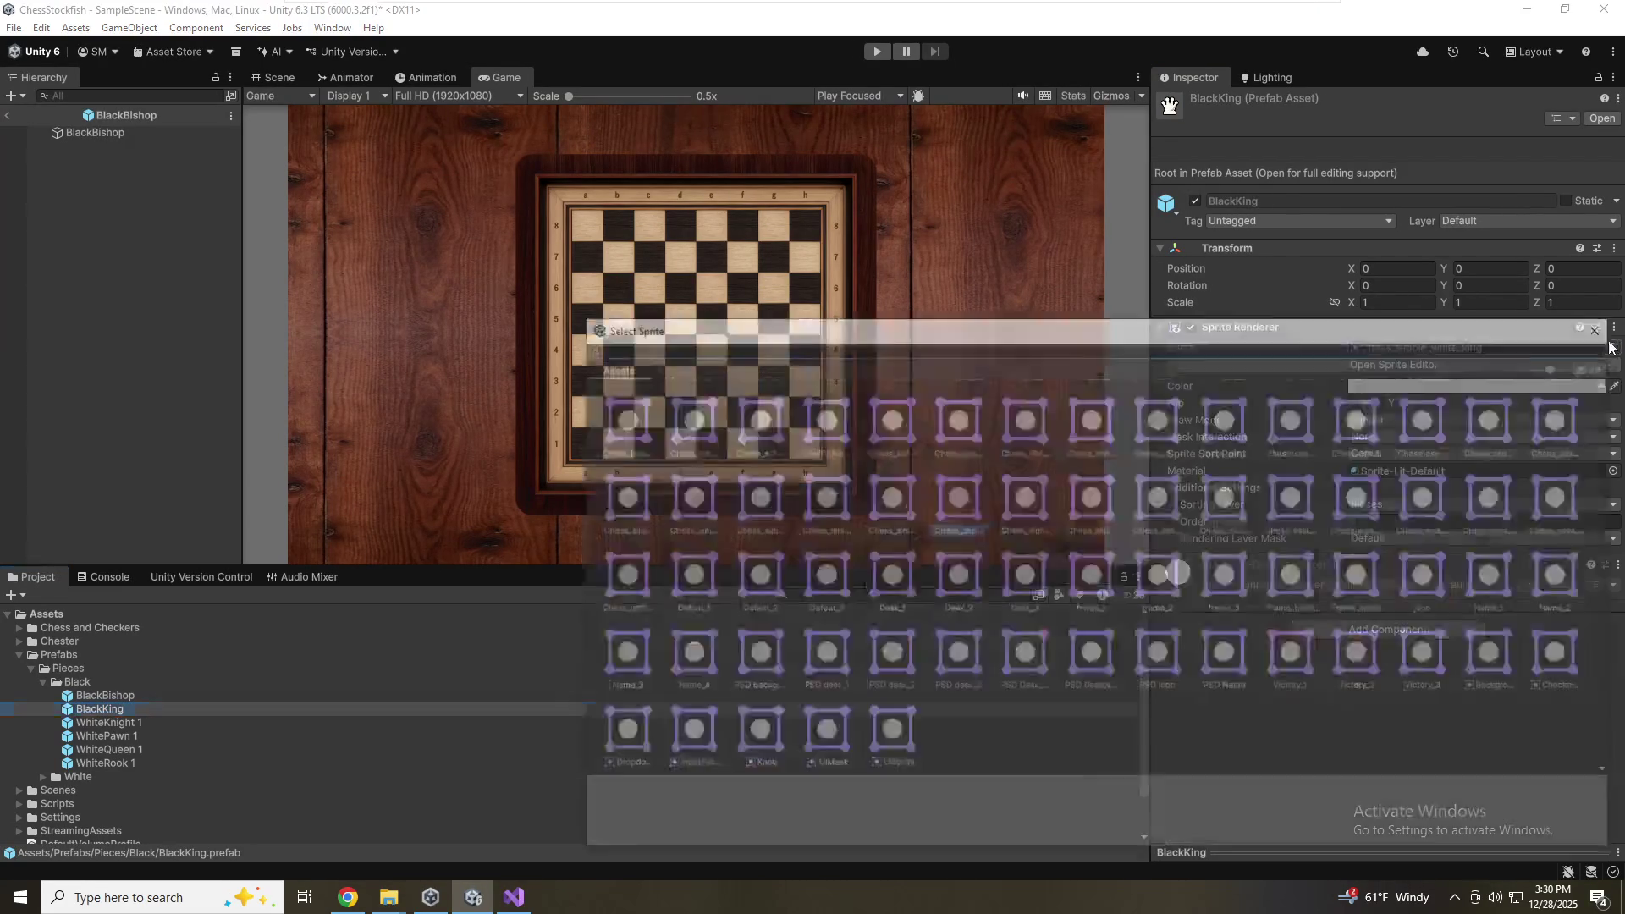
{"action": "left_click", "coordinate": [753, 506]}
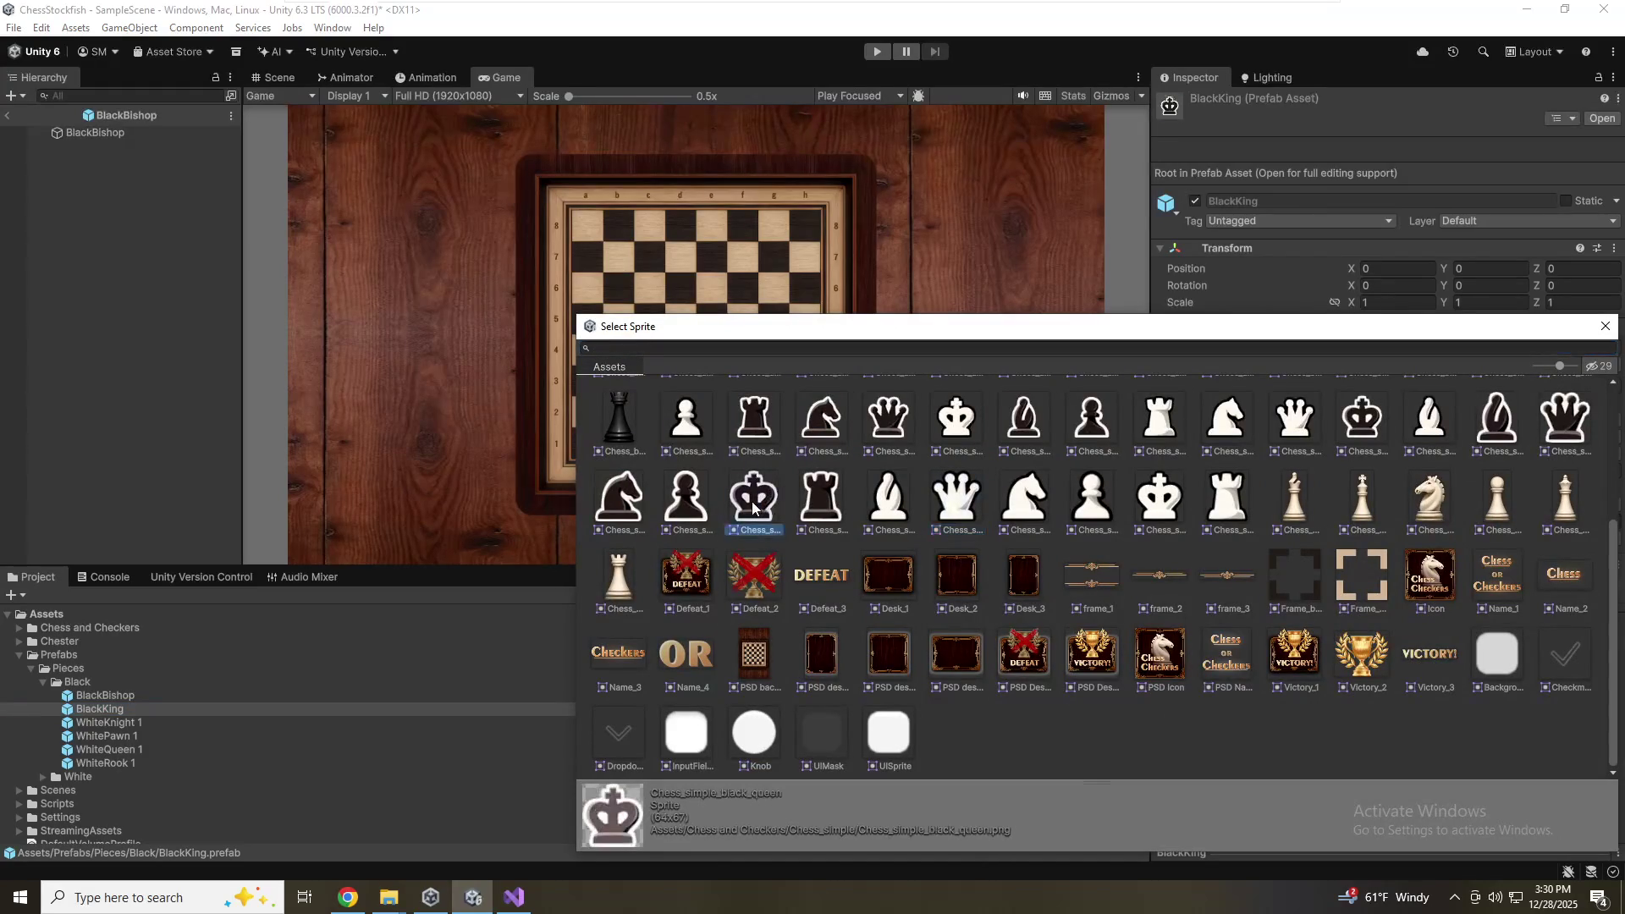
{"action": "left_click", "coordinate": [1545, 427]}
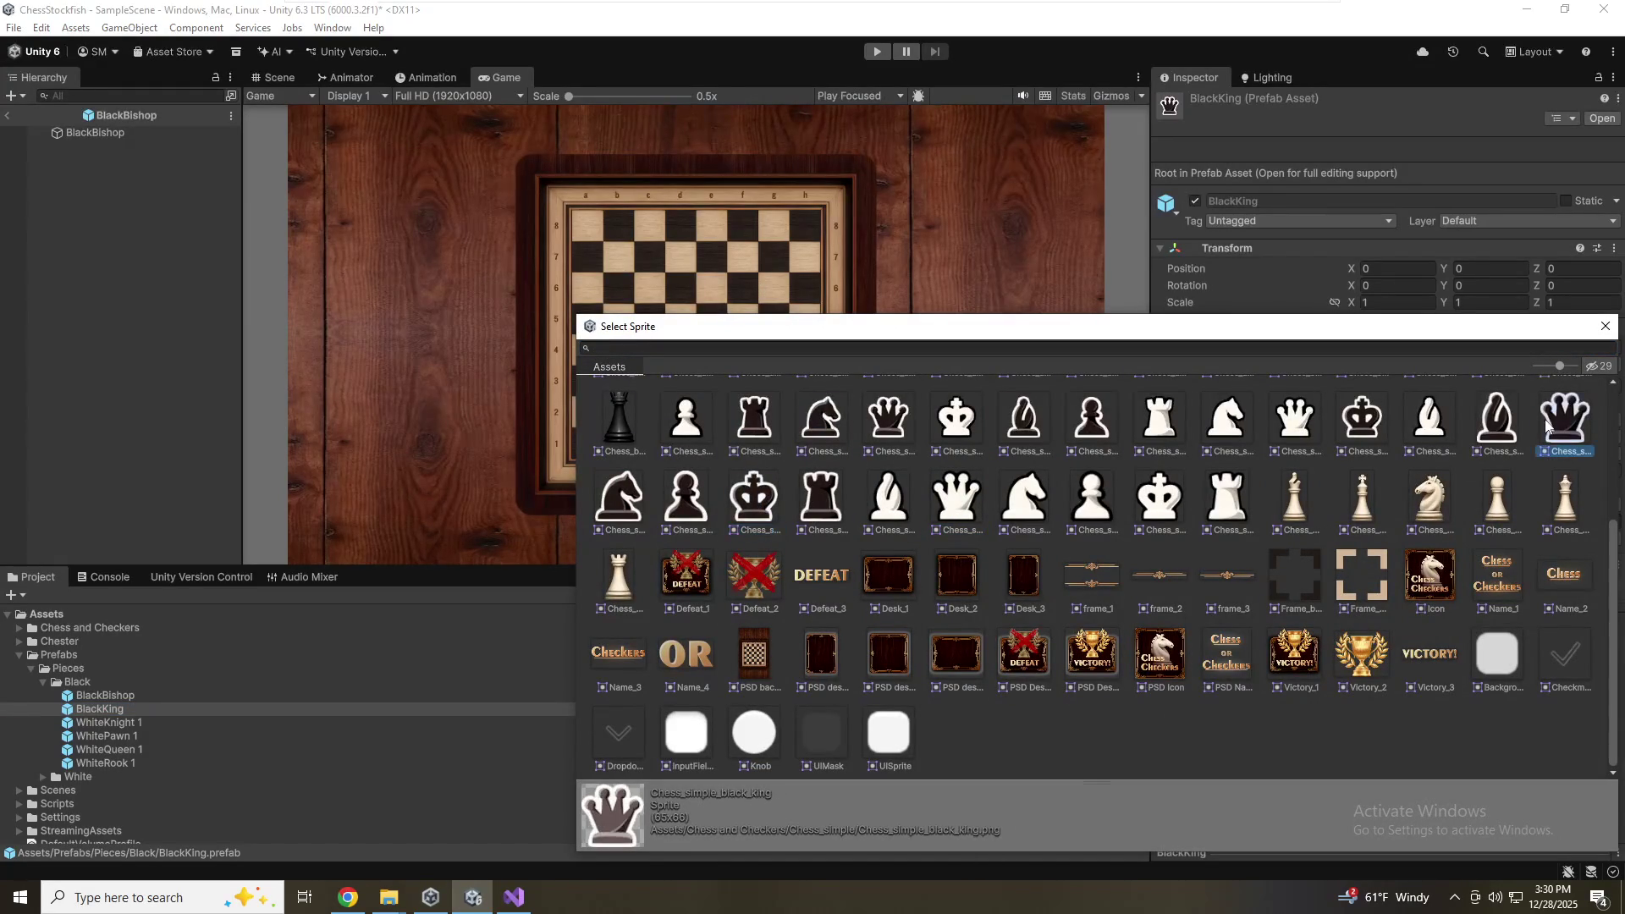
{"action": "double_click", "coordinate": [1545, 422]}
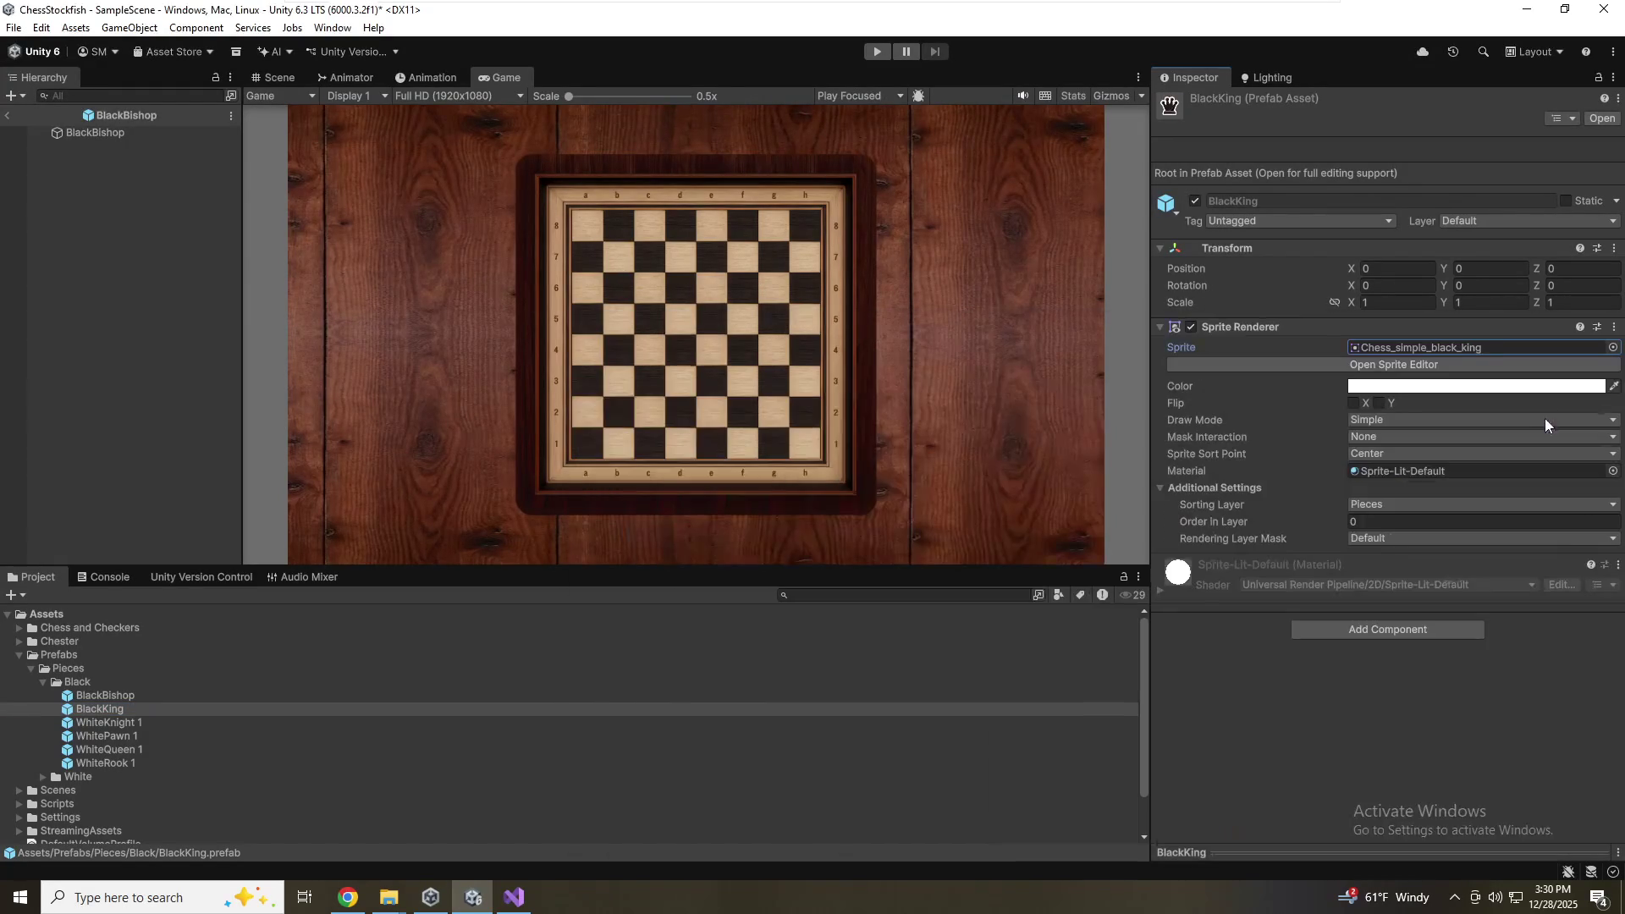
{"action": "left_click", "coordinate": [139, 724]}
{"action": "left_click", "coordinate": [135, 721]}
{"action": "left_click", "coordinate": [141, 723]}
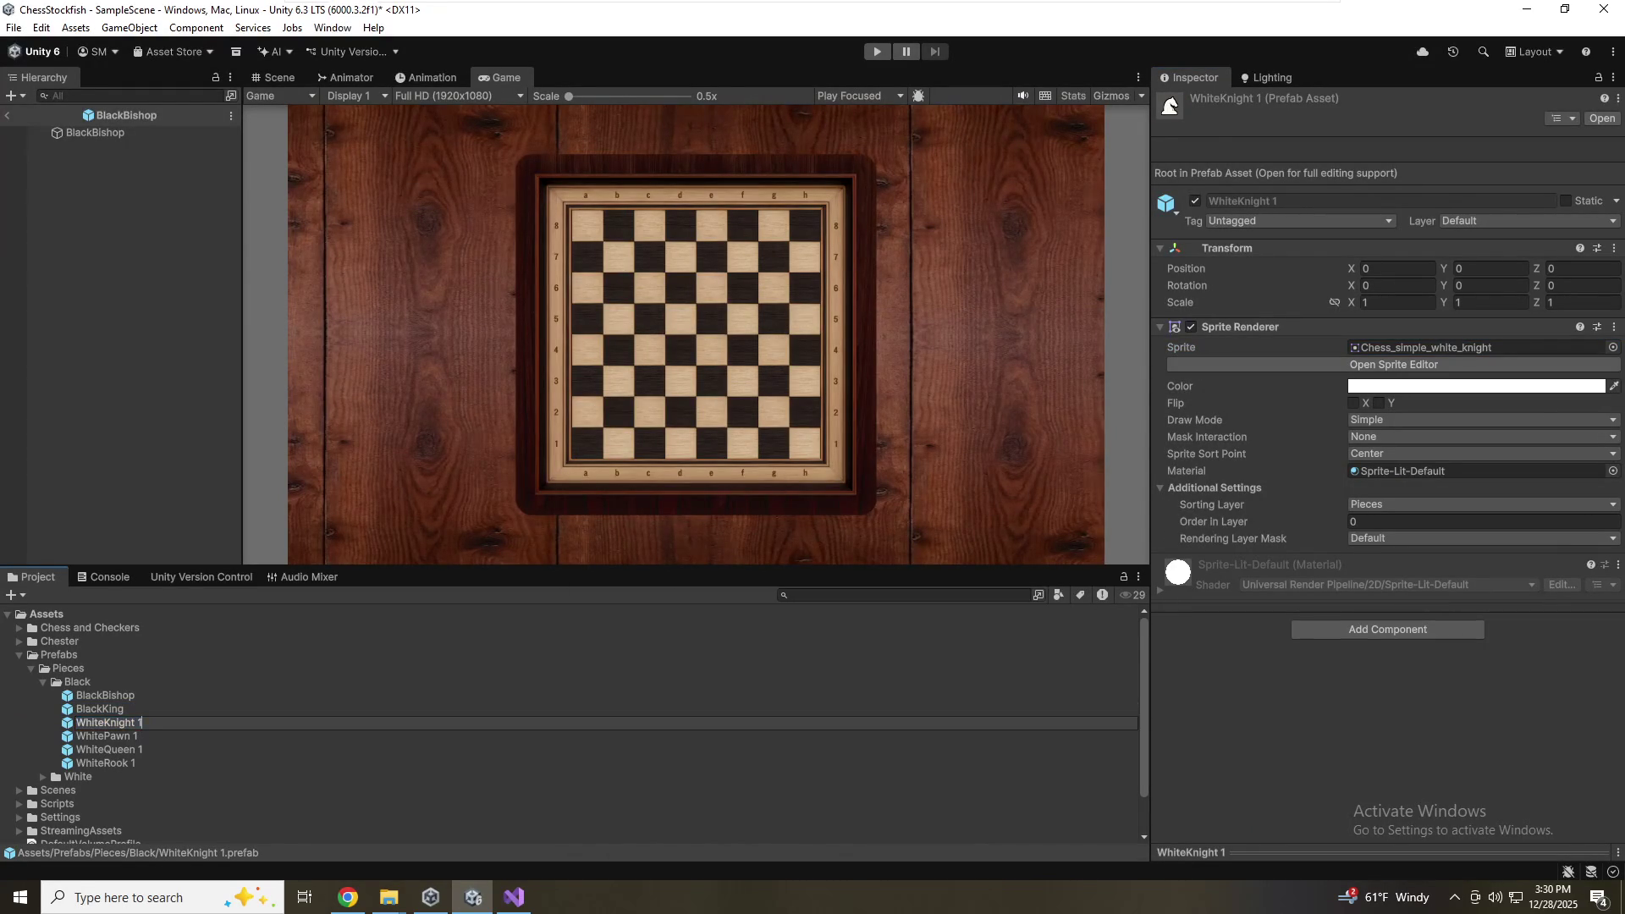
Rename the knight copy to BlackKnight and give it the Chess_simple_black_knight sprite
{"action": "key", "text": "Delete"}
{"action": "key", "text": "Delete"}
{"action": "key", "text": "Delete"}
{"action": "type", "text": "Black"}
{"action": "key", "text": "Return"}
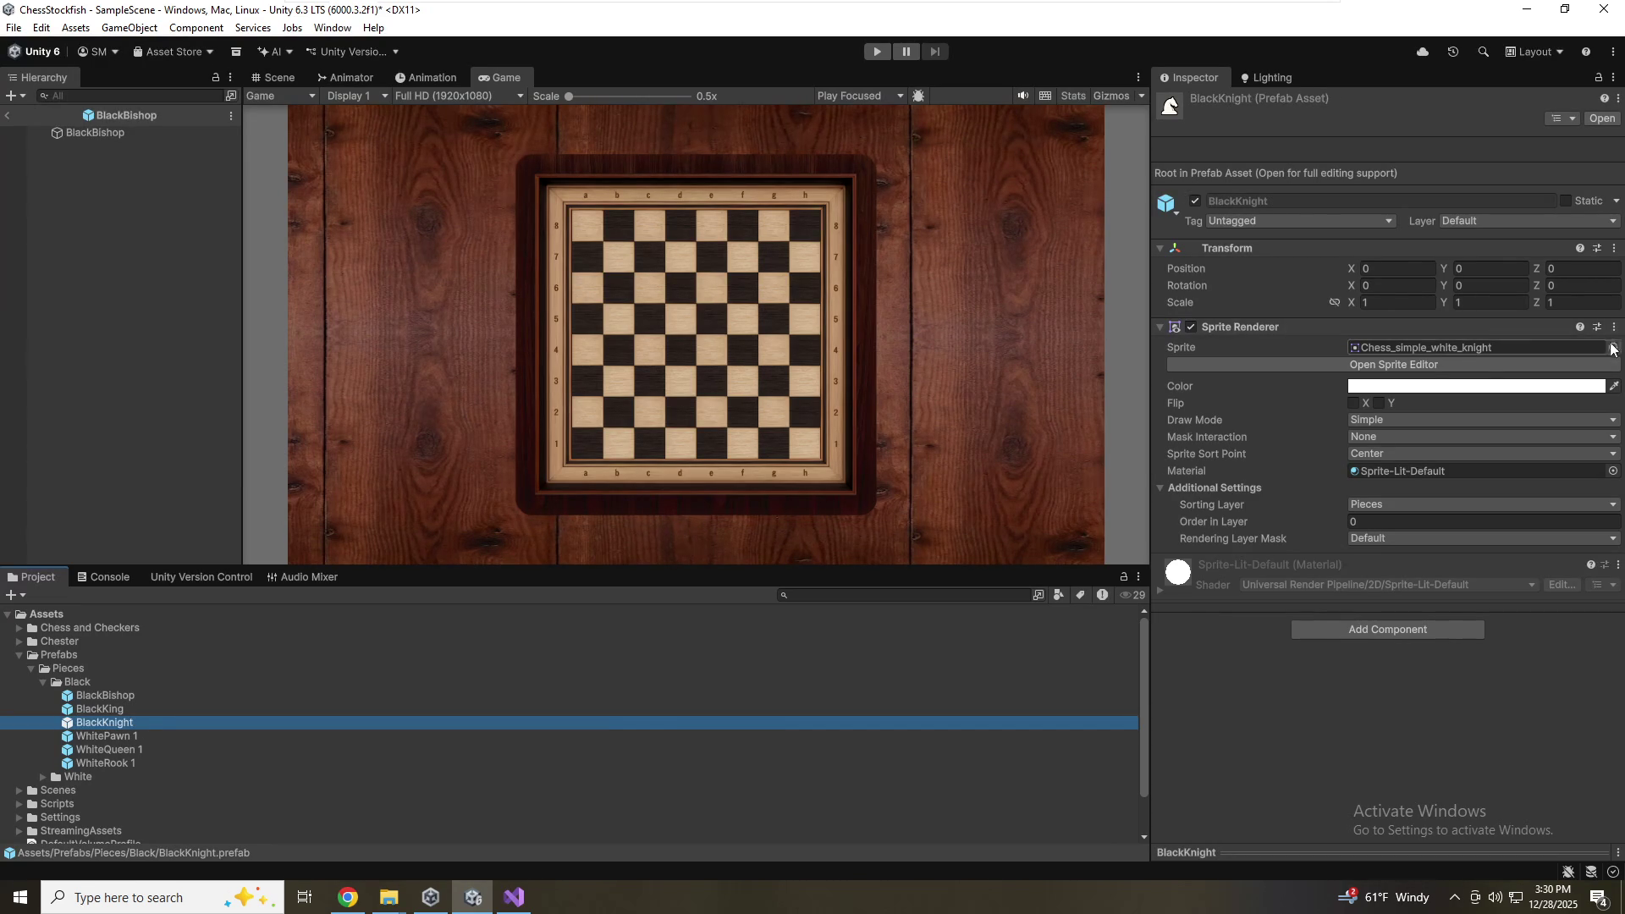
{"action": "left_click", "coordinate": [1612, 347]}
{"action": "left_click", "coordinate": [820, 435]}
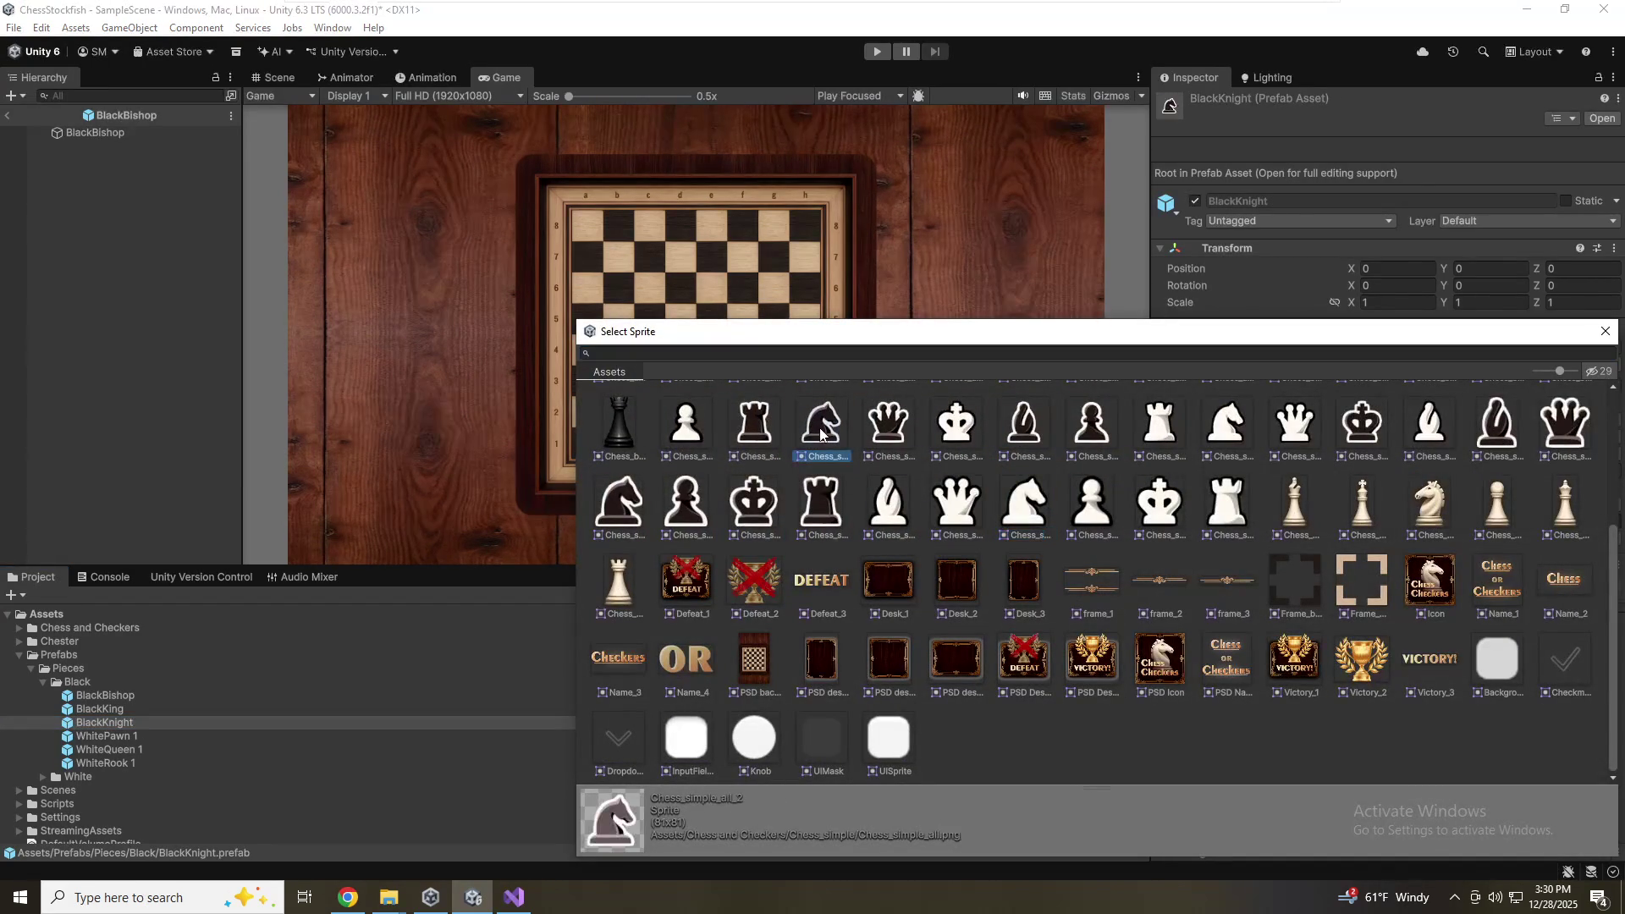
{"action": "left_click", "coordinate": [609, 523]}
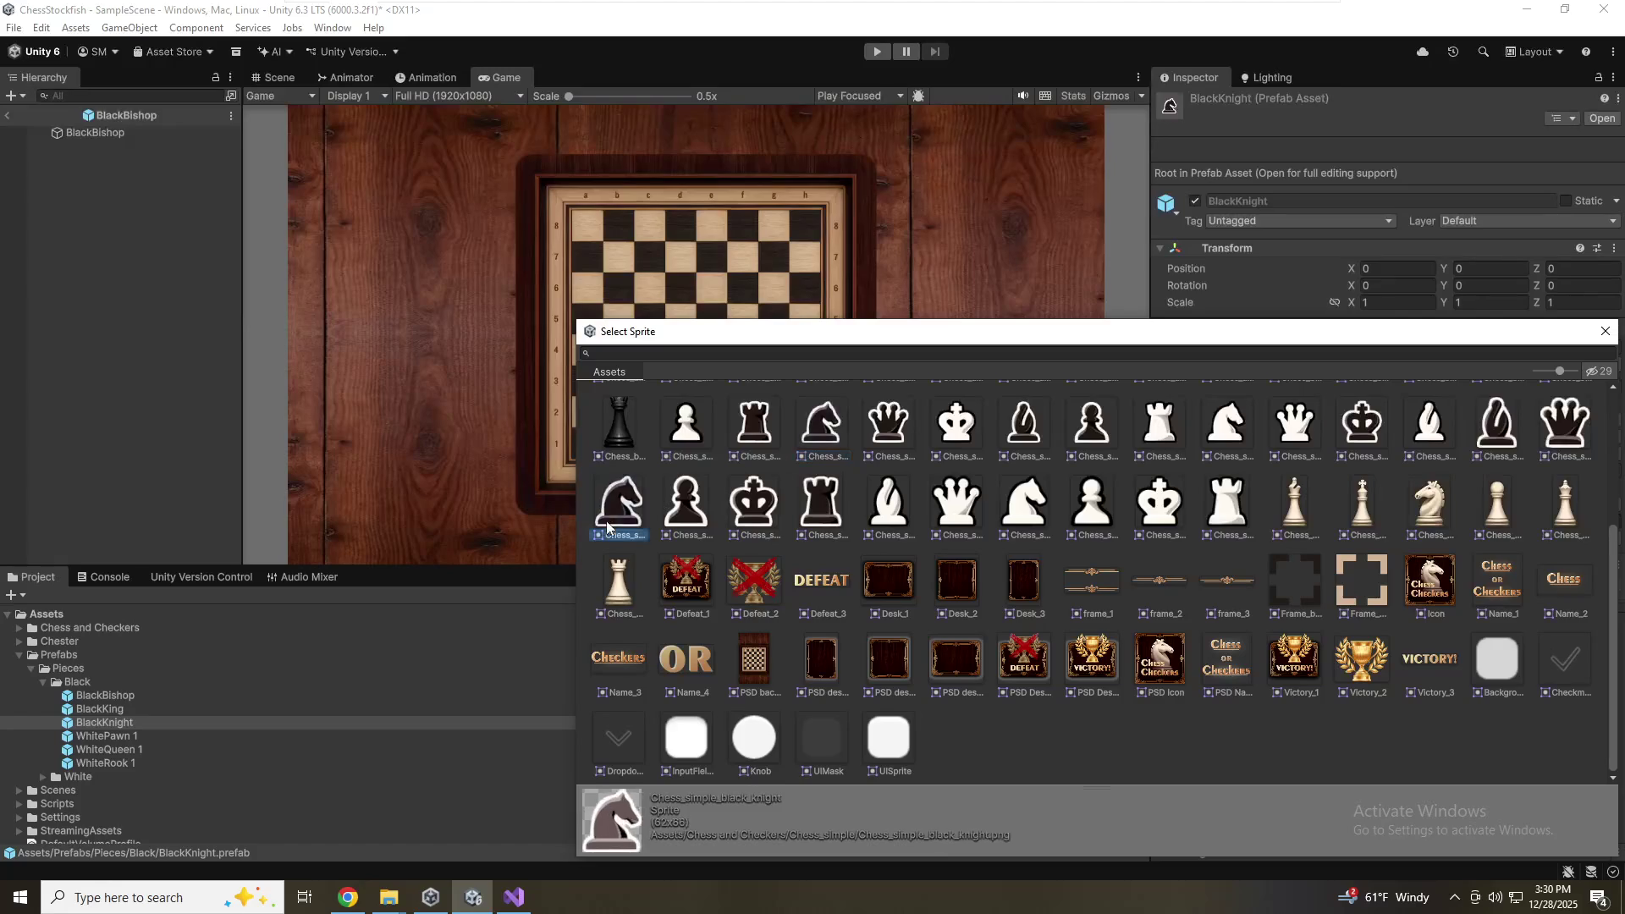
{"action": "double_click", "coordinate": [614, 506]}
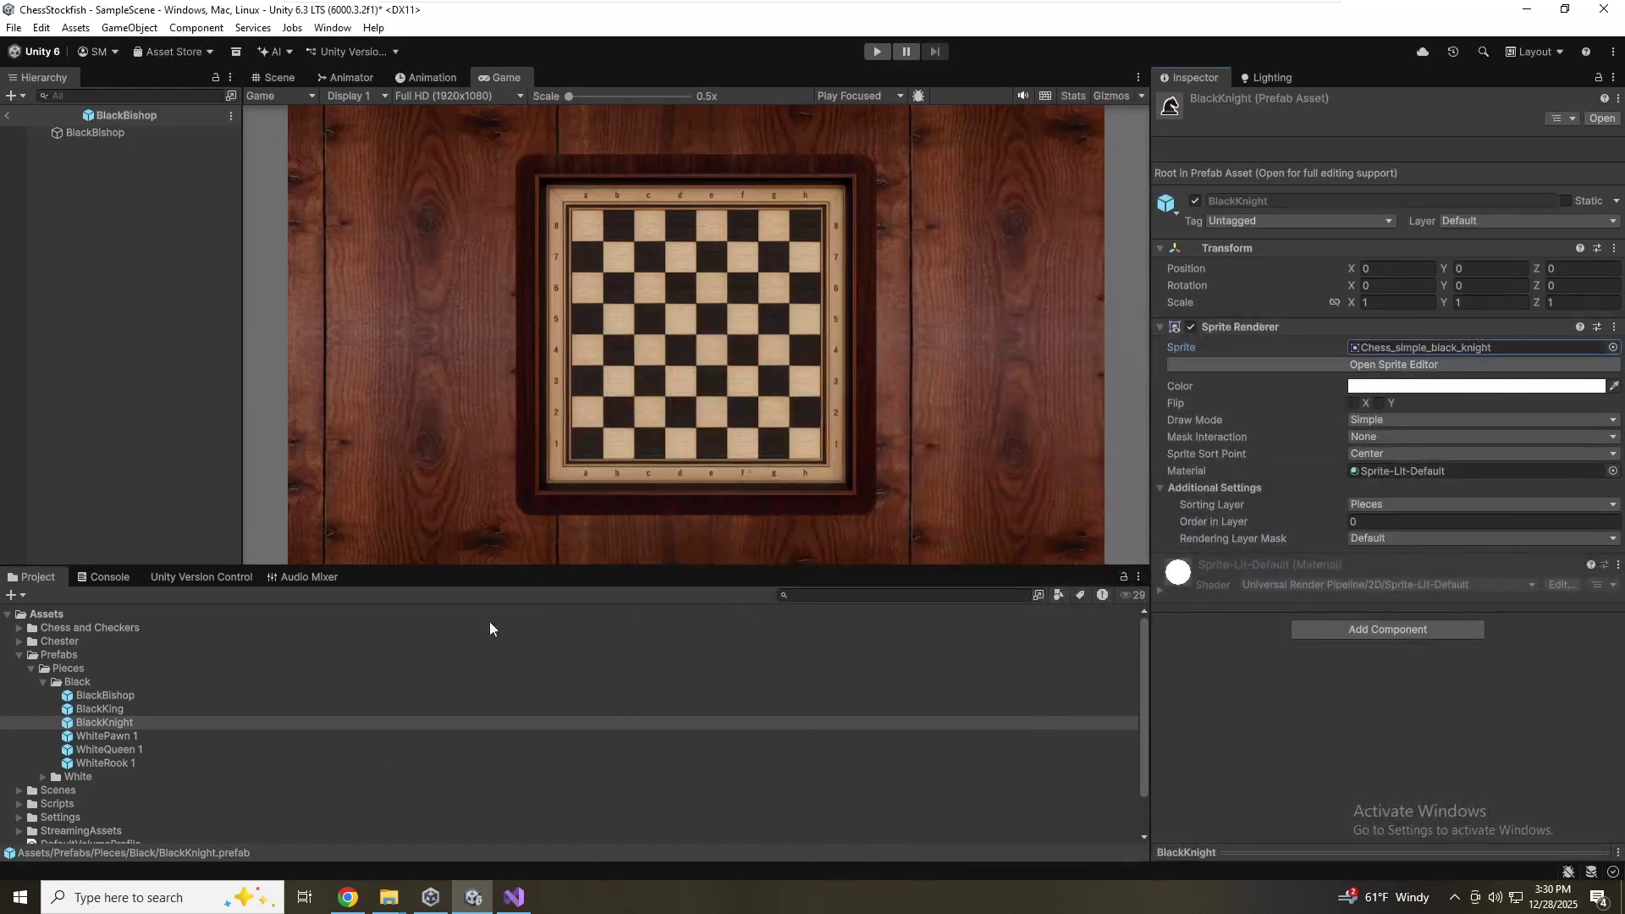
Rename WhitePawn 1 to BlackPawn and assign the Chess_simple_black_pawn sprite
{"action": "left_click", "coordinate": [124, 735]}
{"action": "key", "text": "F2"}
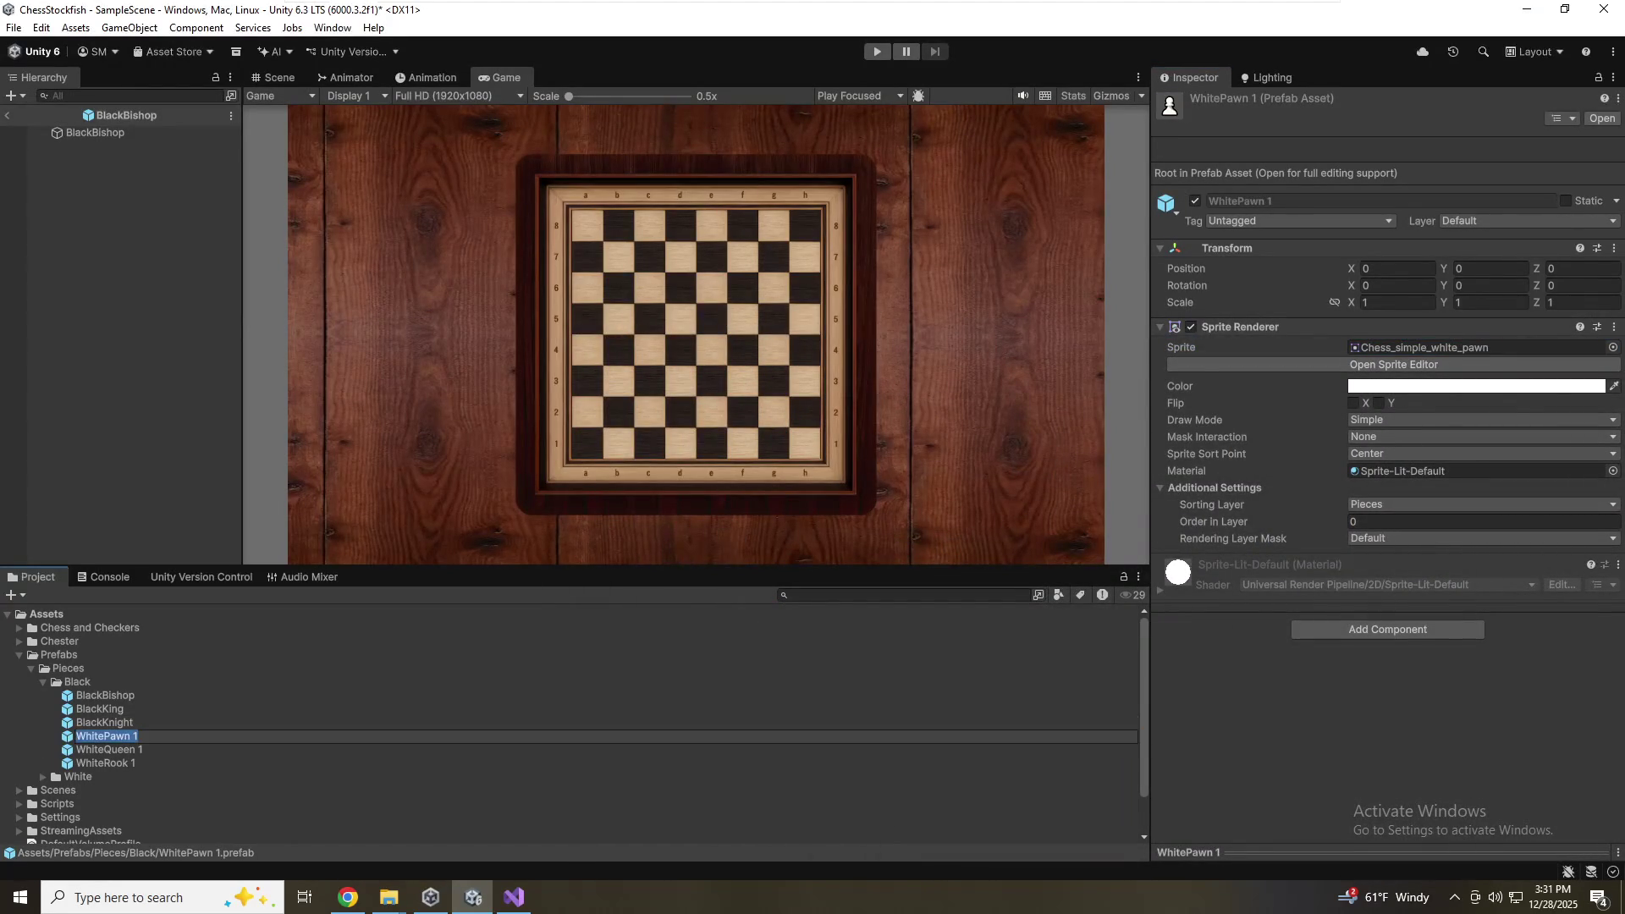
{"action": "key", "text": "Home"}
{"action": "key", "text": "Delete"}
{"action": "key", "text": "Delete"}
{"action": "key", "text": "Delete"}
{"action": "type", "text": "Black"}
{"action": "key", "text": "End"}
{"action": "key", "text": "BackSpace"}
{"action": "key", "text": "BackSpace"}
{"action": "key", "text": "Return"}
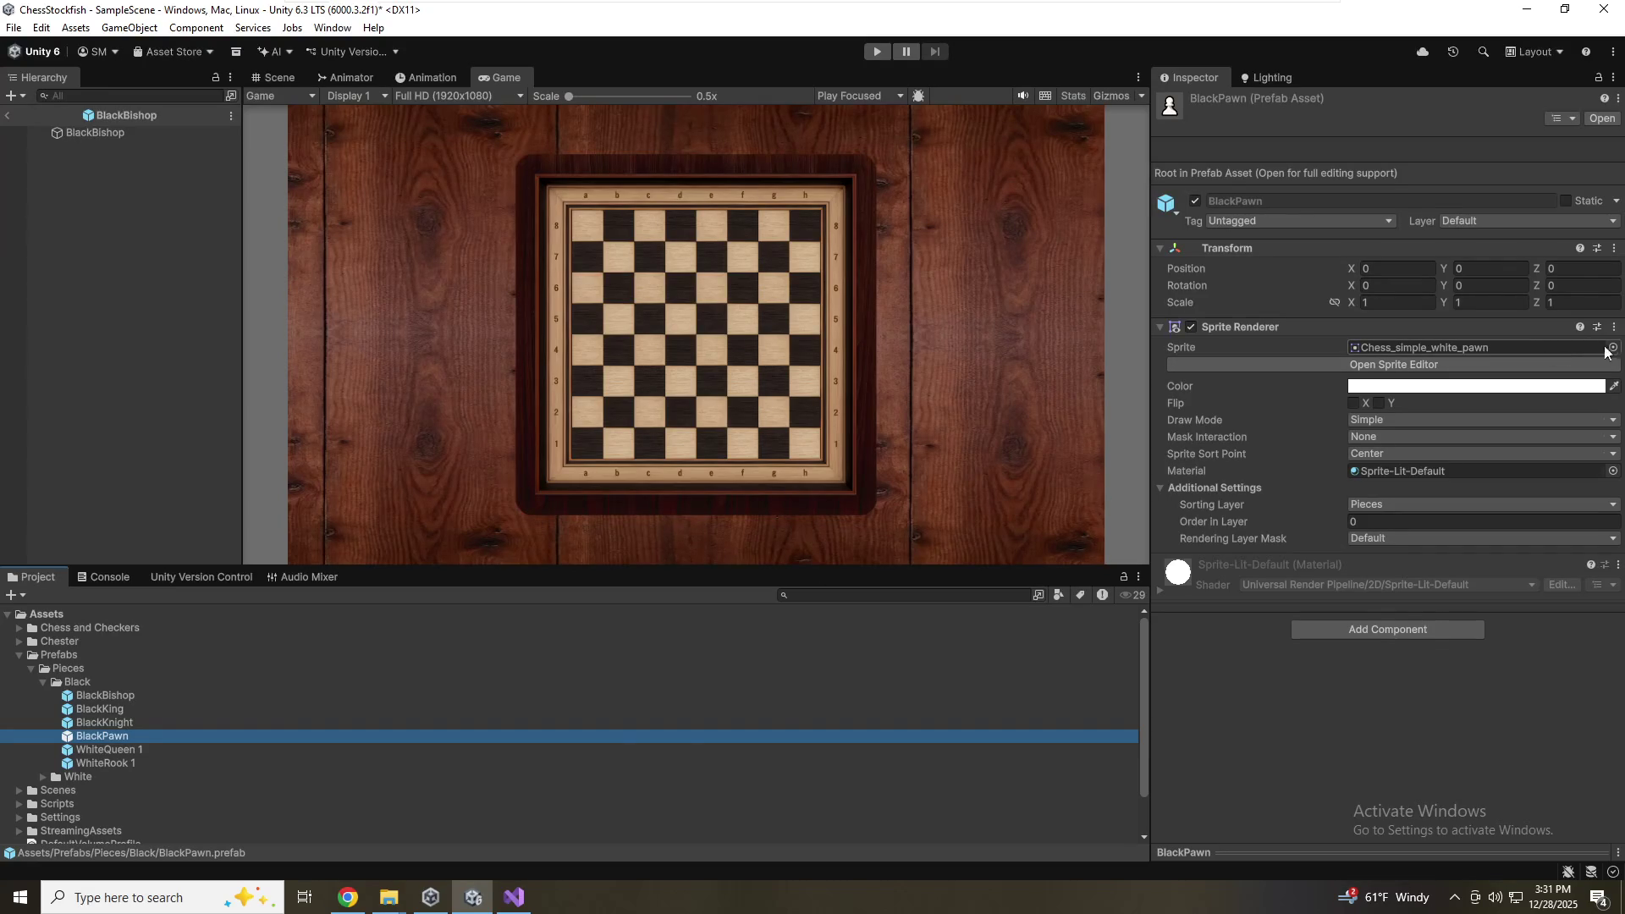
{"action": "left_click", "coordinate": [1612, 347]}
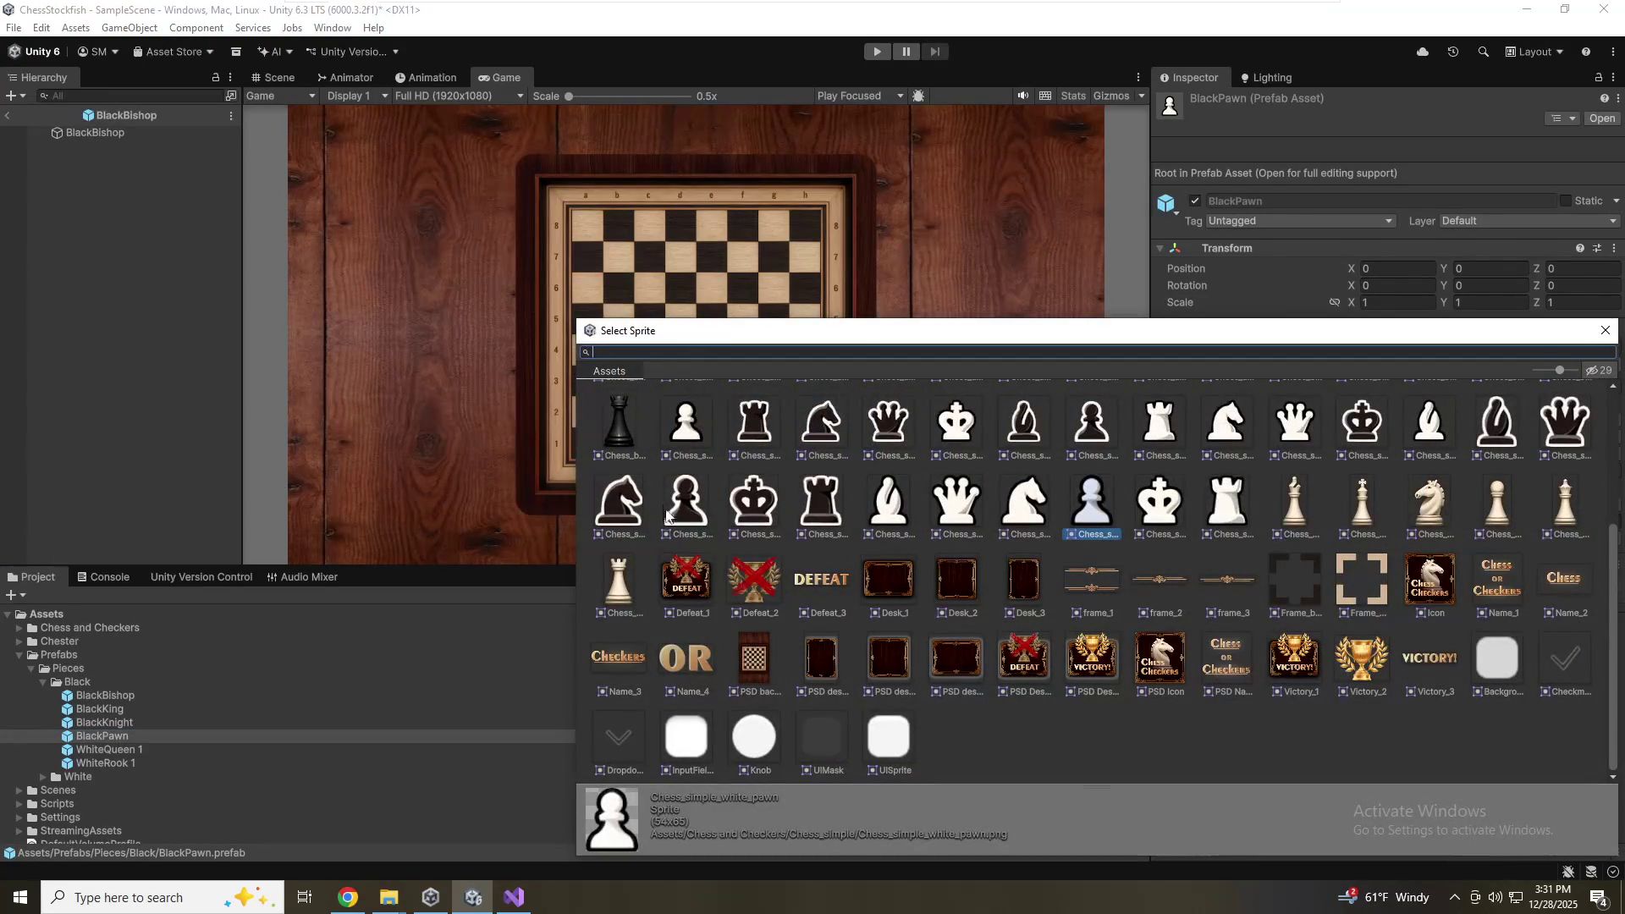
{"action": "double_click", "coordinate": [690, 512]}
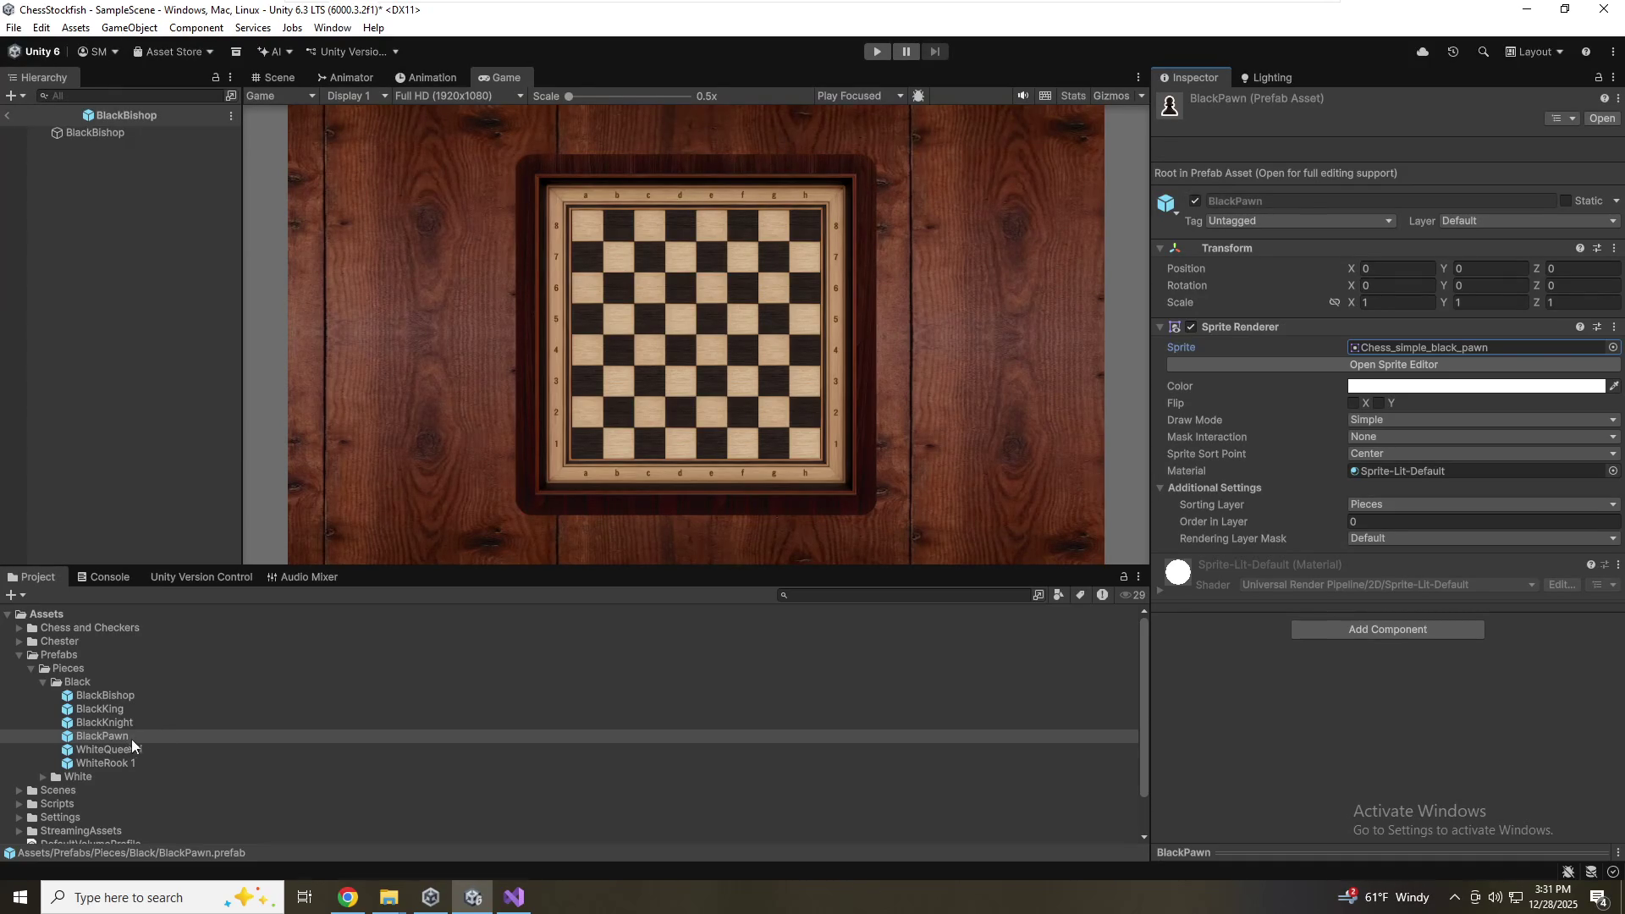
{"action": "left_click", "coordinate": [119, 748]}
Rename WhiteQueen 1 to BlackQueen
{"action": "key", "text": "F2"}
{"action": "type", "text": "BlackQueen 1"}
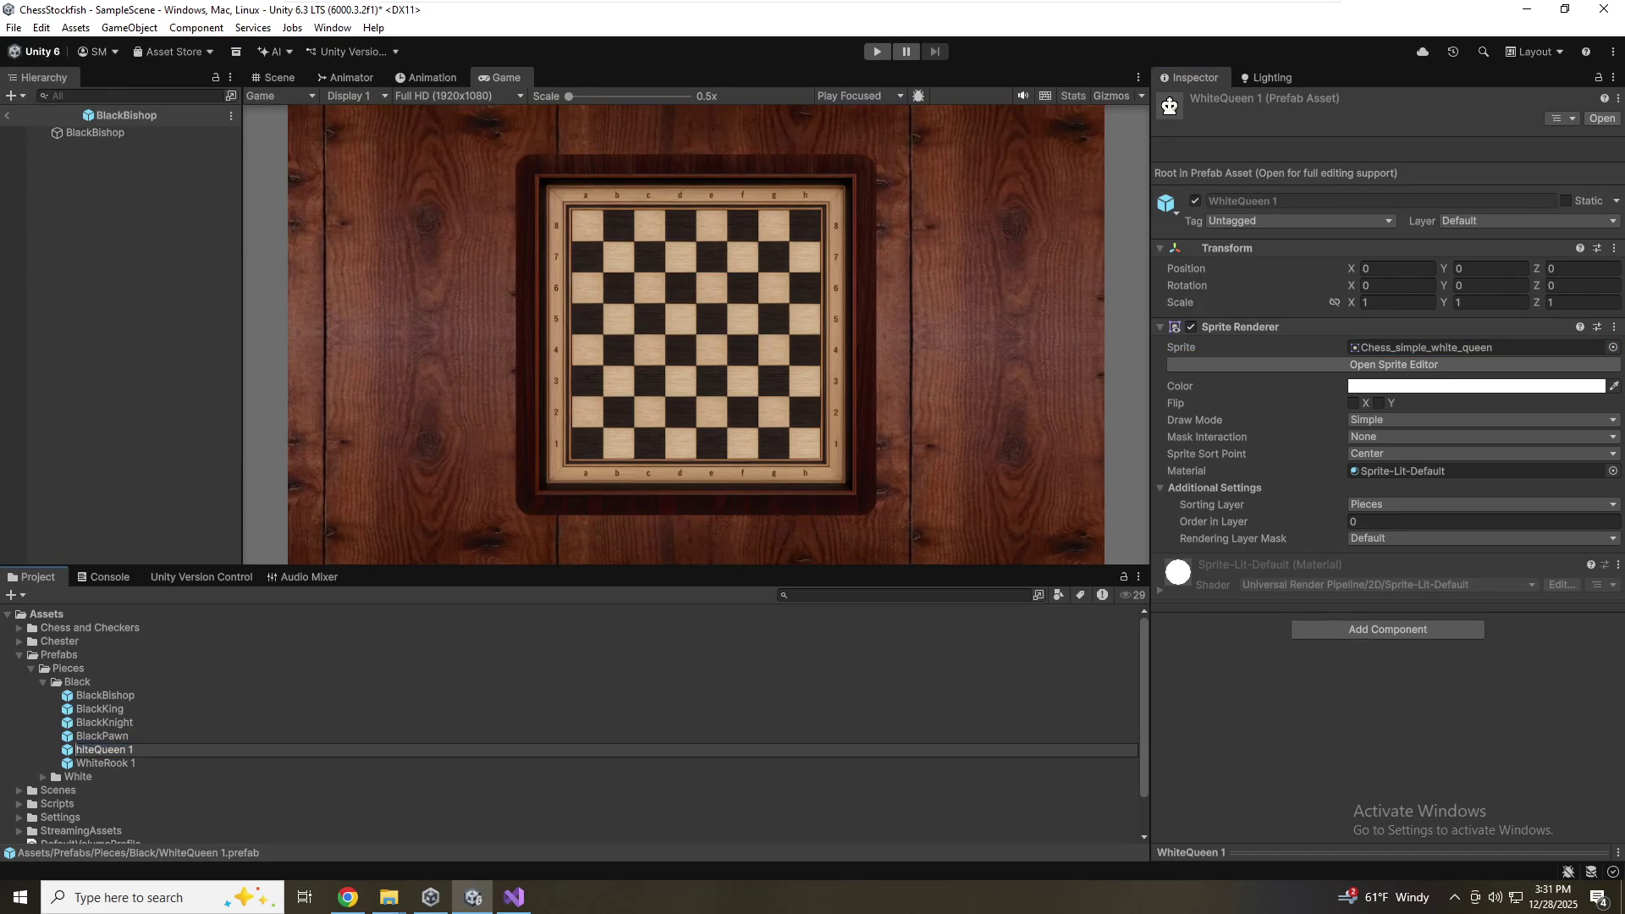
{"action": "key", "text": "BackSpace"}
{"action": "key", "text": "BackSpace"}
{"action": "key", "text": "Return"}
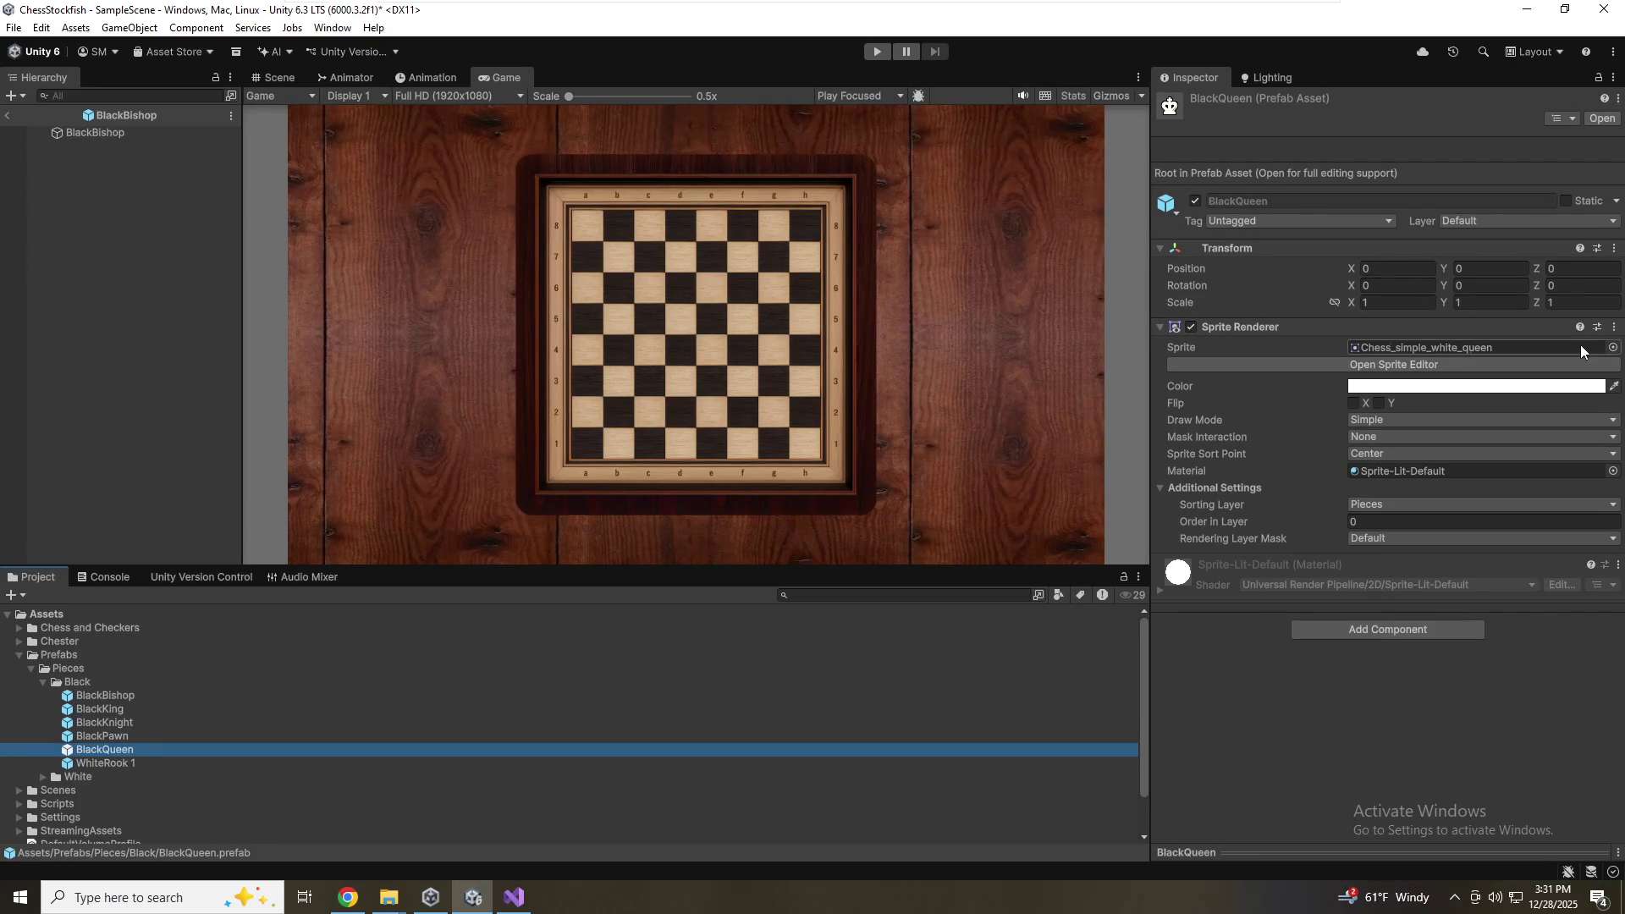
Assign the black queen sprite to the BlackQueen prefab
{"action": "left_click", "coordinate": [1612, 347]}
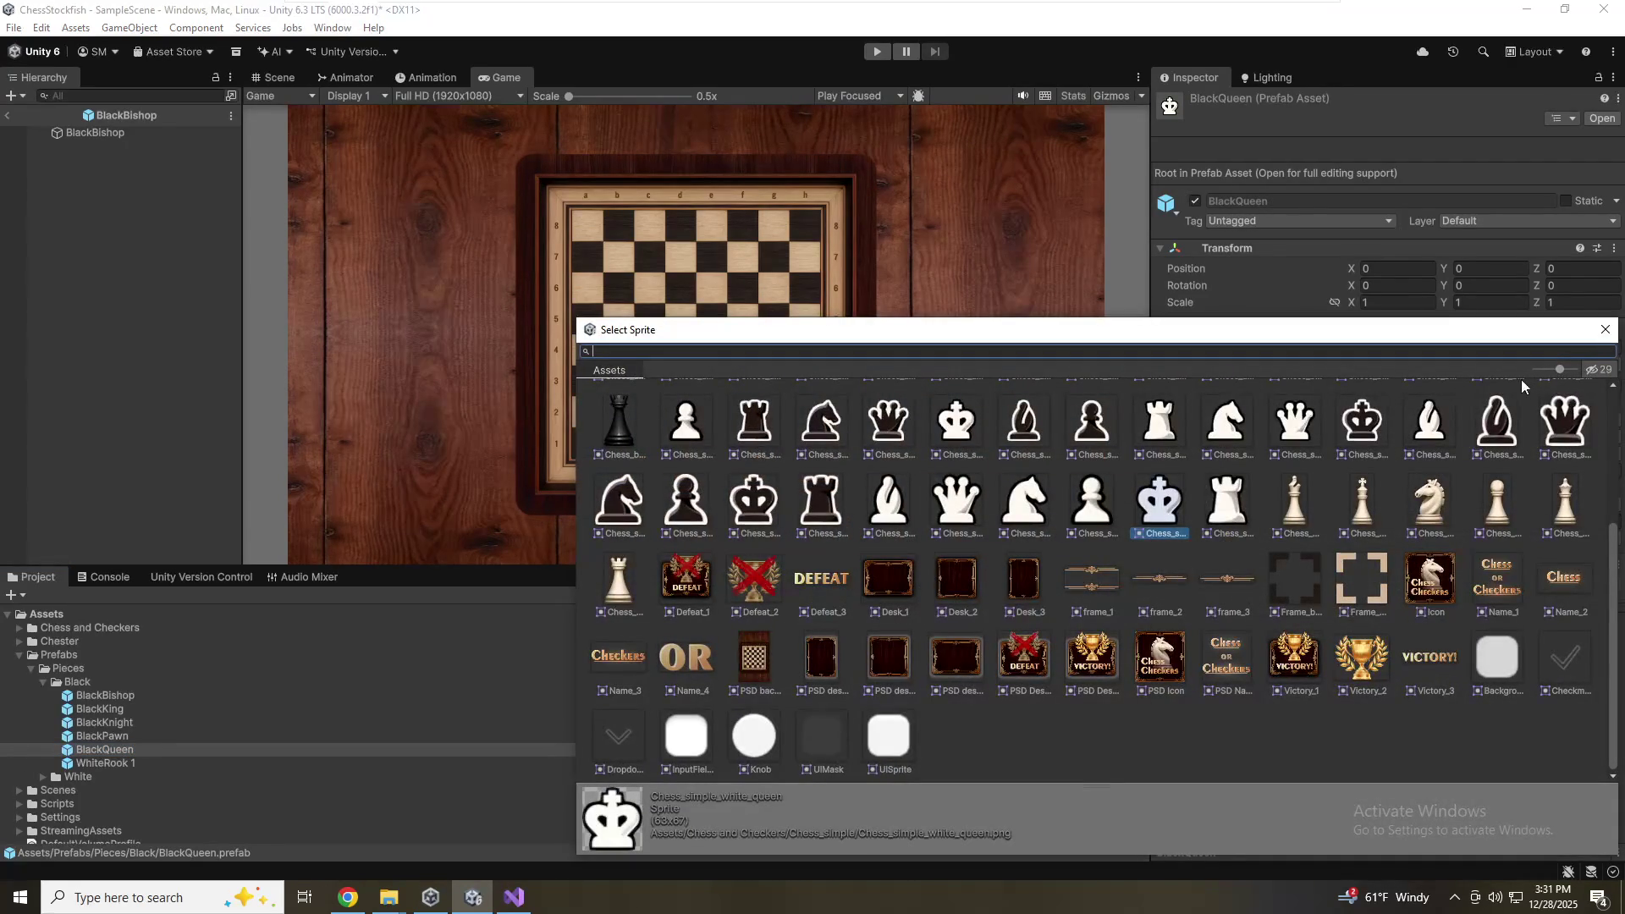
{"action": "left_click", "coordinate": [1576, 429]}
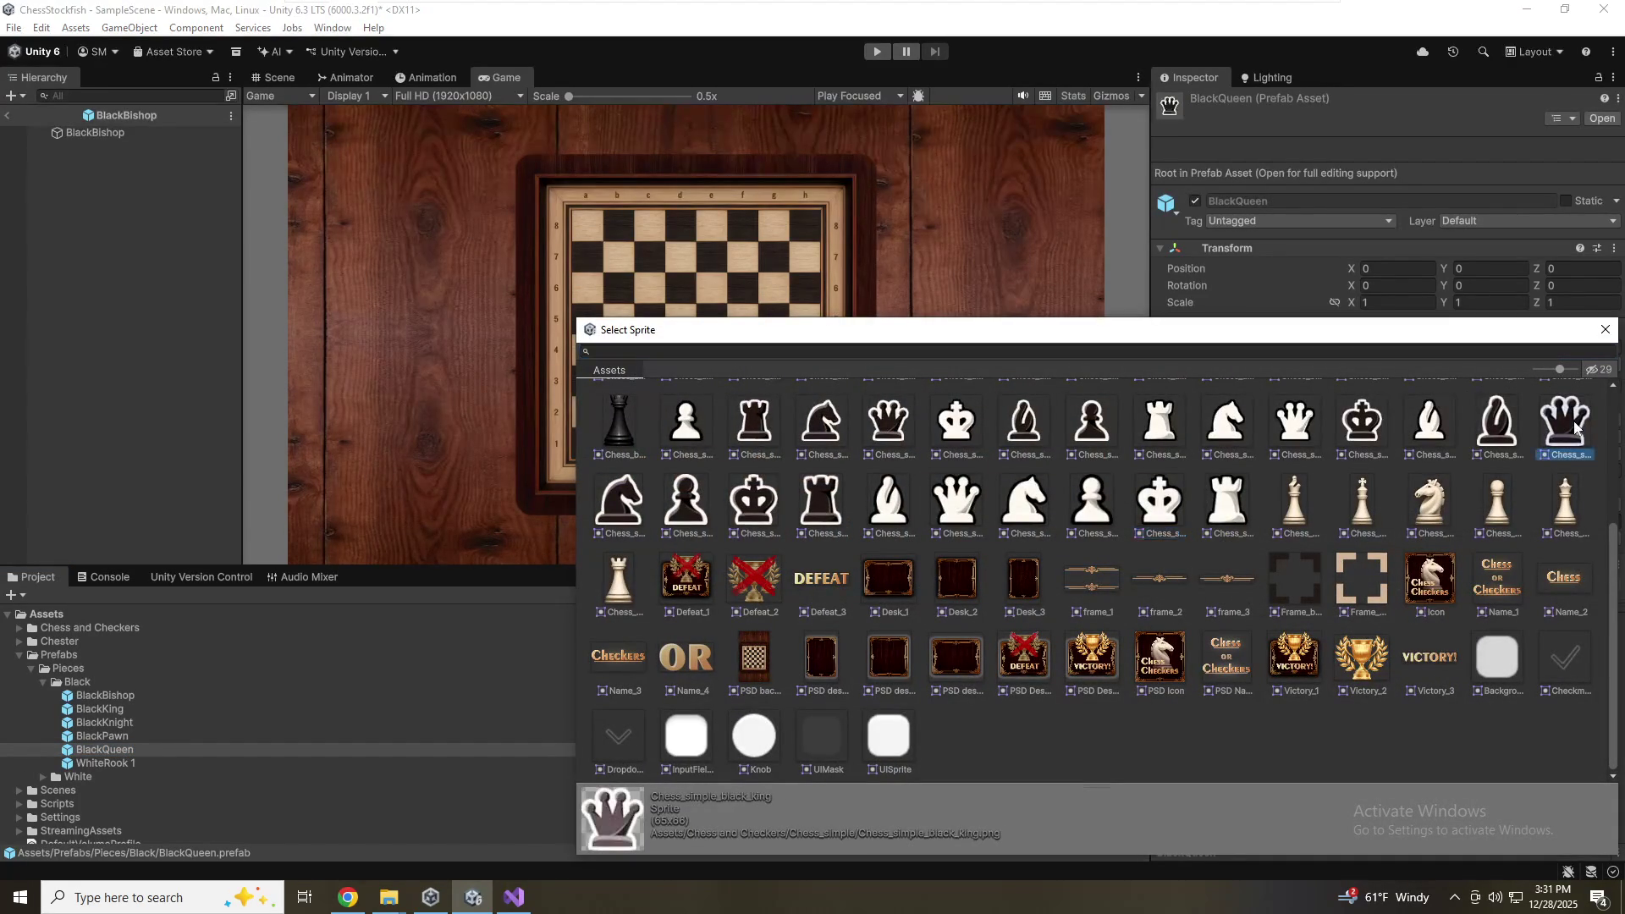
{"action": "left_click", "coordinate": [1338, 433]}
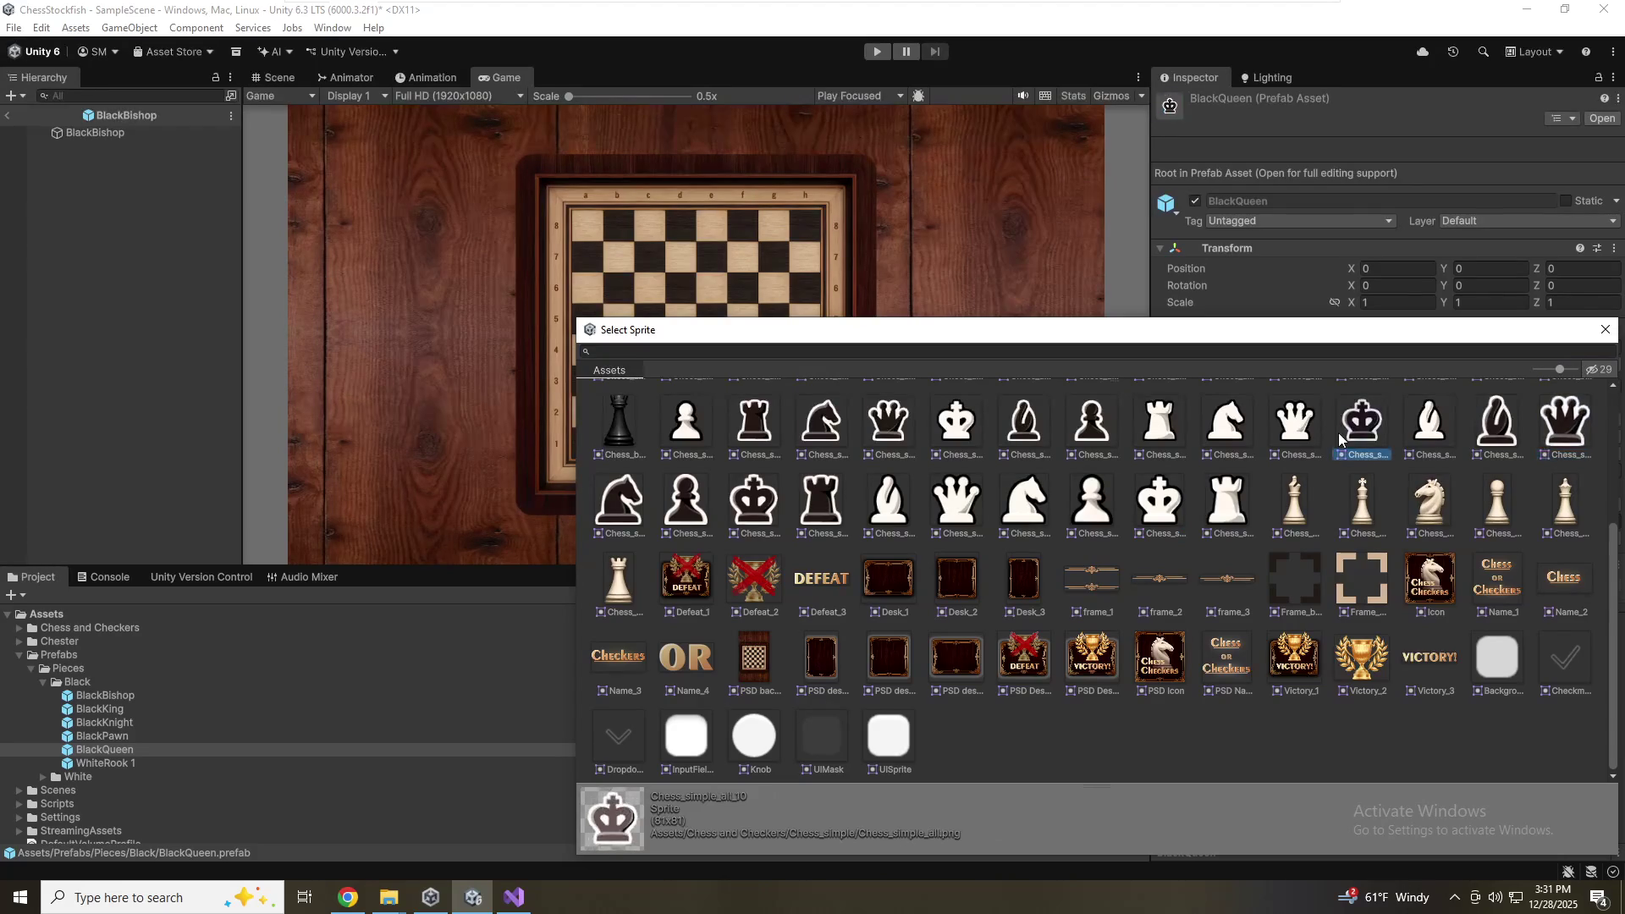
{"action": "left_click", "coordinate": [885, 432]}
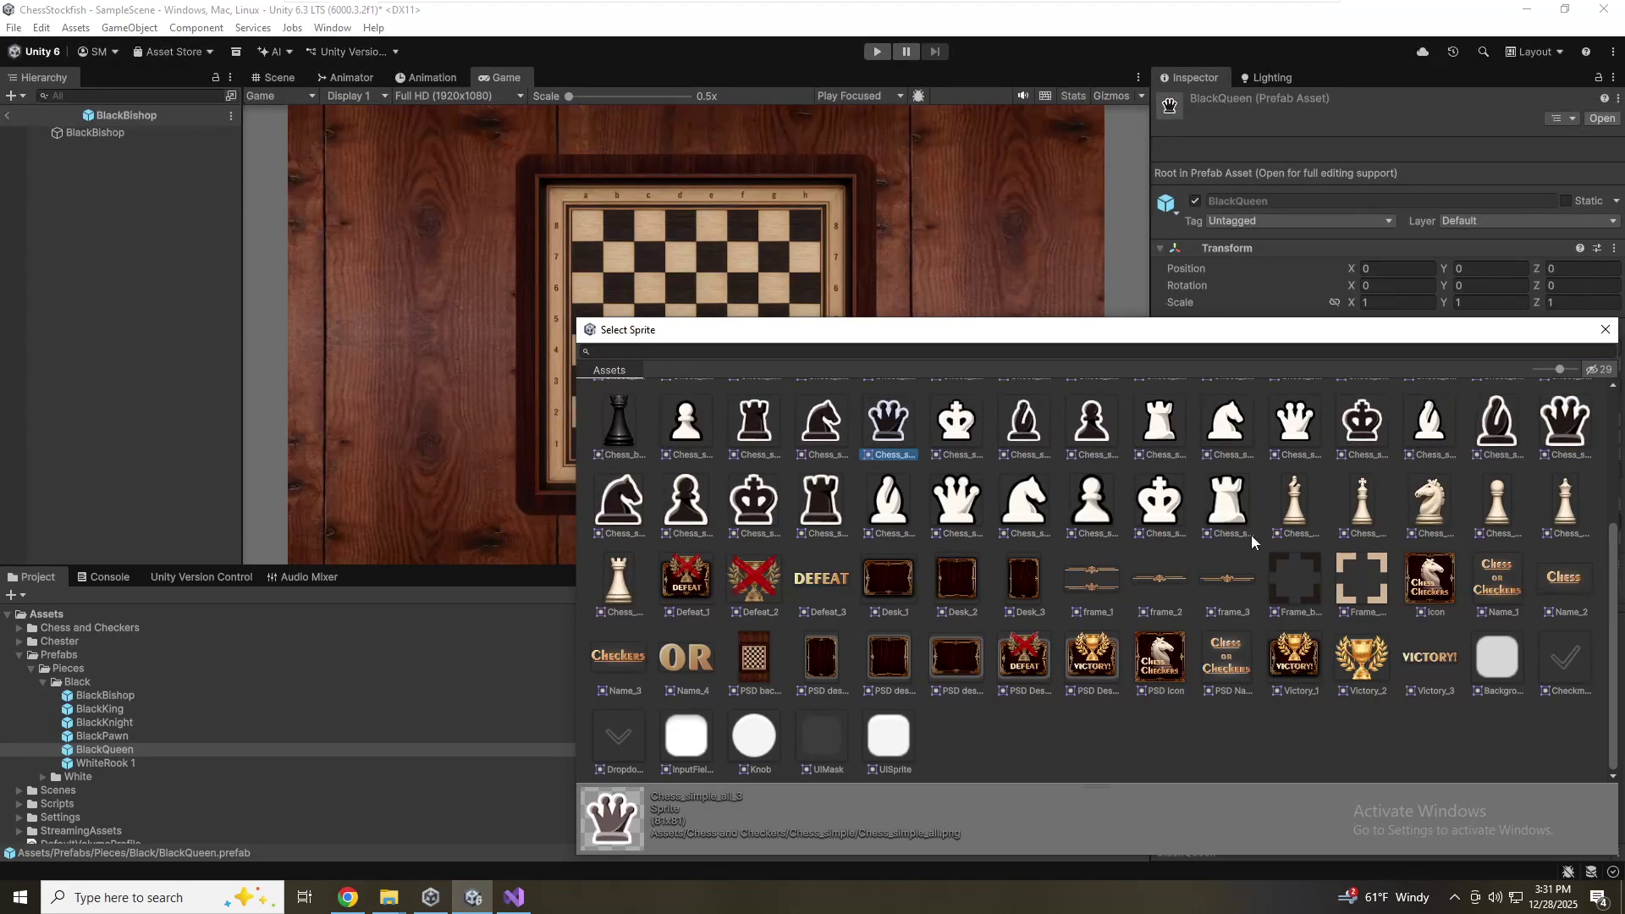
{"action": "scroll", "coordinate": [1243, 562], "scroll_direction": "up", "scroll_amount": 3}
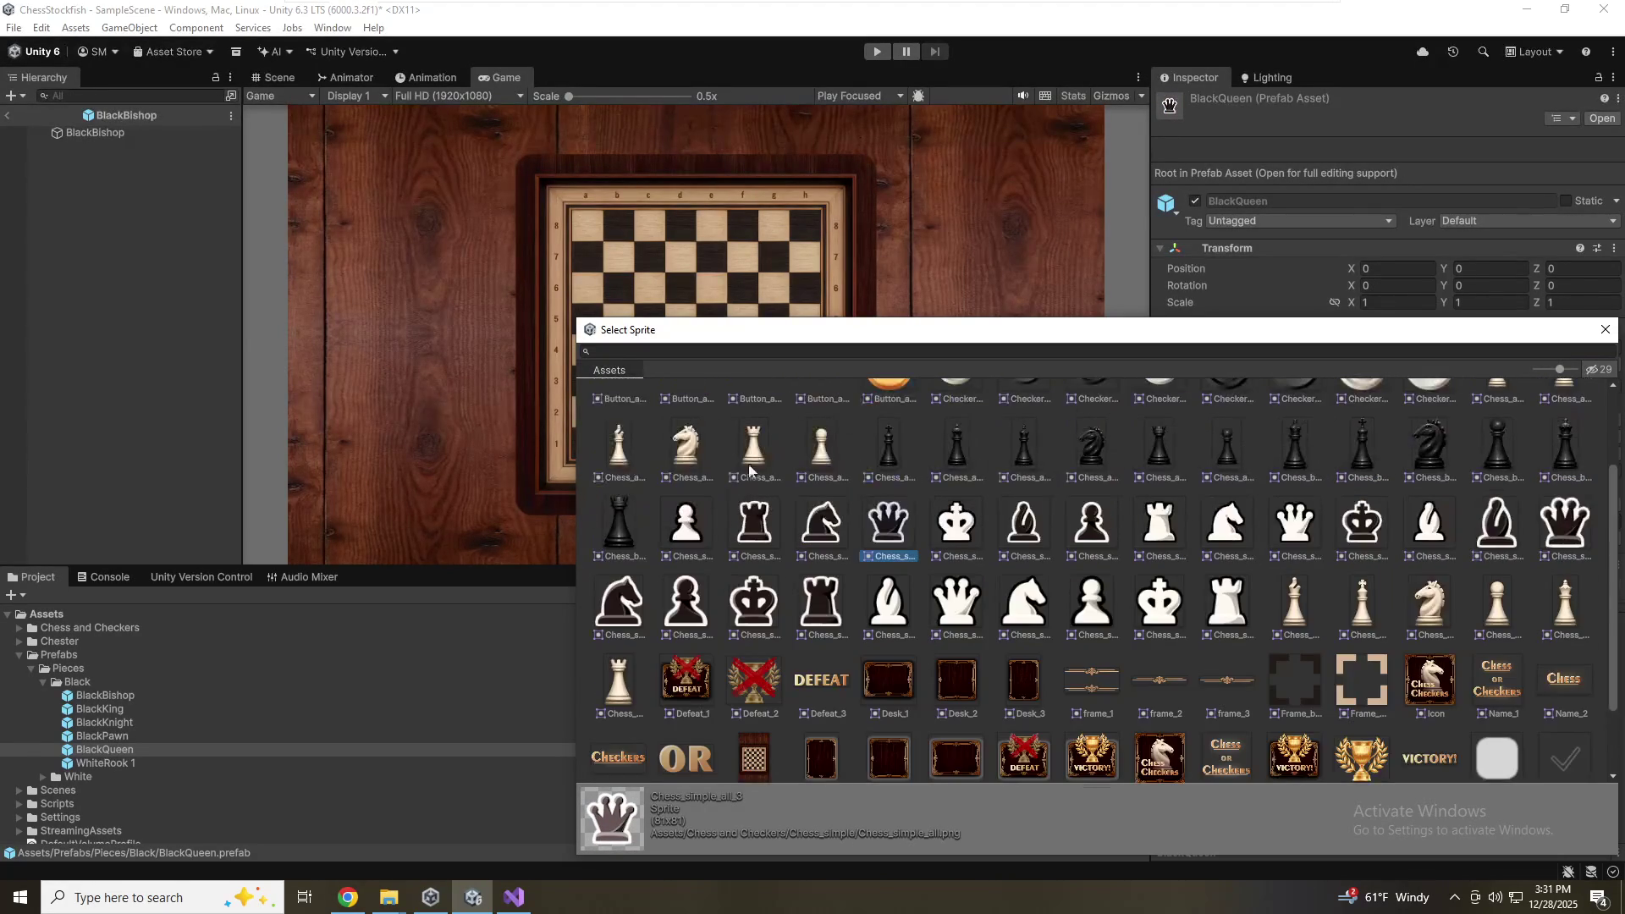
{"action": "scroll", "coordinate": [1259, 597], "scroll_direction": "down", "scroll_amount": 1}
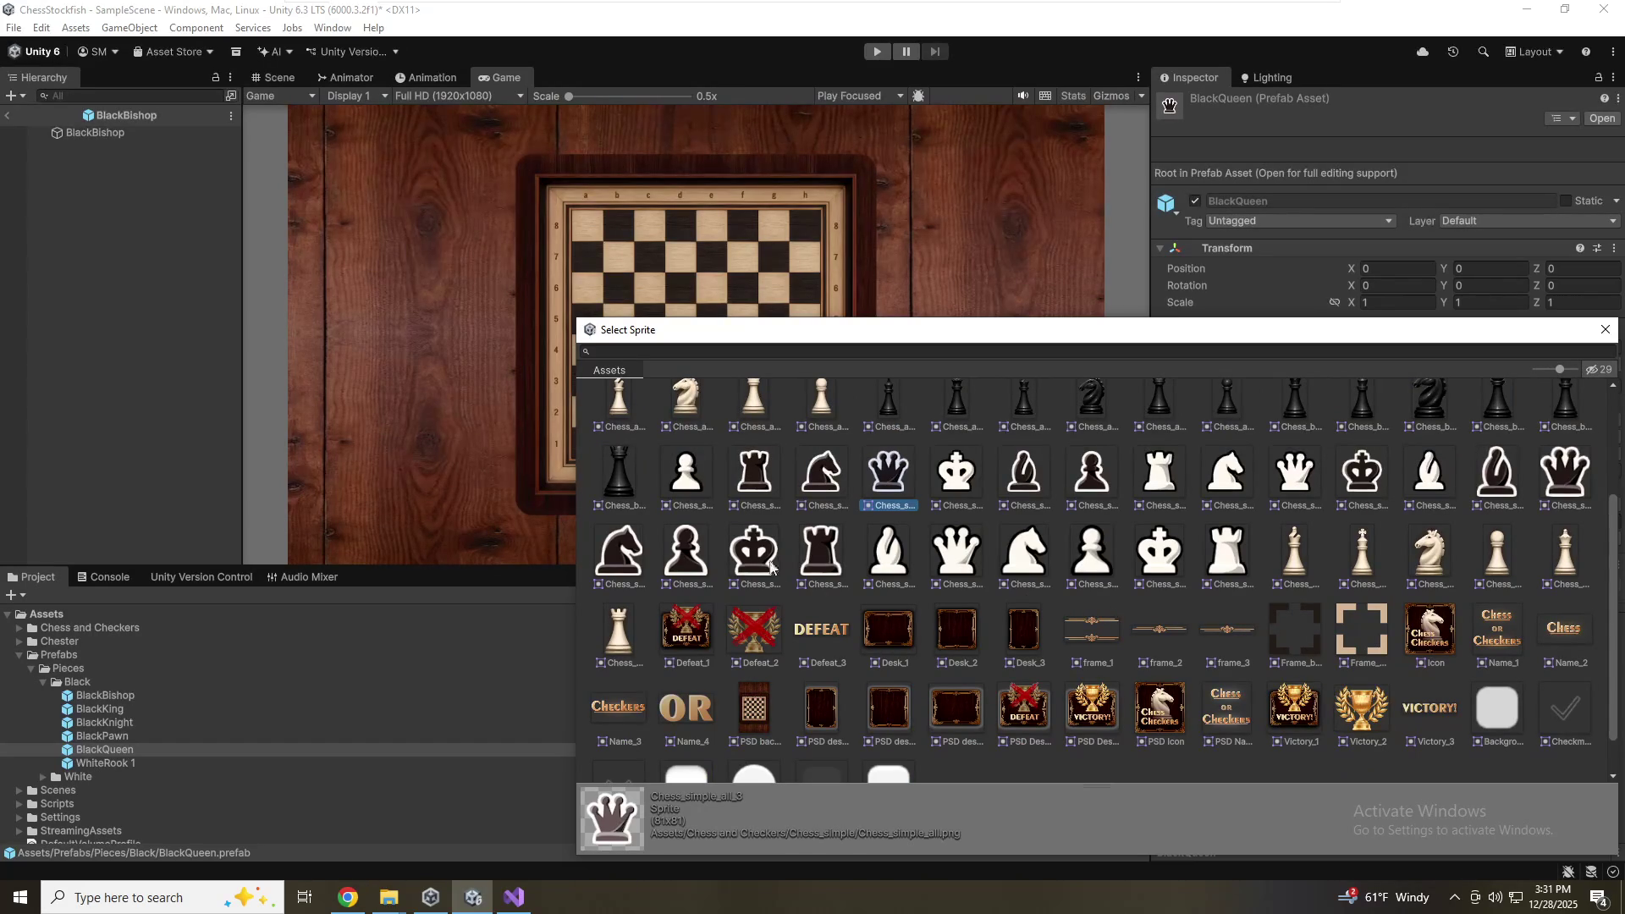
{"action": "scroll", "coordinate": [1327, 552], "scroll_direction": "down", "scroll_amount": 1}
{"action": "scroll", "coordinate": [1324, 556], "scroll_direction": "up", "scroll_amount": 2}
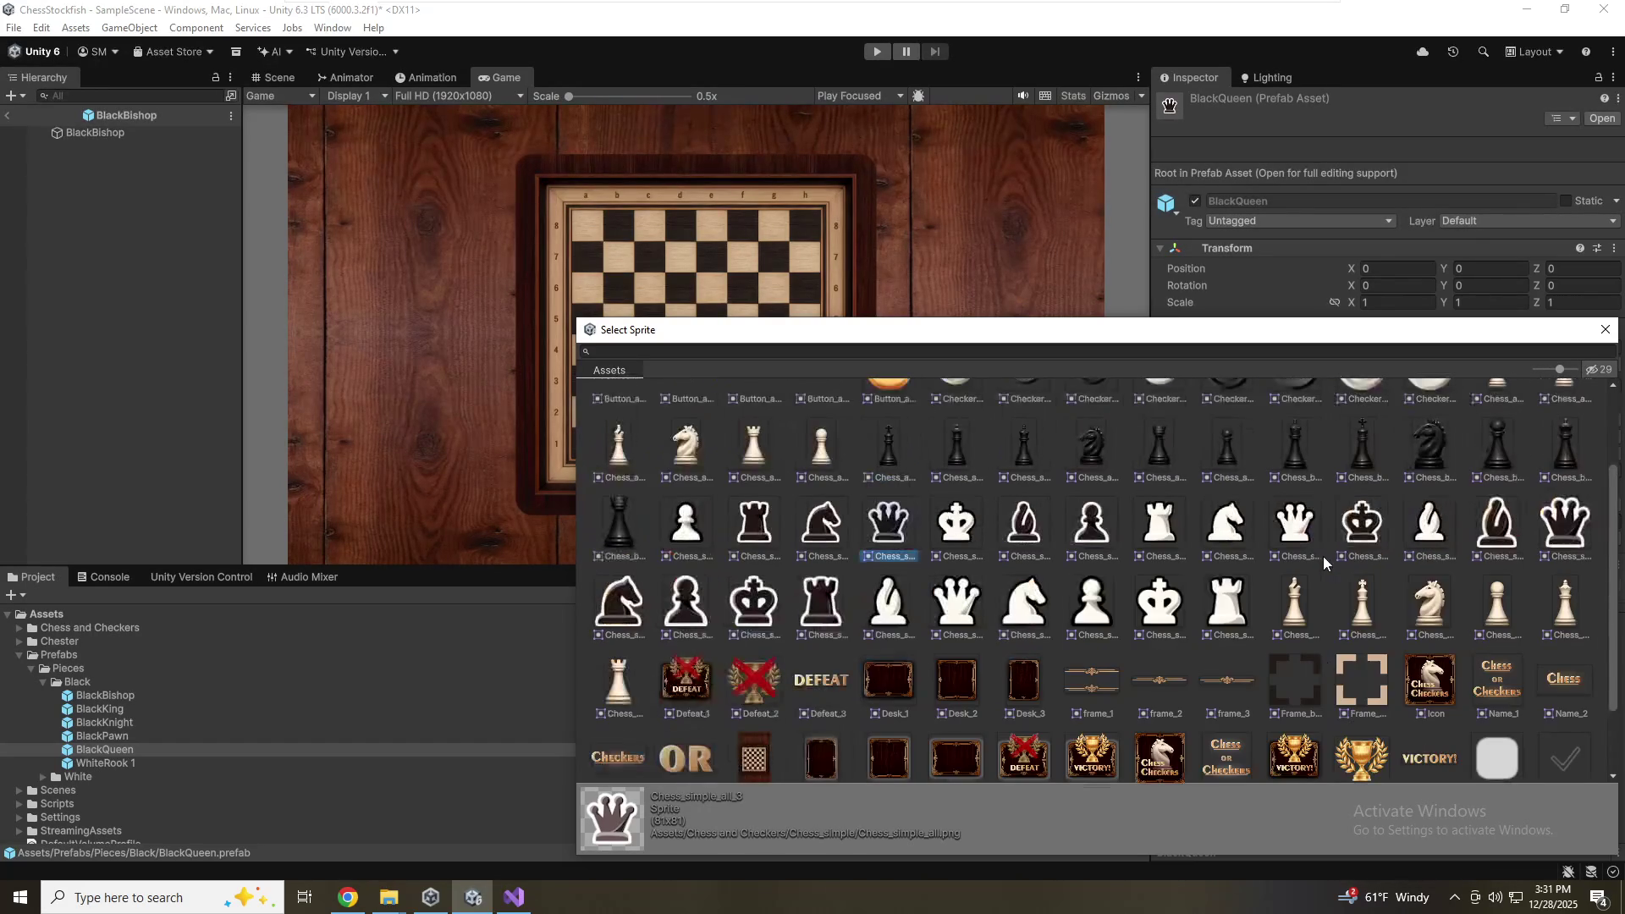
{"action": "scroll", "coordinate": [1476, 524], "scroll_direction": "down", "scroll_amount": 1}
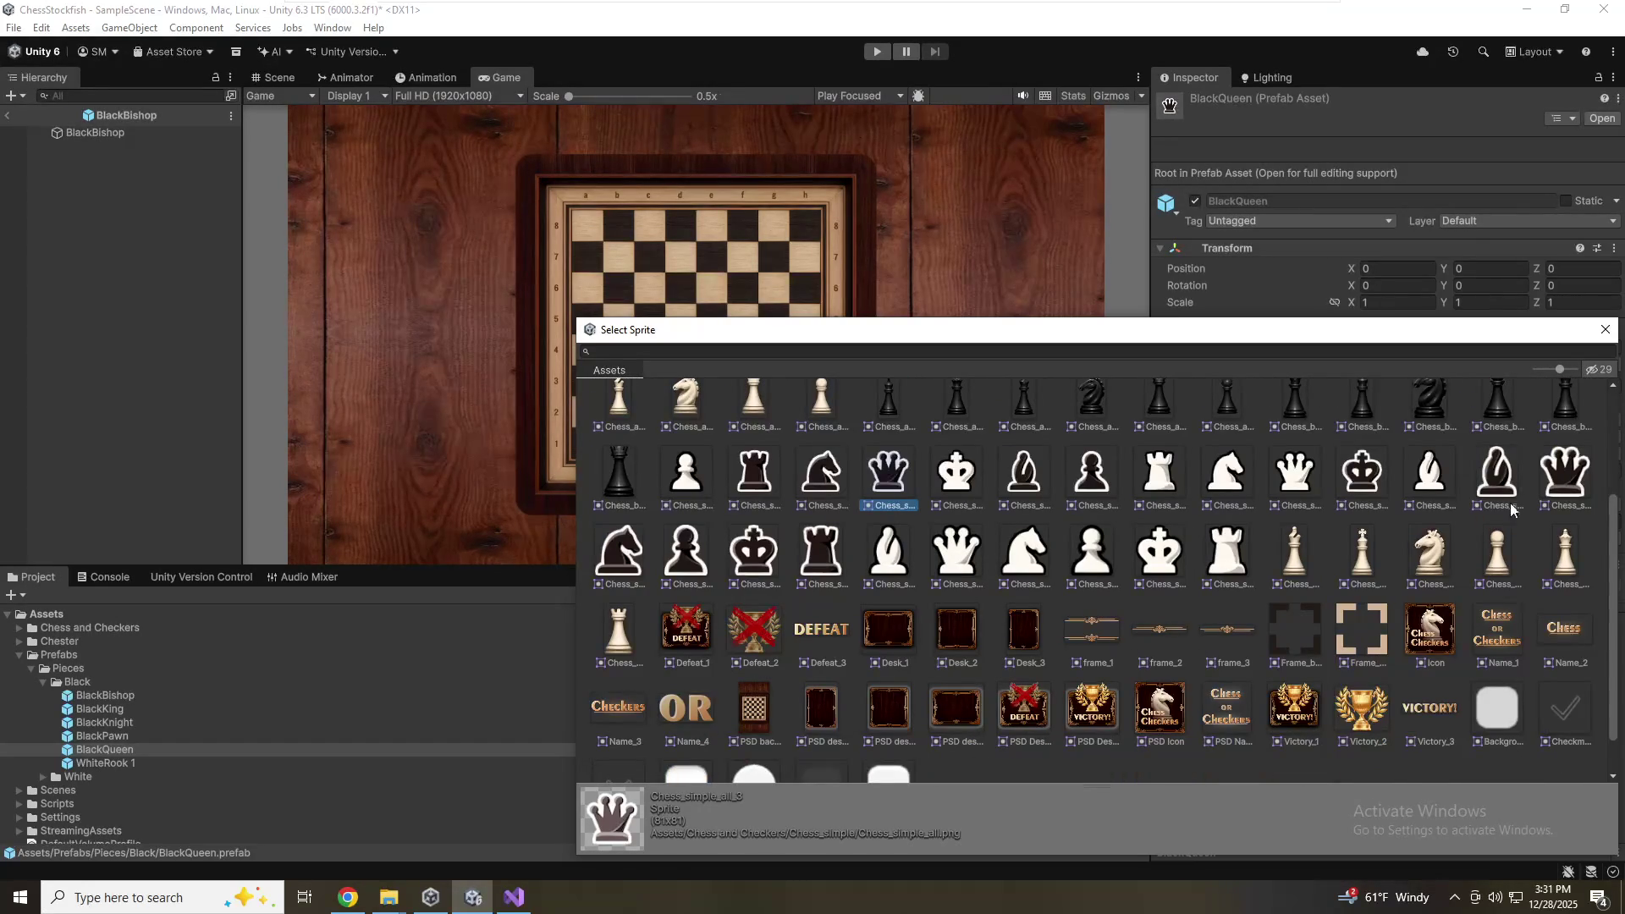
{"action": "left_click", "coordinate": [1560, 477]}
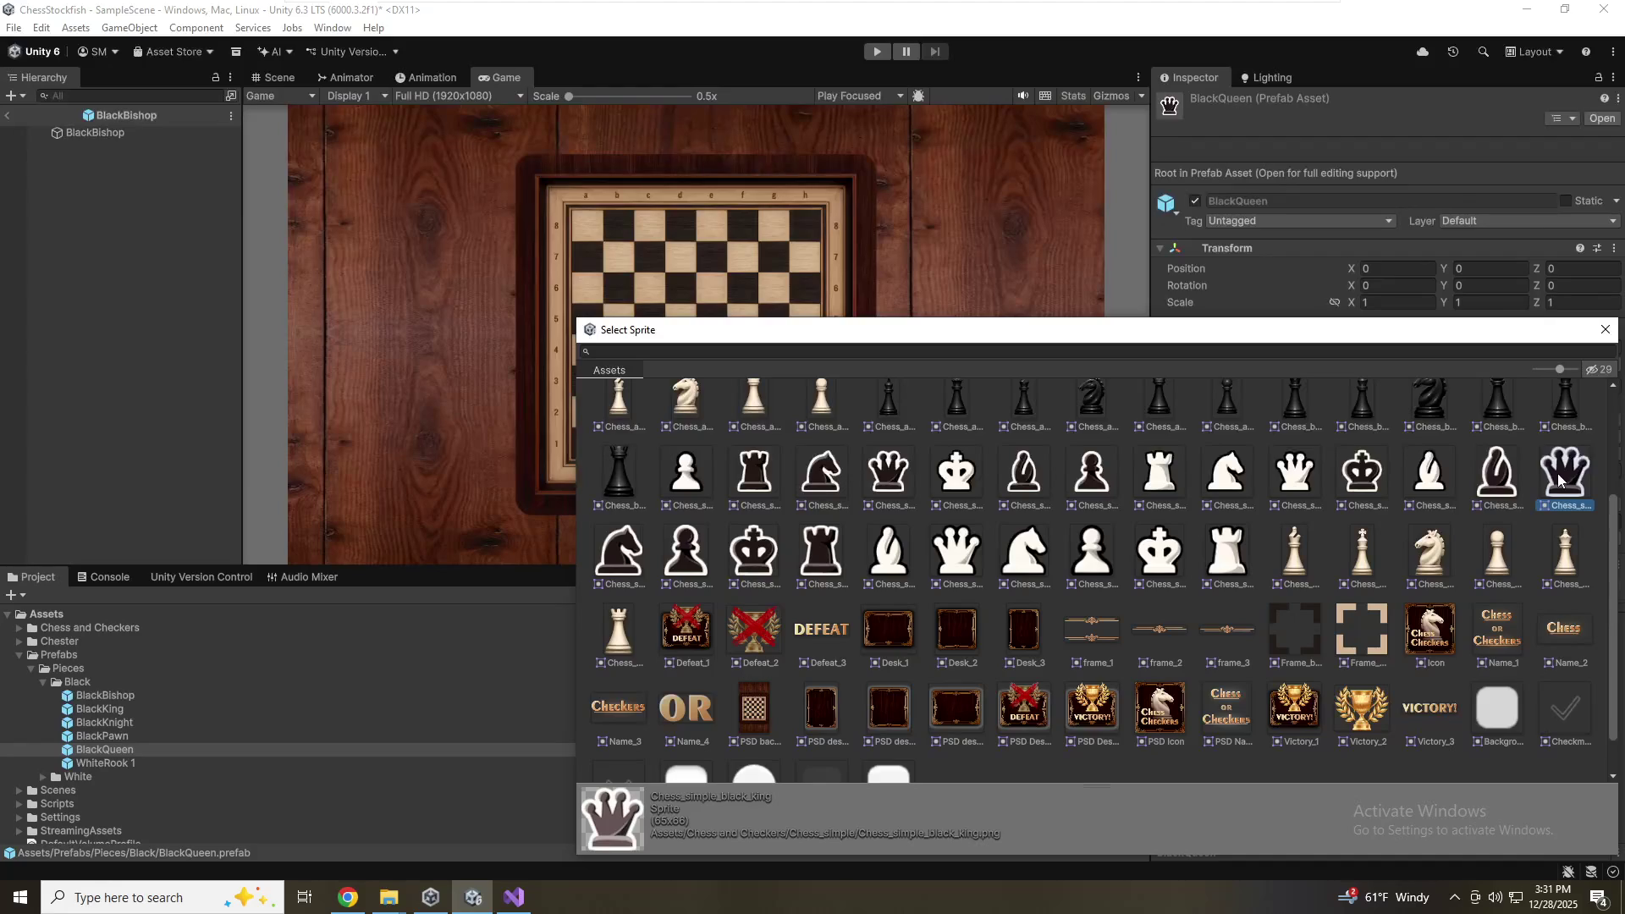
{"action": "left_click", "coordinate": [702, 537]}
{"action": "left_click", "coordinate": [755, 538]}
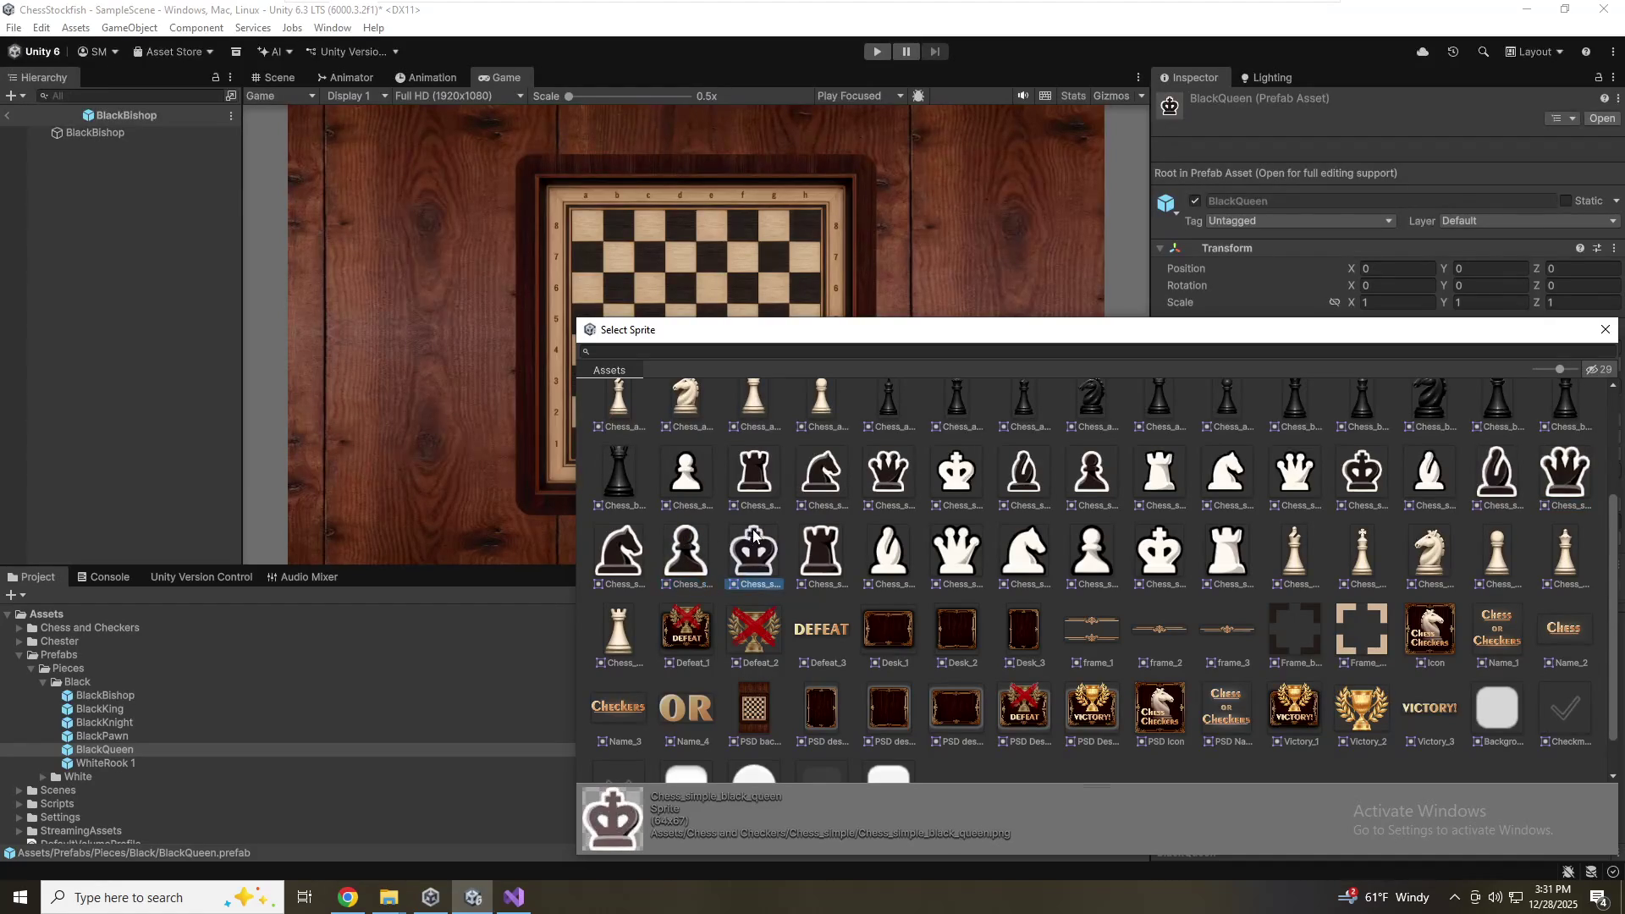
{"action": "double_click", "coordinate": [753, 532]}
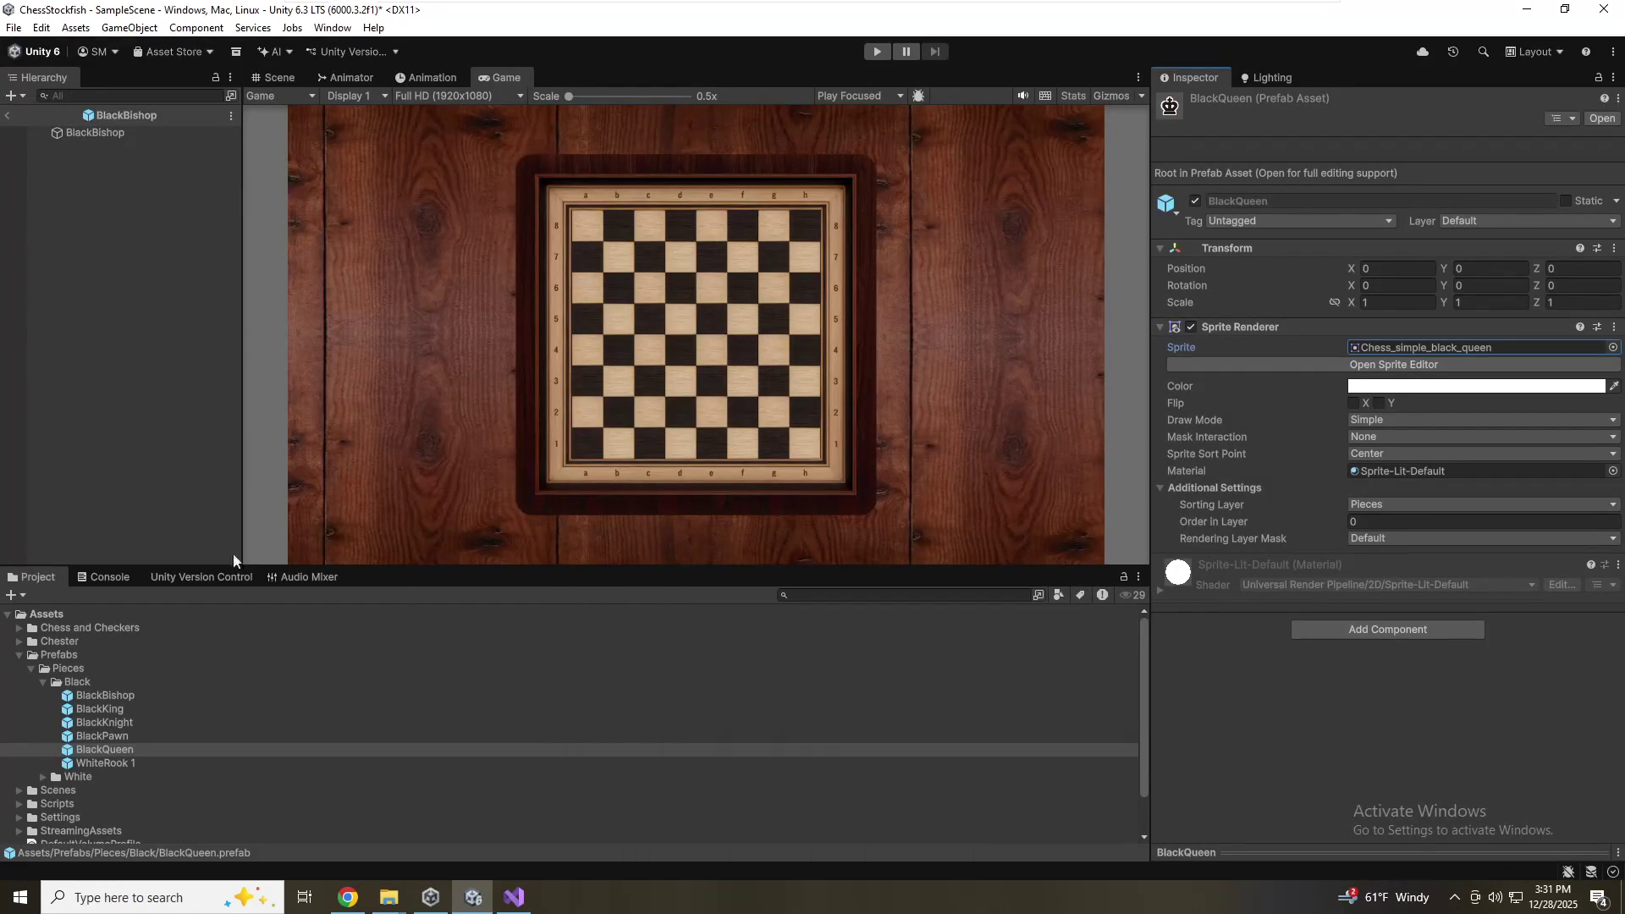
Rename WhiteRook 1 to BlackRook with the Chess_simple_black_rook sprite, then exit Prefab Mode
{"action": "left_click", "coordinate": [144, 764]}
{"action": "key", "text": "F2"}
{"action": "type", "text": "BlackRook"}
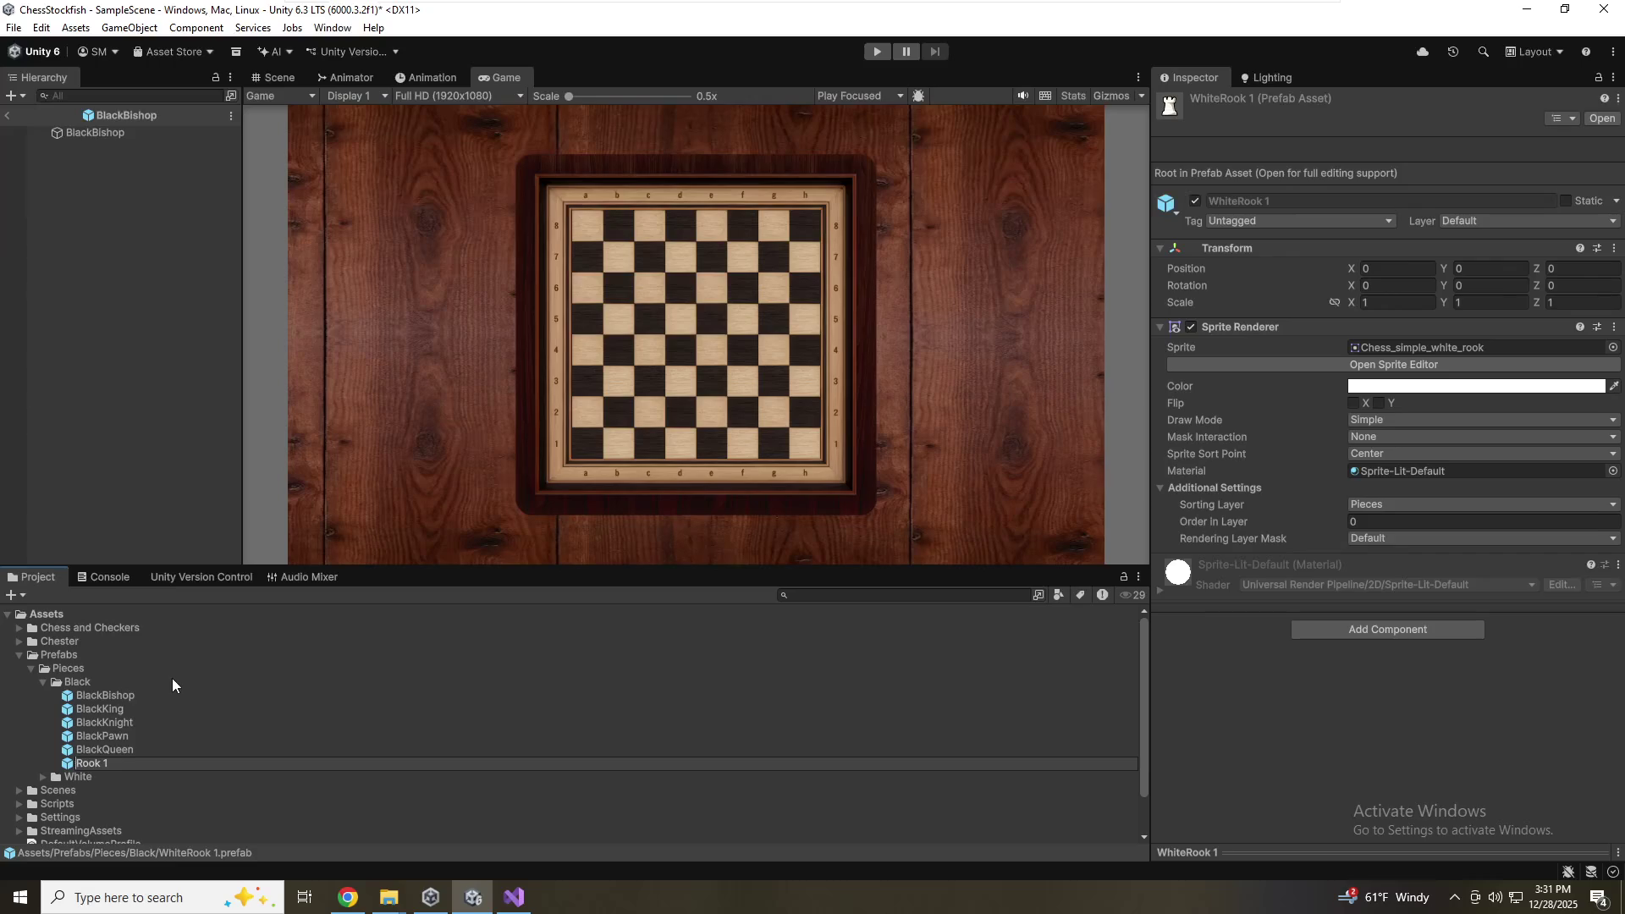
{"action": "key", "text": "Return"}
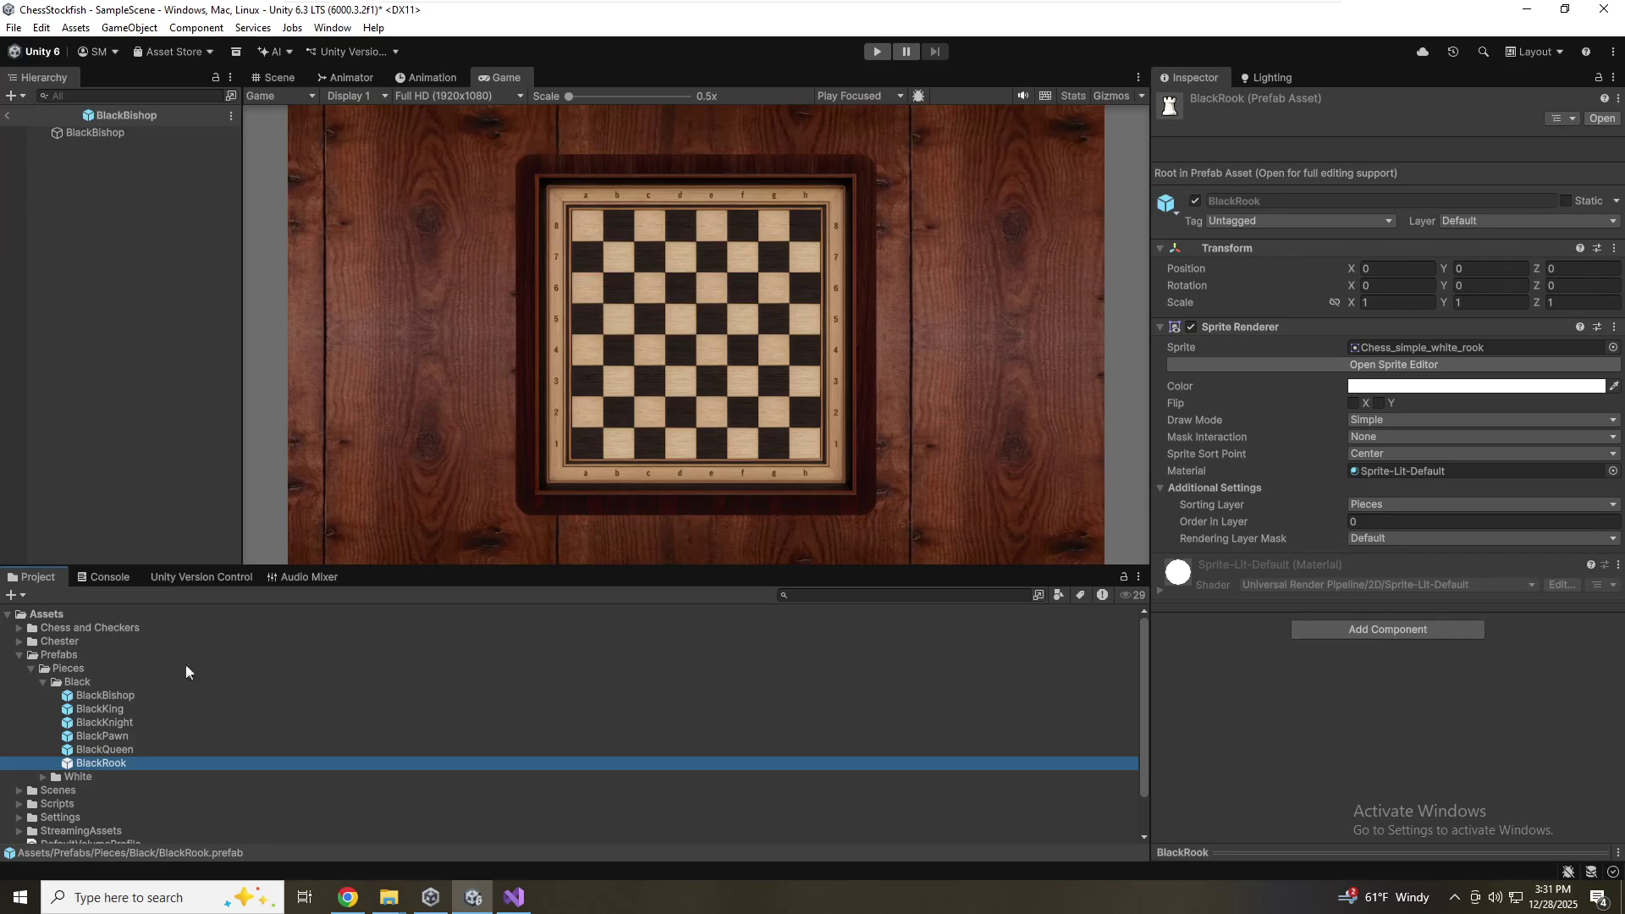
{"action": "left_click", "coordinate": [1612, 347]}
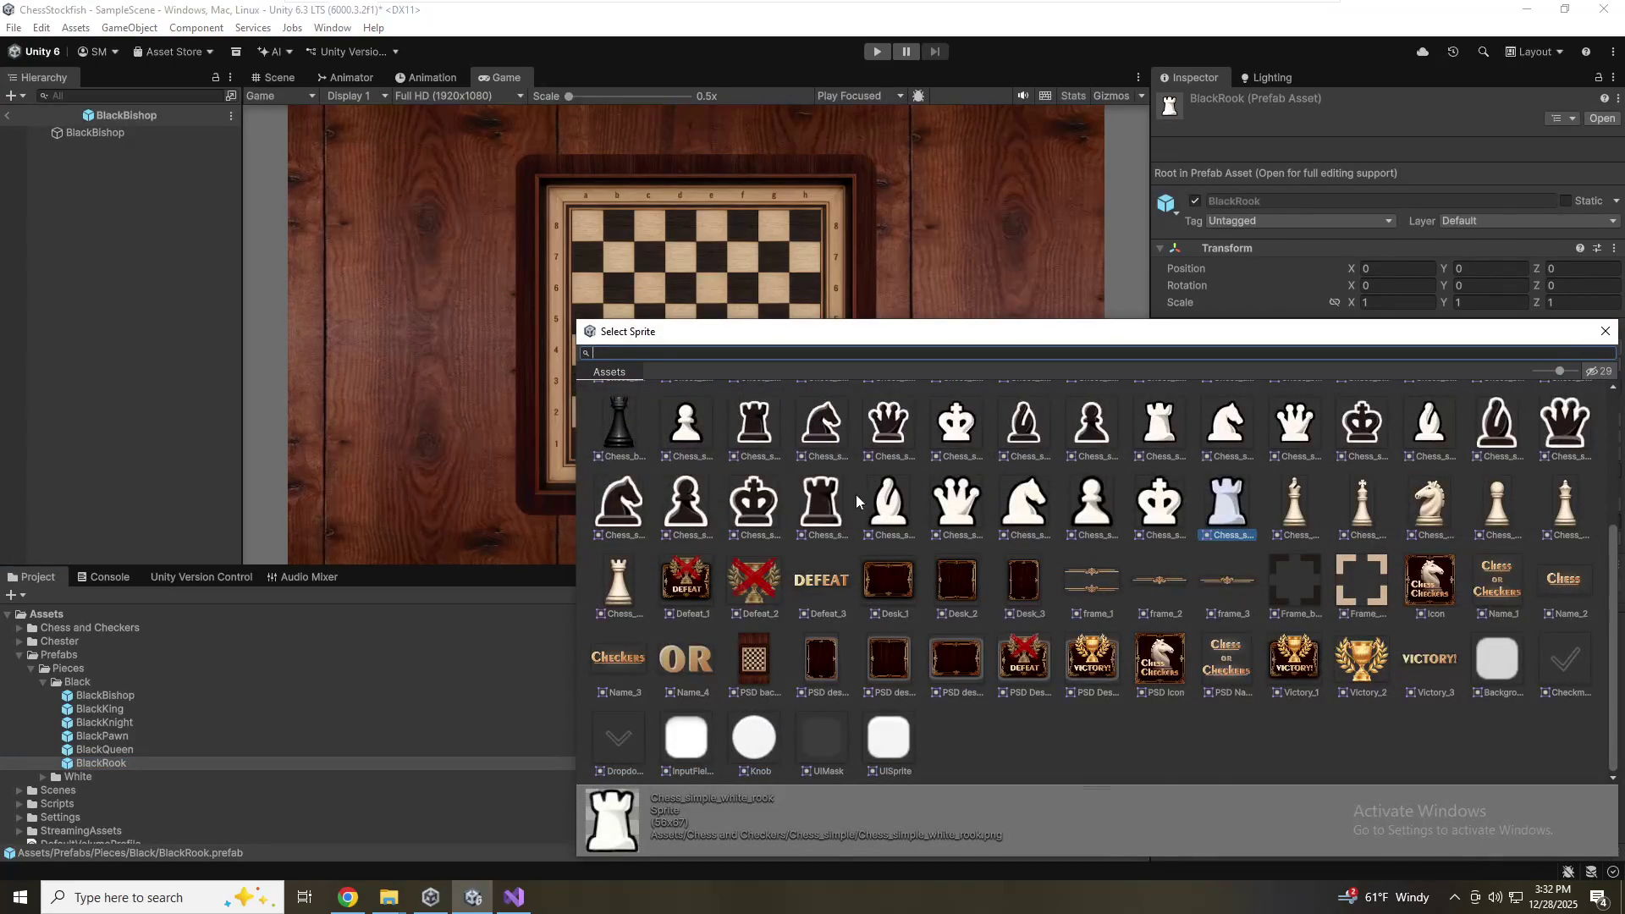
{"action": "left_click", "coordinate": [821, 500]}
{"action": "double_click", "coordinate": [821, 500]}
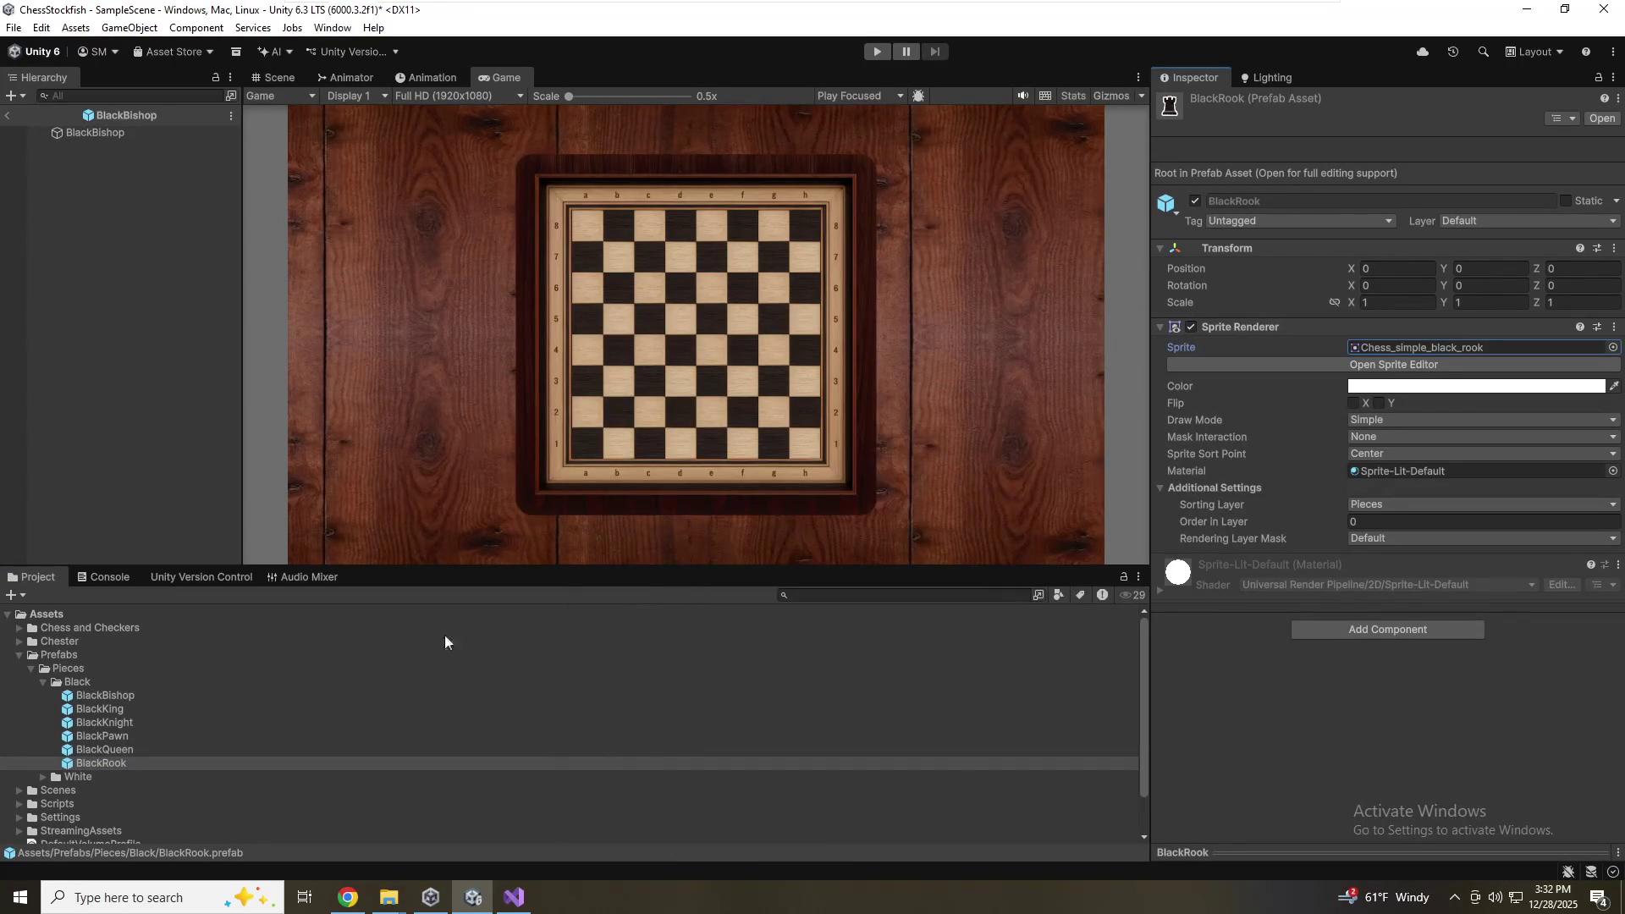
{"action": "mouse_move", "coordinate": [107, 761]}
{"action": "left_mouse_down"}
{"action": "mouse_move", "coordinate": [245, 524]}
{"action": "mouse_move", "coordinate": [113, 261]}
{"action": "left_mouse_up"}
{"action": "left_click", "coordinate": [7, 115]}
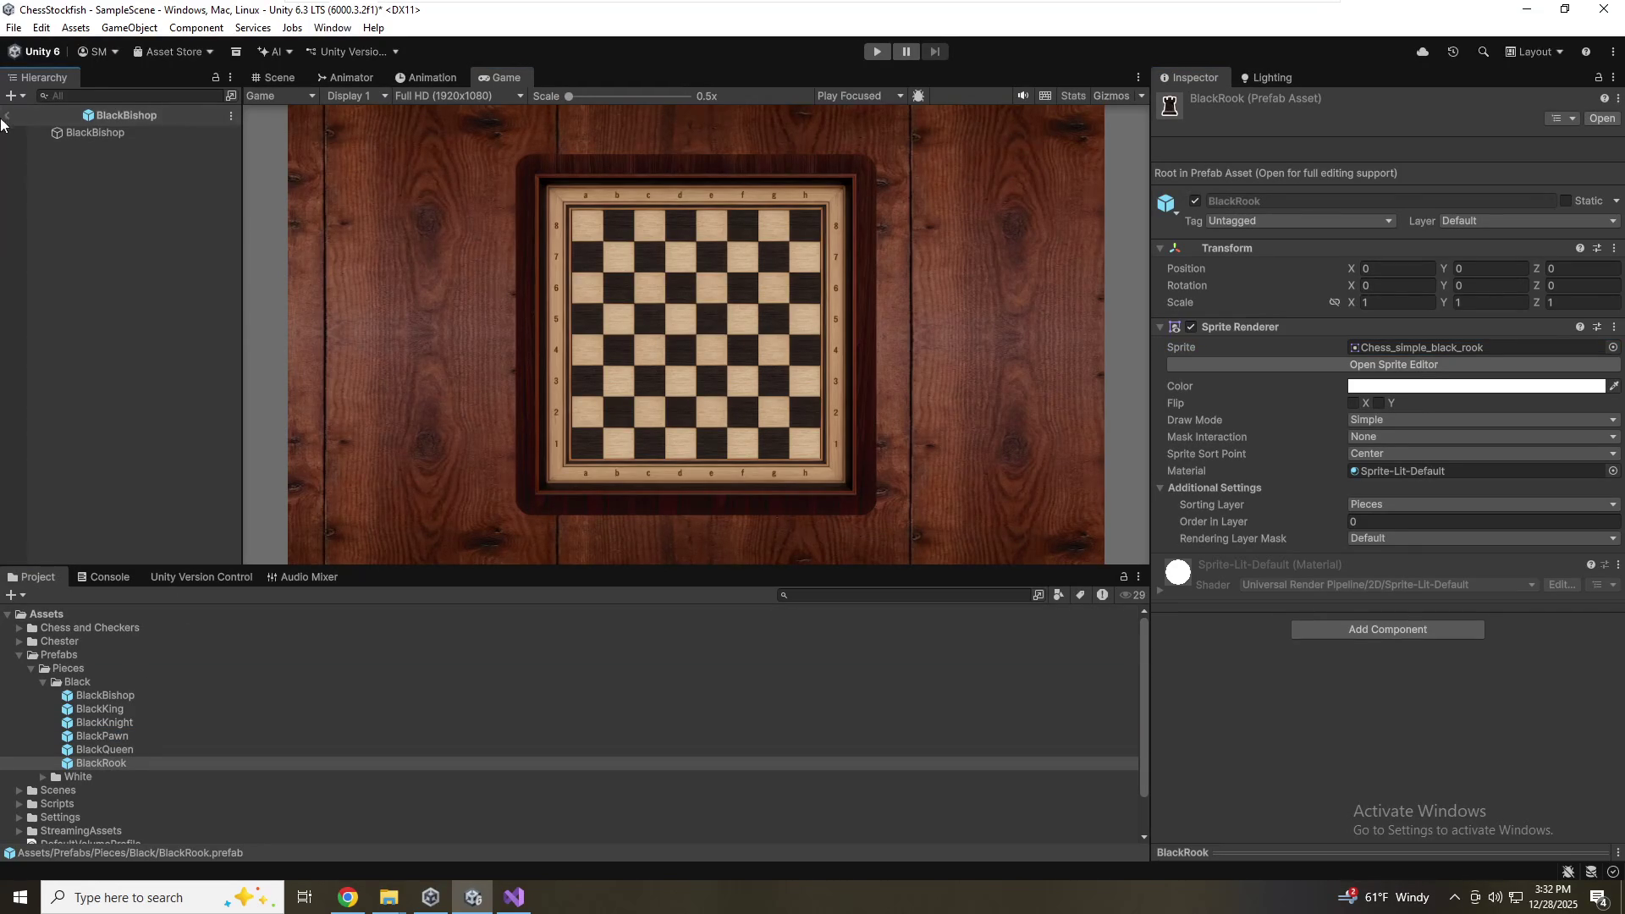
Save the scene, add a BlackQueen instance, and parent it under the Board object
{"action": "key", "text": "ctrl+s"}
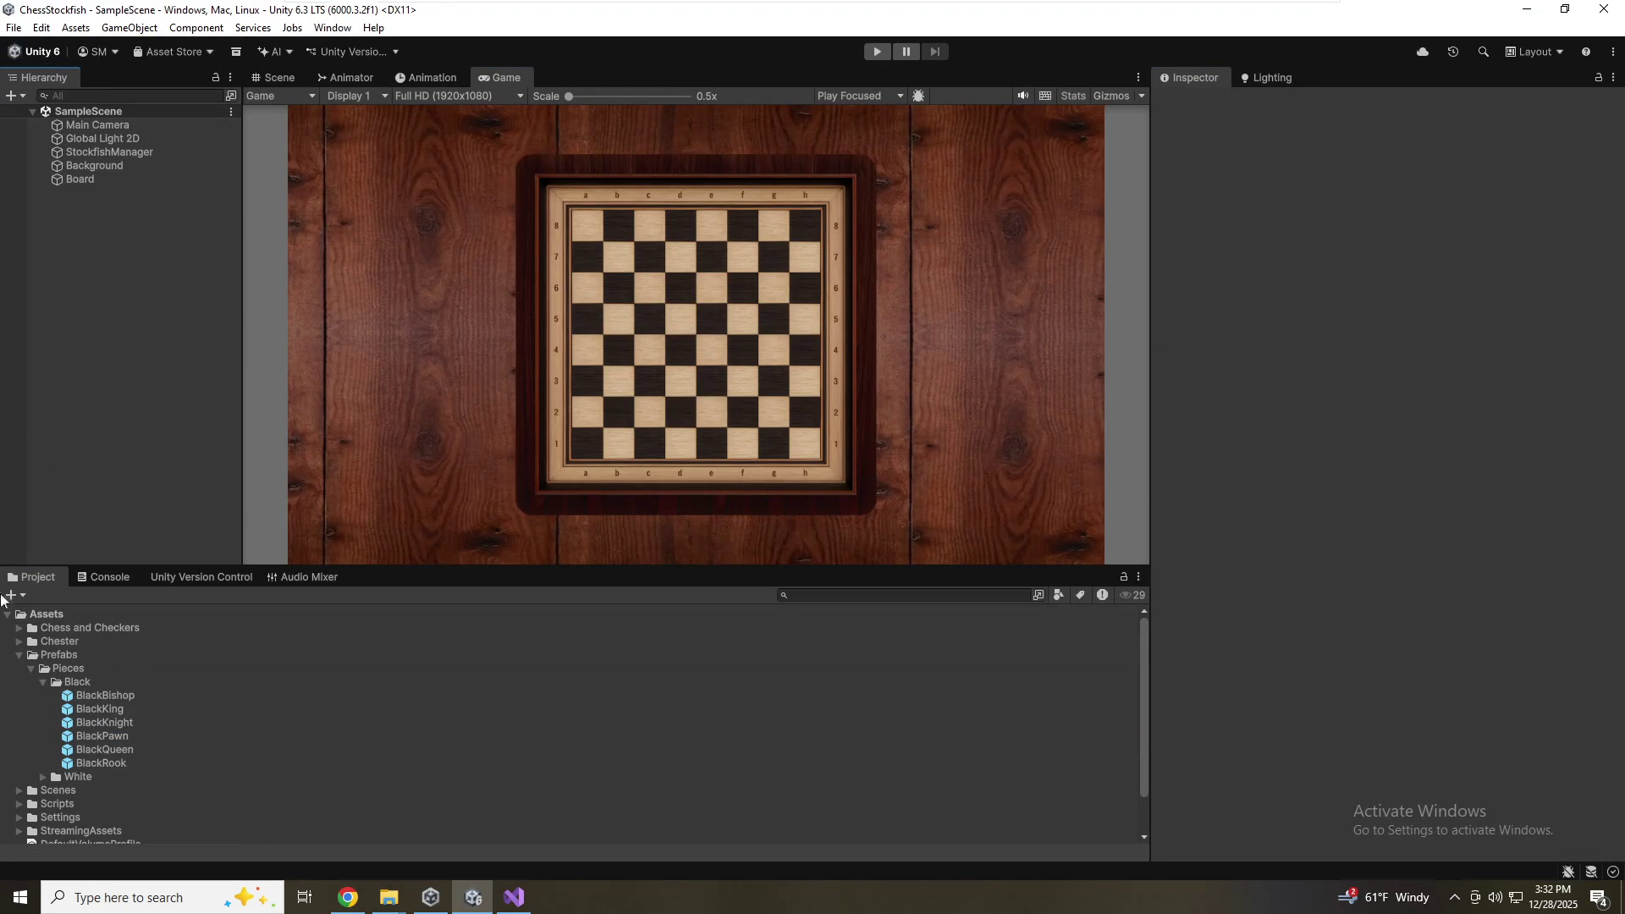
{"action": "left_click_drag", "start_coordinate": [119, 752], "coordinate": [120, 313]}
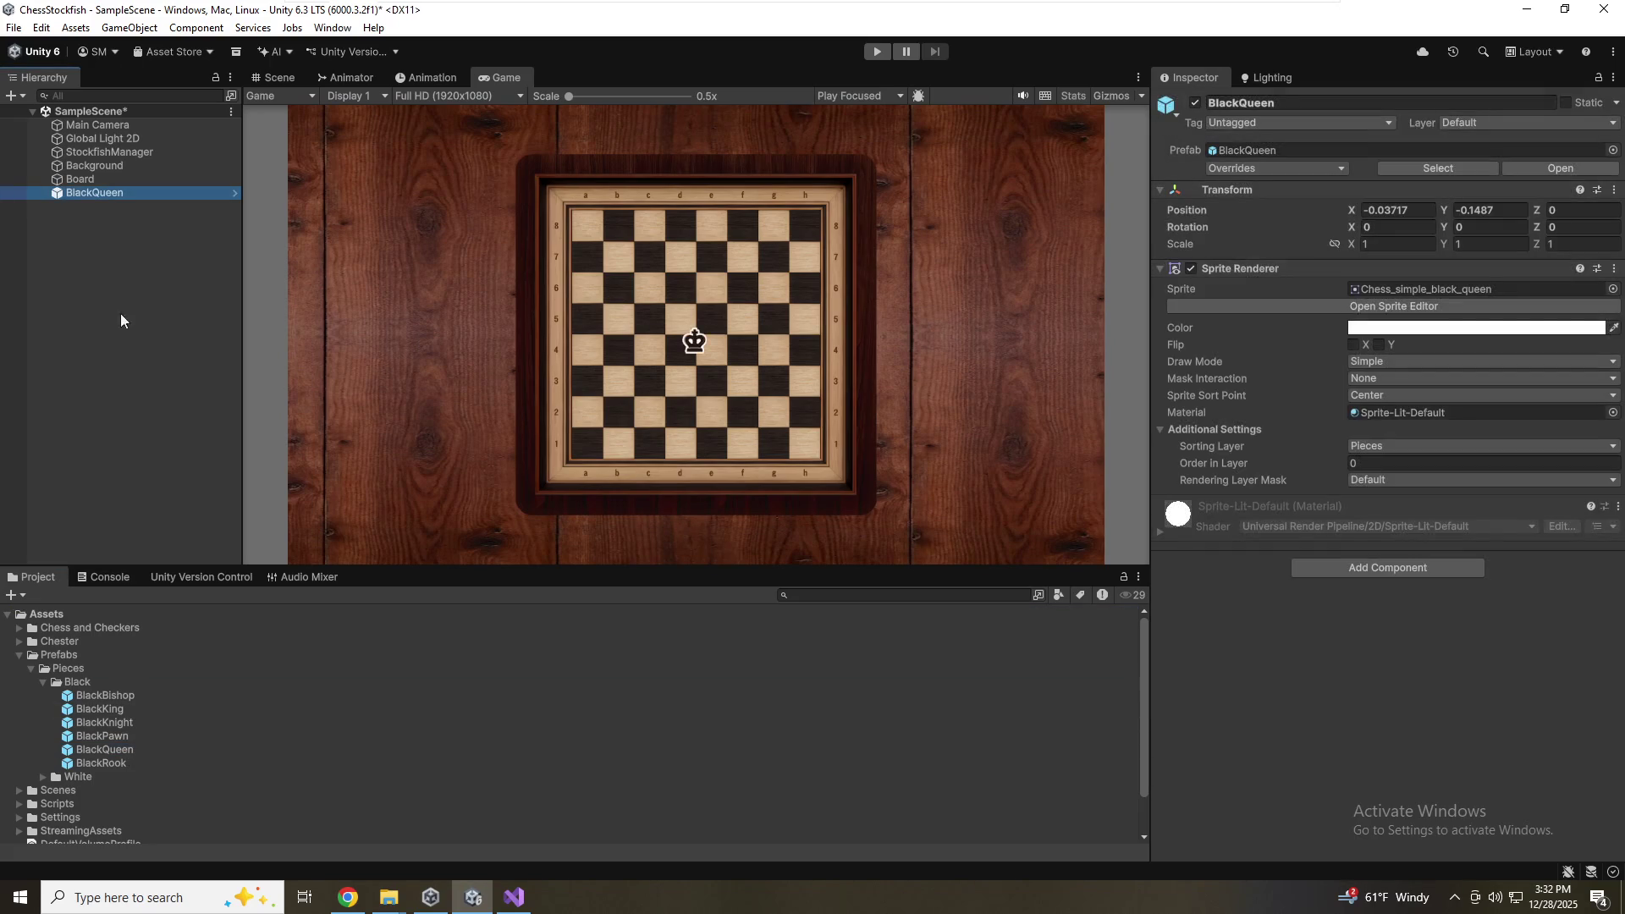
{"action": "left_click", "coordinate": [95, 354]}
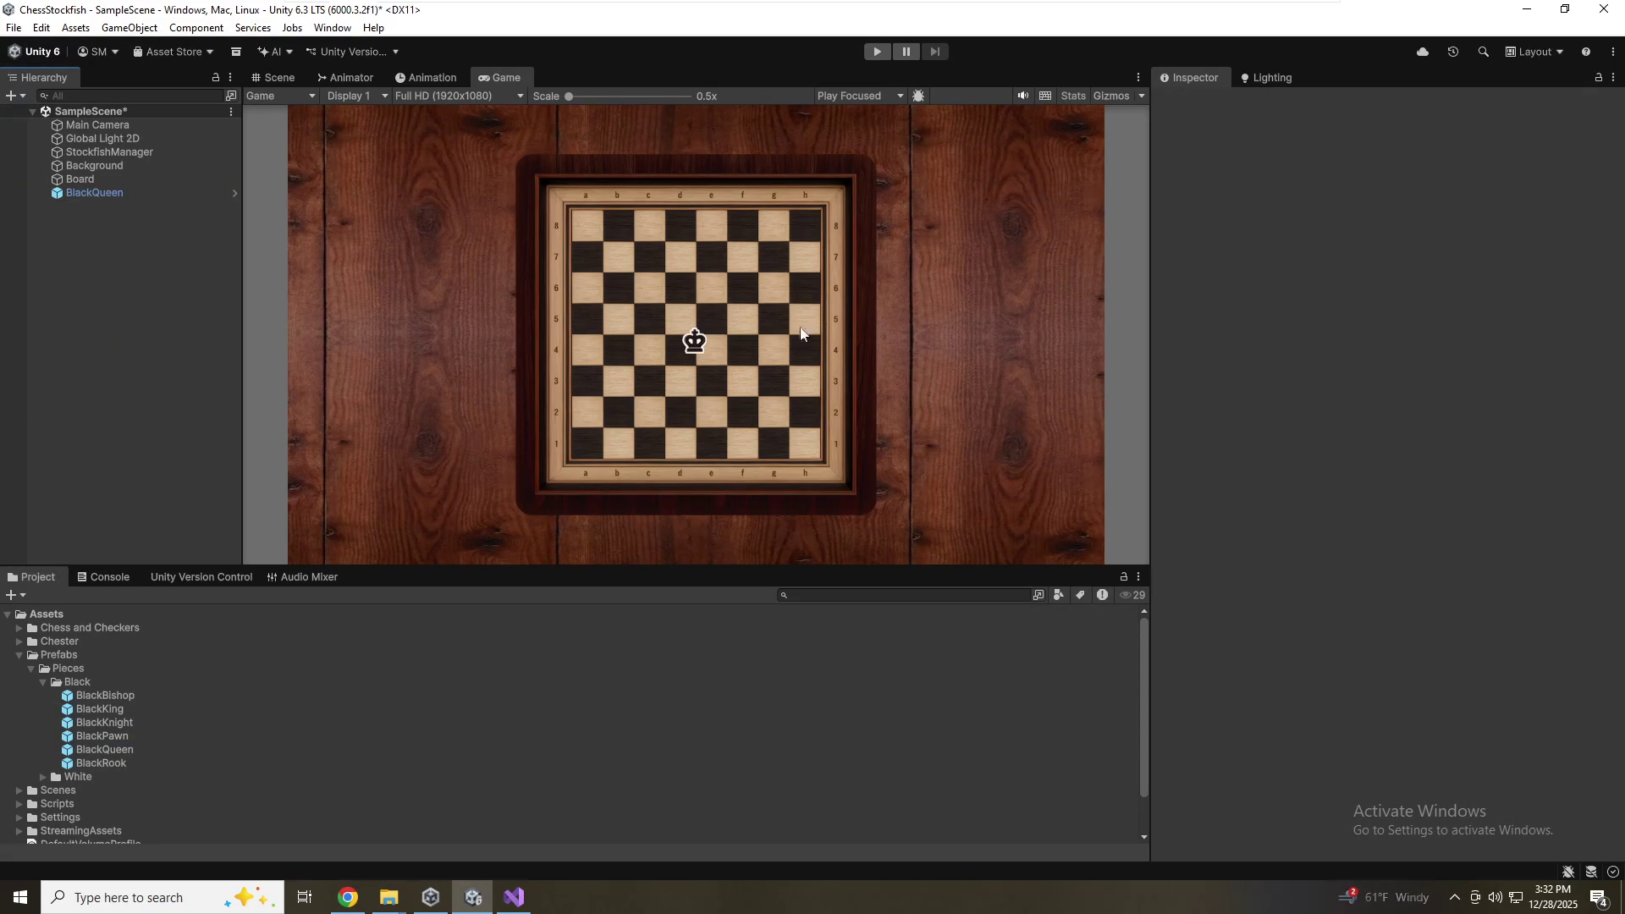
{"action": "left_click", "coordinate": [88, 184]}
{"action": "mouse_move", "coordinate": [89, 185]}
{"action": "left_mouse_down"}
{"action": "mouse_move", "coordinate": [73, 195]}
{"action": "mouse_move", "coordinate": [74, 178]}
{"action": "left_mouse_up"}
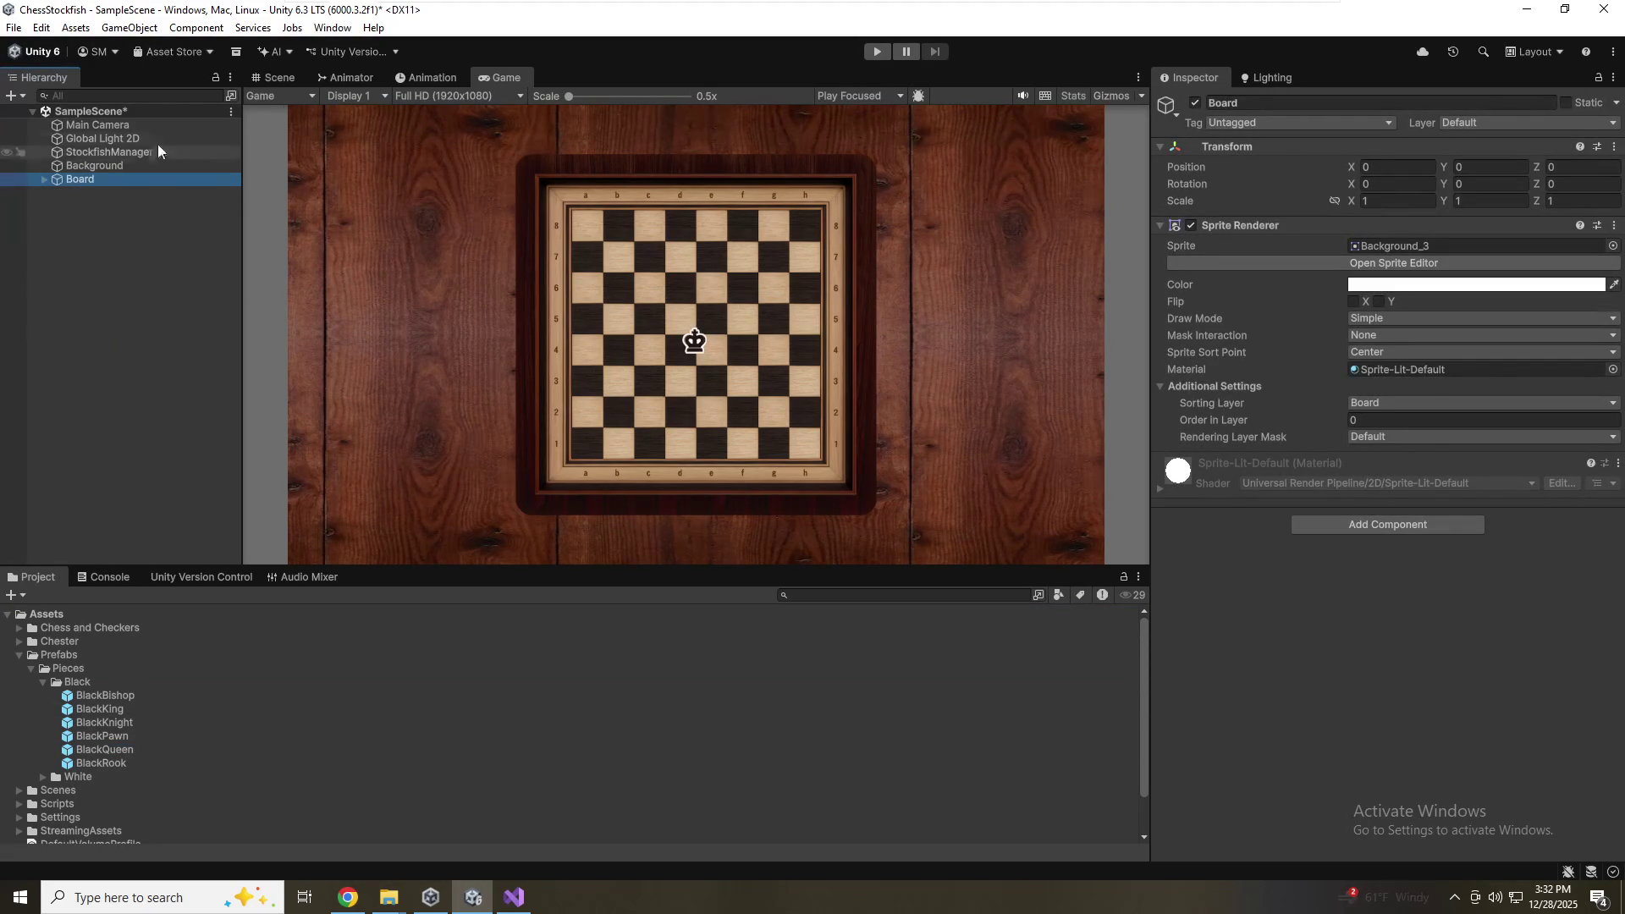
{"action": "left_click", "coordinate": [44, 179]}
Inspect the board in the Game view and select BlackQueen, positioned at -0.03717, -0.1487
{"action": "scroll", "coordinate": [531, 379], "scroll_direction": "up", "scroll_amount": 3}
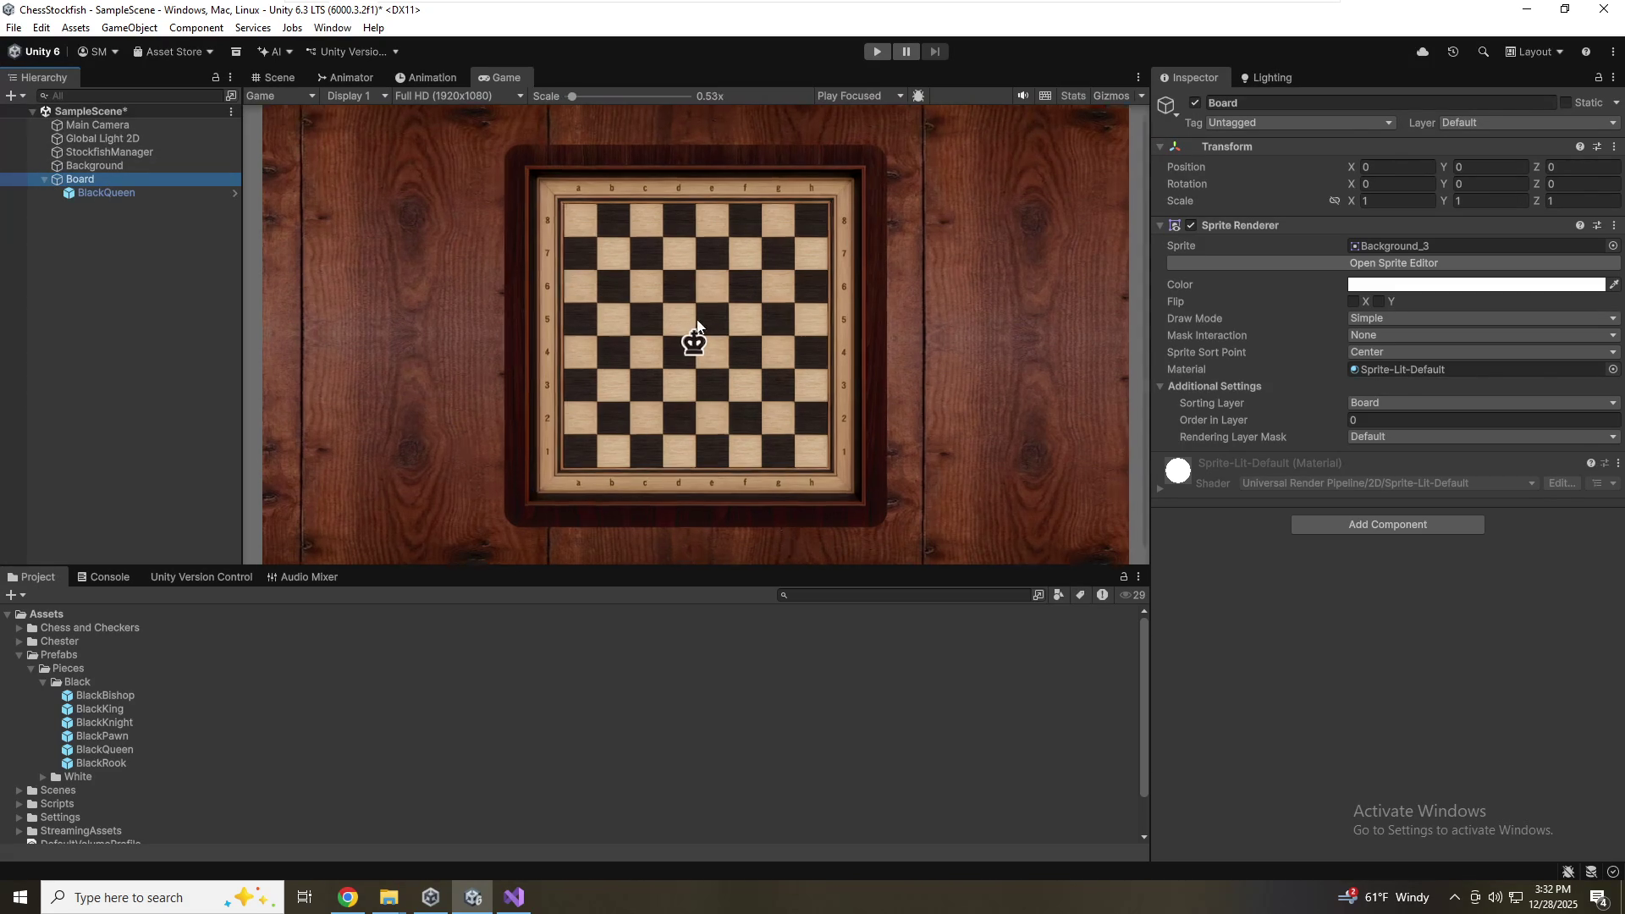
{"action": "scroll", "coordinate": [505, 323], "scroll_direction": "up", "scroll_amount": 3}
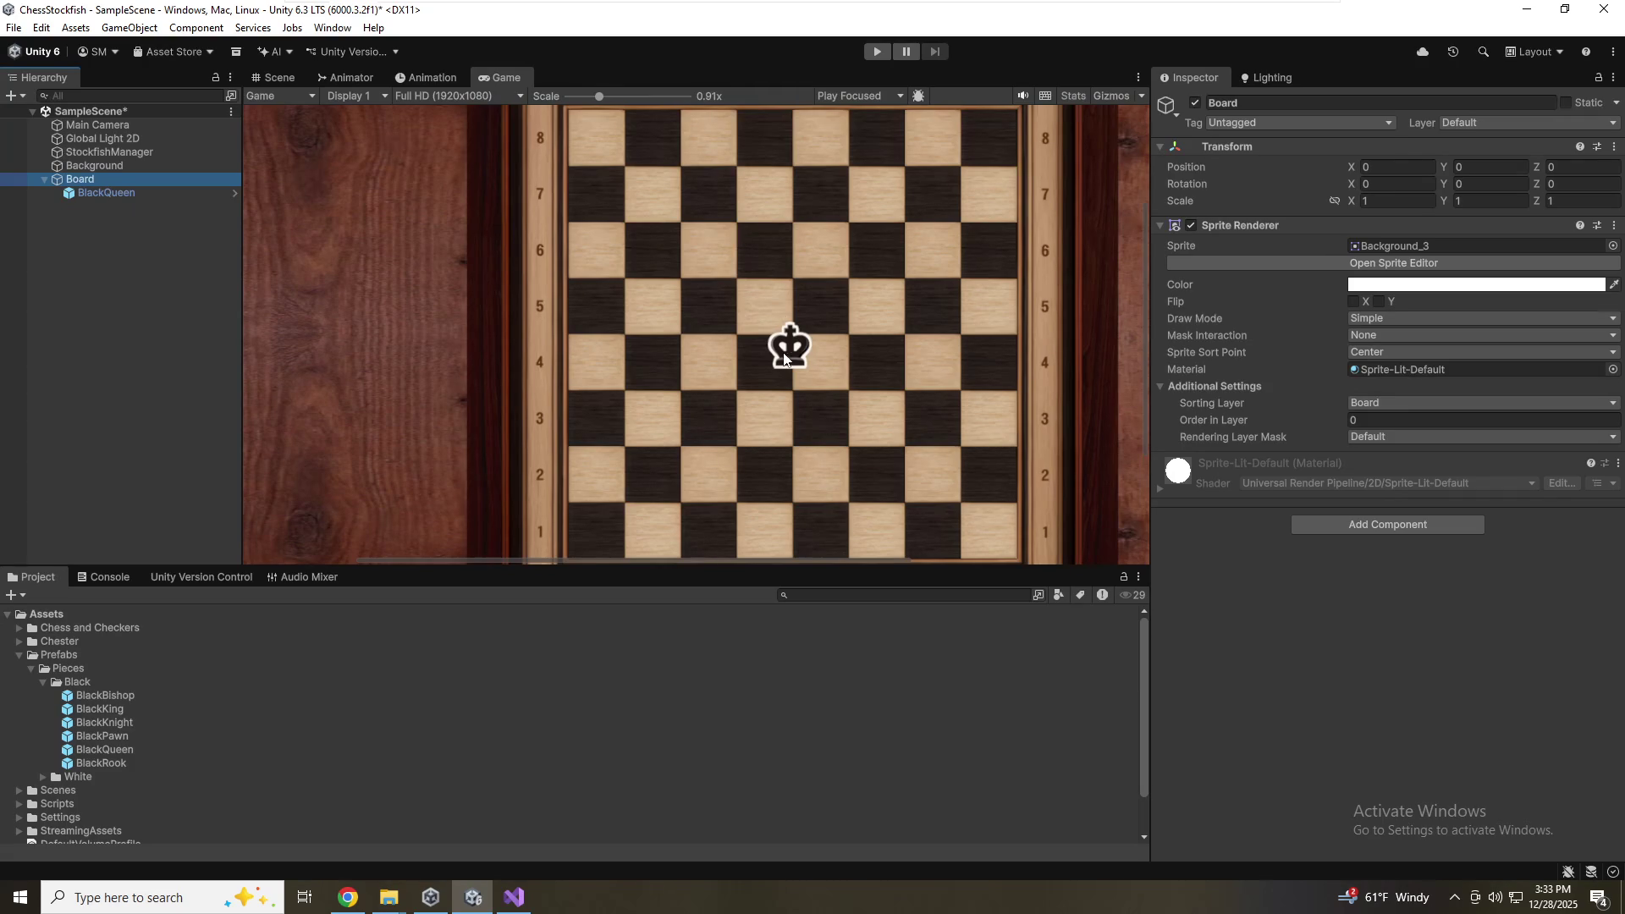
{"action": "scroll", "coordinate": [811, 237], "scroll_direction": "down", "scroll_amount": 3}
{"action": "scroll", "coordinate": [810, 246], "scroll_direction": "down", "scroll_amount": 2}
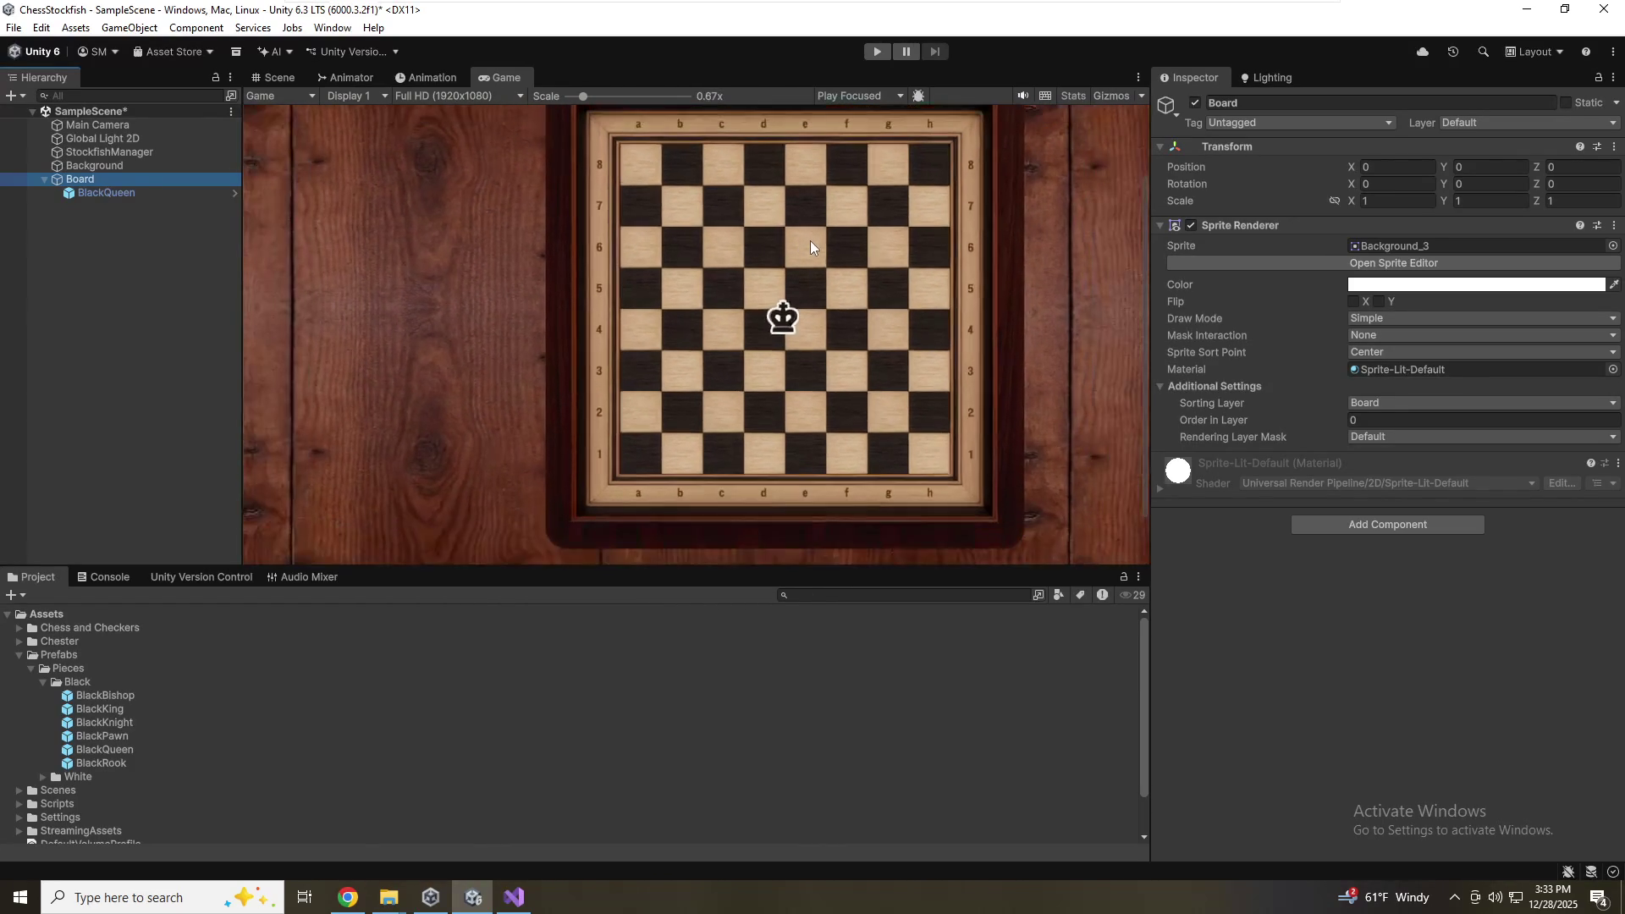
{"action": "left_click_drag", "start_coordinate": [813, 233], "coordinate": [819, 375]}
{"action": "scroll", "coordinate": [814, 379], "scroll_direction": "up", "scroll_amount": 4}
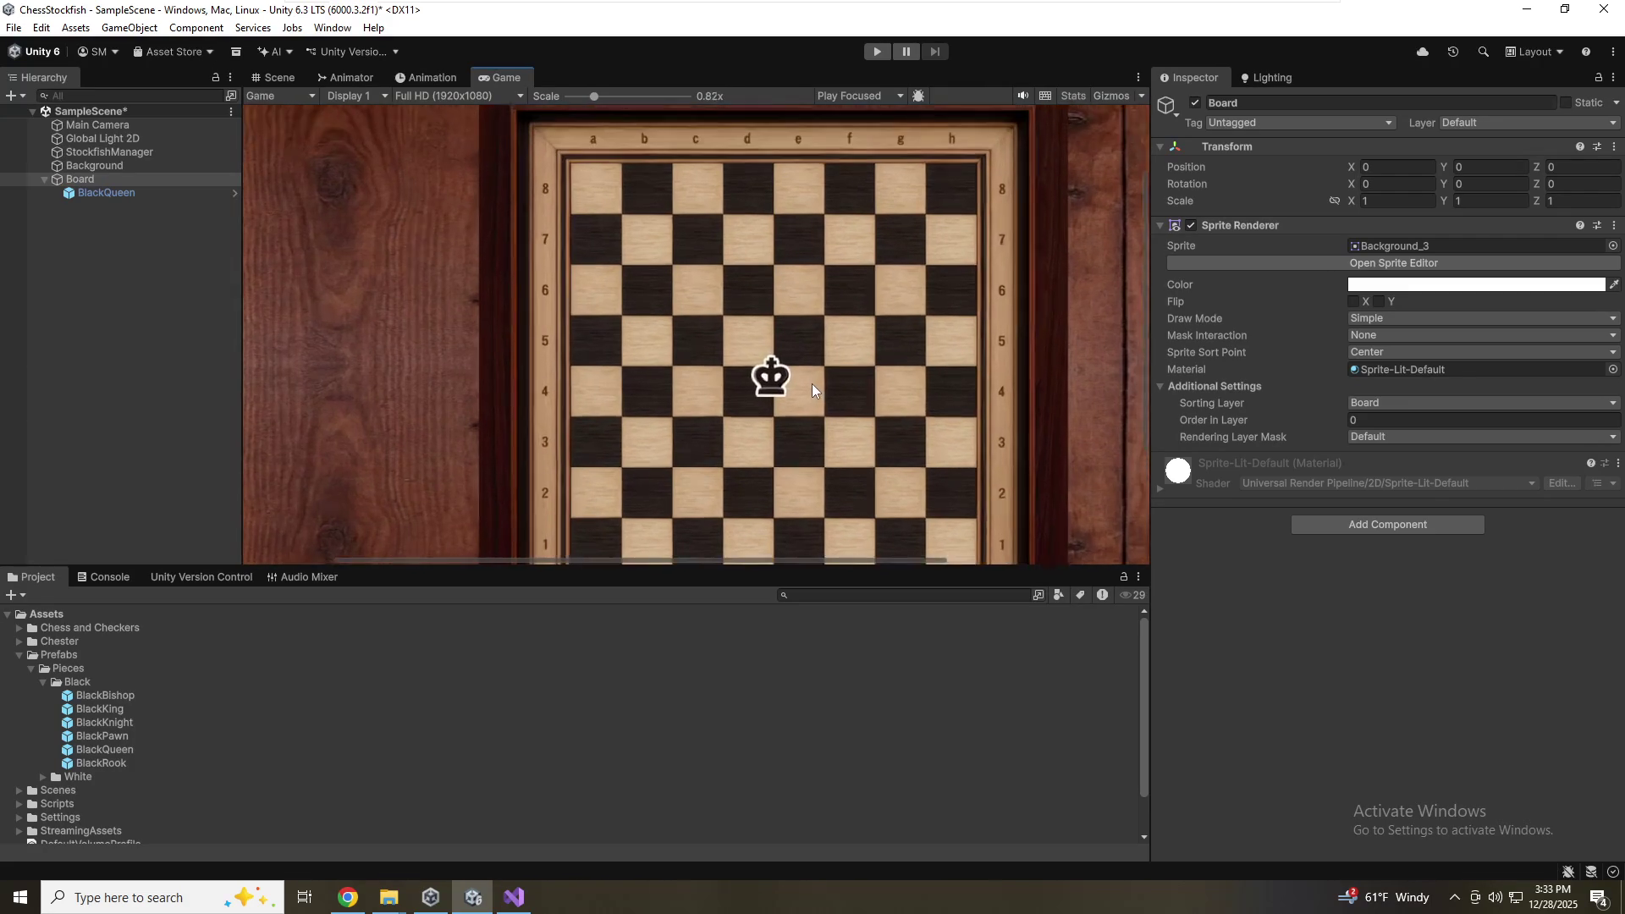
{"action": "scroll", "coordinate": [811, 382], "scroll_direction": "up", "scroll_amount": 1}
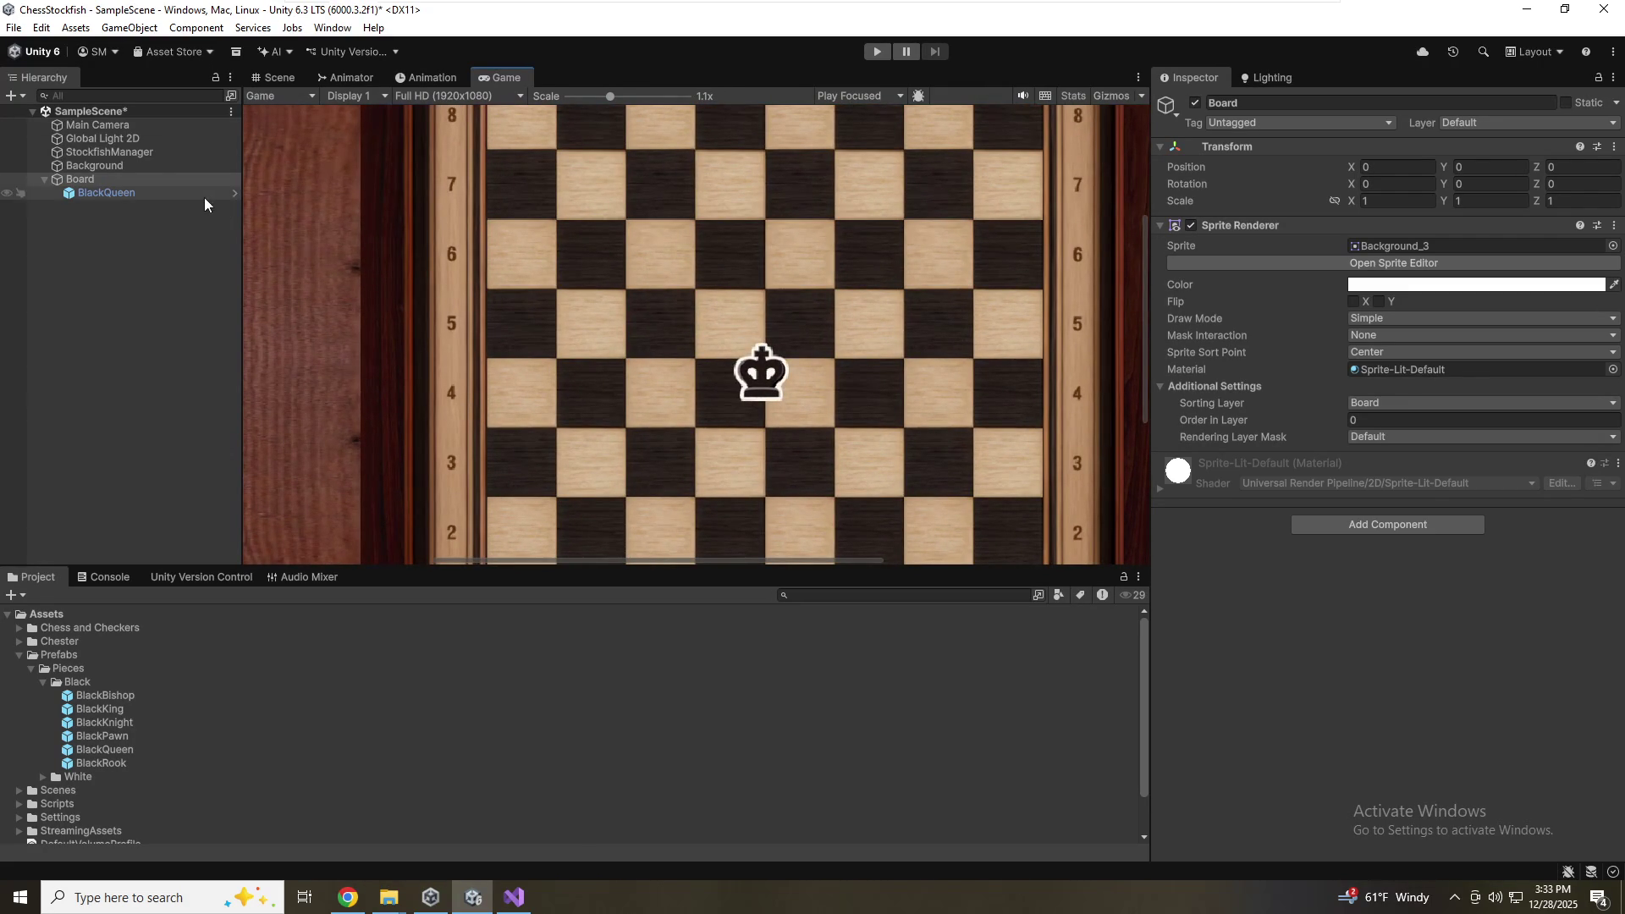
{"action": "left_click", "coordinate": [155, 194]}
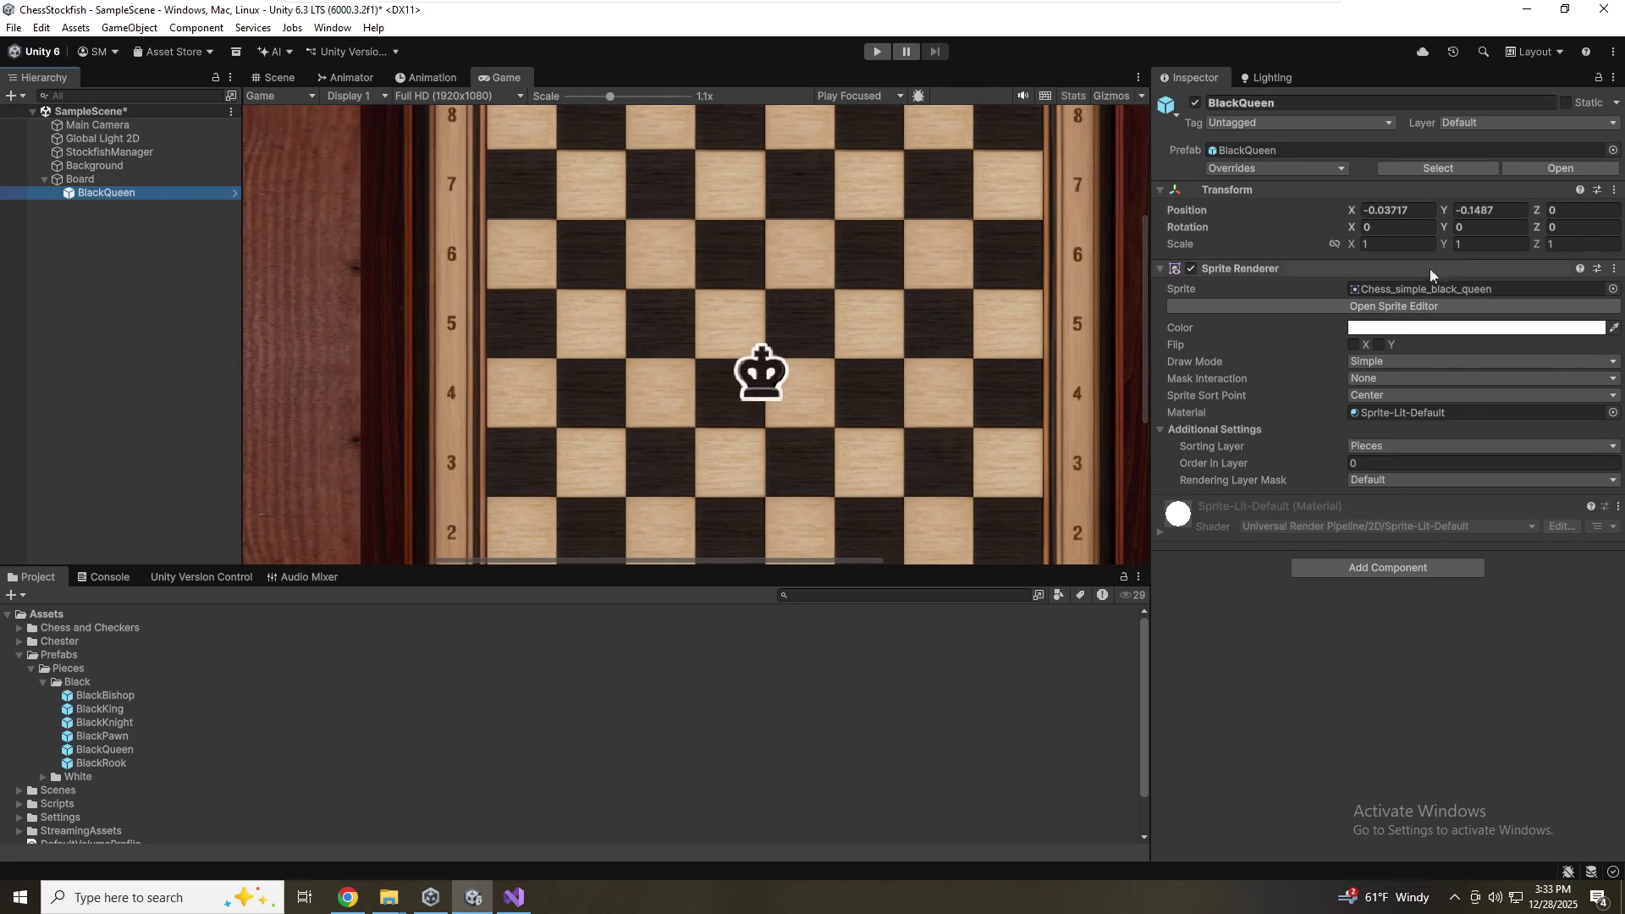
{"action": "left_click", "coordinate": [85, 699]}
{"action": "left_click", "coordinate": [92, 711]}
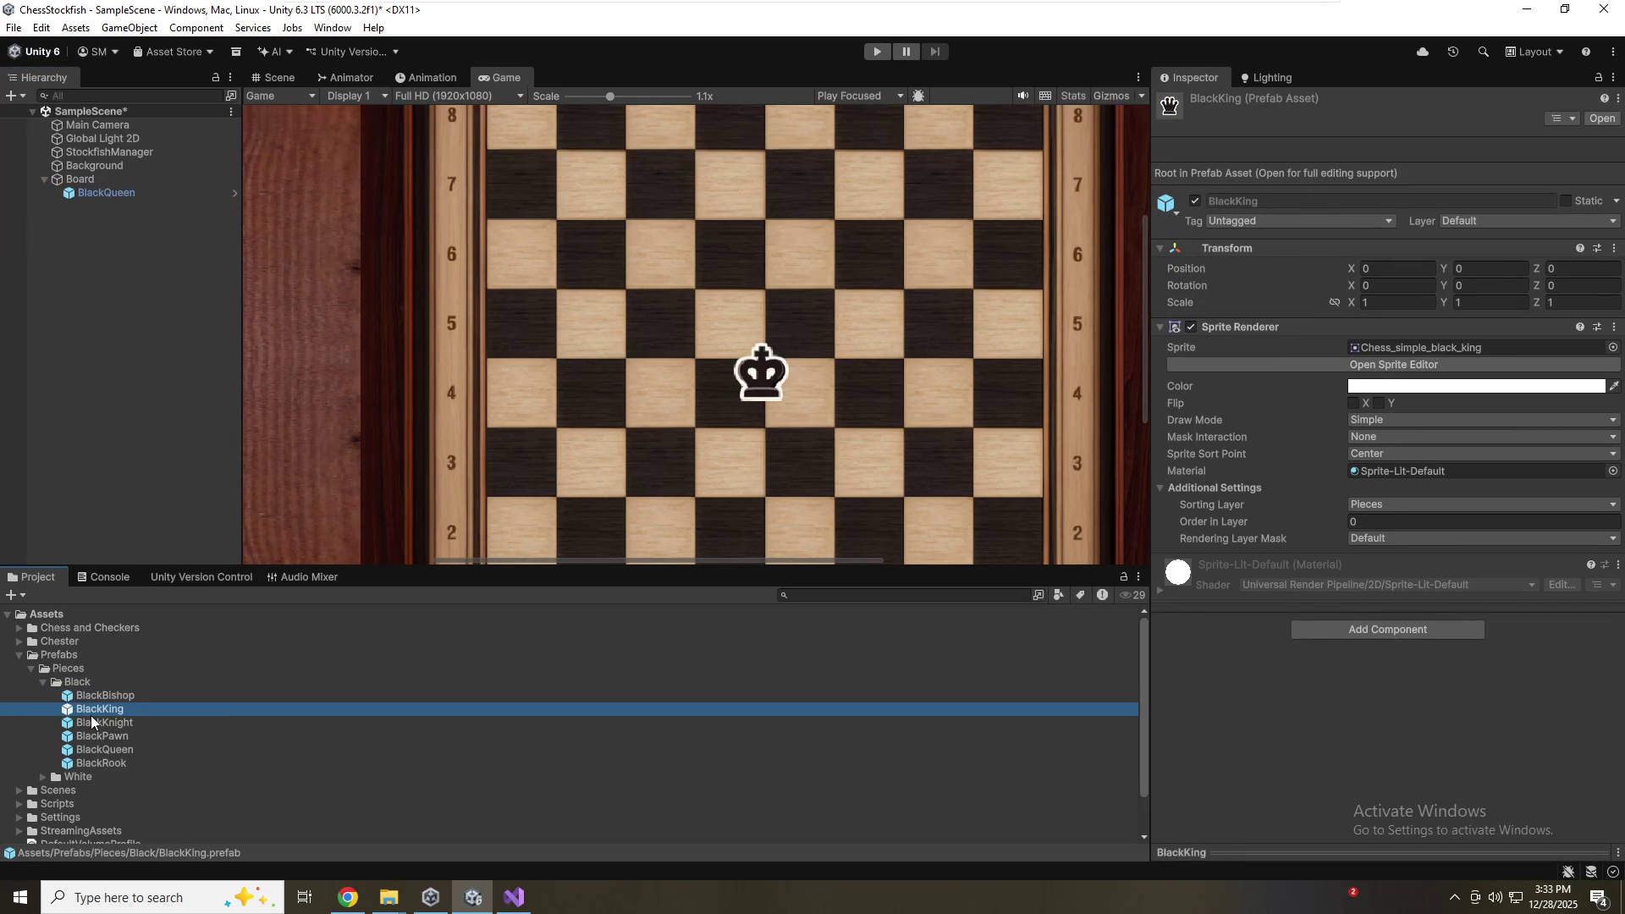
{"action": "left_click", "coordinate": [93, 724]}
{"action": "double_click", "coordinate": [92, 724]}
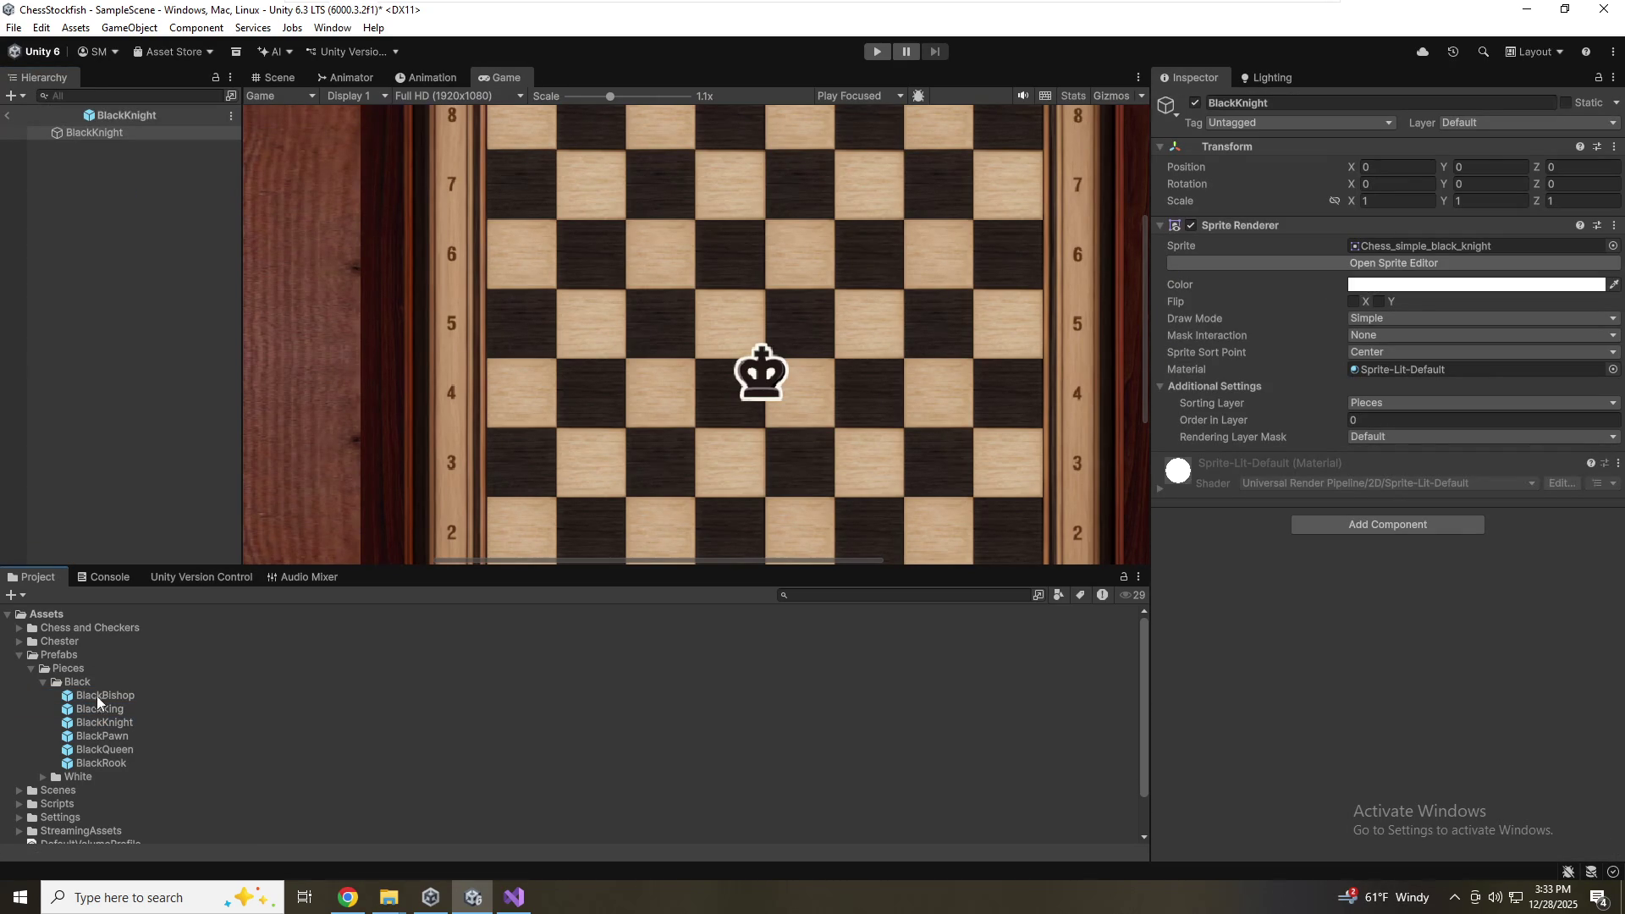
{"action": "double_click", "coordinate": [99, 754]}
{"action": "double_click", "coordinate": [97, 764]}
{"action": "left_click", "coordinate": [9, 116]}
{"action": "left_click", "coordinate": [80, 178]}
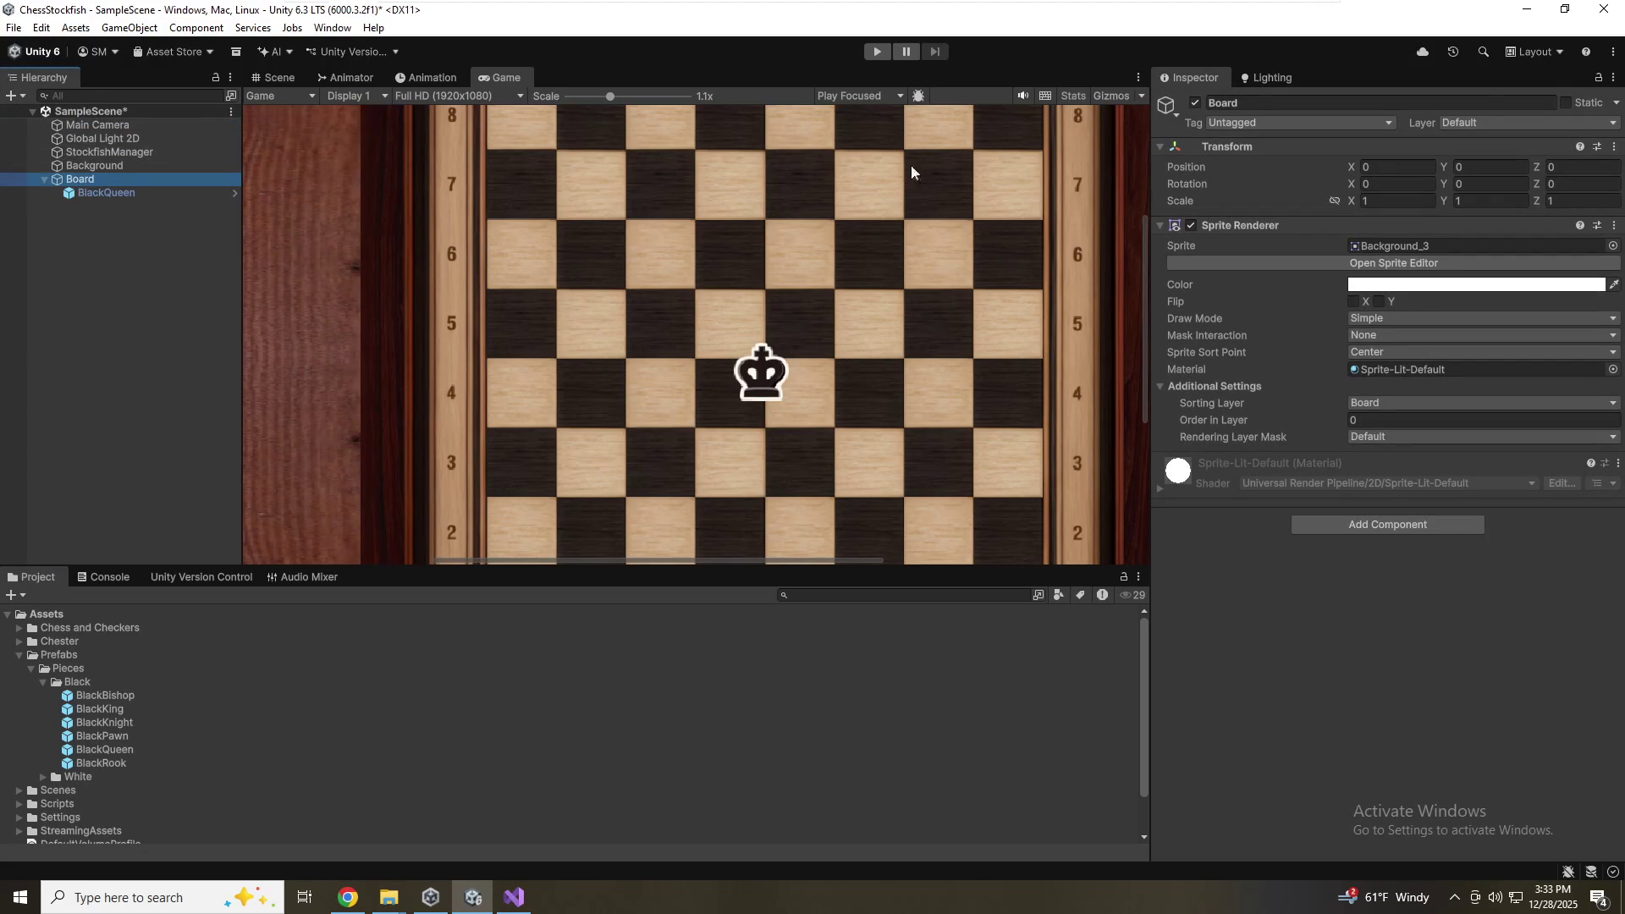
{"action": "left_click", "coordinate": [100, 188]}
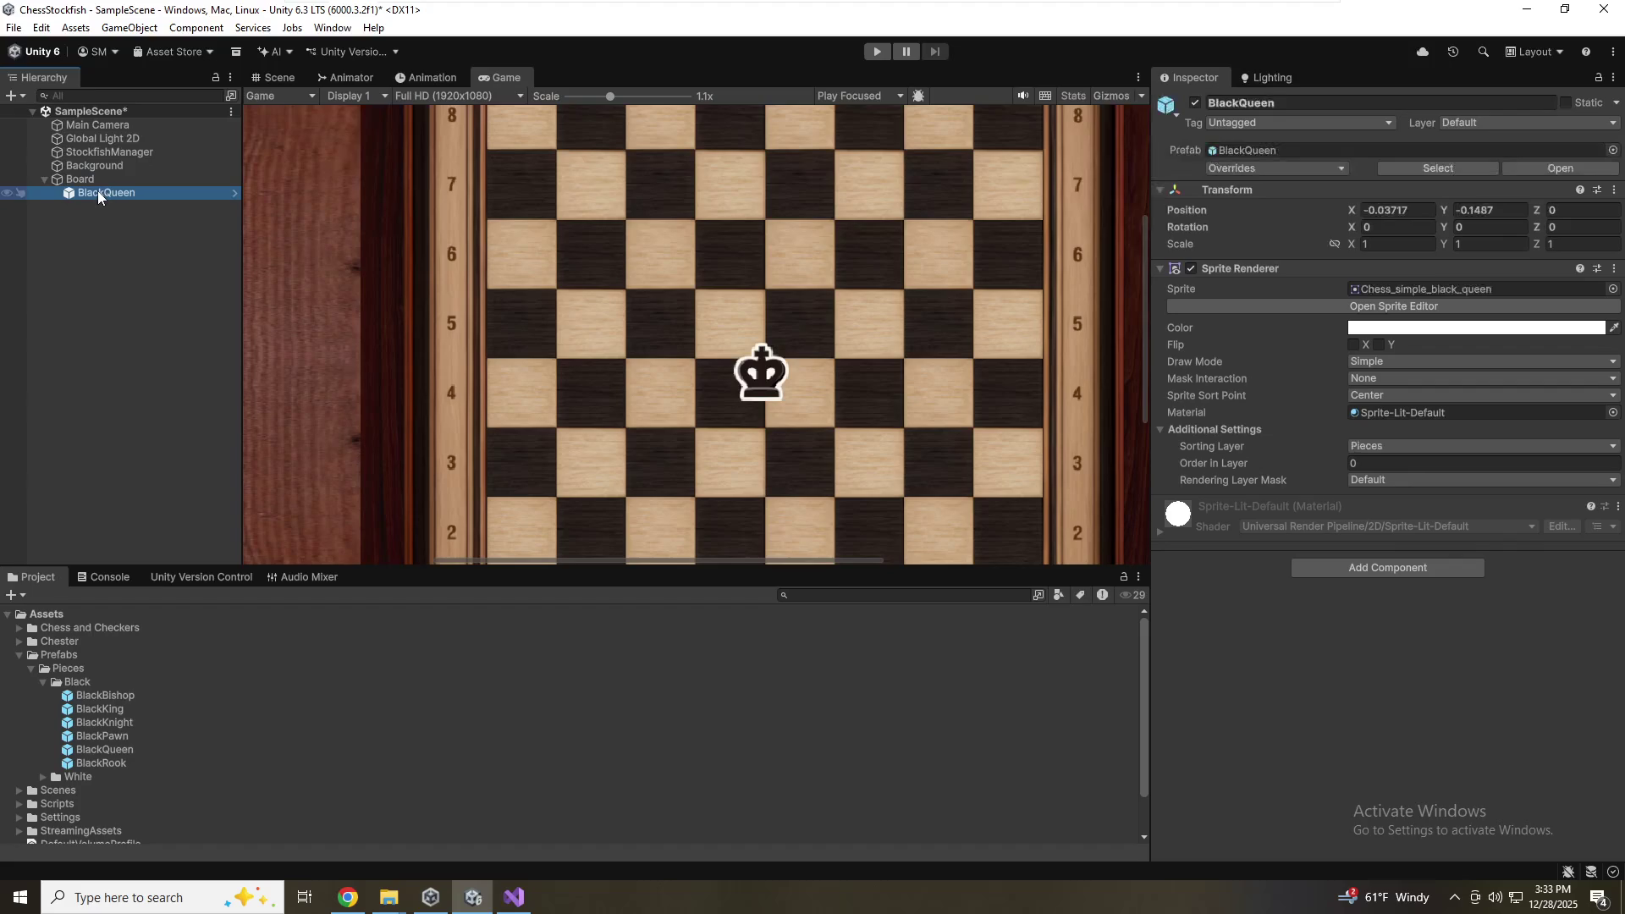
Reset the queen's Transform position to 0, 0, 0 and save the scene
{"action": "right_click", "coordinate": [1415, 190]}
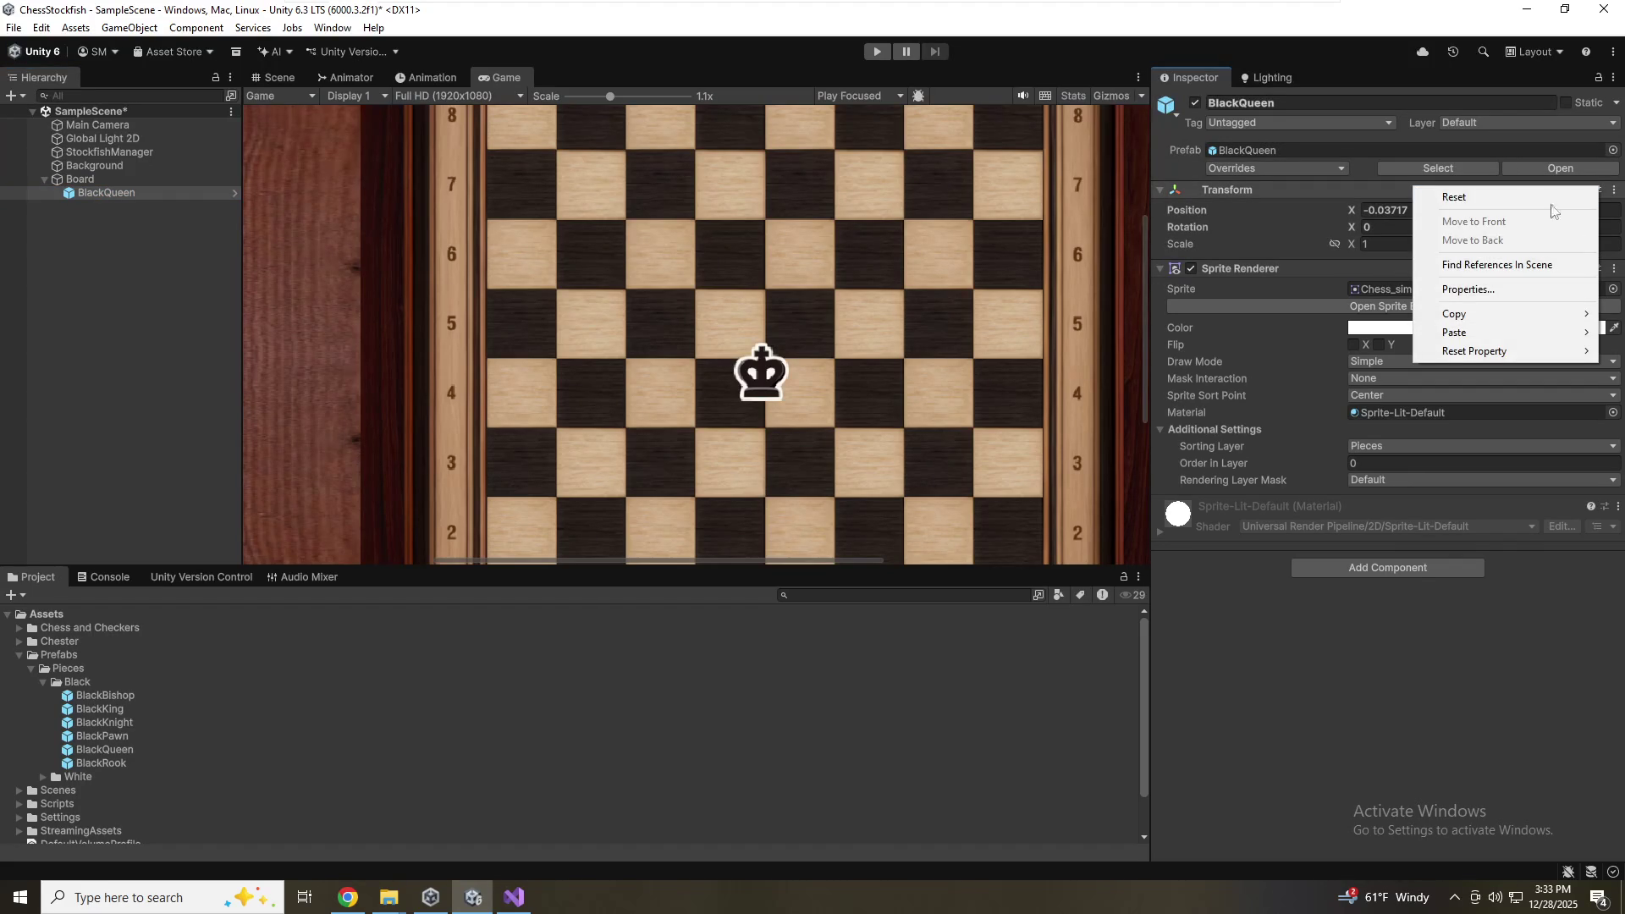
{"action": "left_click", "coordinate": [1494, 196]}
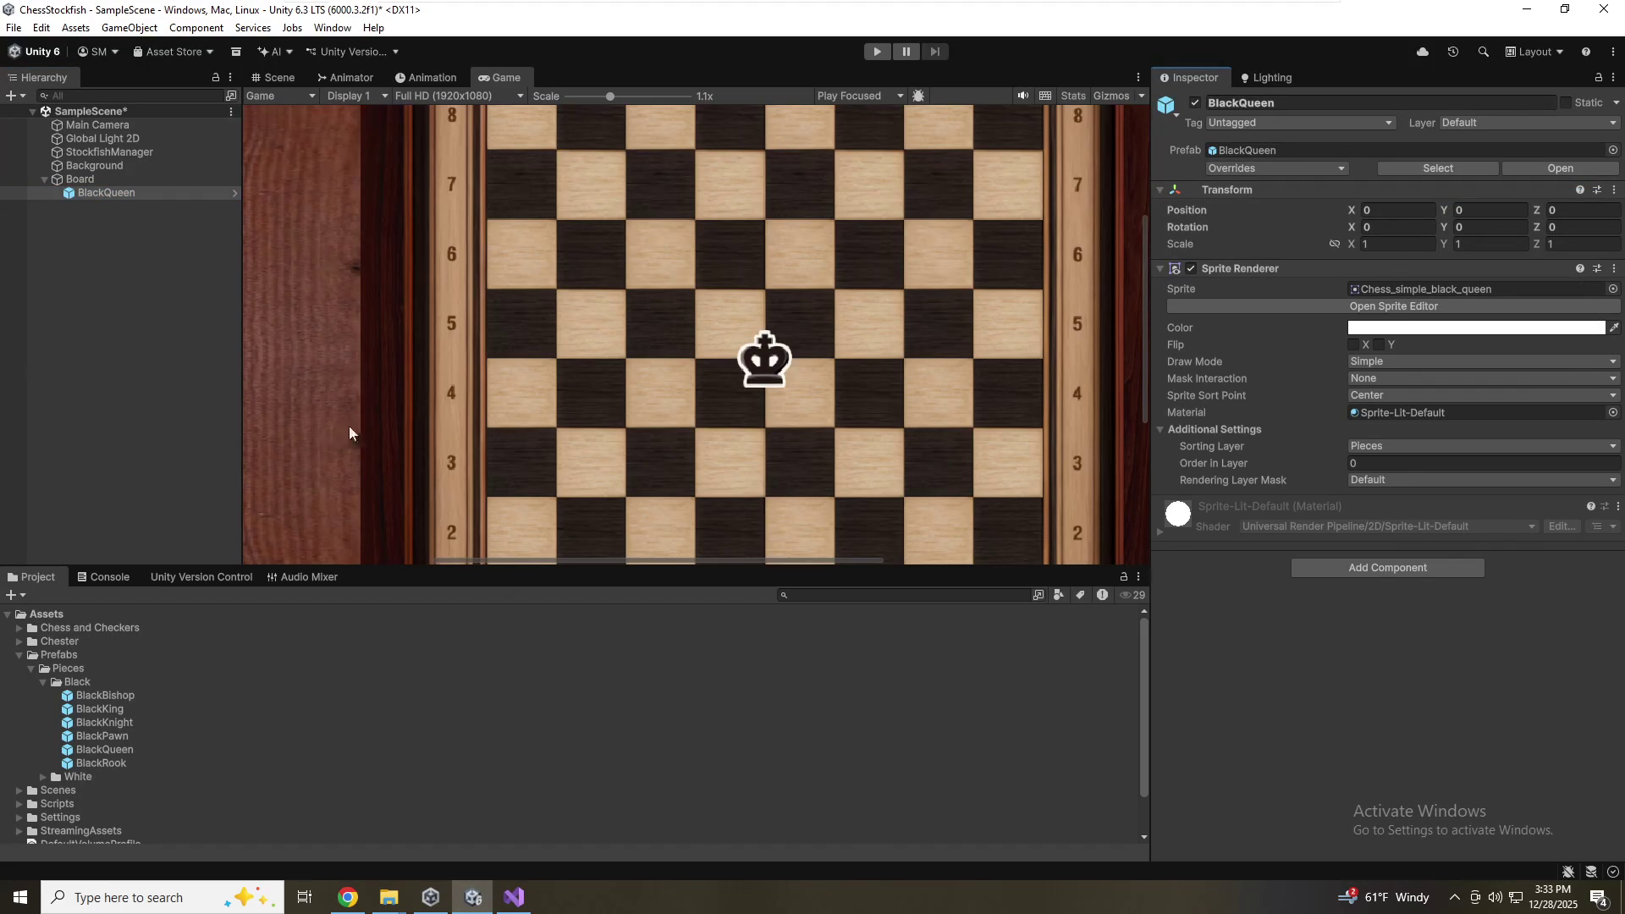
{"action": "scroll", "coordinate": [535, 406], "scroll_direction": "down", "scroll_amount": 3}
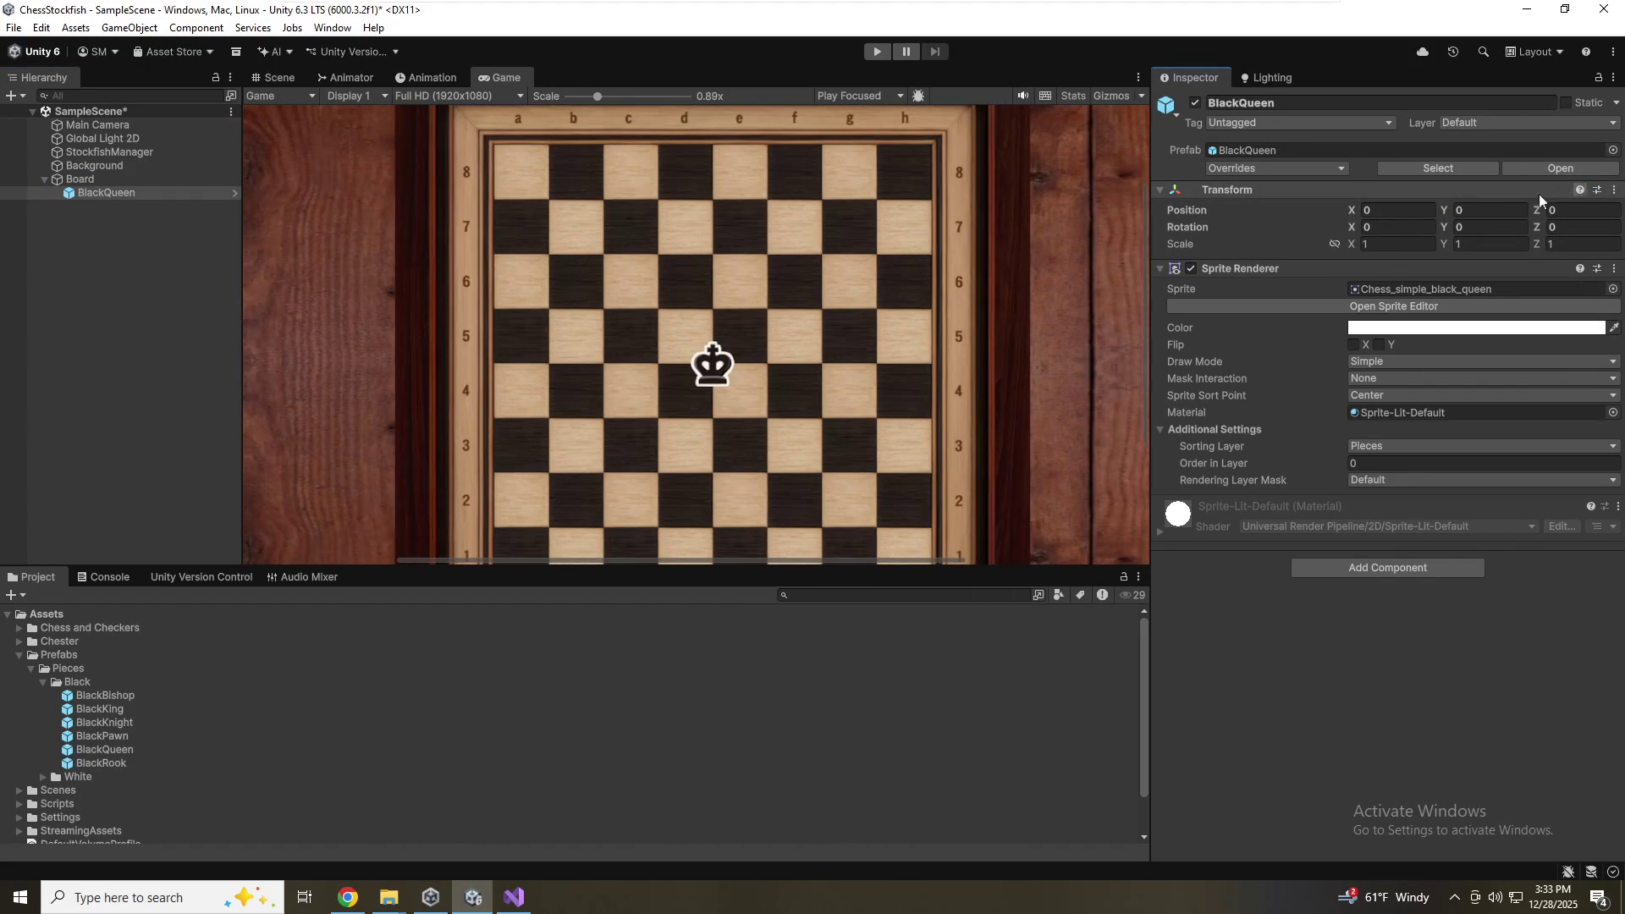
{"action": "key", "text": "ctrl+s"}
Set the queen's X position to 0.41
{"action": "left_click", "coordinate": [1411, 210]}
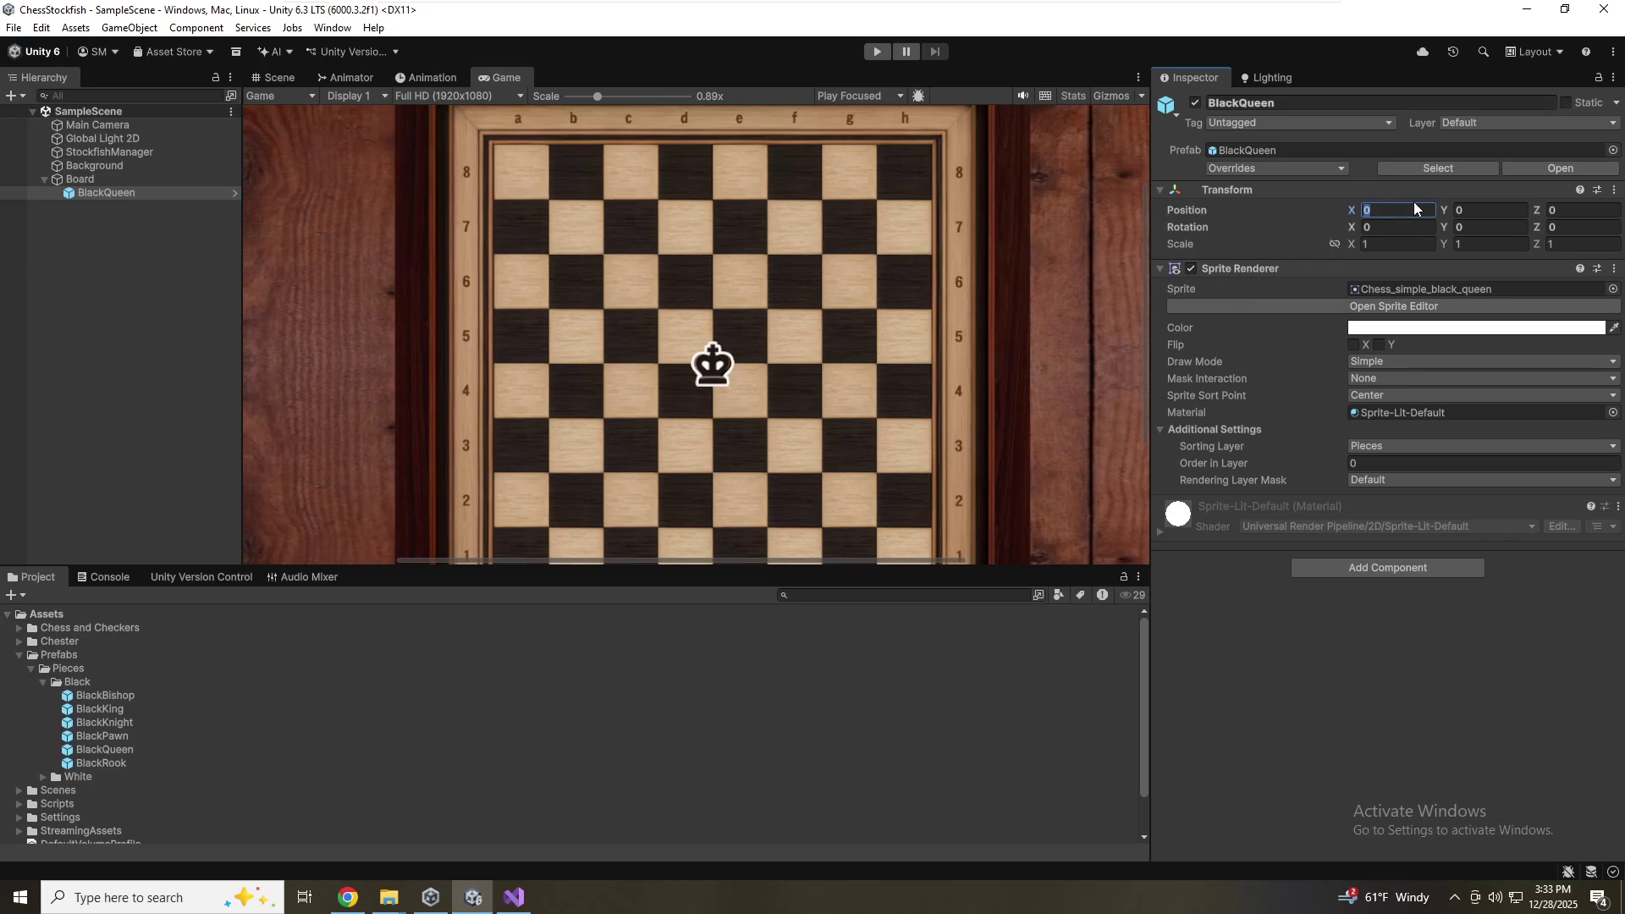
{"action": "left_click", "coordinate": [1414, 209]}
{"action": "type", "text": ".41"}
{"action": "key", "text": "Tab"}
Enter Y as .41-(.82*4), placing the queen at Y -2.87 on e1
{"action": "type", "text": ".41"}
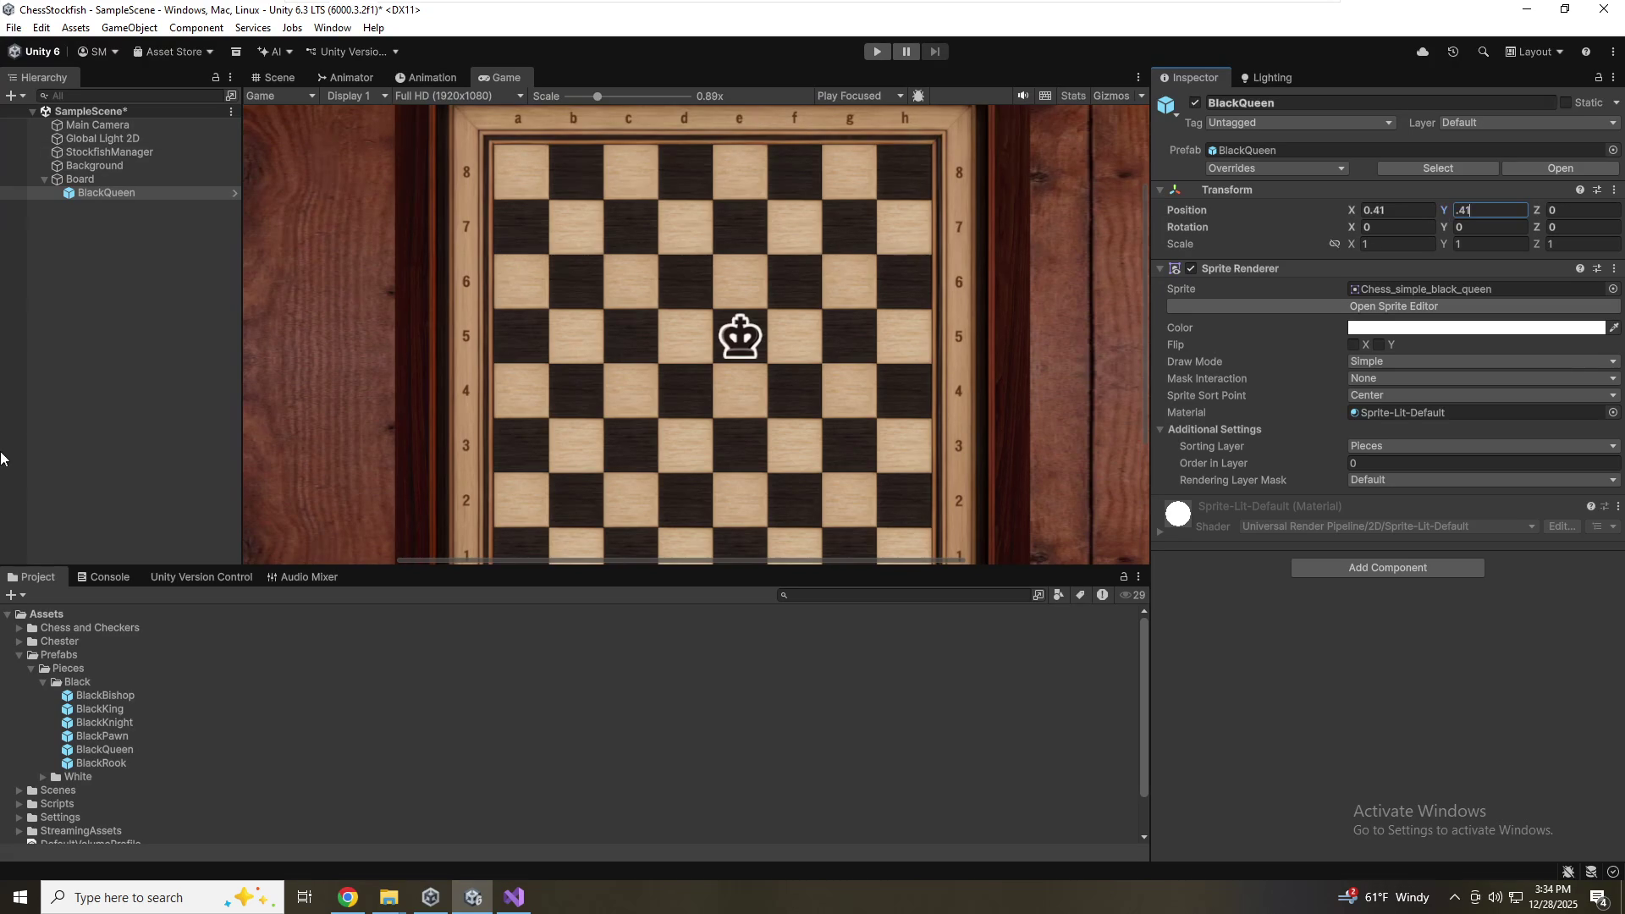
{"action": "scroll", "coordinate": [653, 417], "scroll_direction": "down", "scroll_amount": 1}
{"action": "scroll", "coordinate": [655, 419], "scroll_direction": "down", "scroll_amount": 1}
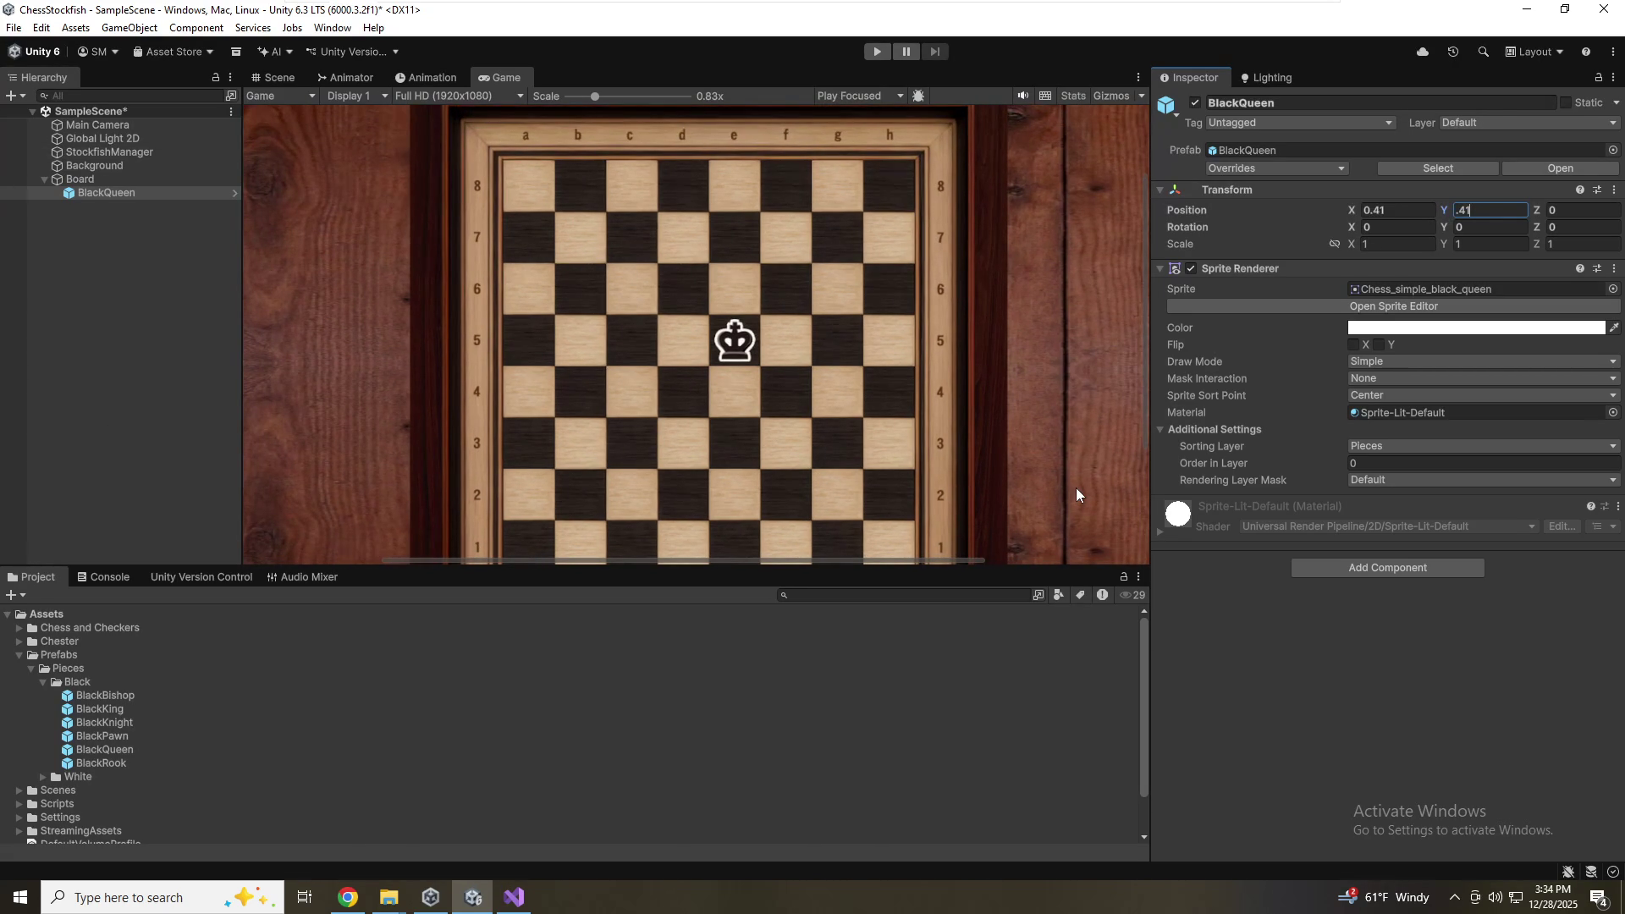
{"action": "type", "text": "-"}
{"action": "key", "text": "BackSpace"}
{"action": "type", "text": "-"}
{"action": "type", "text": "(.82*3"}
{"action": "type", "text": ")"}
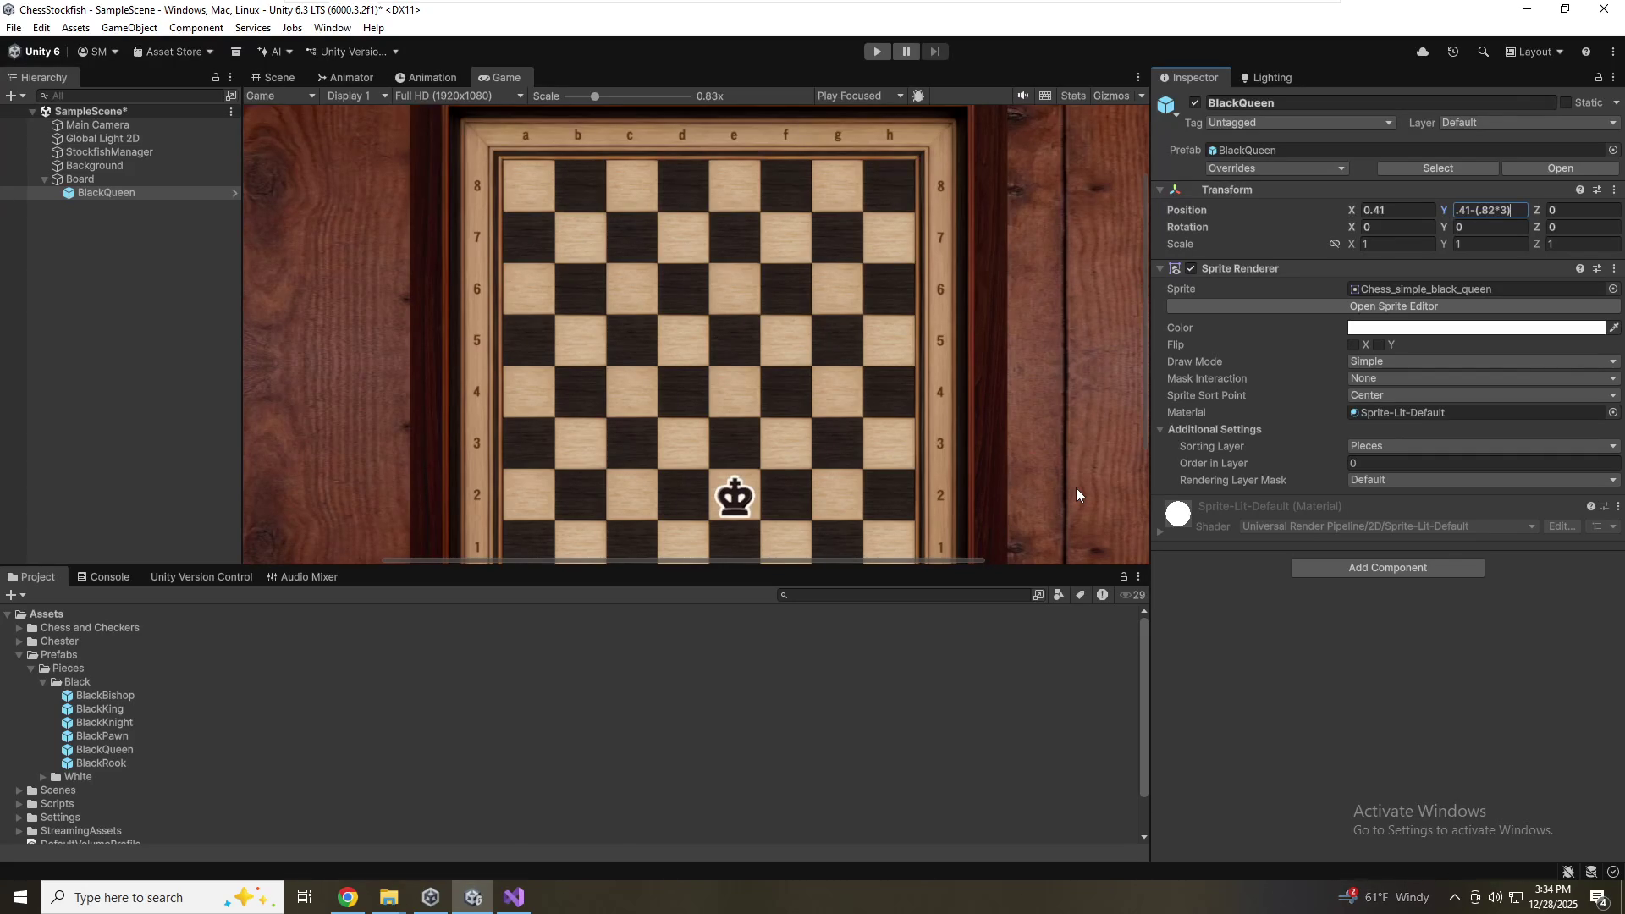
{"action": "key", "text": "Left"}
{"action": "key", "text": "BackSpace"}
{"action": "type", "text": "4"}
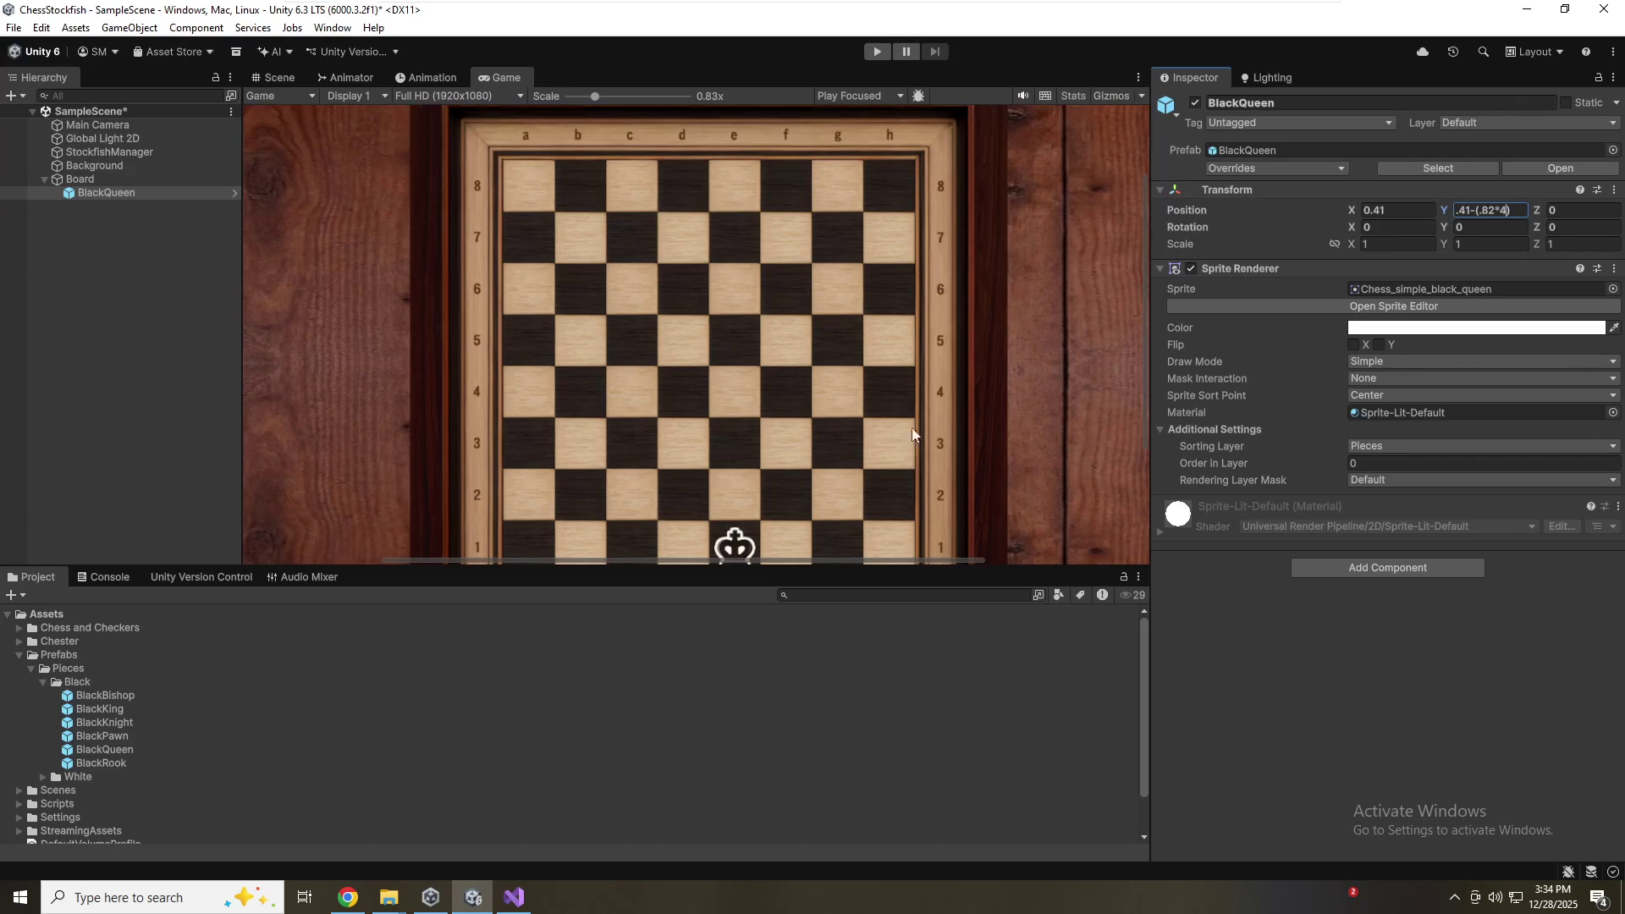
{"action": "left_click", "coordinate": [752, 466]}
{"action": "scroll", "coordinate": [714, 467], "scroll_direction": "down", "scroll_amount": 2}
{"action": "mouse_move", "coordinate": [408, 7]}
{"action": "left_mouse_down"}
{"action": "mouse_move", "coordinate": [821, 115]}
{"action": "mouse_move", "coordinate": [734, 39]}
{"action": "left_mouse_up"}
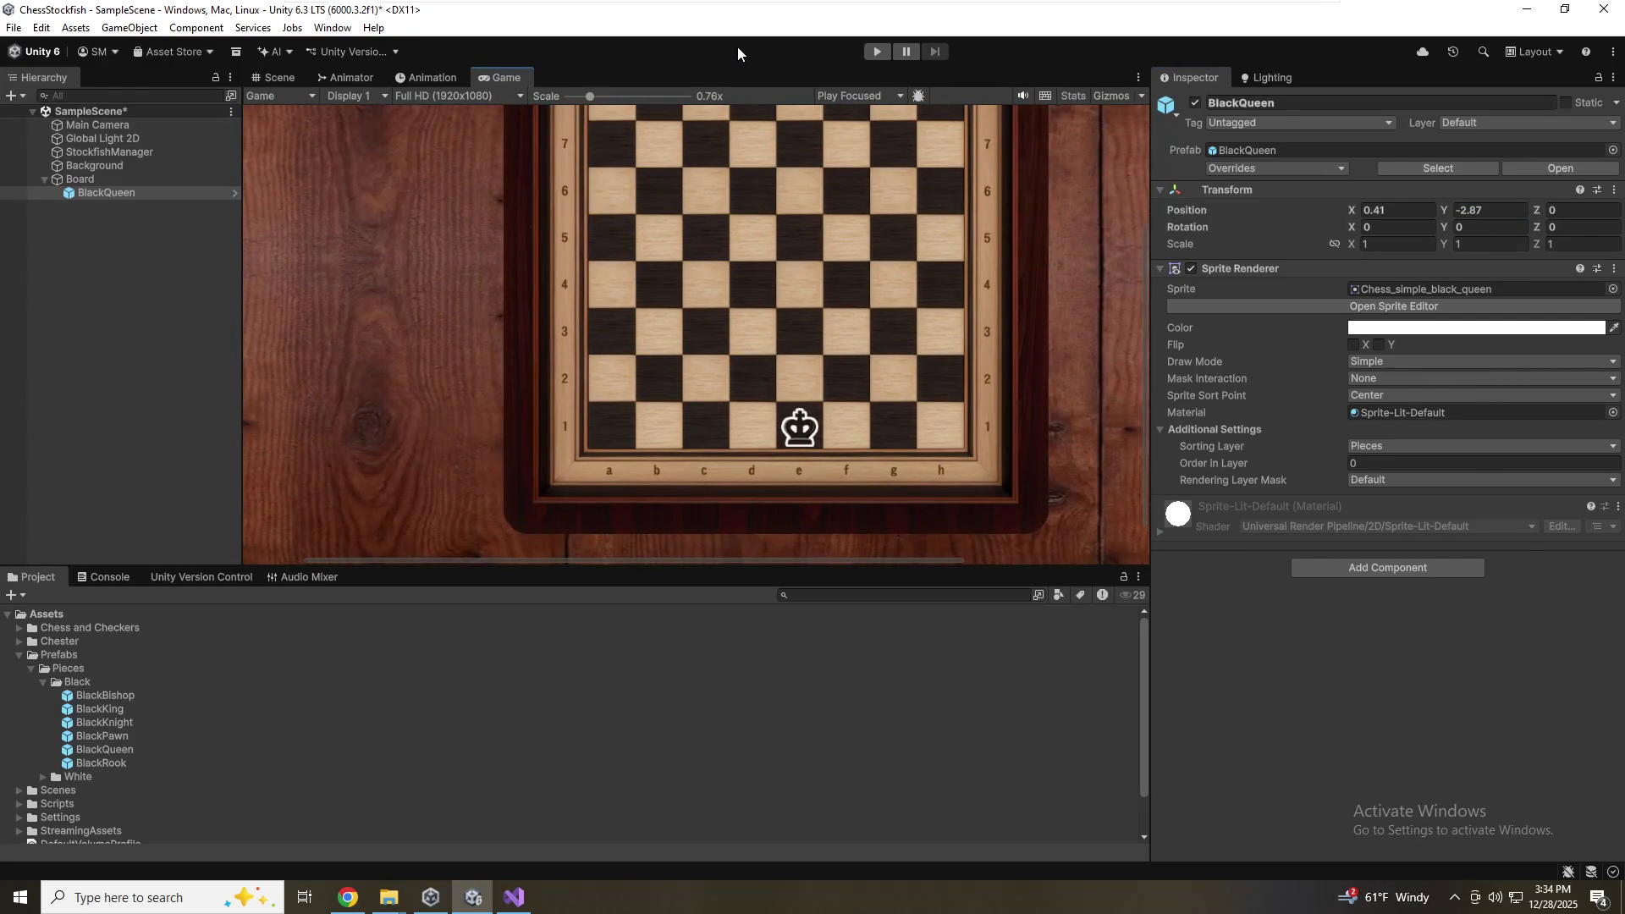
{"action": "scroll", "coordinate": [827, 349], "scroll_direction": "up", "scroll_amount": 1}
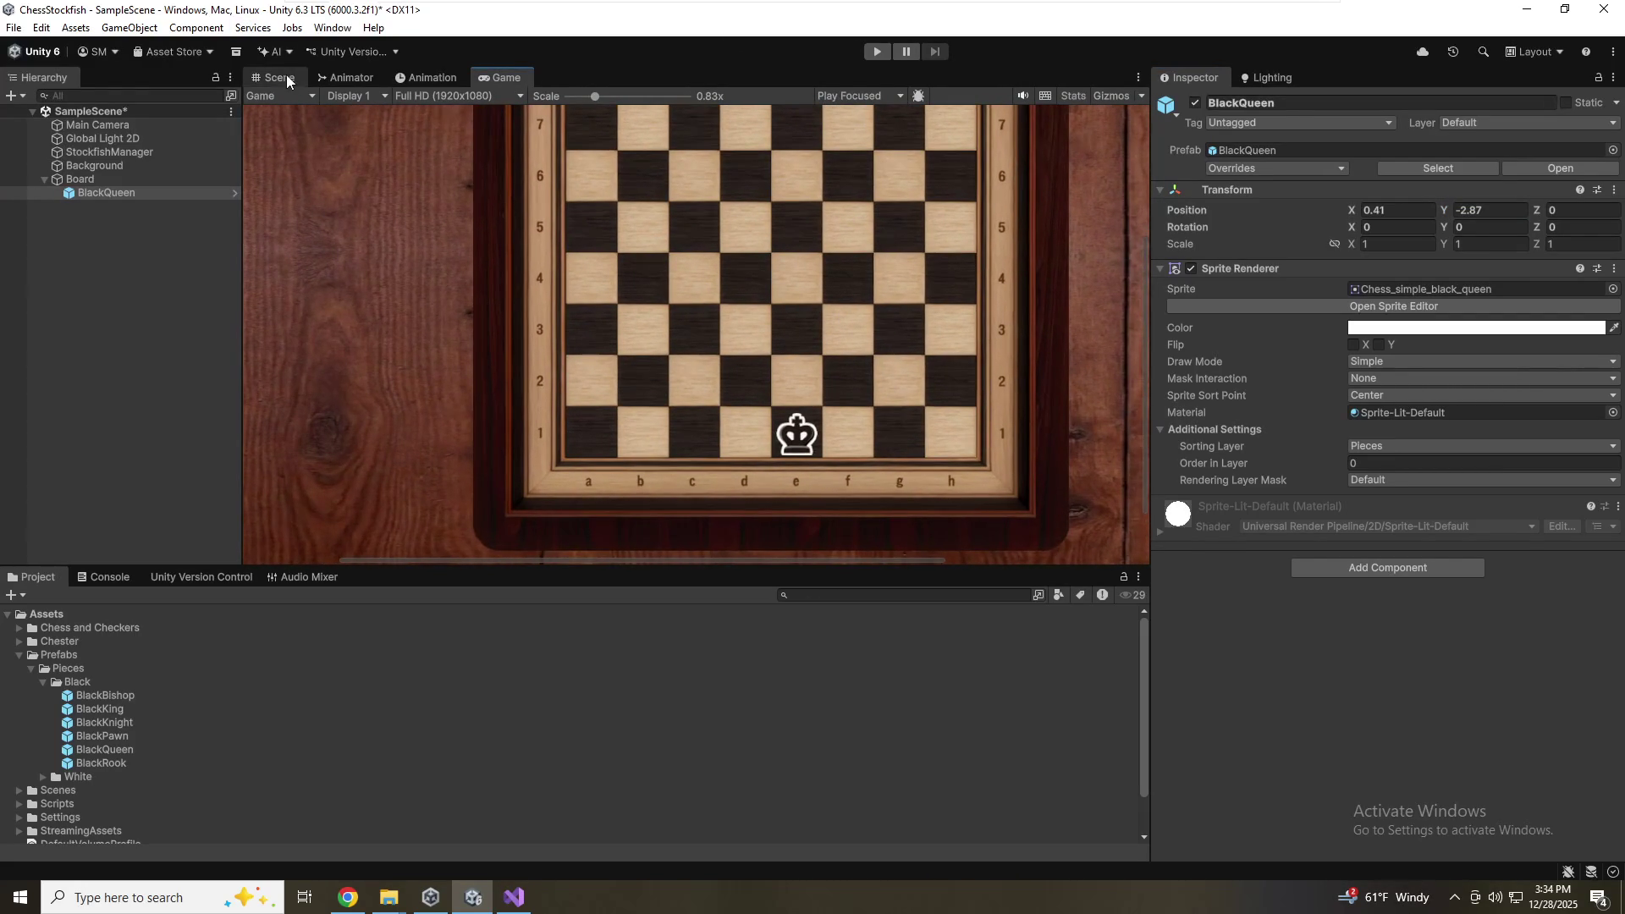
In the Scene view, append +(.82*7) to the queen's Position Y of -2.87 to move it to e8
{"action": "left_click", "coordinate": [276, 77]}
{"action": "scroll", "coordinate": [712, 409], "scroll_direction": "up", "scroll_amount": 6}
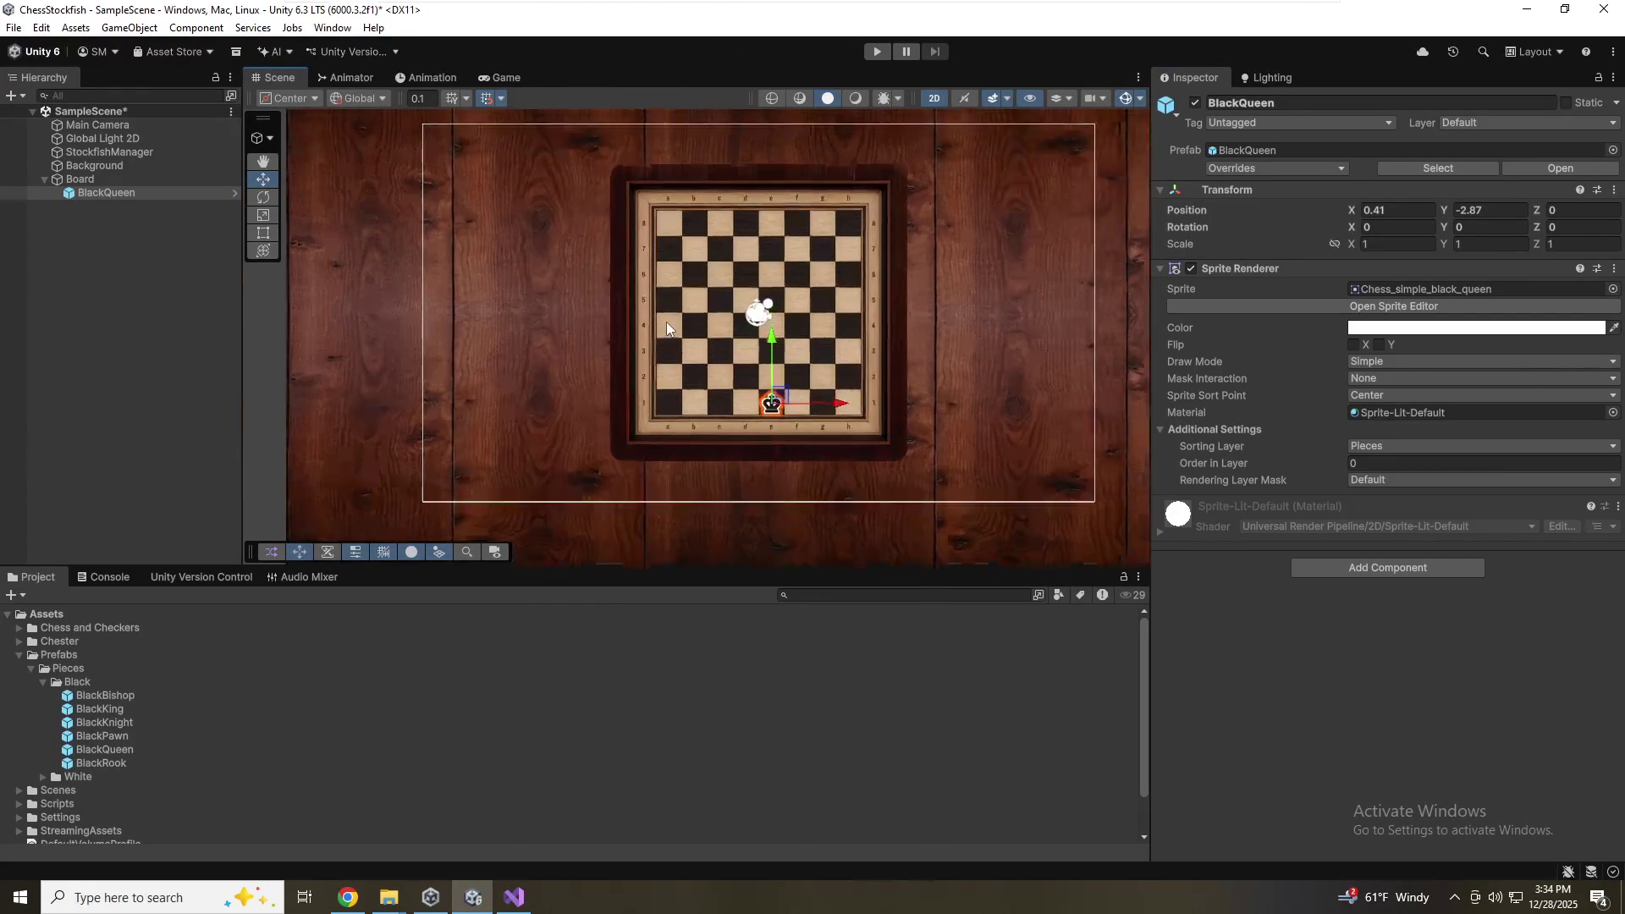
{"action": "scroll", "coordinate": [713, 405], "scroll_direction": "up", "scroll_amount": 3}
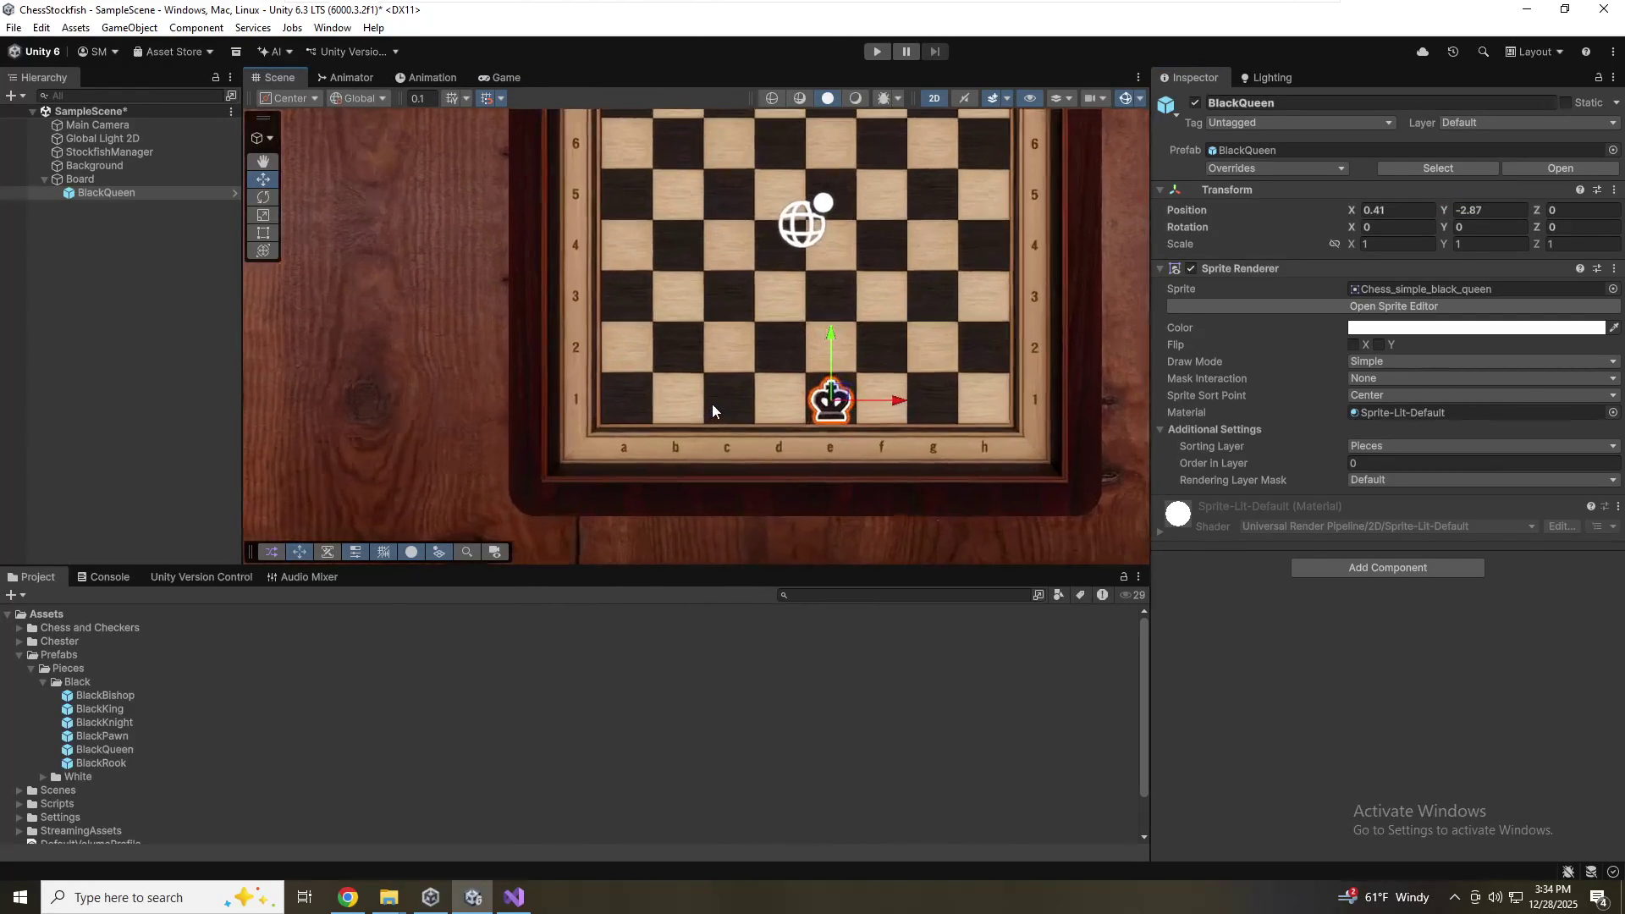
{"action": "left_click", "coordinate": [1490, 210]}
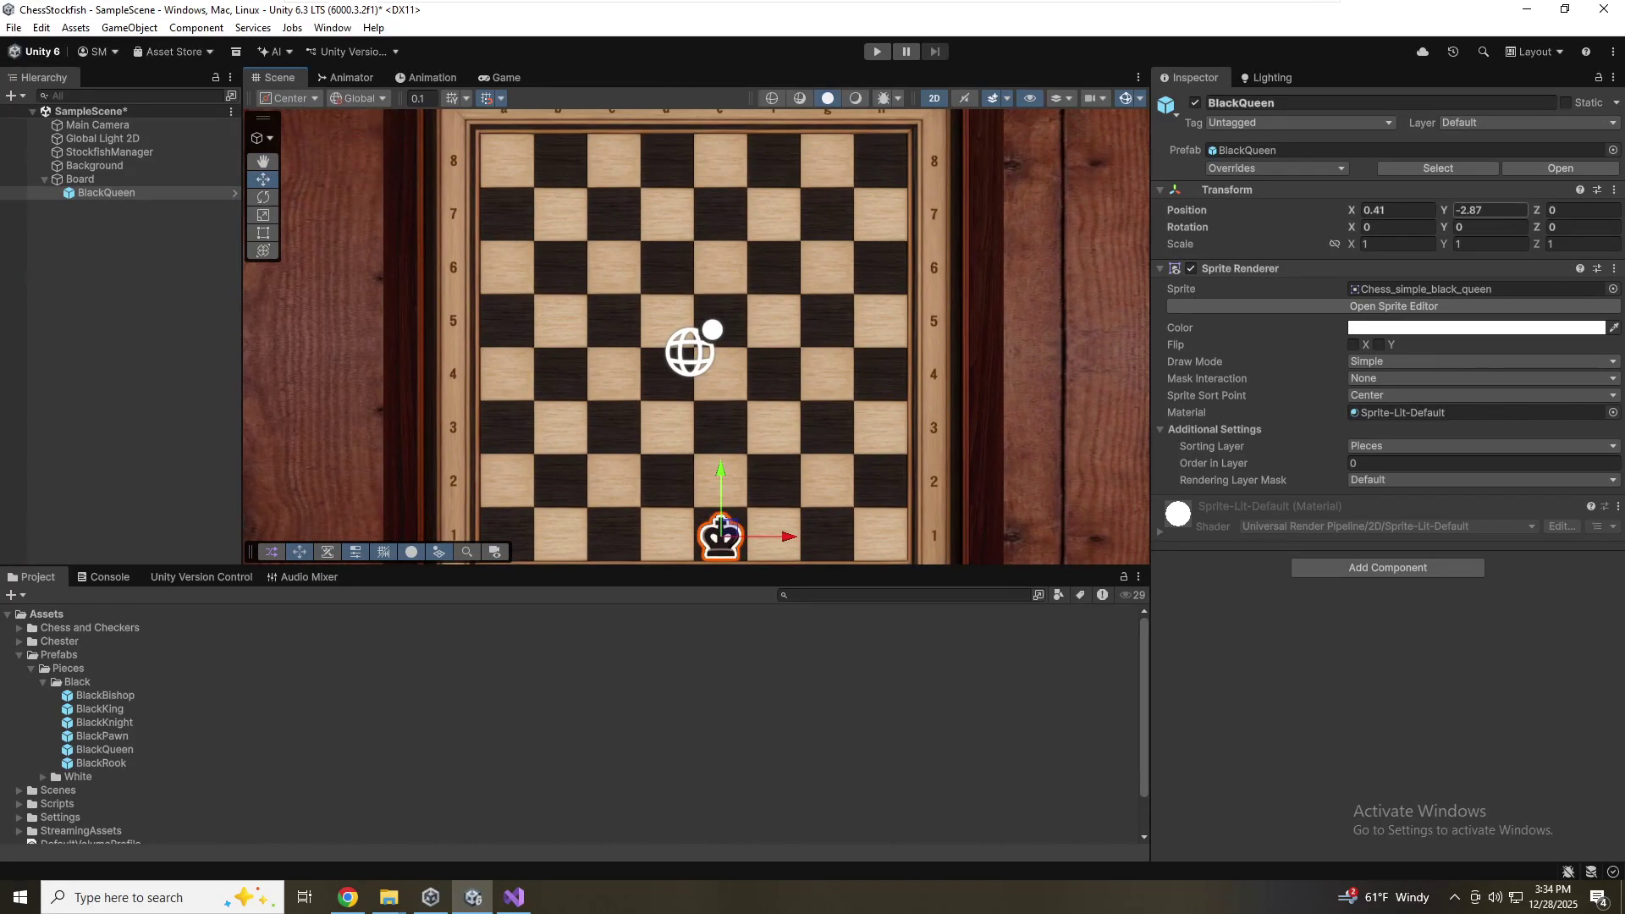
{"action": "key", "text": "End"}
{"action": "type", "text": "+("}
{"action": "type", "text": ".82*"}
{"action": "type", "text": "6)"}
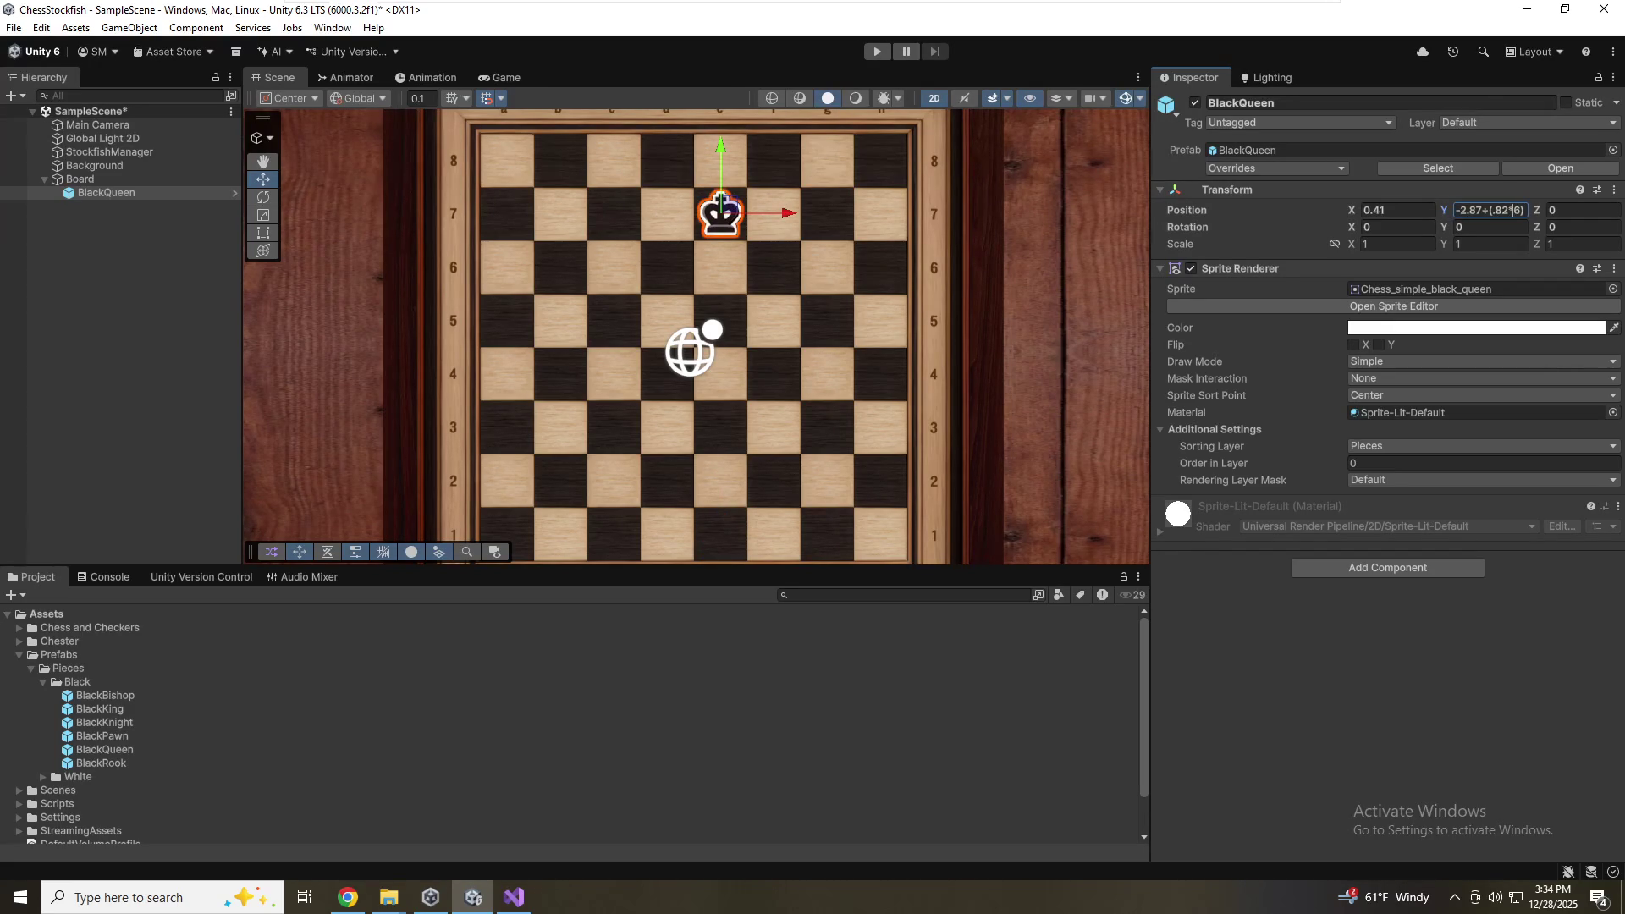
{"action": "key", "text": "BackSpace"}
{"action": "type", "text": "7"}
{"action": "key", "text": "Return"}
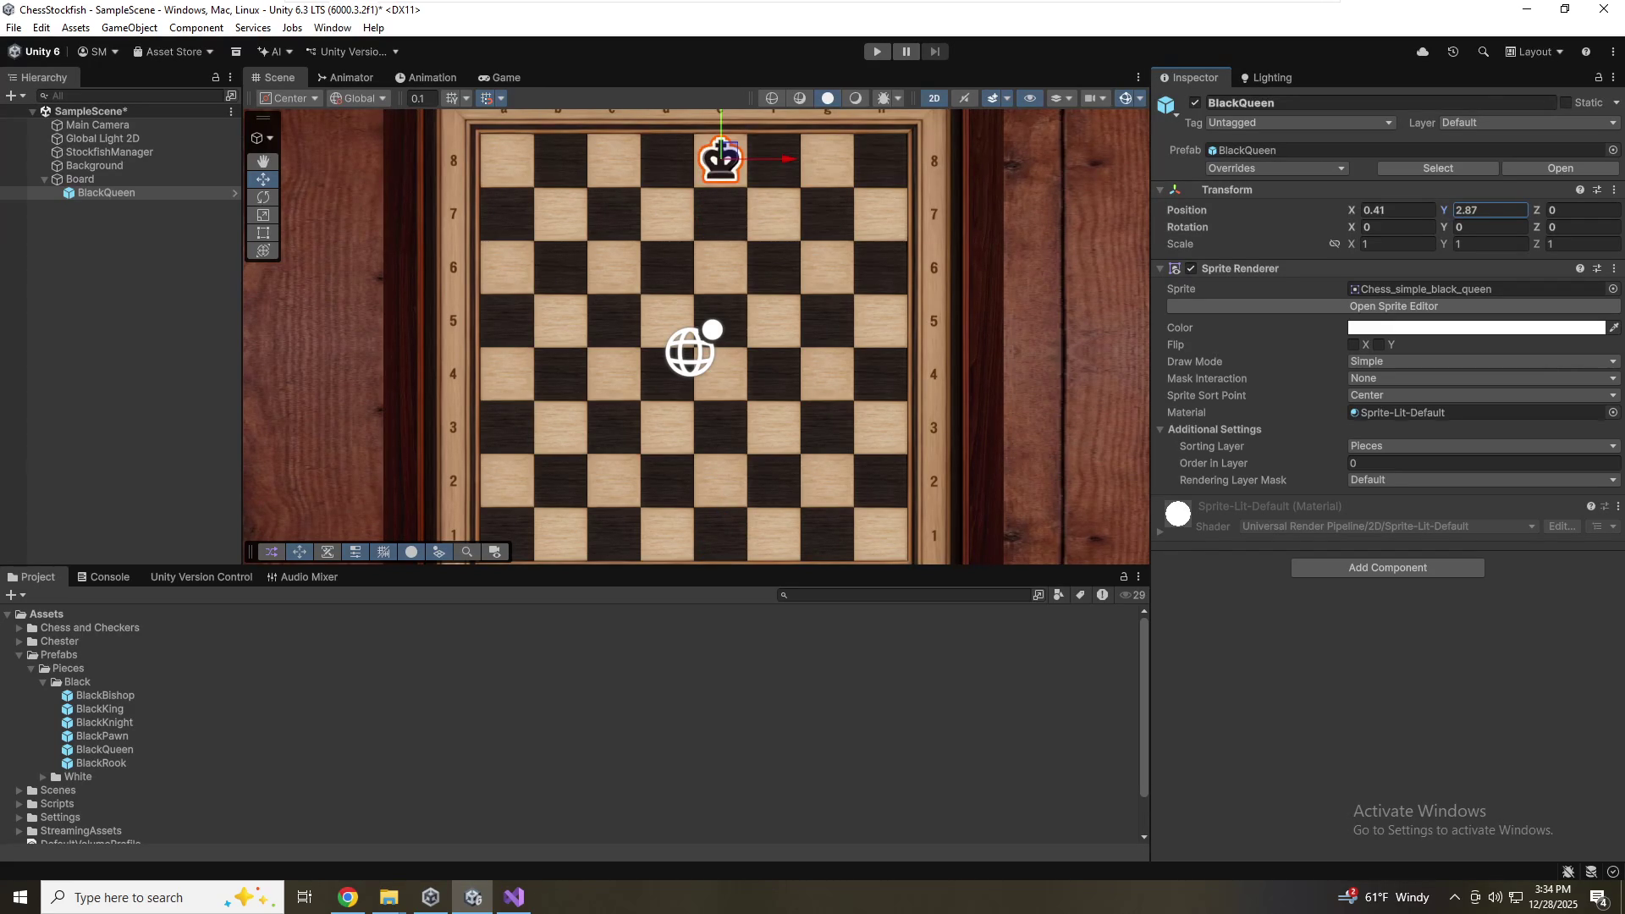
Zoom in and select the board object in the Scene view
{"action": "scroll", "coordinate": [491, 169], "scroll_direction": "up", "scroll_amount": 1}
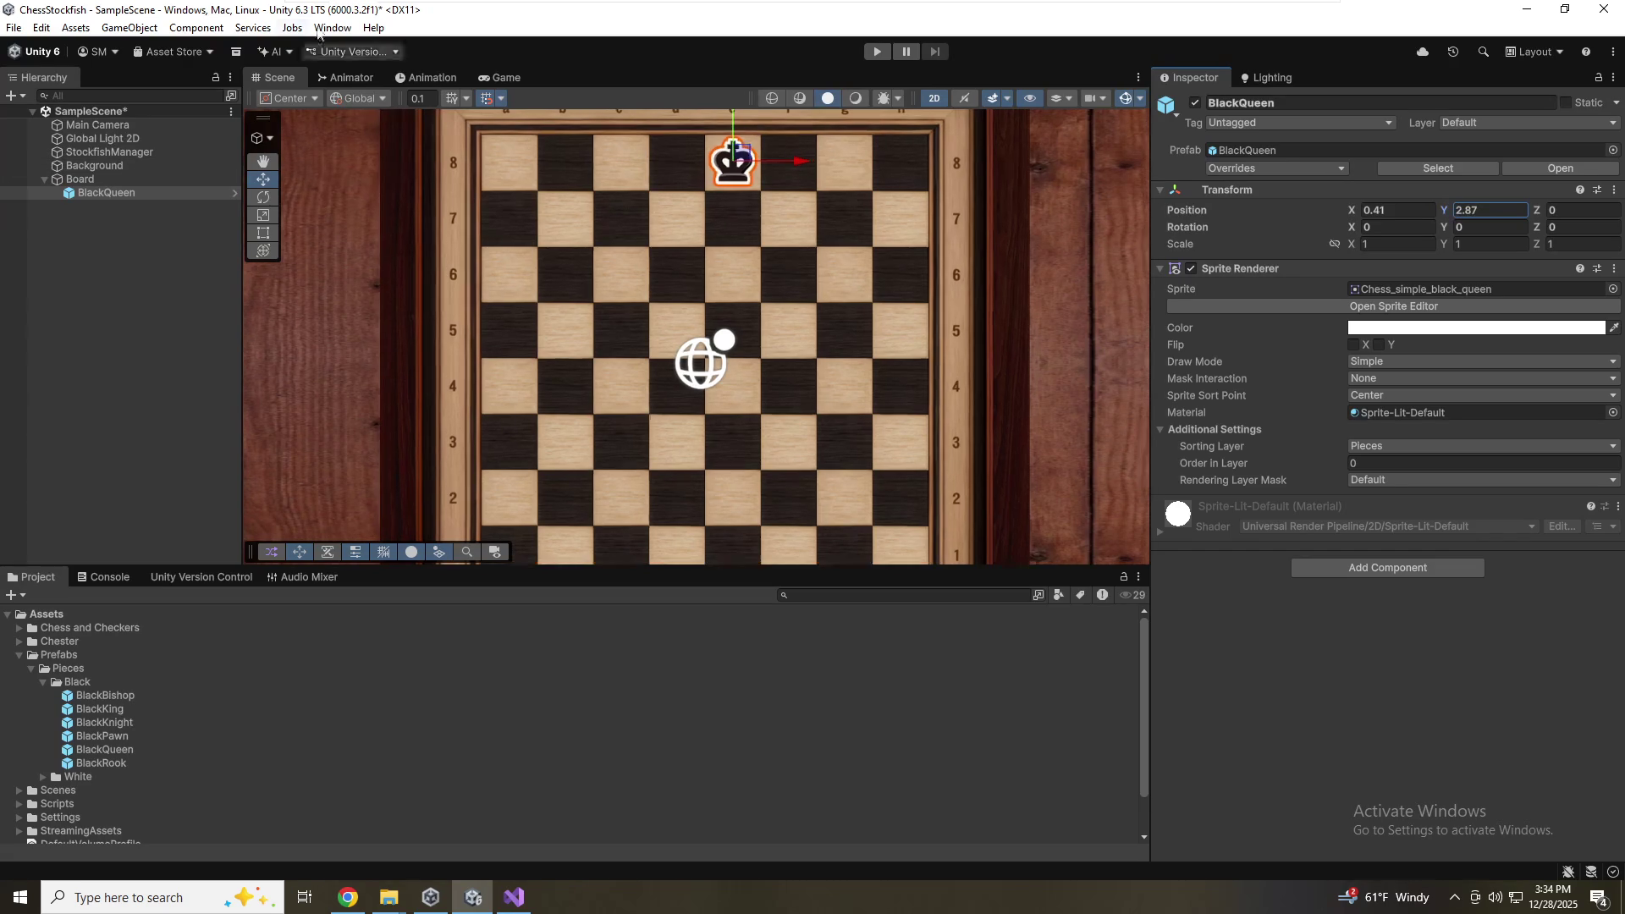
{"action": "scroll", "coordinate": [643, 154], "scroll_direction": "up", "scroll_amount": 3}
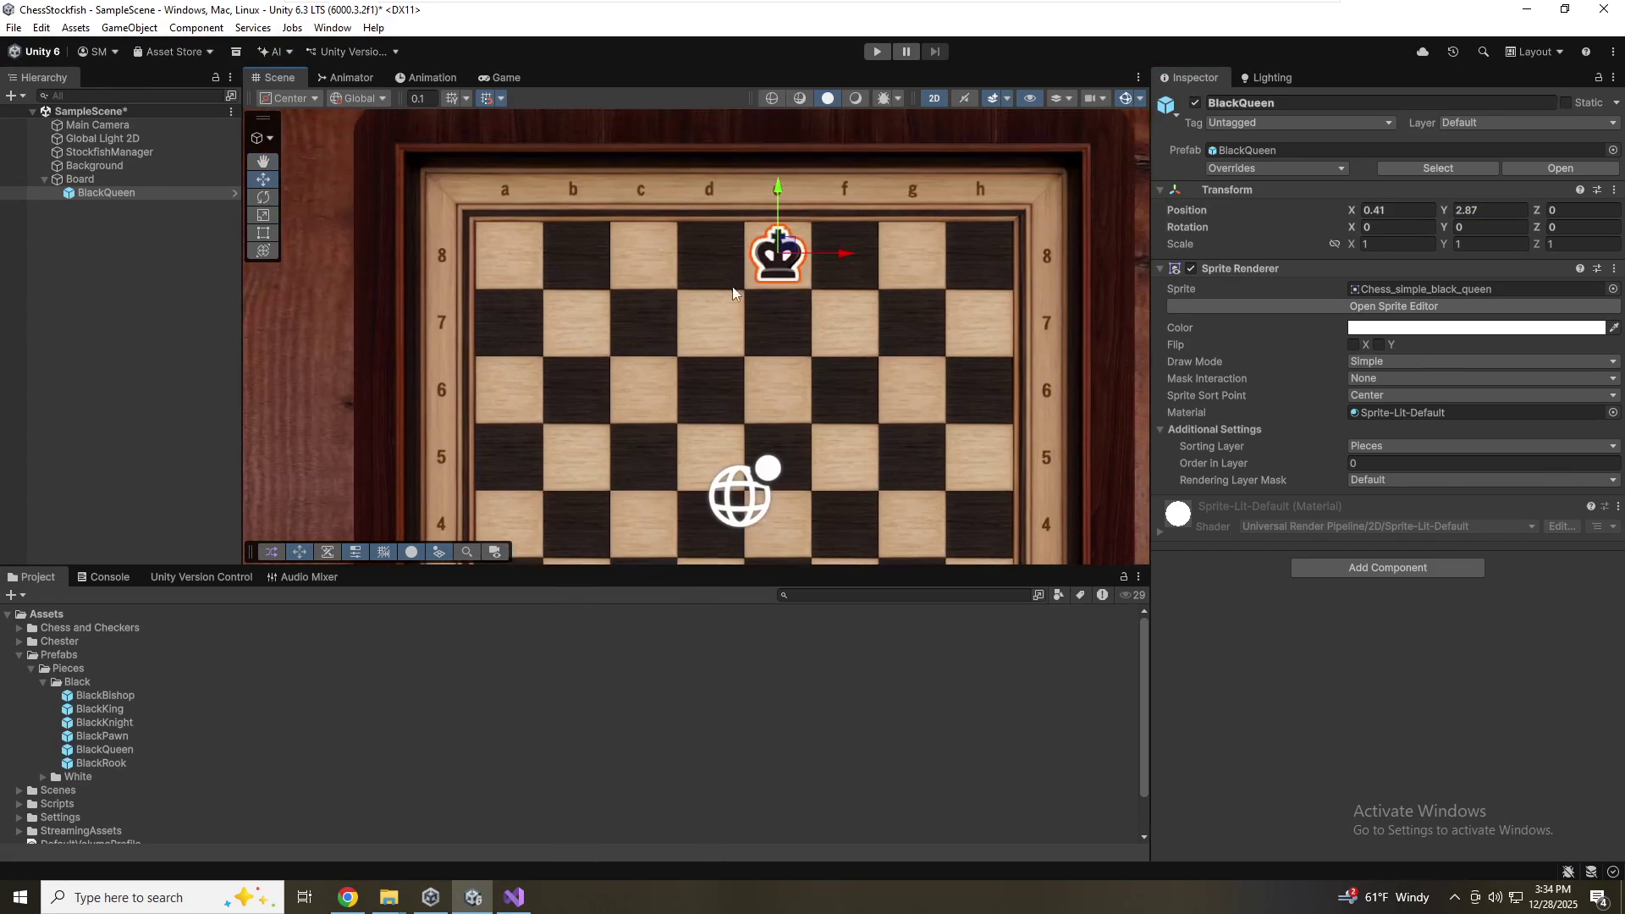
{"action": "left_click", "coordinate": [812, 412]}
{"action": "scroll", "coordinate": [837, 361], "scroll_direction": "up", "scroll_amount": 4}
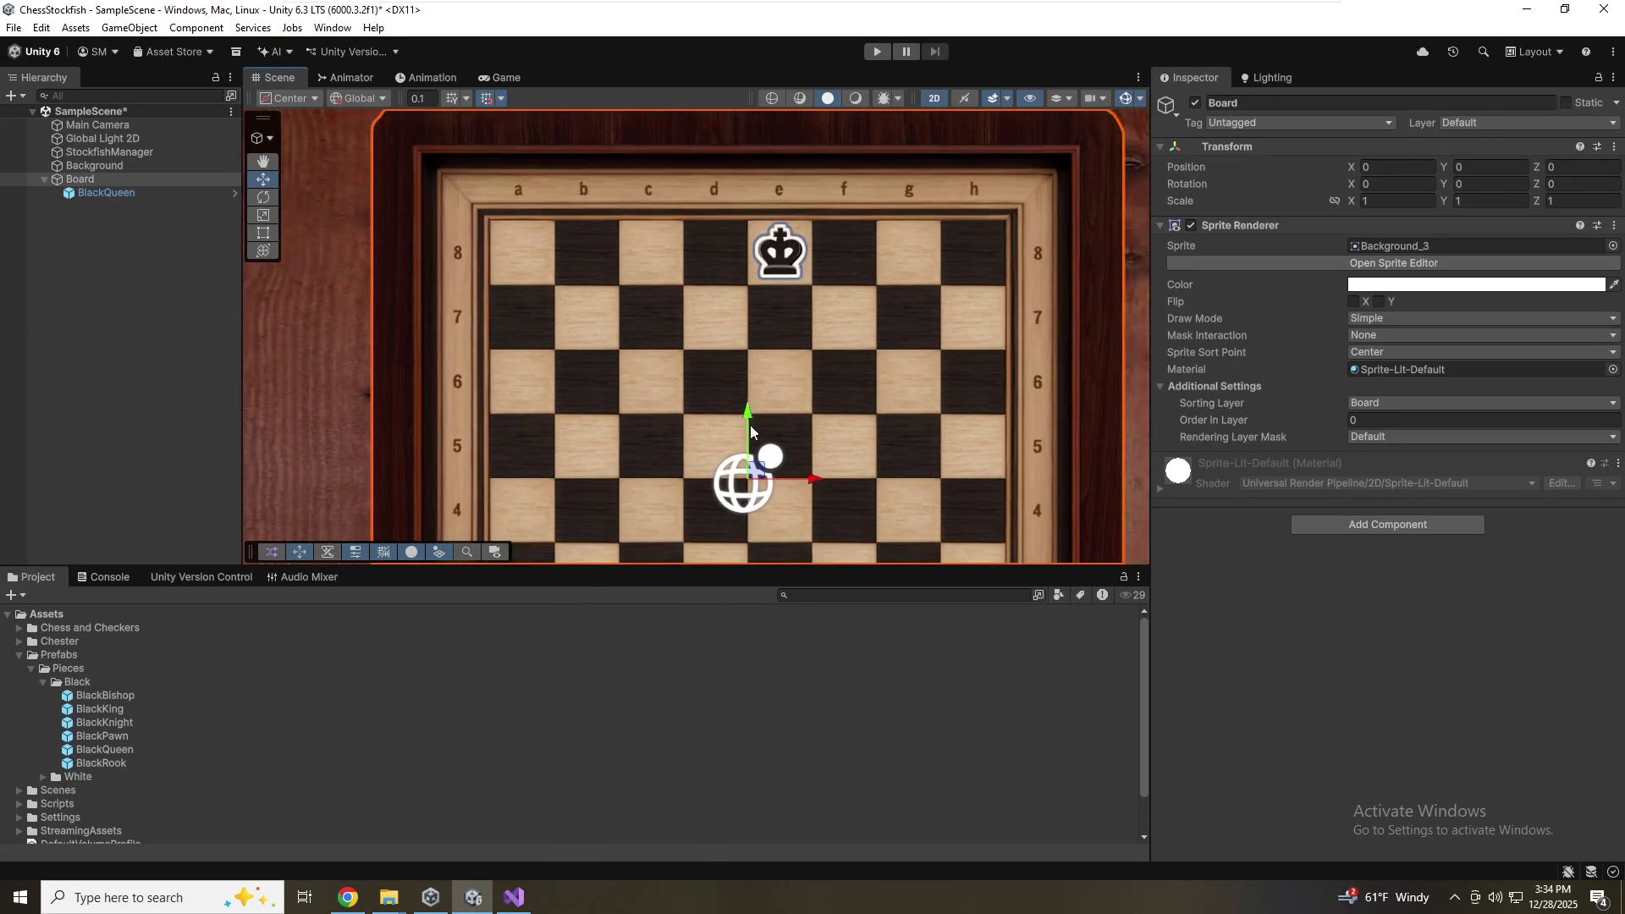
Select the black queen and set its Position Y to 0.41, placing it on e5
{"action": "mouse_move", "coordinate": [828, 420]}
{"action": "left_mouse_down"}
{"action": "mouse_move", "coordinate": [834, 231]}
{"action": "mouse_move", "coordinate": [738, 398]}
{"action": "mouse_move", "coordinate": [742, 478]}
{"action": "left_mouse_up"}
{"action": "left_click", "coordinate": [709, 326]}
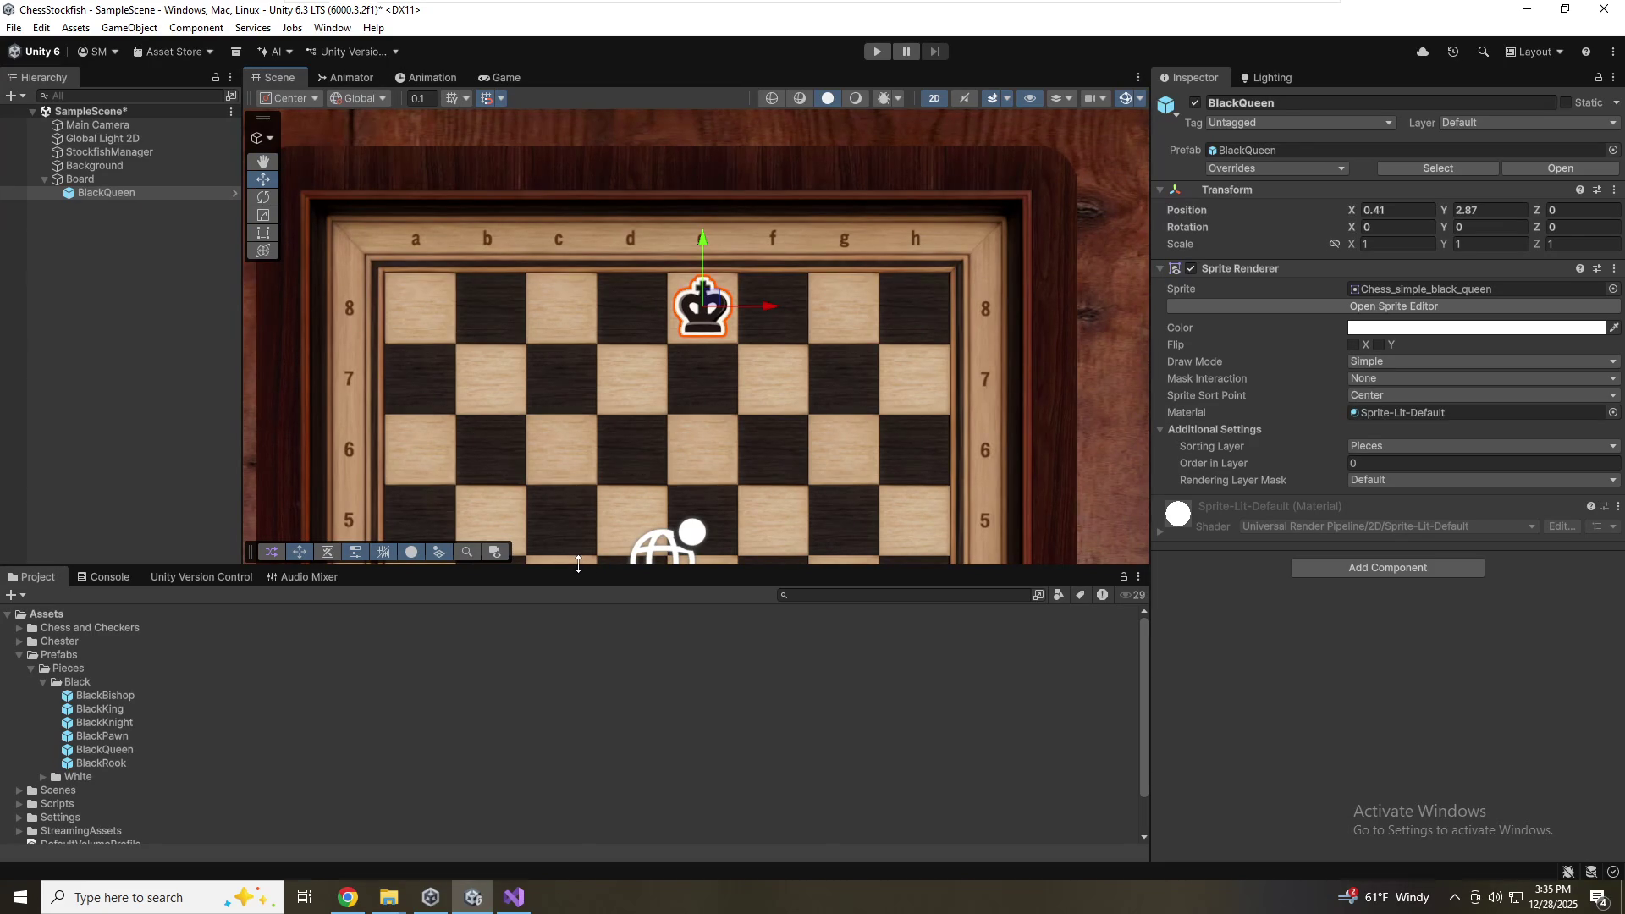
{"action": "left_click", "coordinate": [1388, 210]}
{"action": "left_click", "coordinate": [1489, 210]}
{"action": "type", "text": ".41"}
Select the board with the Move tool, focus its Y position, then reselect the black queen
{"action": "scroll", "coordinate": [899, 438], "scroll_direction": "down", "scroll_amount": 1}
{"action": "scroll", "coordinate": [886, 444], "scroll_direction": "up", "scroll_amount": 1}
{"action": "mouse_move", "coordinate": [887, 444]}
{"action": "left_mouse_down"}
{"action": "mouse_move", "coordinate": [893, 219]}
{"action": "mouse_move", "coordinate": [846, 309]}
{"action": "mouse_move", "coordinate": [801, 697]}
{"action": "mouse_move", "coordinate": [880, 484]}
{"action": "left_mouse_up"}
{"action": "left_click", "coordinate": [659, 405]}
{"action": "scroll", "coordinate": [733, 391], "scroll_direction": "up", "scroll_amount": 2}
{"action": "key", "text": "w"}
{"action": "left_click", "coordinate": [1491, 167]}
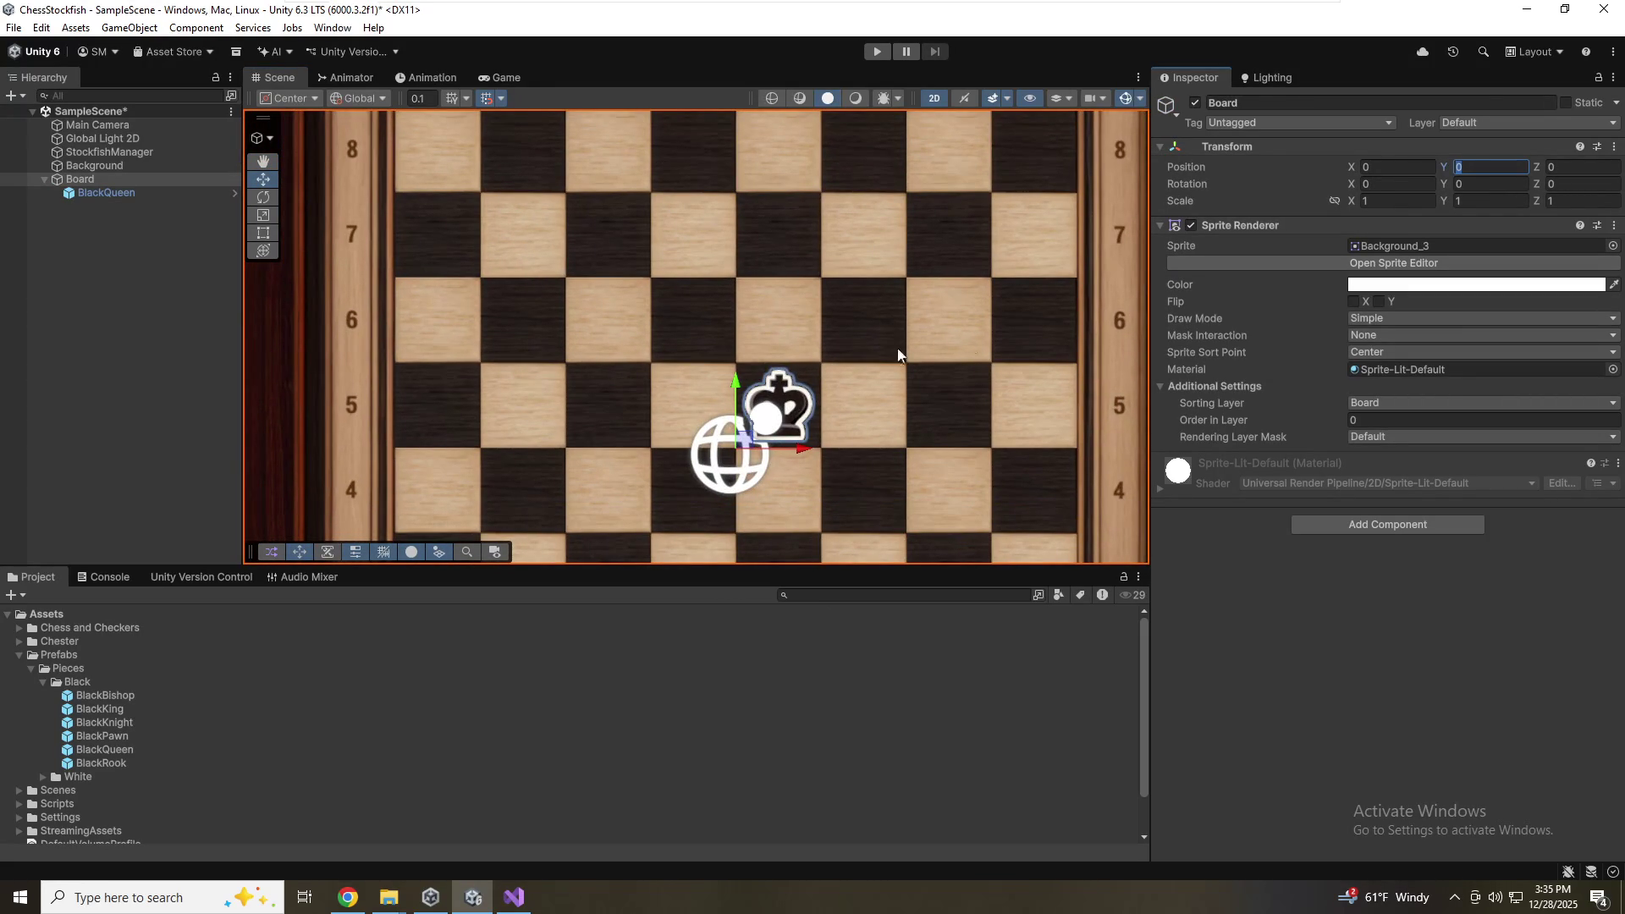
{"action": "left_click", "coordinate": [152, 193]}
Append -(.82*5) to the queen's Position Y of 0.41
{"action": "left_click", "coordinate": [1517, 213]}
{"action": "key", "text": "Right"}
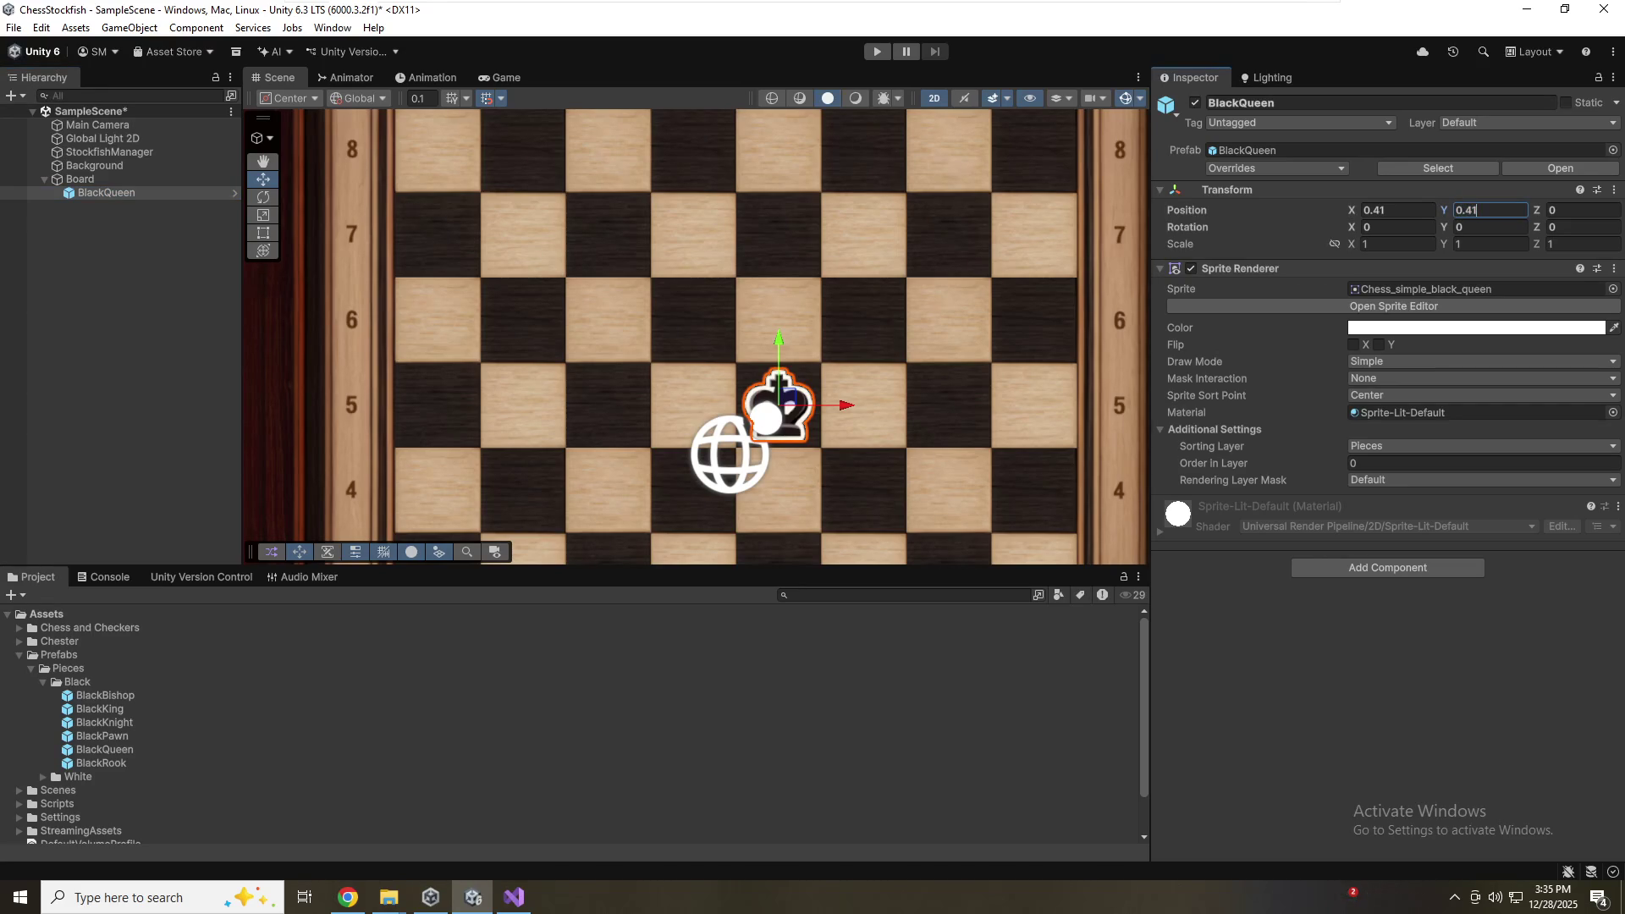
{"action": "type", "text": "-.8"}
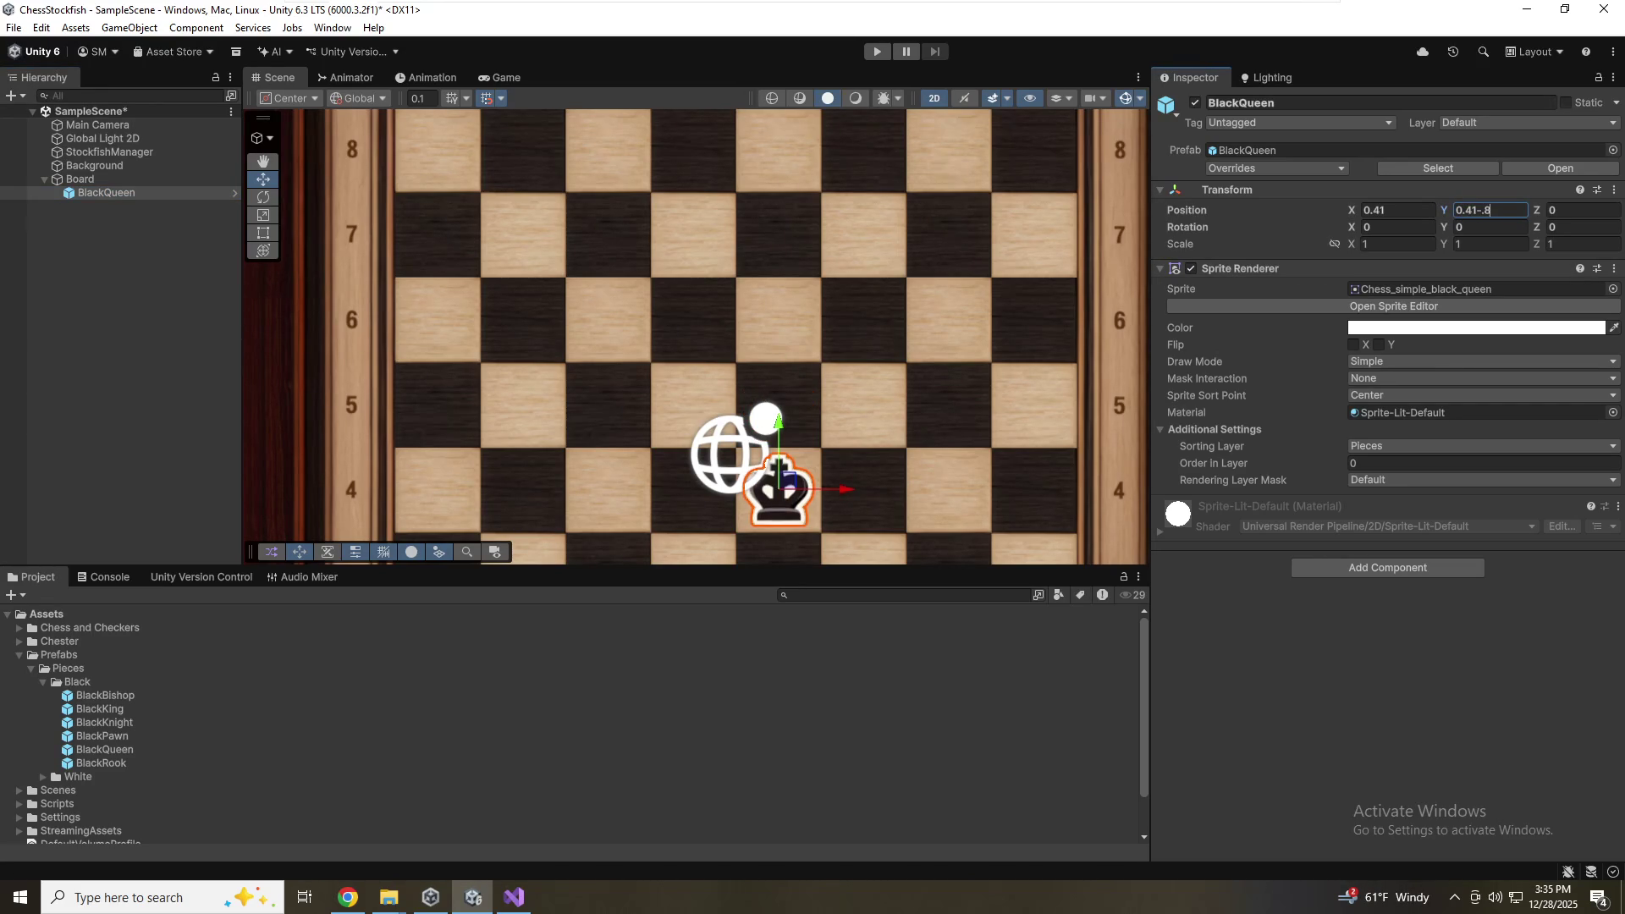
{"action": "key", "text": "BackSpace"}
{"action": "key", "text": "BackSpace"}
{"action": "key", "text": "BackSpace"}
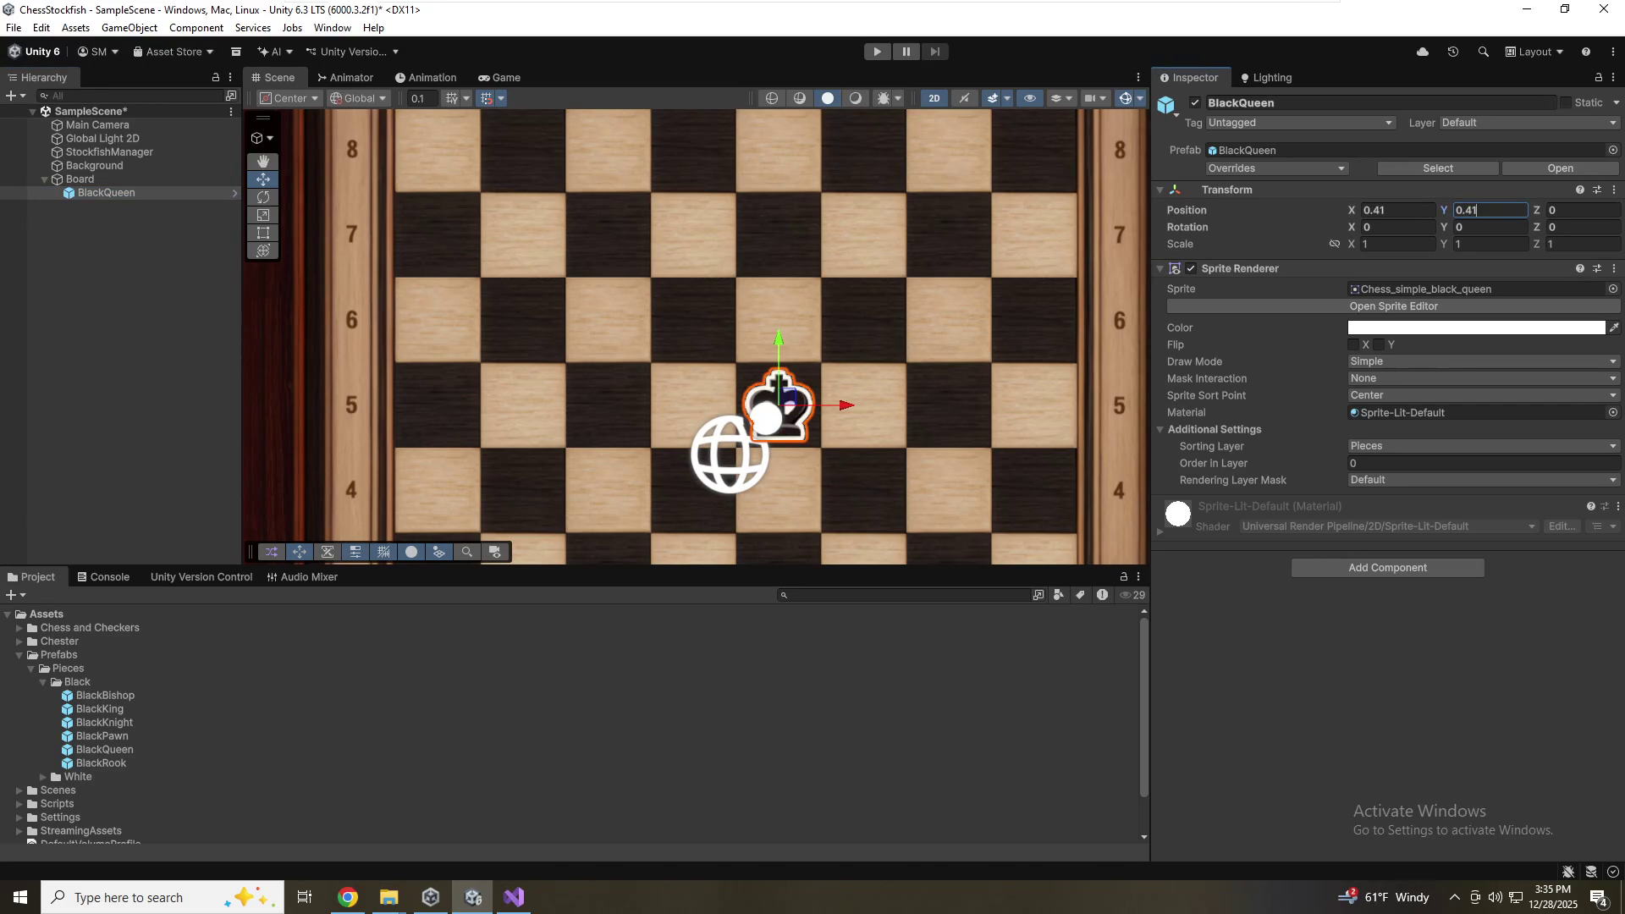
{"action": "type", "text": "-(.82)"}
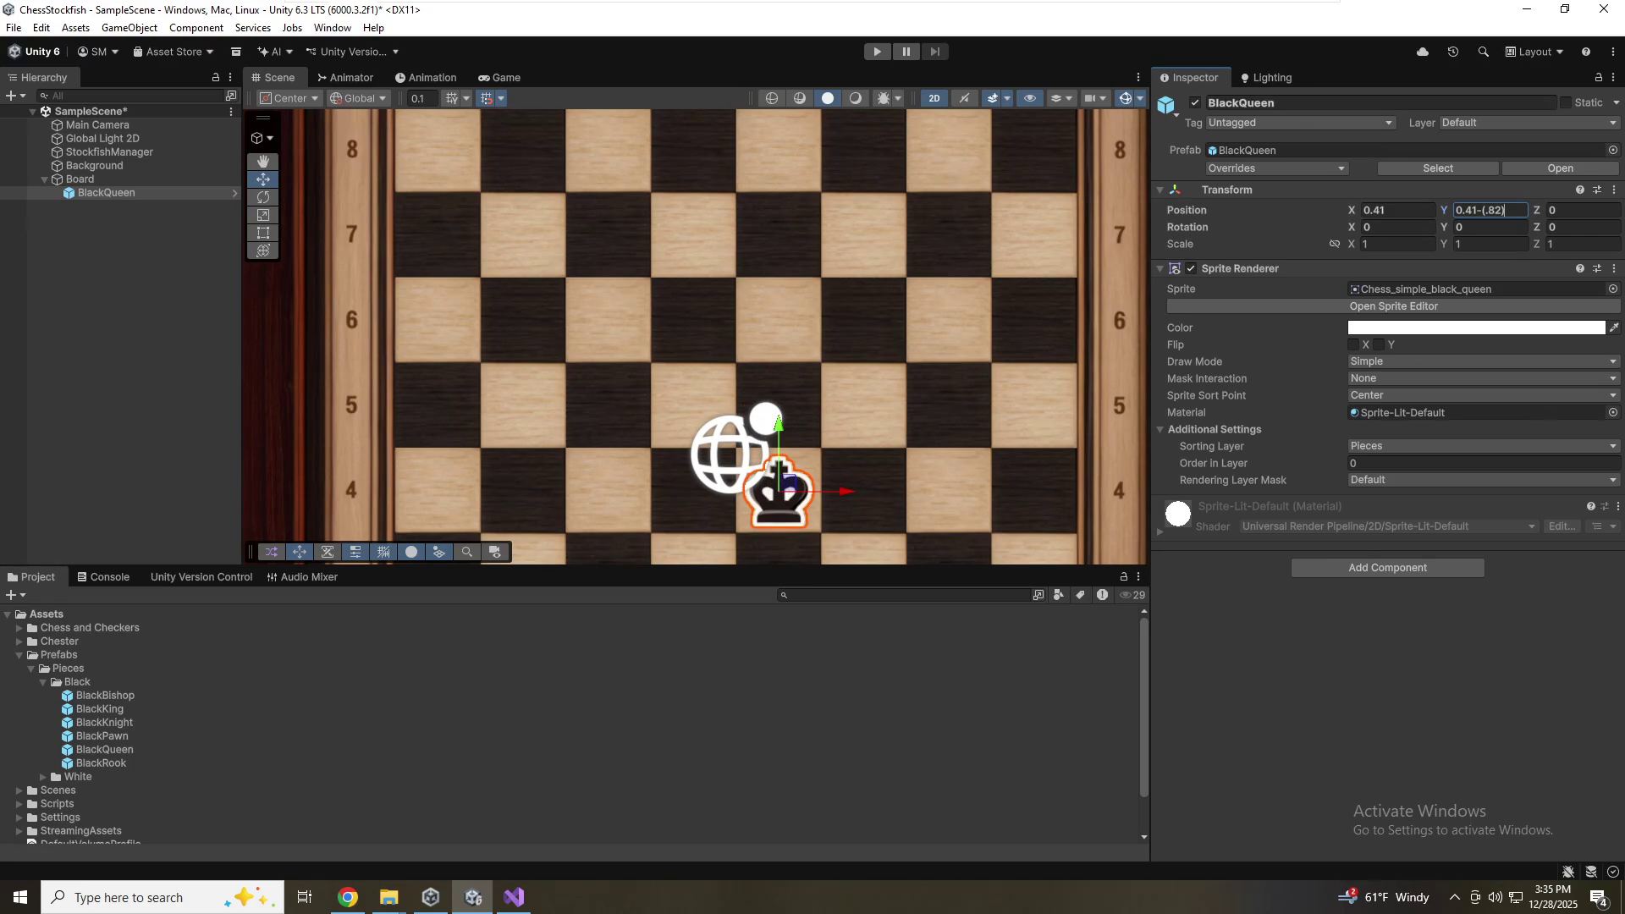
{"action": "key", "text": "BackSpace"}
{"action": "key", "text": "BackSpace"}
{"action": "key", "text": "BackSpace"}
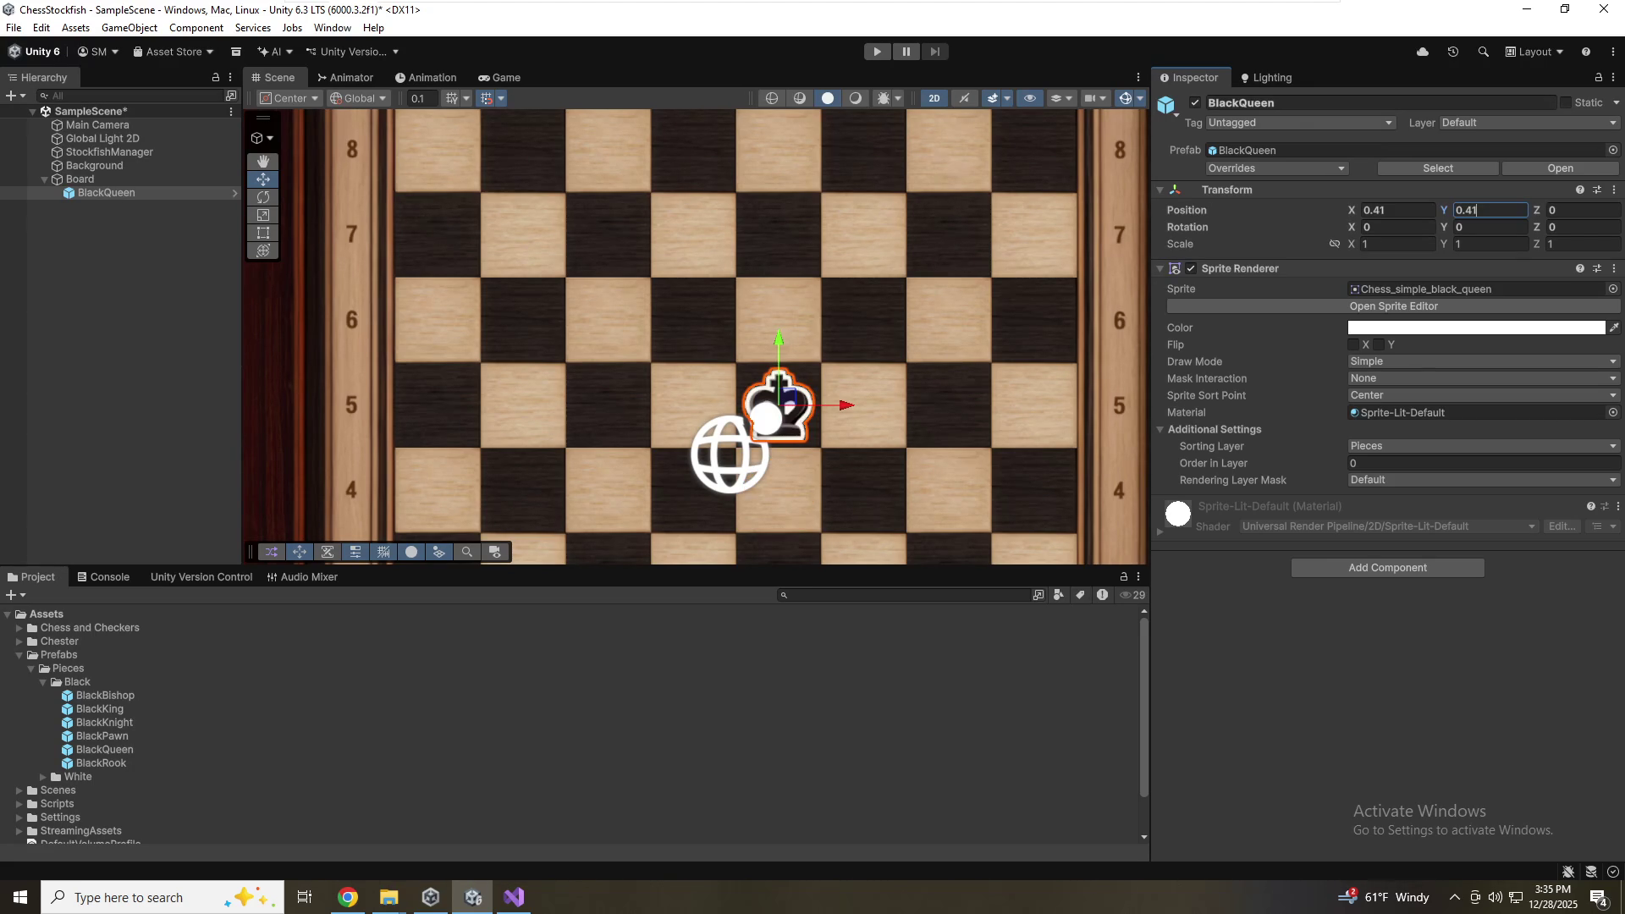
{"action": "type", "text": "-(.82*"}
{"action": "type", "text": "5"}
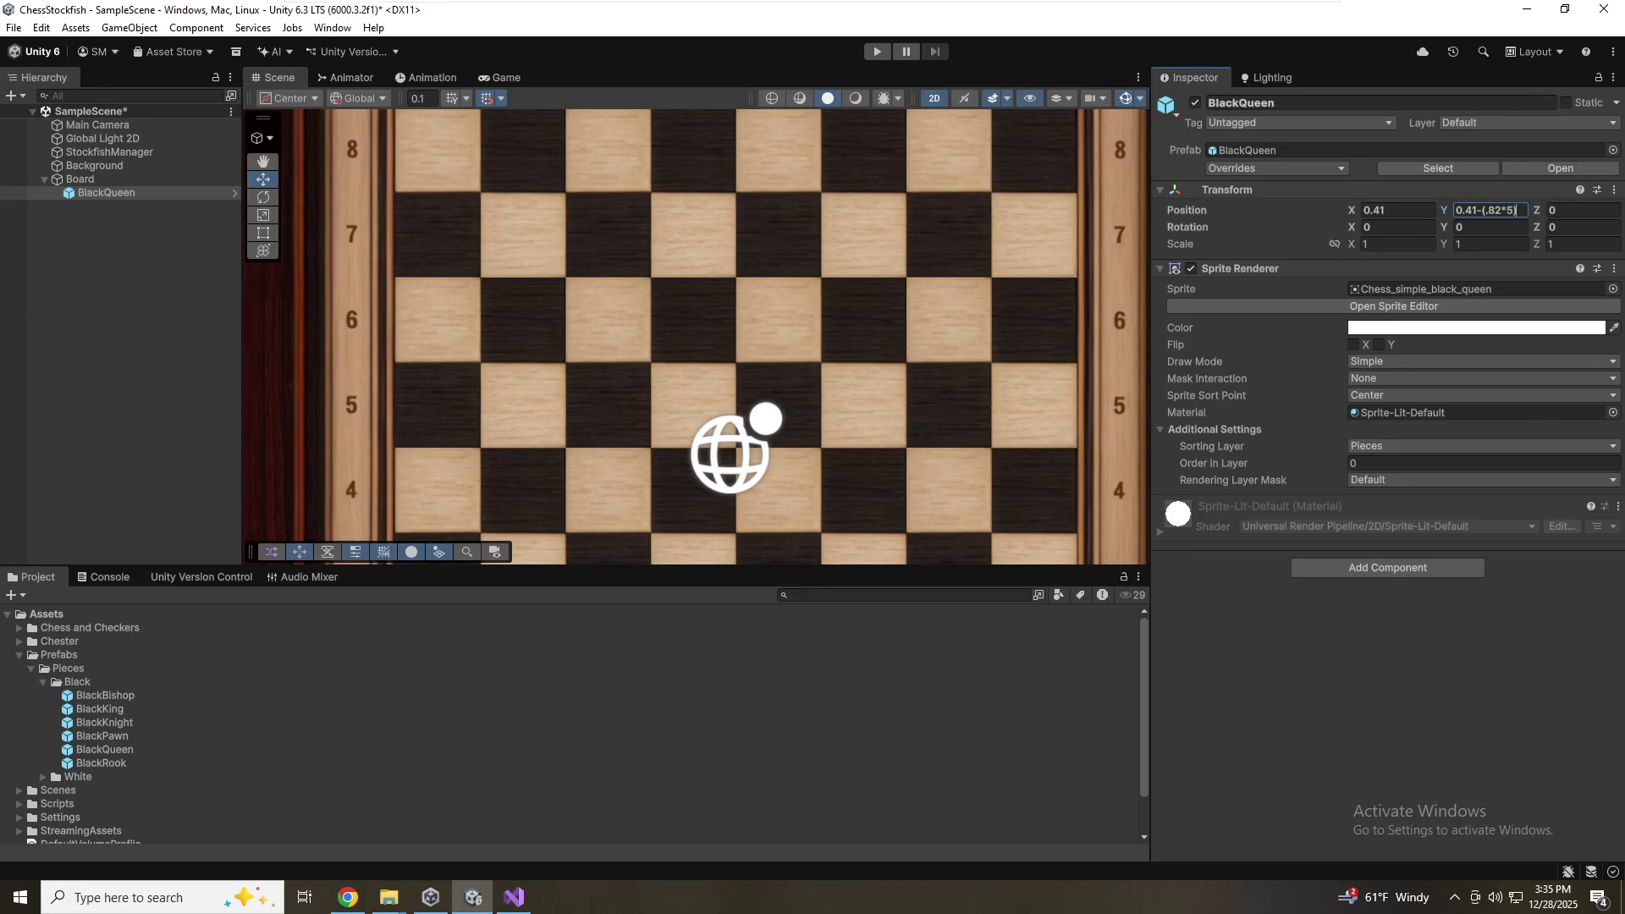
Append +.82 to the queen's Y so it lands on e1 at -2.87
{"action": "scroll", "coordinate": [698, 465], "scroll_direction": "down", "scroll_amount": 2}
{"action": "mouse_move", "coordinate": [699, 465]}
{"action": "left_mouse_down"}
{"action": "mouse_move", "coordinate": [804, 95]}
{"action": "mouse_move", "coordinate": [784, 151]}
{"action": "left_mouse_up"}
{"action": "left_click", "coordinate": [1482, 210]}
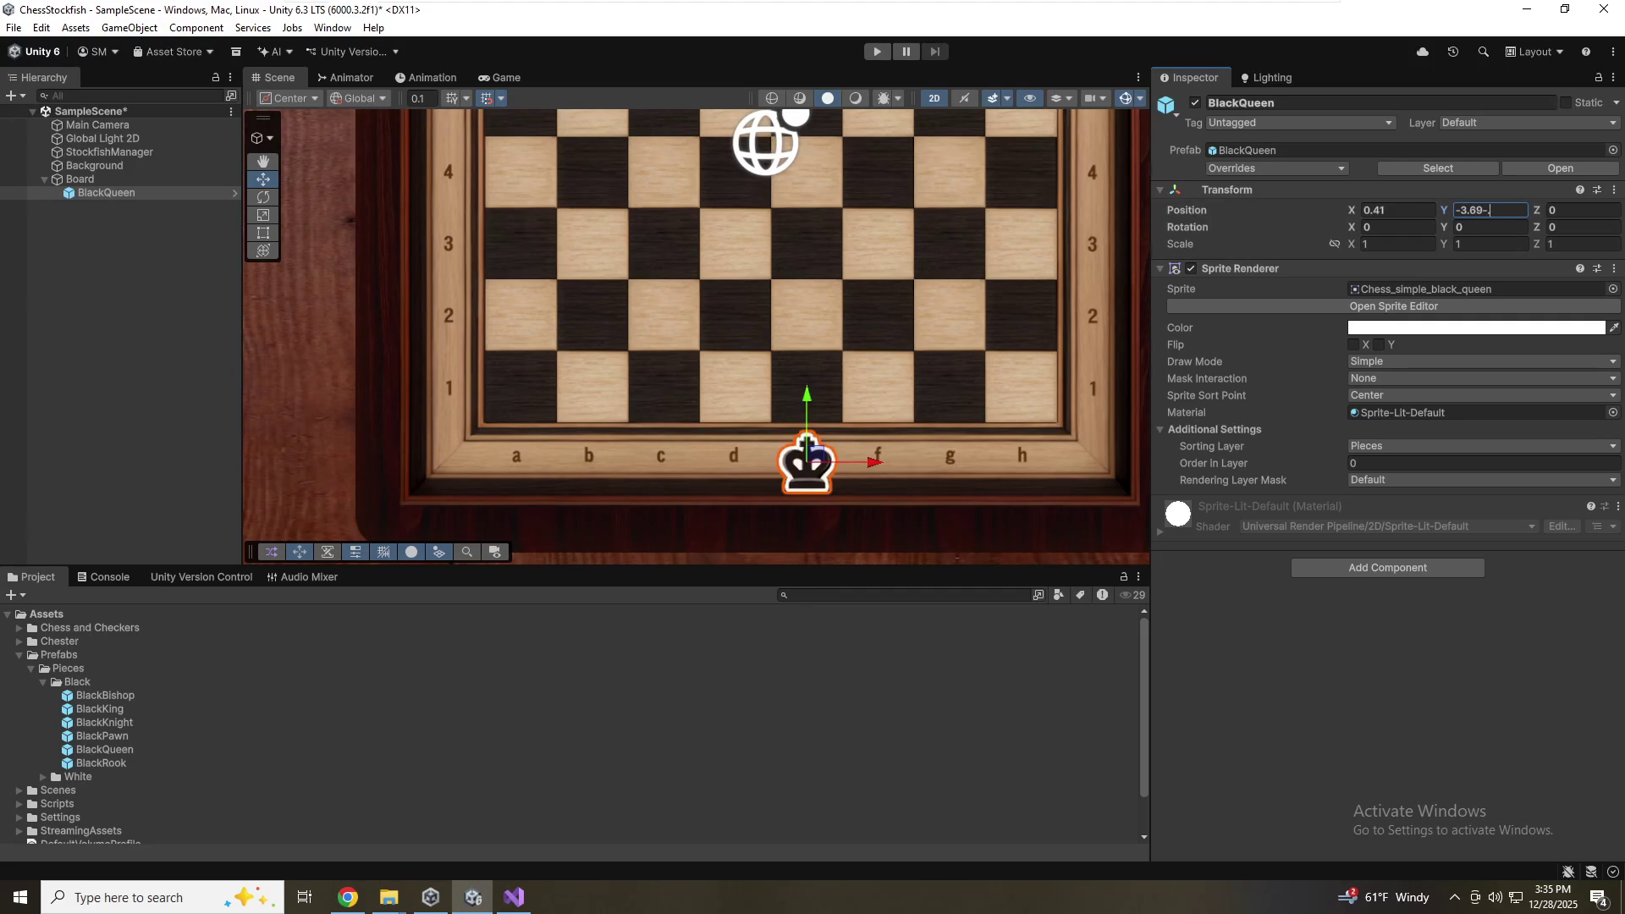
{"action": "type", "text": ".82"}
{"action": "key", "text": "BackSpace"}
{"action": "key", "text": "BackSpace"}
{"action": "key", "text": "BackSpace"}
{"action": "type", "text": "+.82"}
{"action": "key", "text": "Return"}
{"action": "scroll", "coordinate": [1002, 394], "scroll_direction": "up", "scroll_amount": 2}
{"action": "scroll", "coordinate": [840, 413], "scroll_direction": "up", "scroll_amount": 2}
Set the queen's Position Y back to 0.41
{"action": "scroll", "coordinate": [780, 424], "scroll_direction": "up", "scroll_amount": 4}
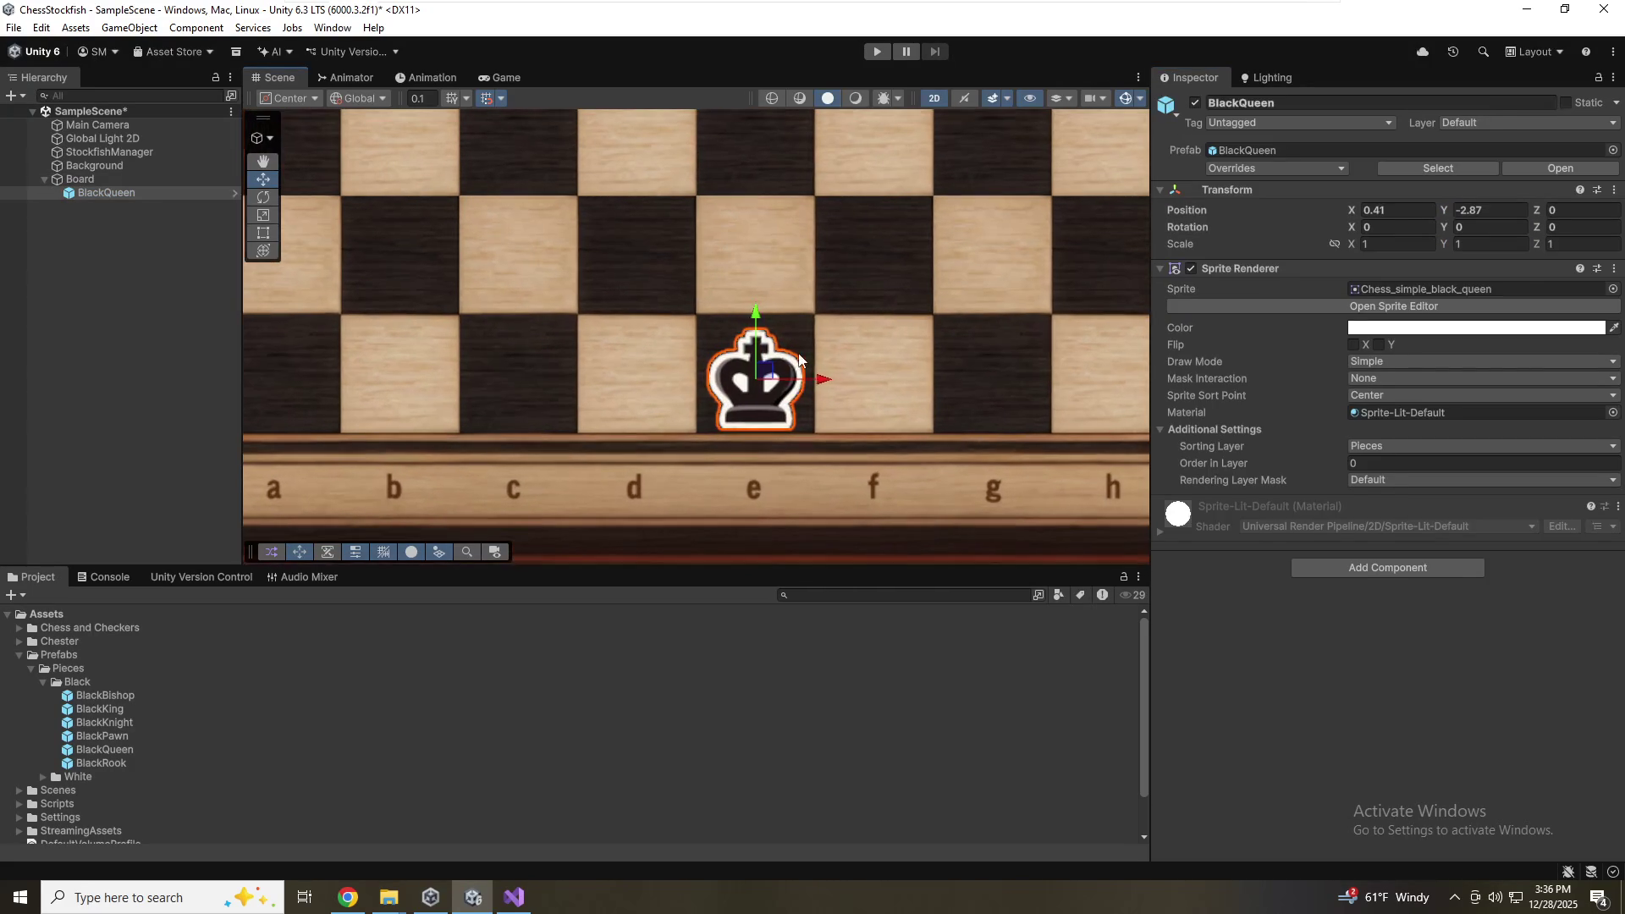
{"action": "left_click", "coordinate": [1515, 211]}
{"action": "type", "text": ".451"}
{"action": "key", "text": "BackSpace"}
{"action": "key", "text": "BackSpace"}
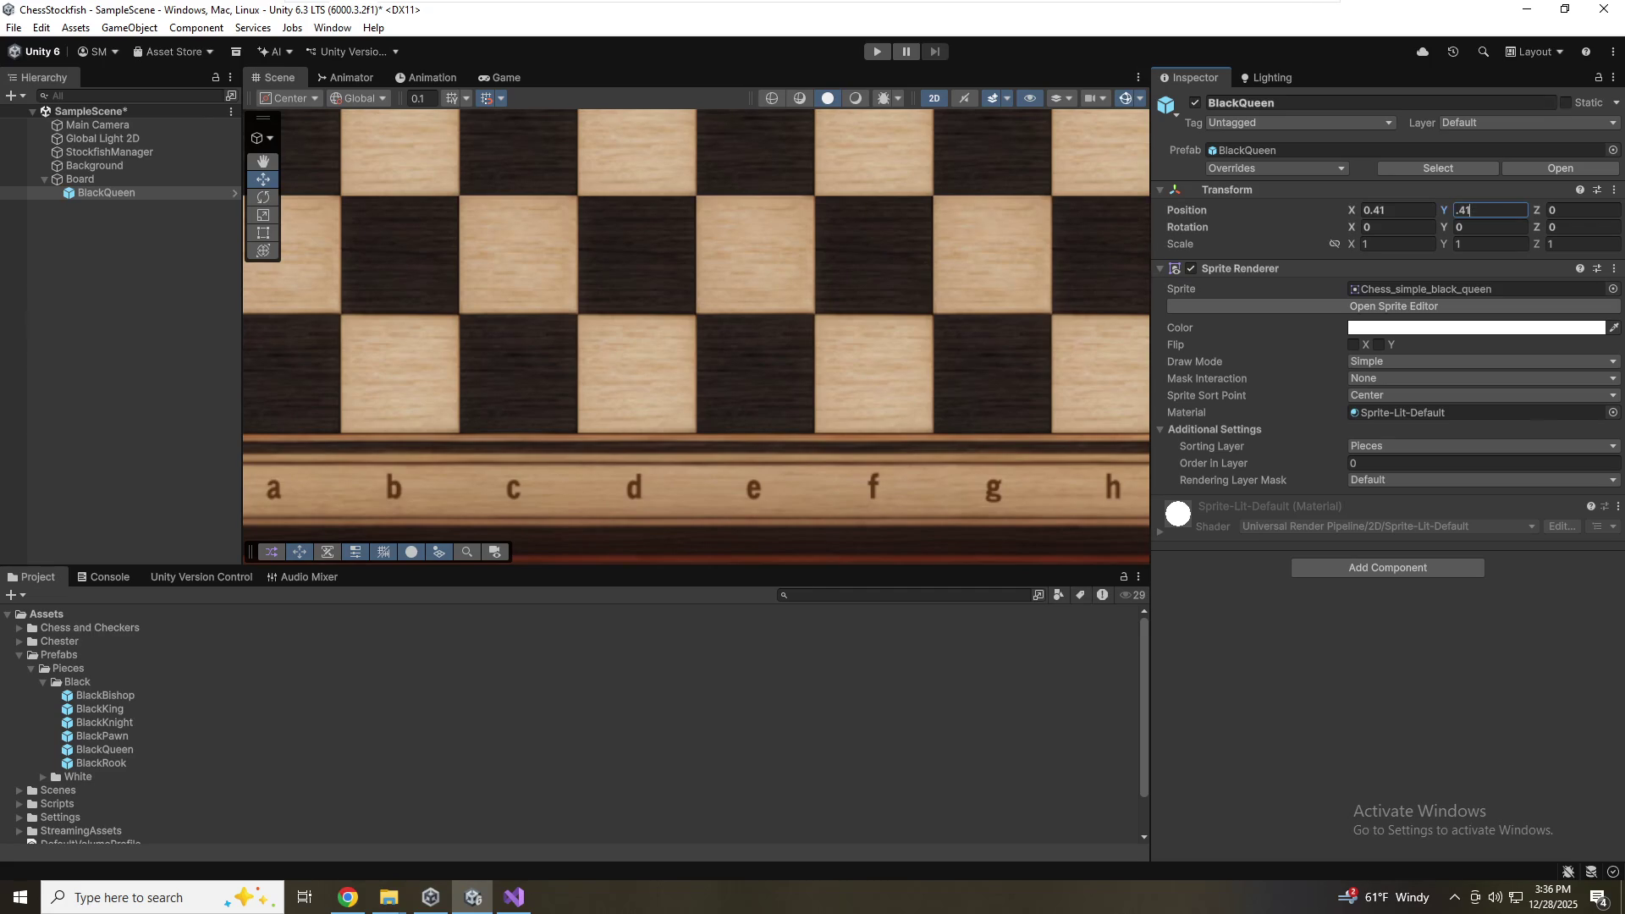
{"action": "type", "text": "1"}
{"action": "key", "text": "Return"}
Test offsets of .82*3 and .82*4 on Position Y, then clear back to 0.41
{"action": "type", "text": ".82"}
{"action": "key", "text": "BackSpace"}
{"action": "key", "text": "BackSpace"}
{"action": "key", "text": "BackSpace"}
{"action": "type", "text": ".82*"}
{"action": "type", "text": "3"}
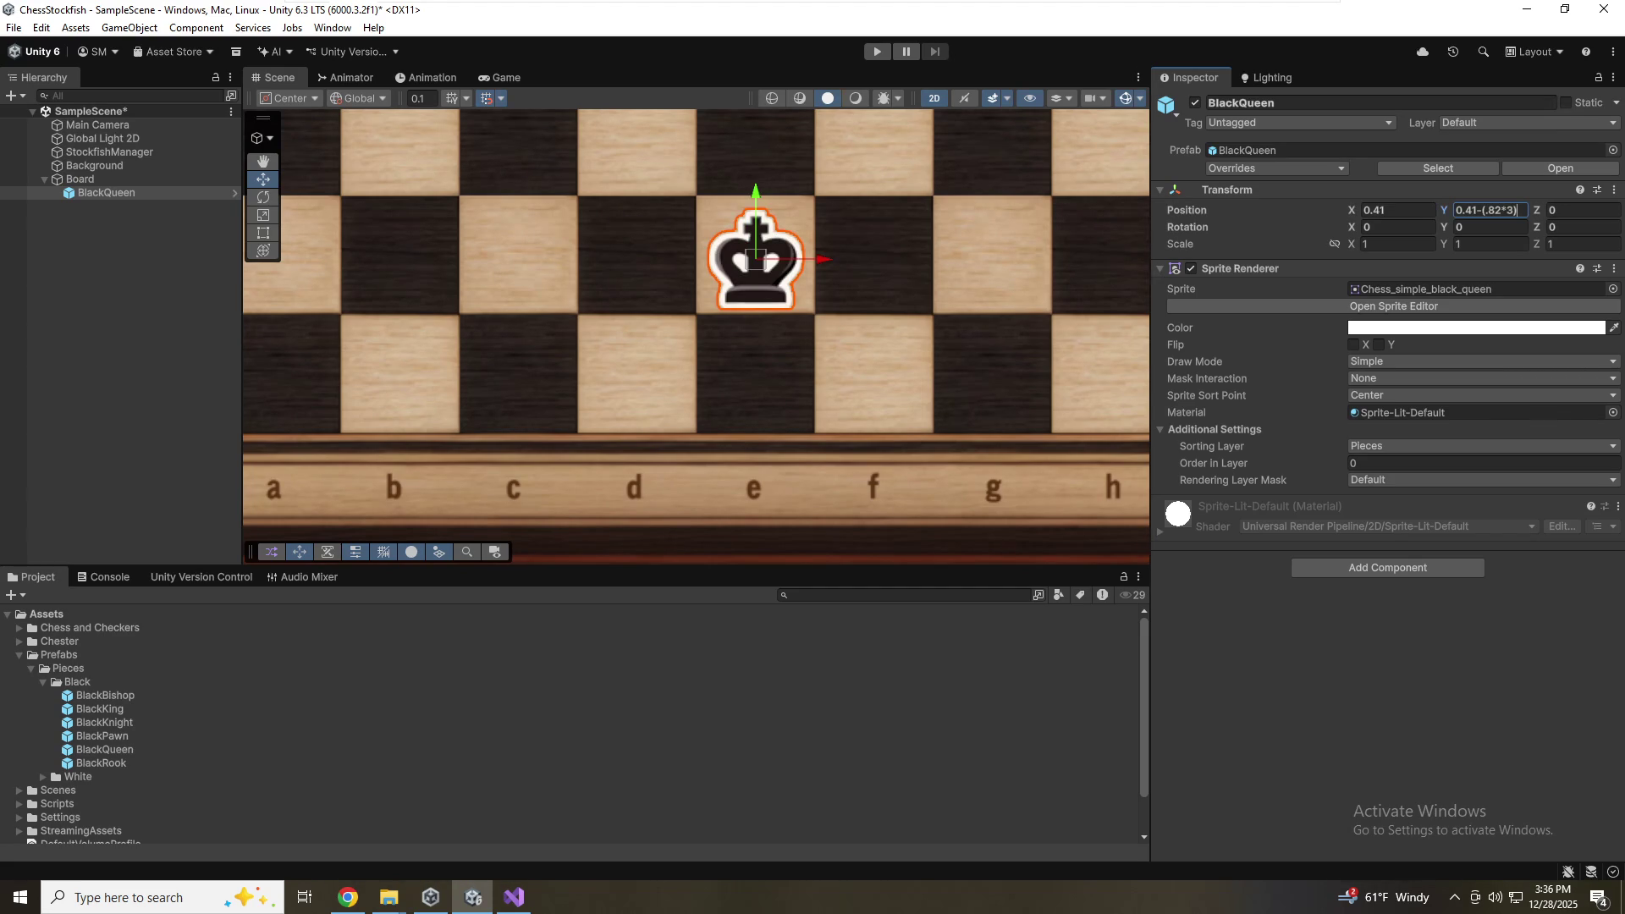
{"action": "key", "text": "BackSpace"}
{"action": "type", "text": "4)"}
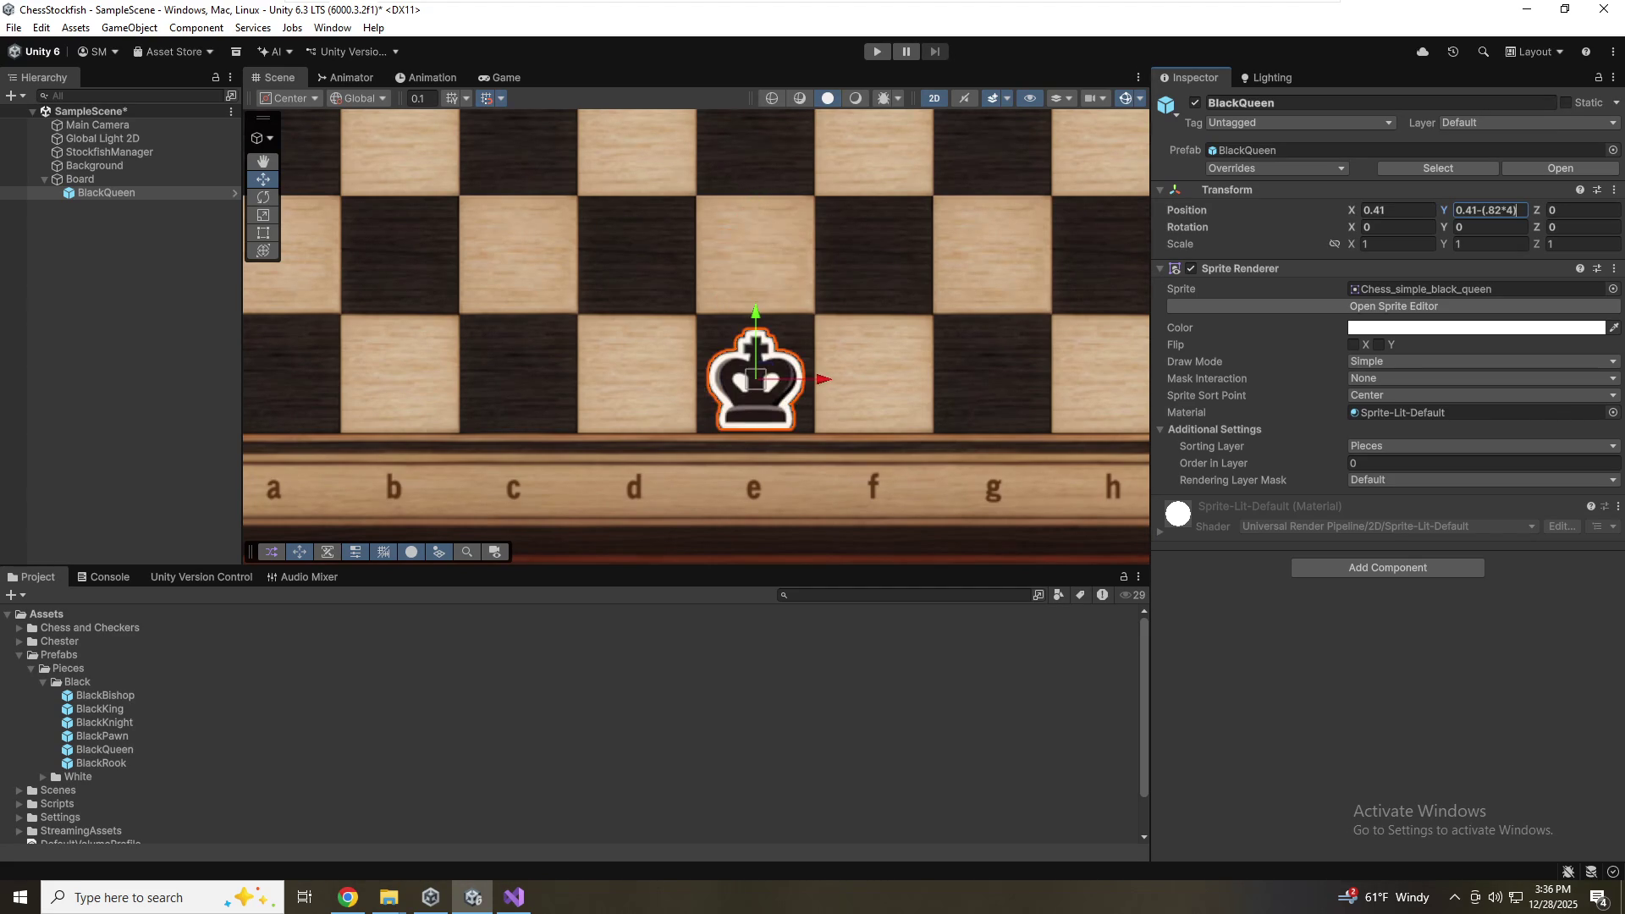
{"action": "key", "text": "BackSpace"}
{"action": "key", "text": "BackSpace"}
{"action": "key", "text": "BackSpace"}
{"action": "type", "text": "*3"}
{"action": "type", "text": ")"}
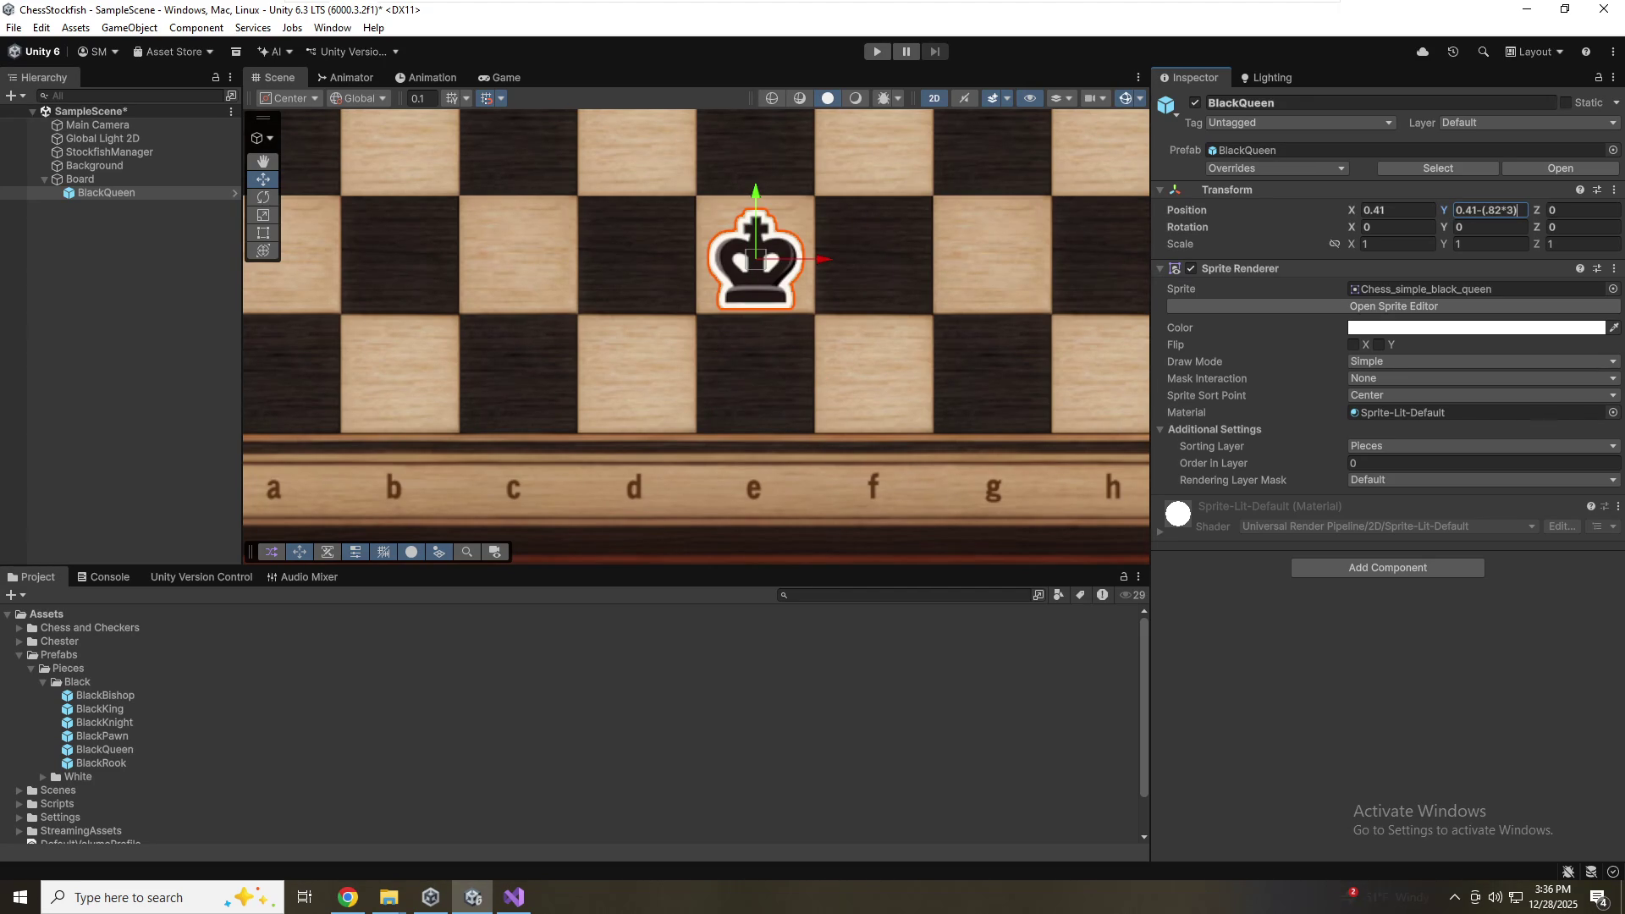
{"action": "key", "text": "BackSpace"}
{"action": "key", "text": "BackSpace"}
{"action": "key", "text": "BackSpace"}
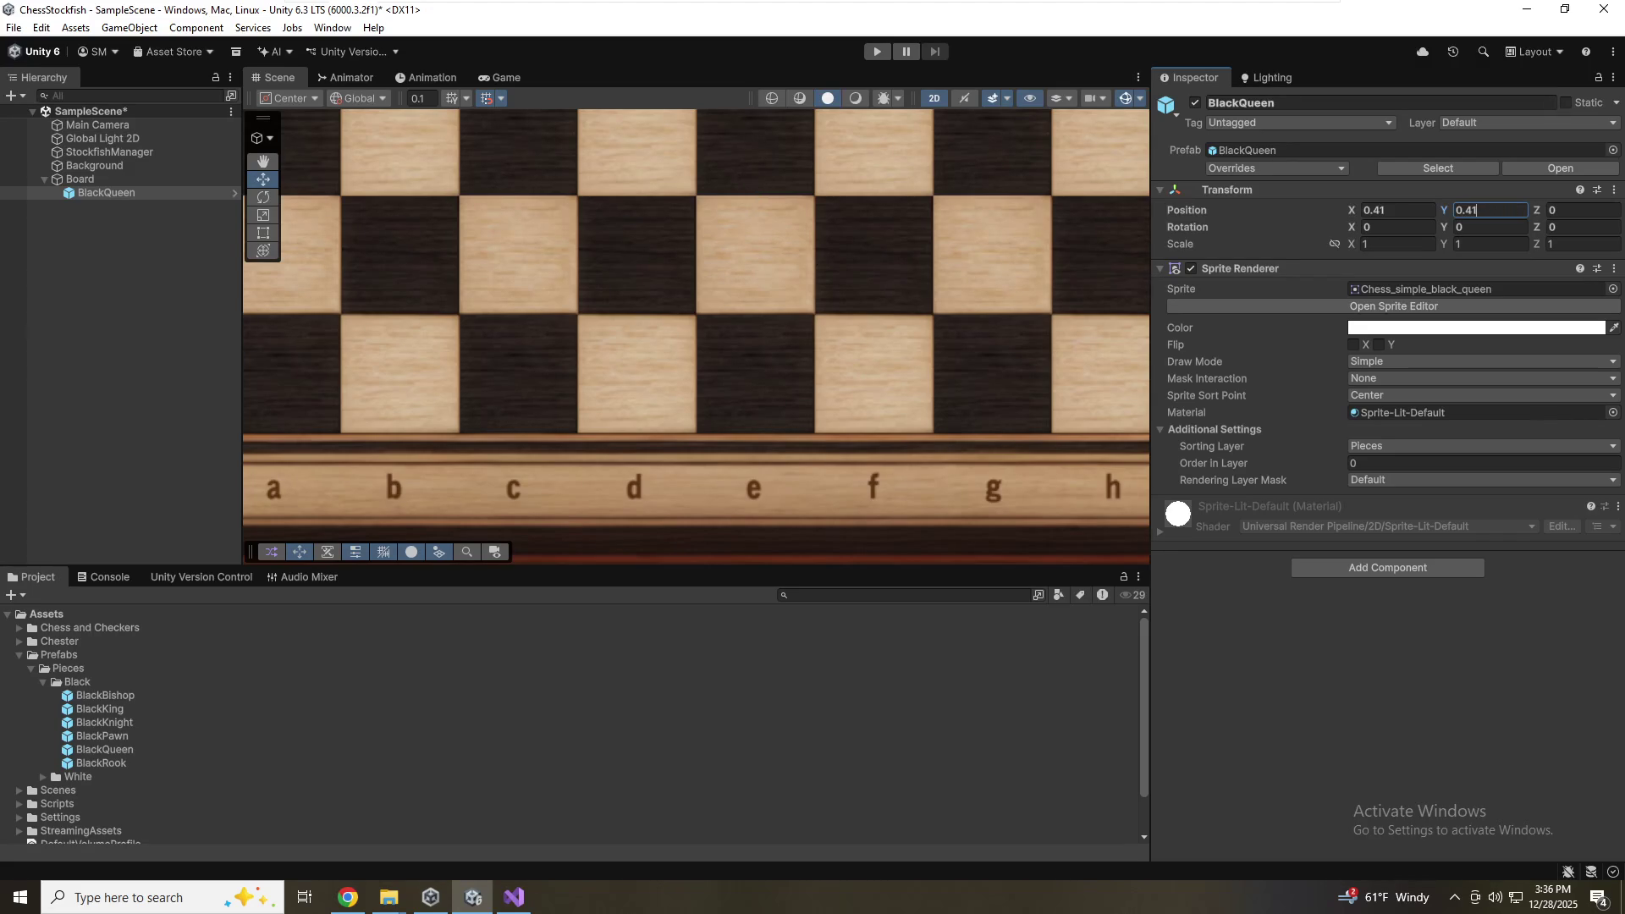
{"action": "scroll", "coordinate": [603, 462], "scroll_direction": "down", "scroll_amount": 3}
Fine-tune the queen's Position X and Y to 0.415 each, keeping it centred on e5
{"action": "left_click_drag", "start_coordinate": [734, 267], "coordinate": [682, 618]}
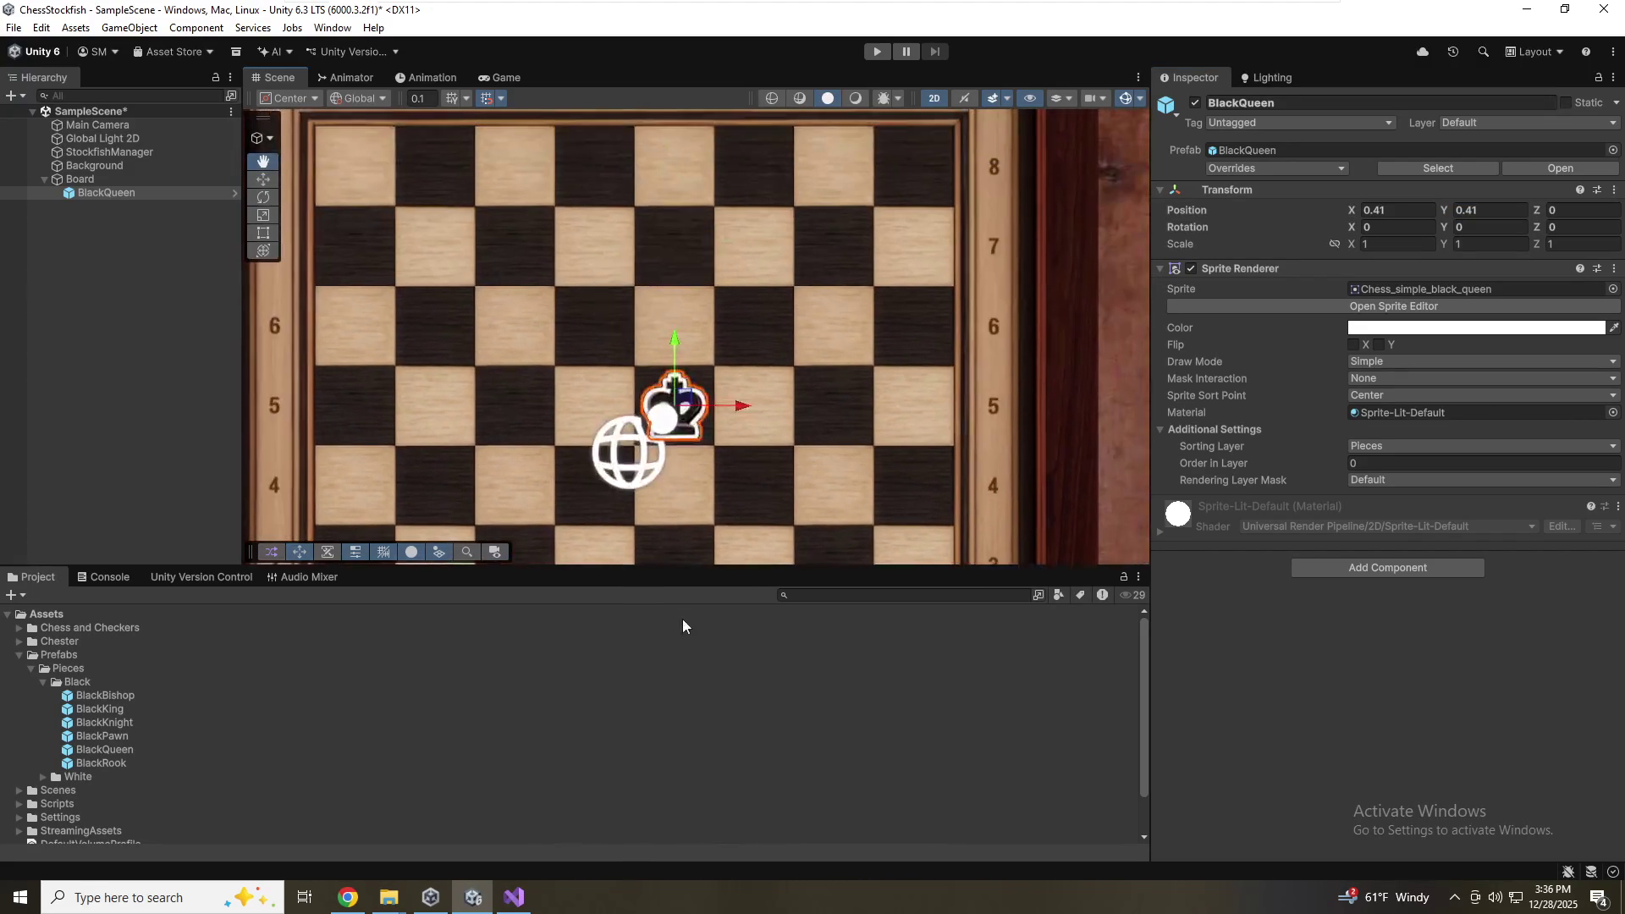
{"action": "scroll", "coordinate": [725, 424], "scroll_direction": "up", "scroll_amount": 5}
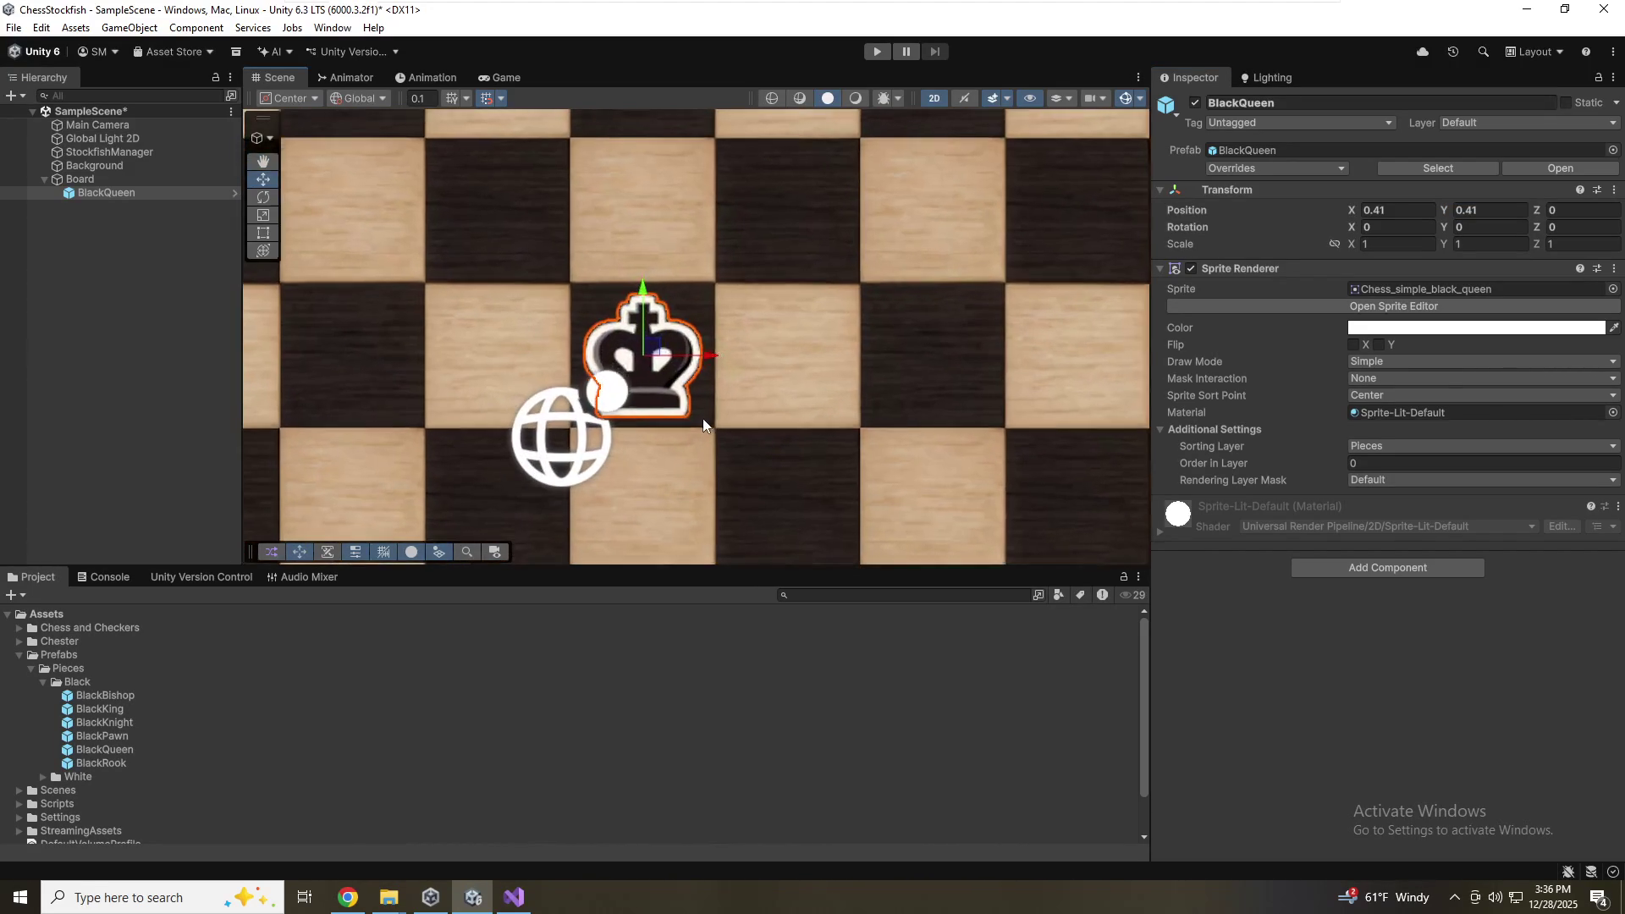
{"action": "scroll", "coordinate": [702, 418], "scroll_direction": "up", "scroll_amount": 2}
{"action": "left_click", "coordinate": [1396, 210]}
{"action": "type", "text": "0.415"}
{"action": "key", "text": "Tab"}
{"action": "type", "text": "0.416"}
{"action": "key", "text": "BackSpace"}
{"action": "type", "text": "5"}
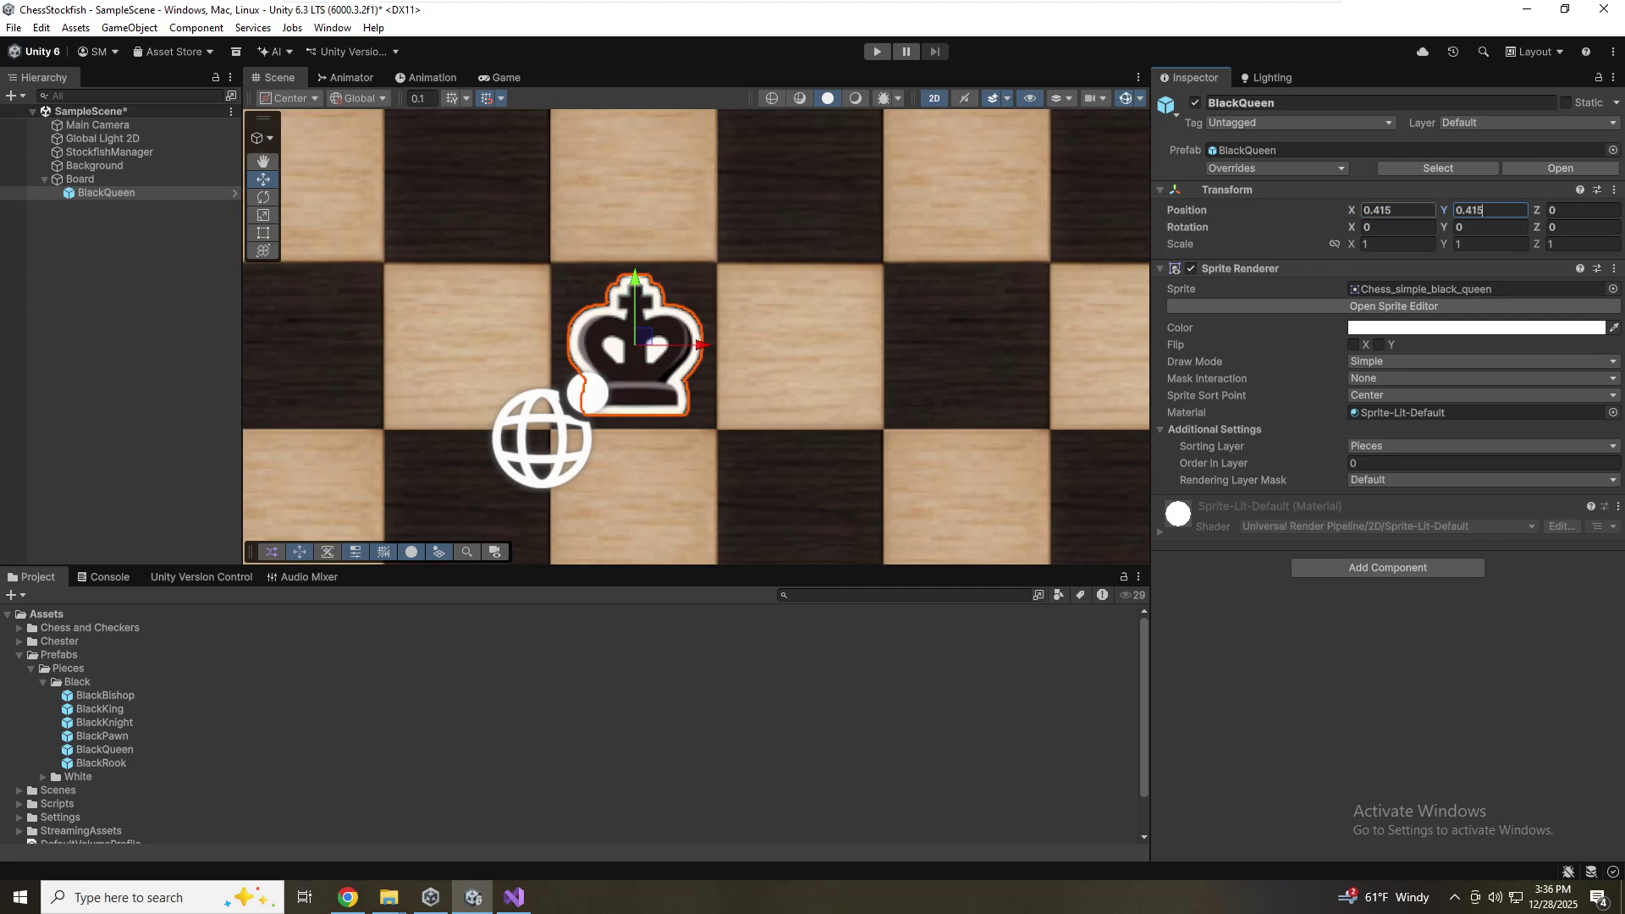
{"action": "left_click", "coordinate": [1396, 210]}
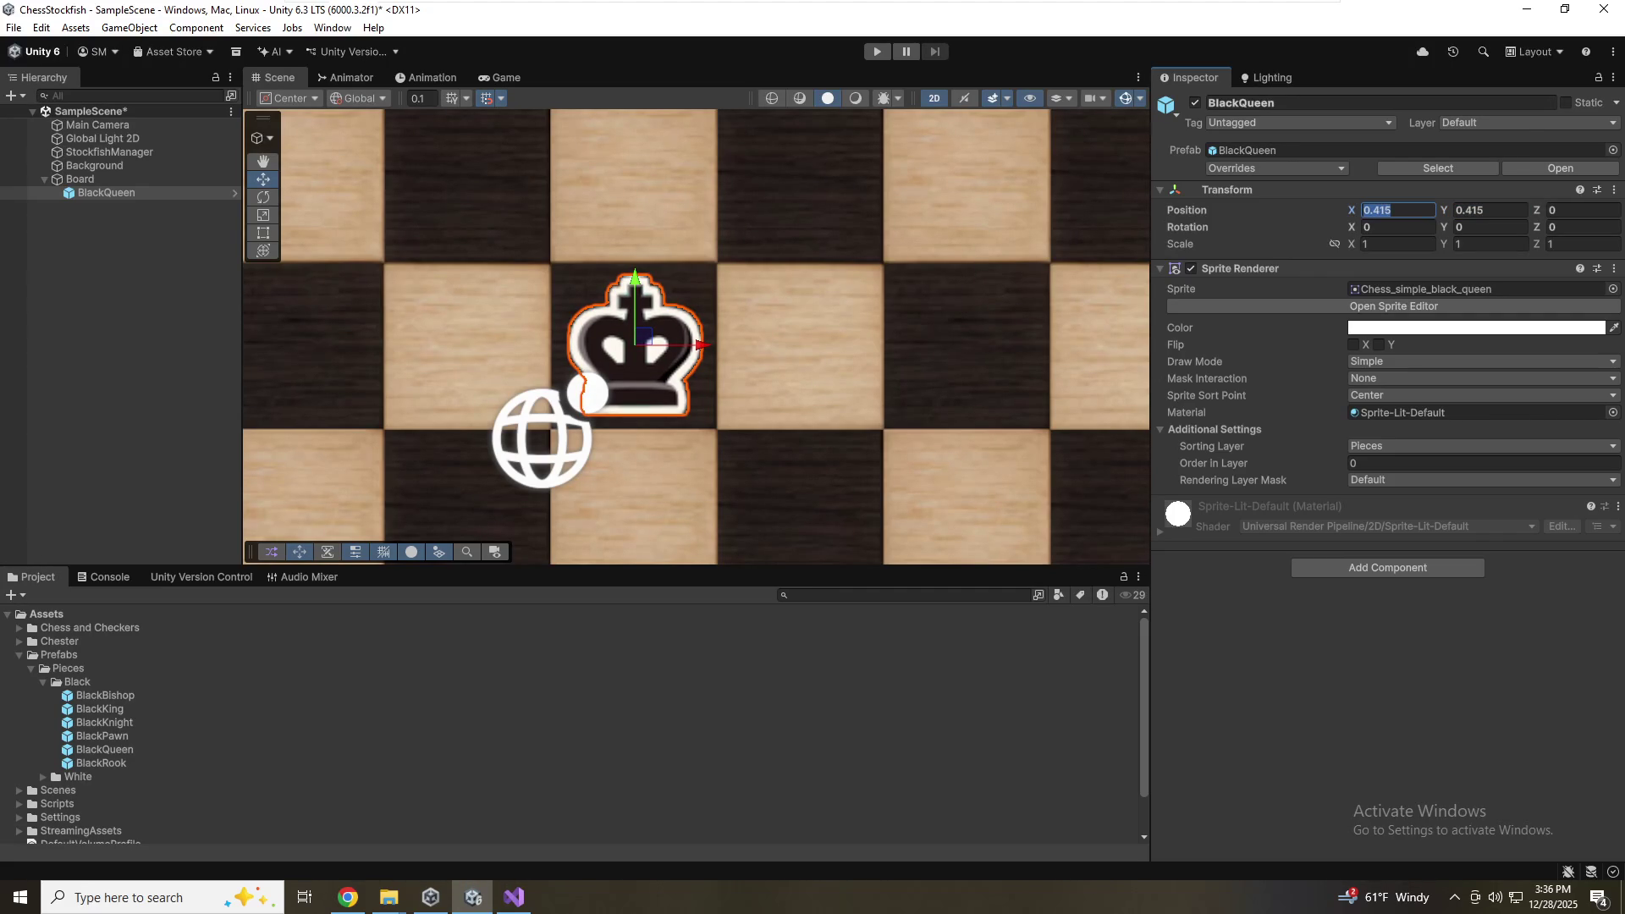